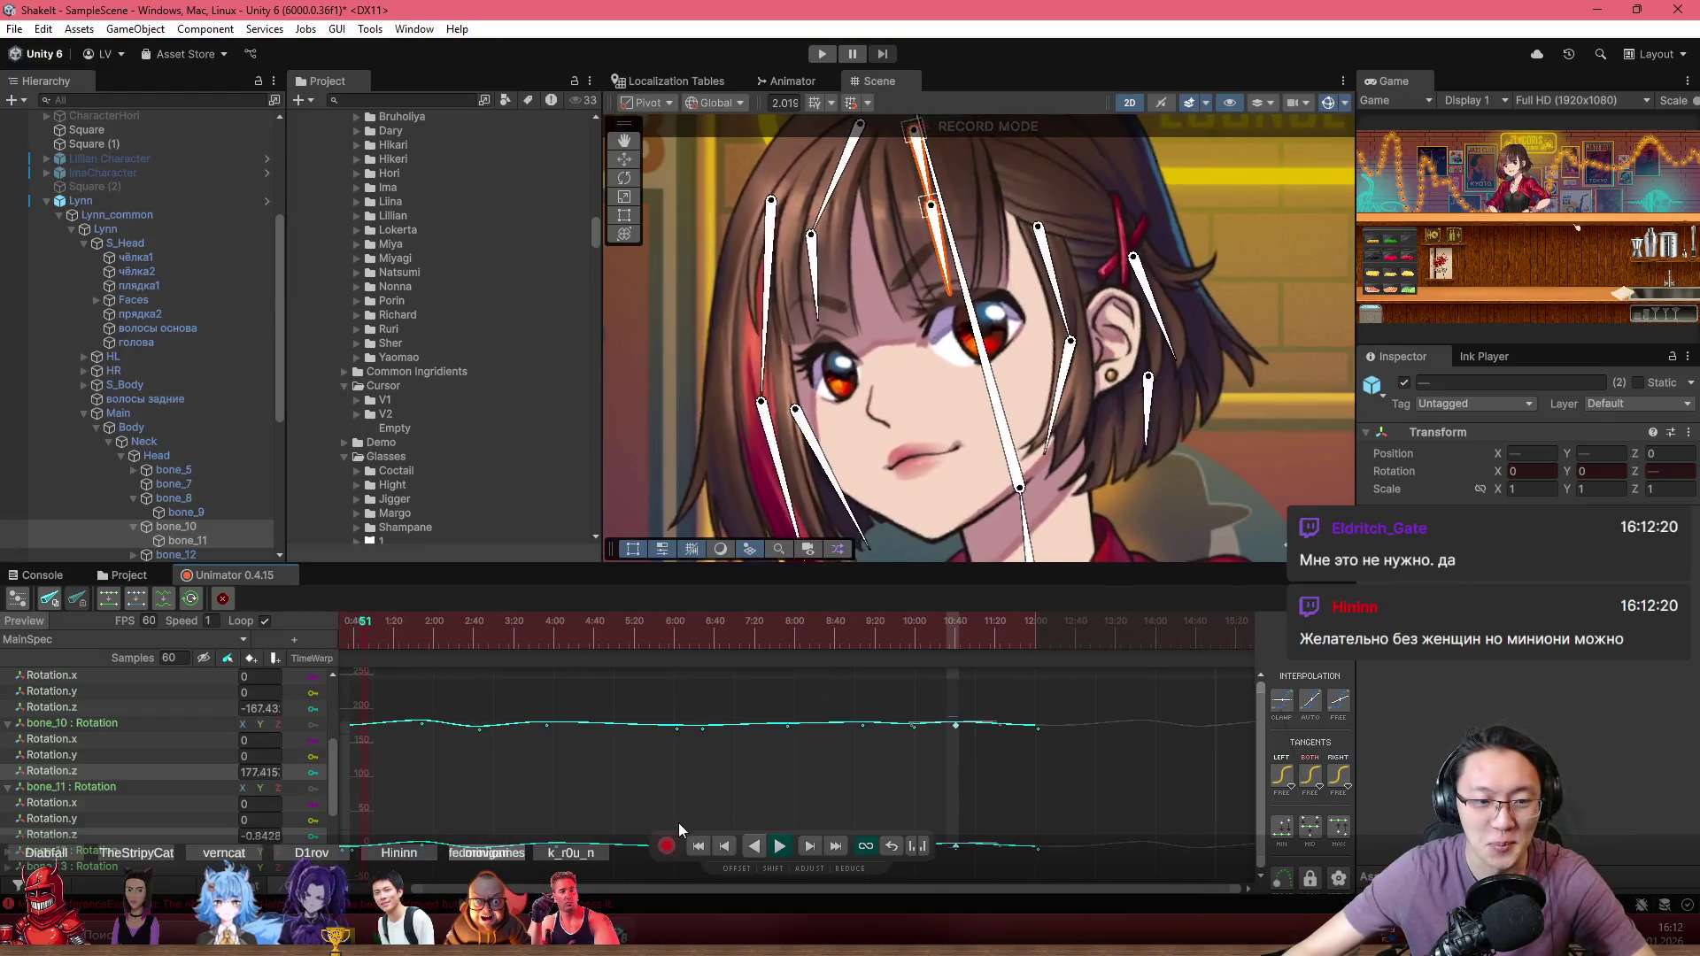
Step: Rewind the preview near the animation start, play the hair sway, then stop it
click(489, 630)
click(413, 631)
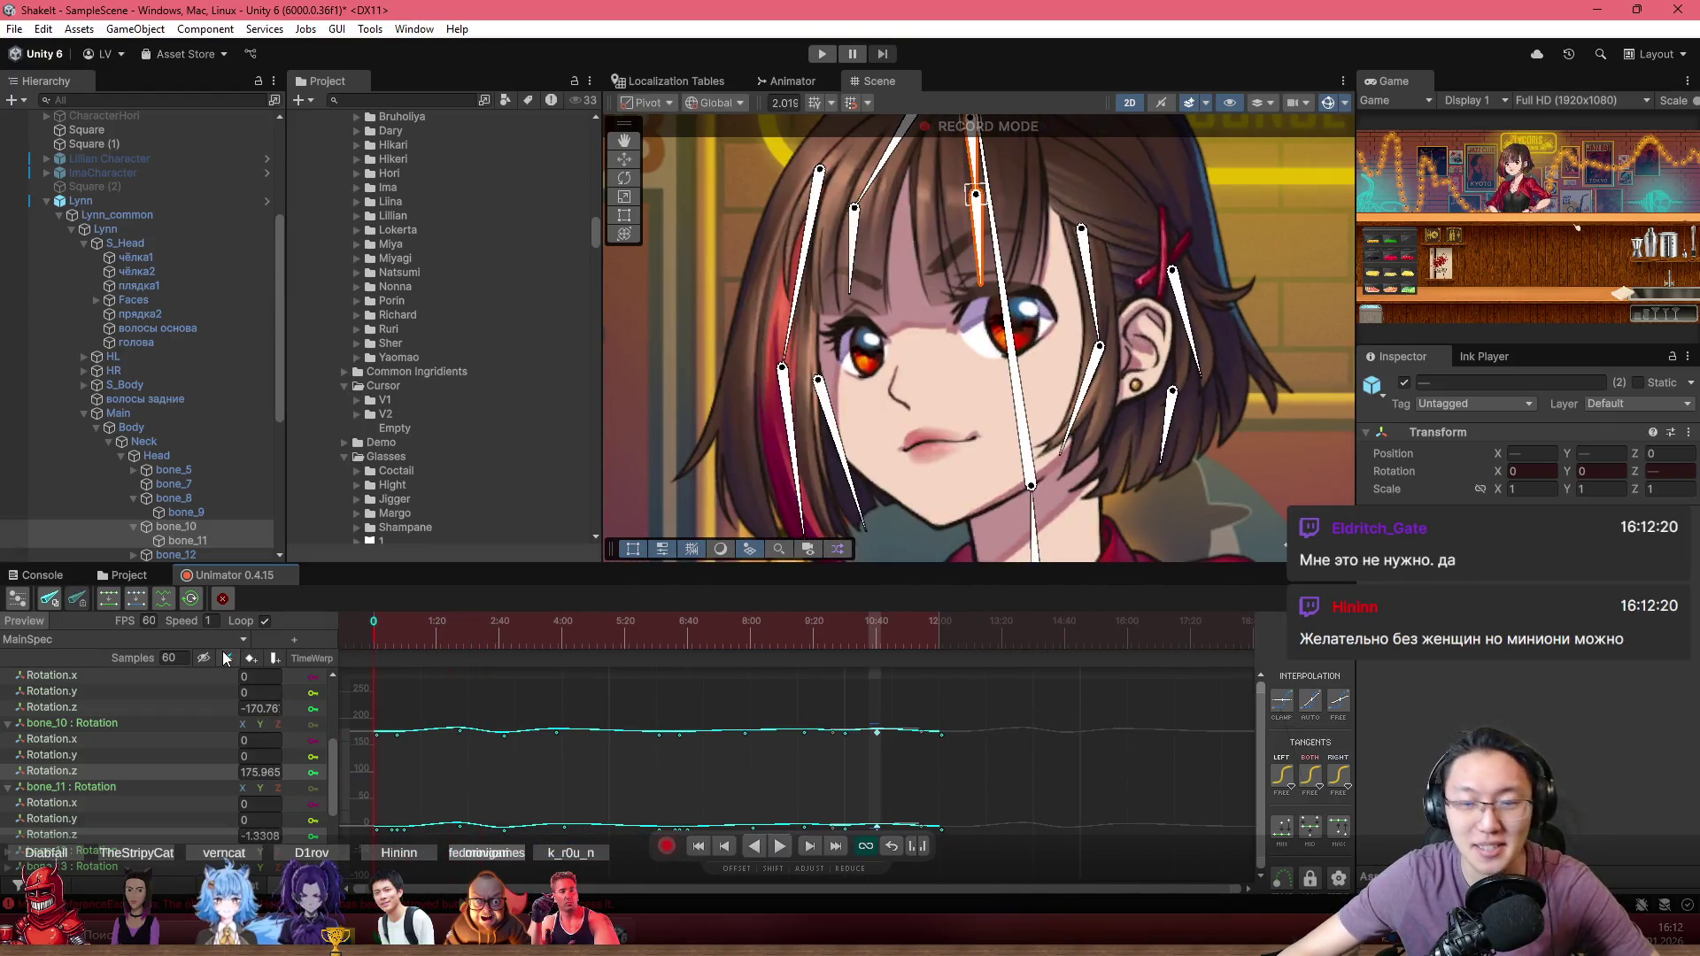
scroll(1259, 133, down, 3)
key(space)
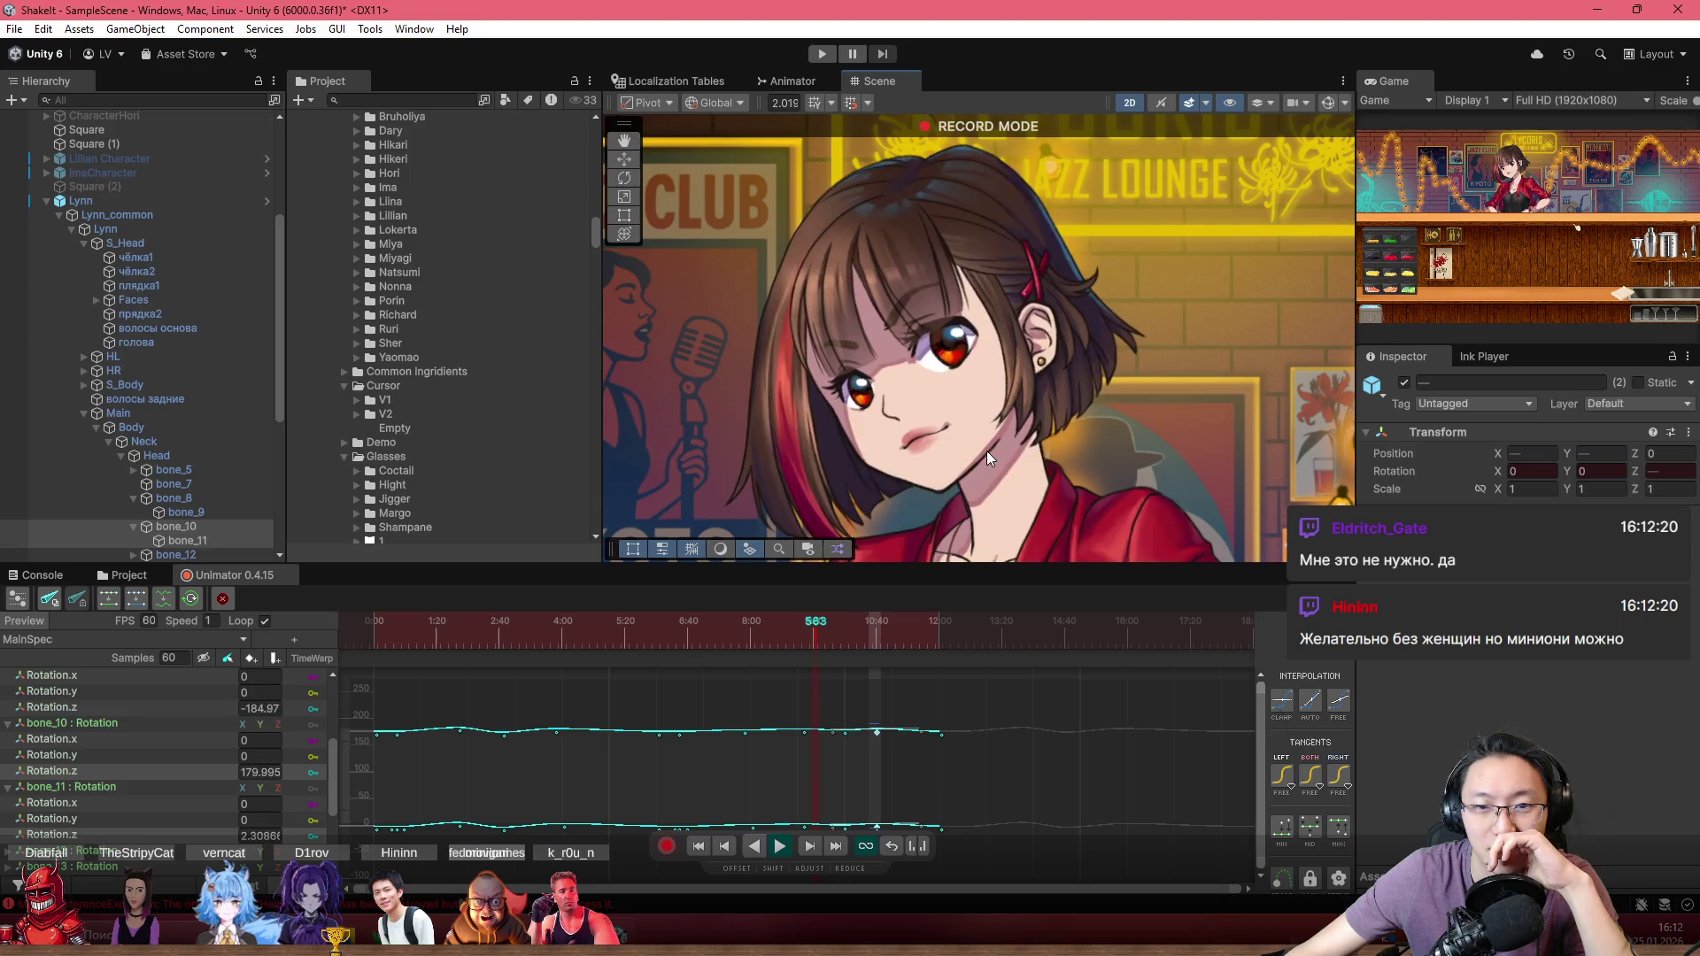
mouse_move(763, 625)
mouse_down()
mouse_move(759, 641)
mouse_move(794, 650)
mouse_up()
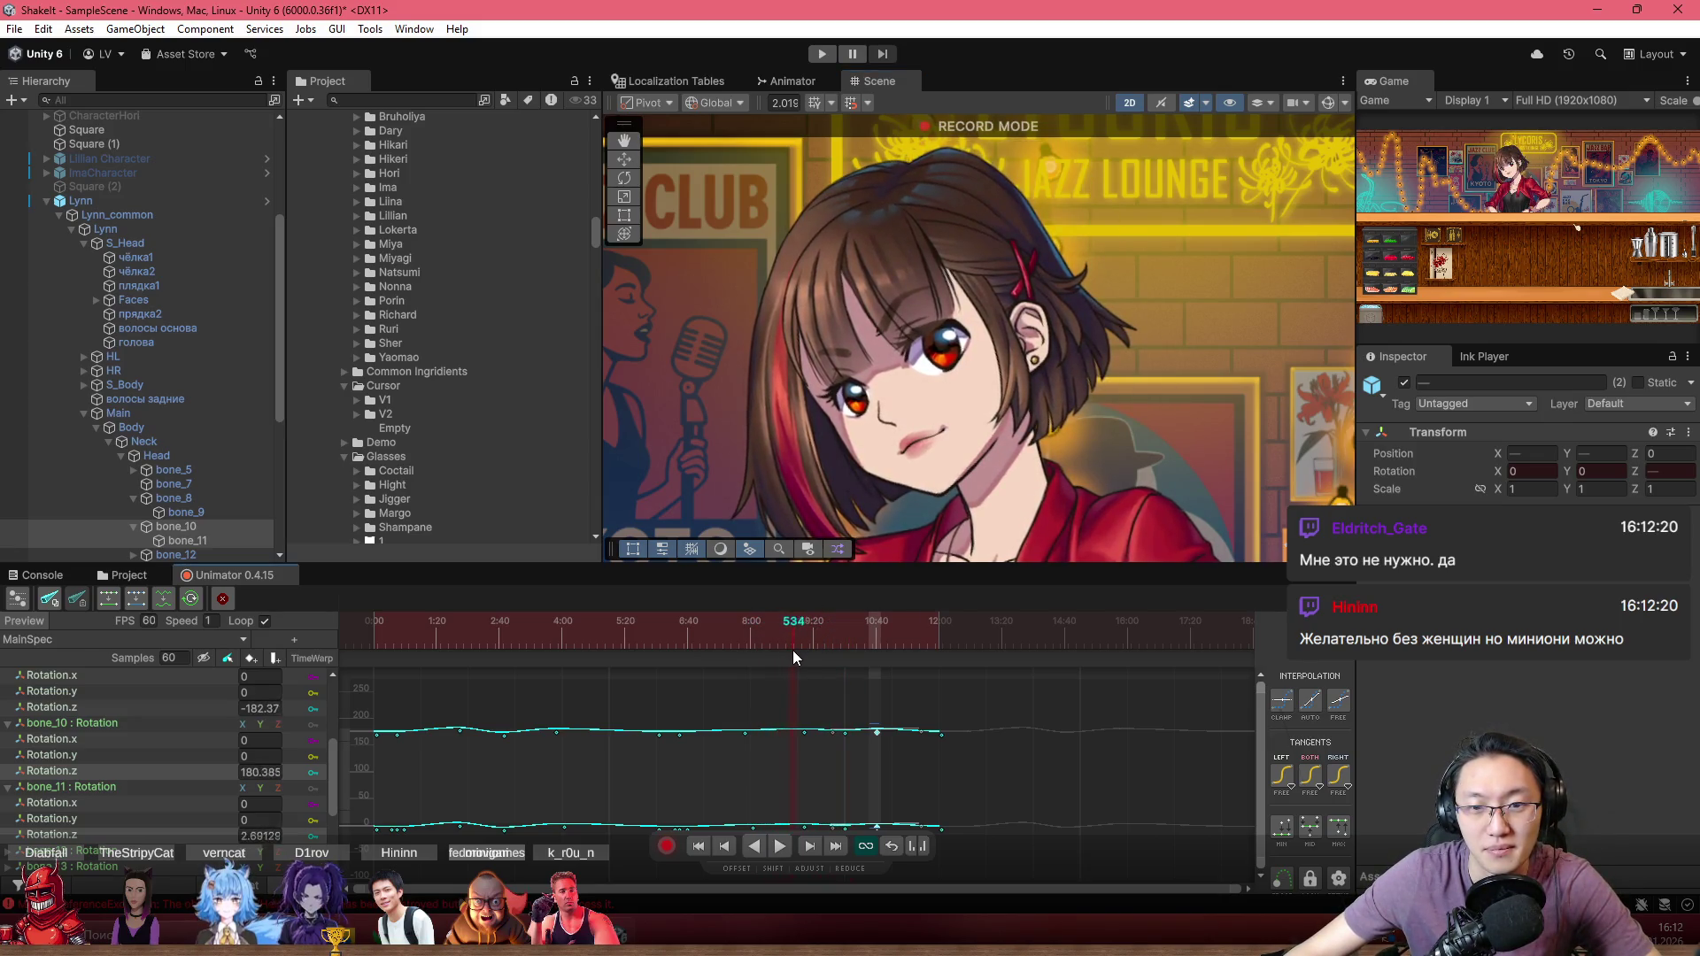
Step: Zoom the curve editor in and select a key mid-way along the bone_10 rotation curve
scroll(797, 762, up, 2)
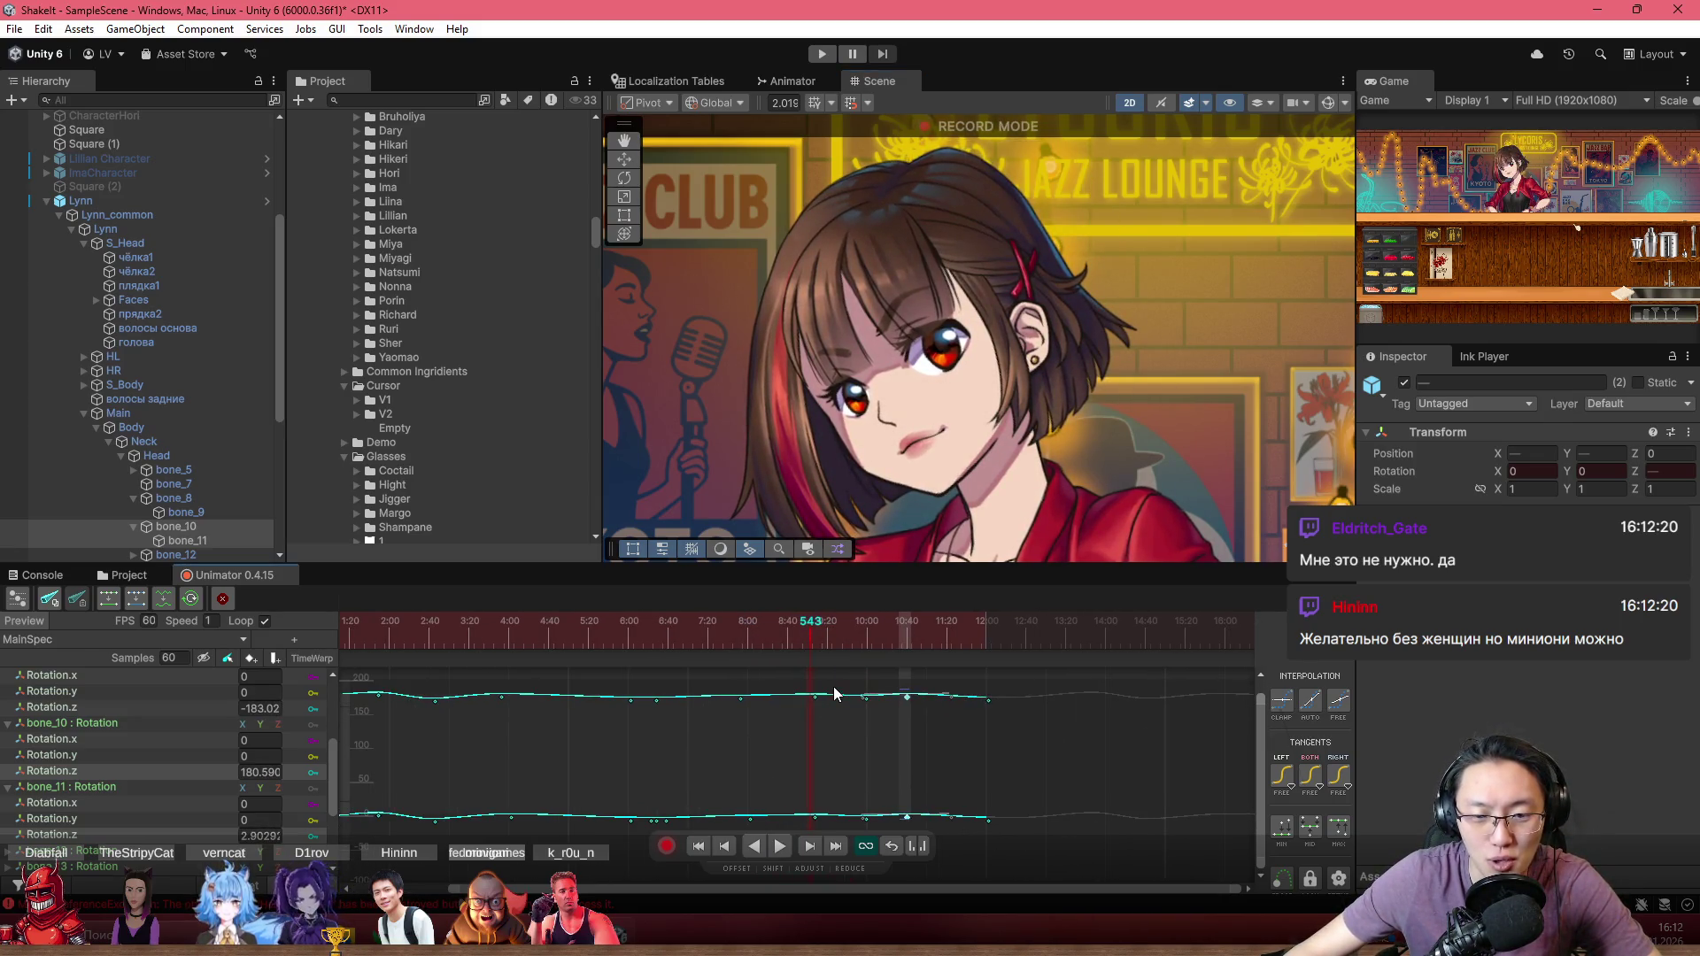
scroll(806, 744, up, 3)
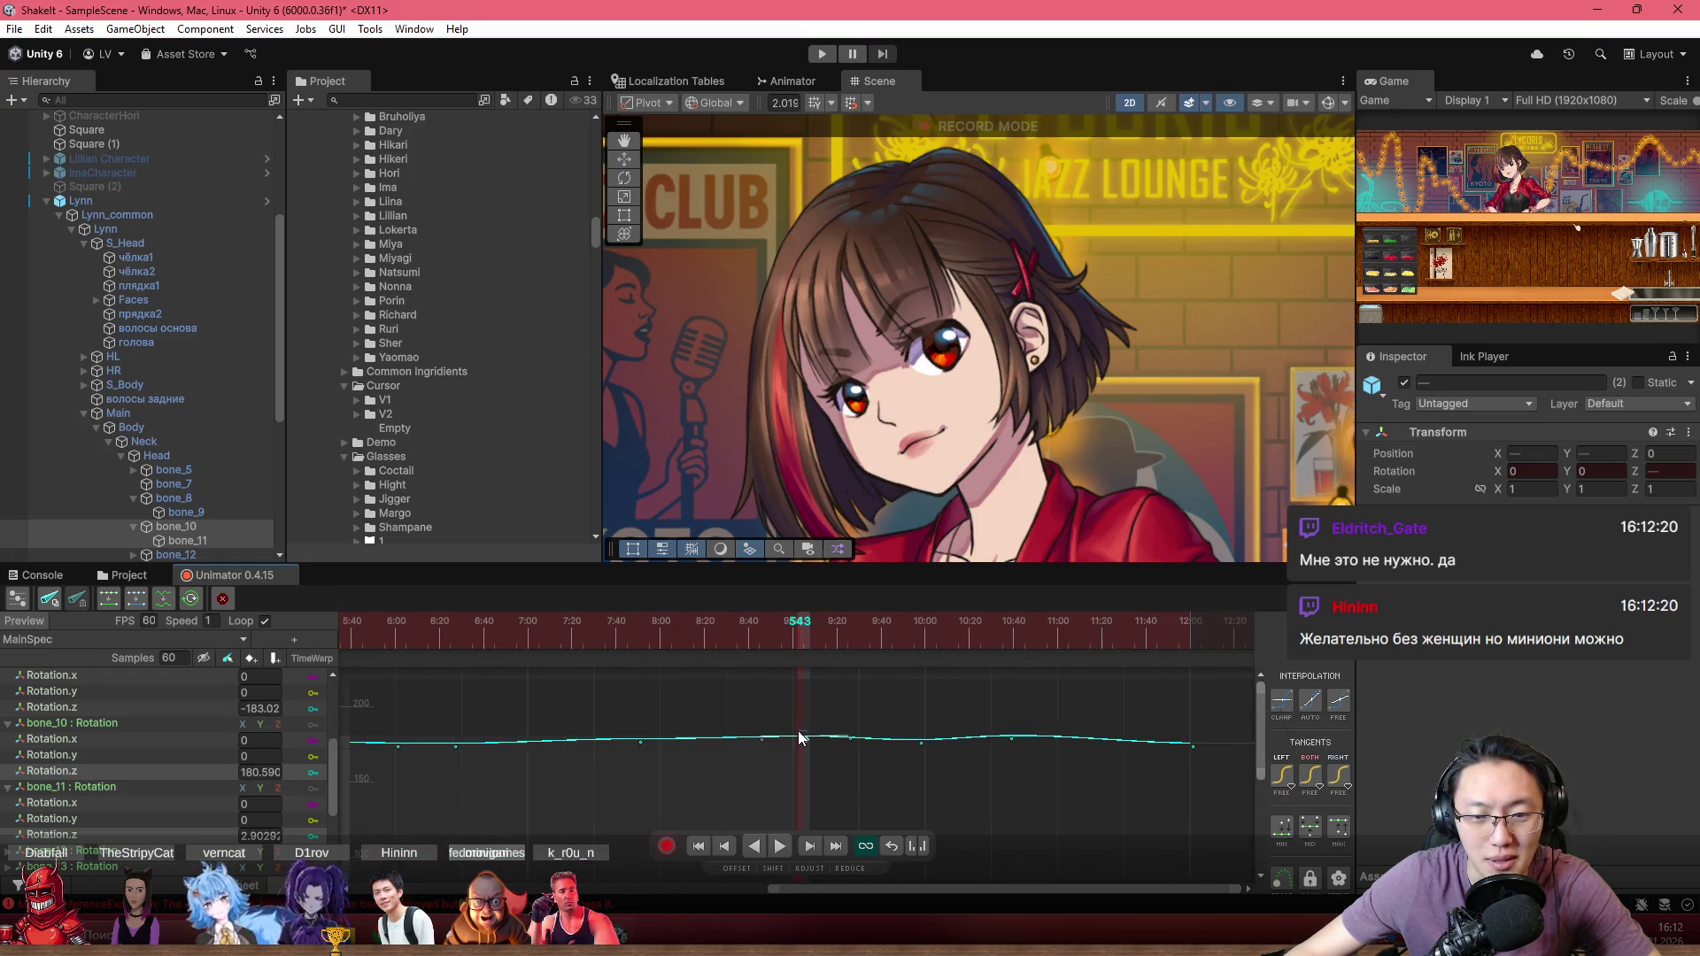
click(805, 740)
Step: Drag one bone_10 rotation key slightly lower and replay from frame 472 to check it
drag(799, 630, 617, 624)
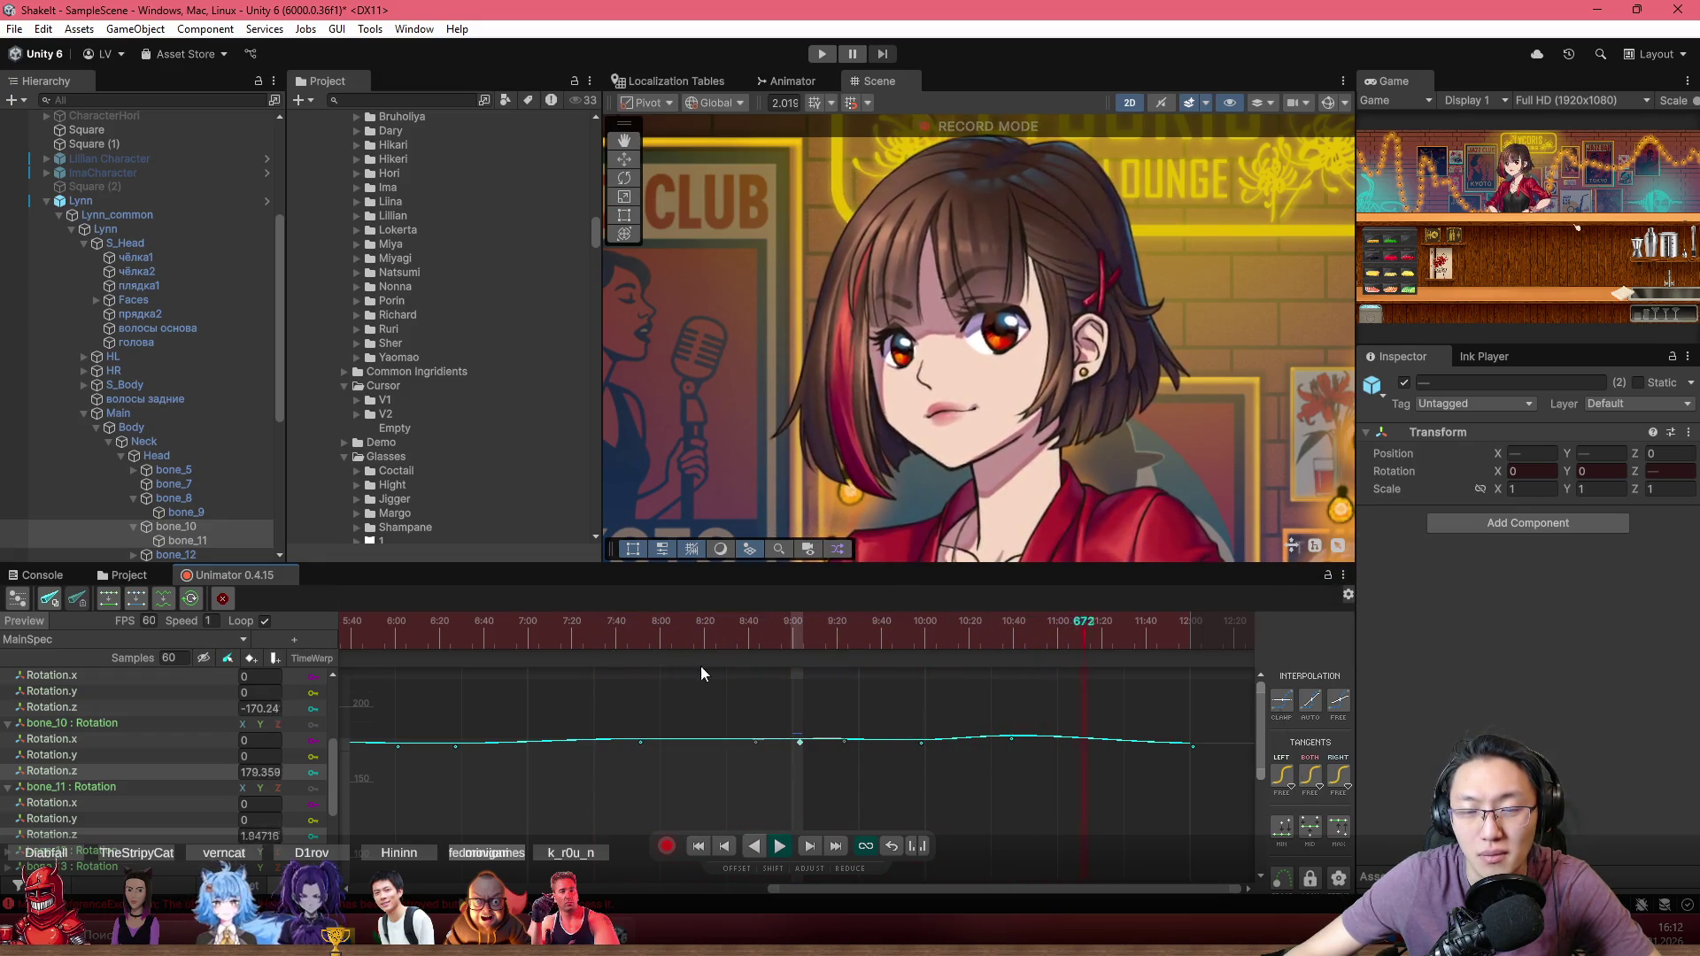
drag(620, 645, 682, 652)
key(space)
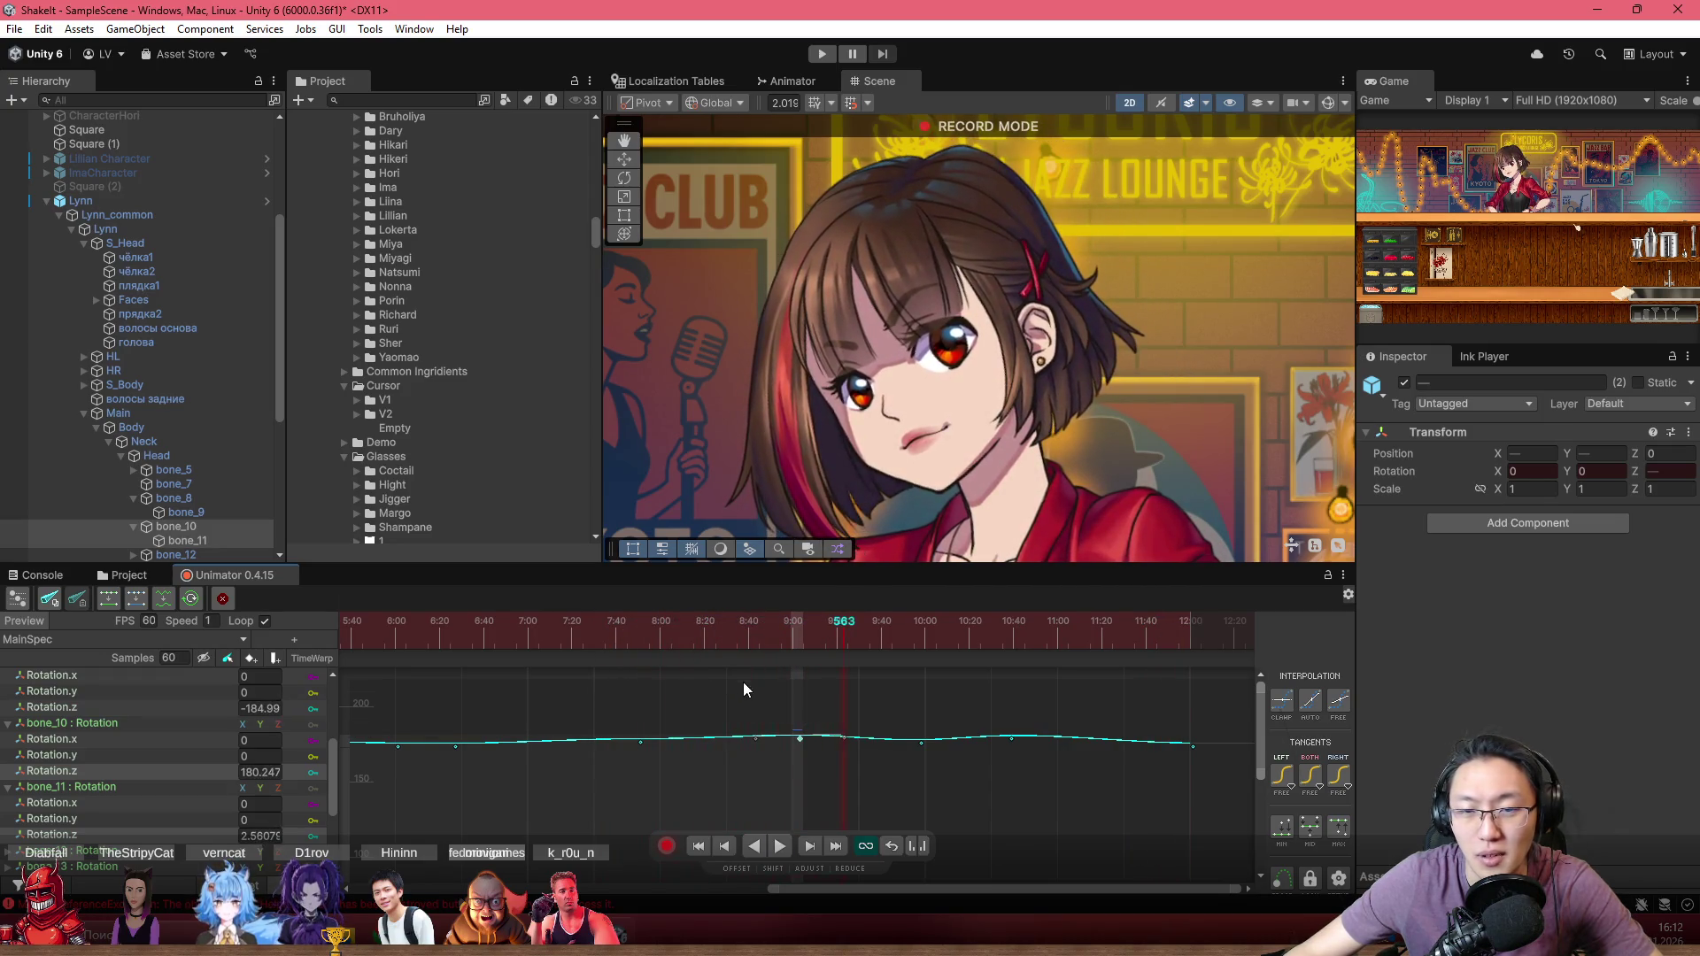
drag(799, 732, 799, 744)
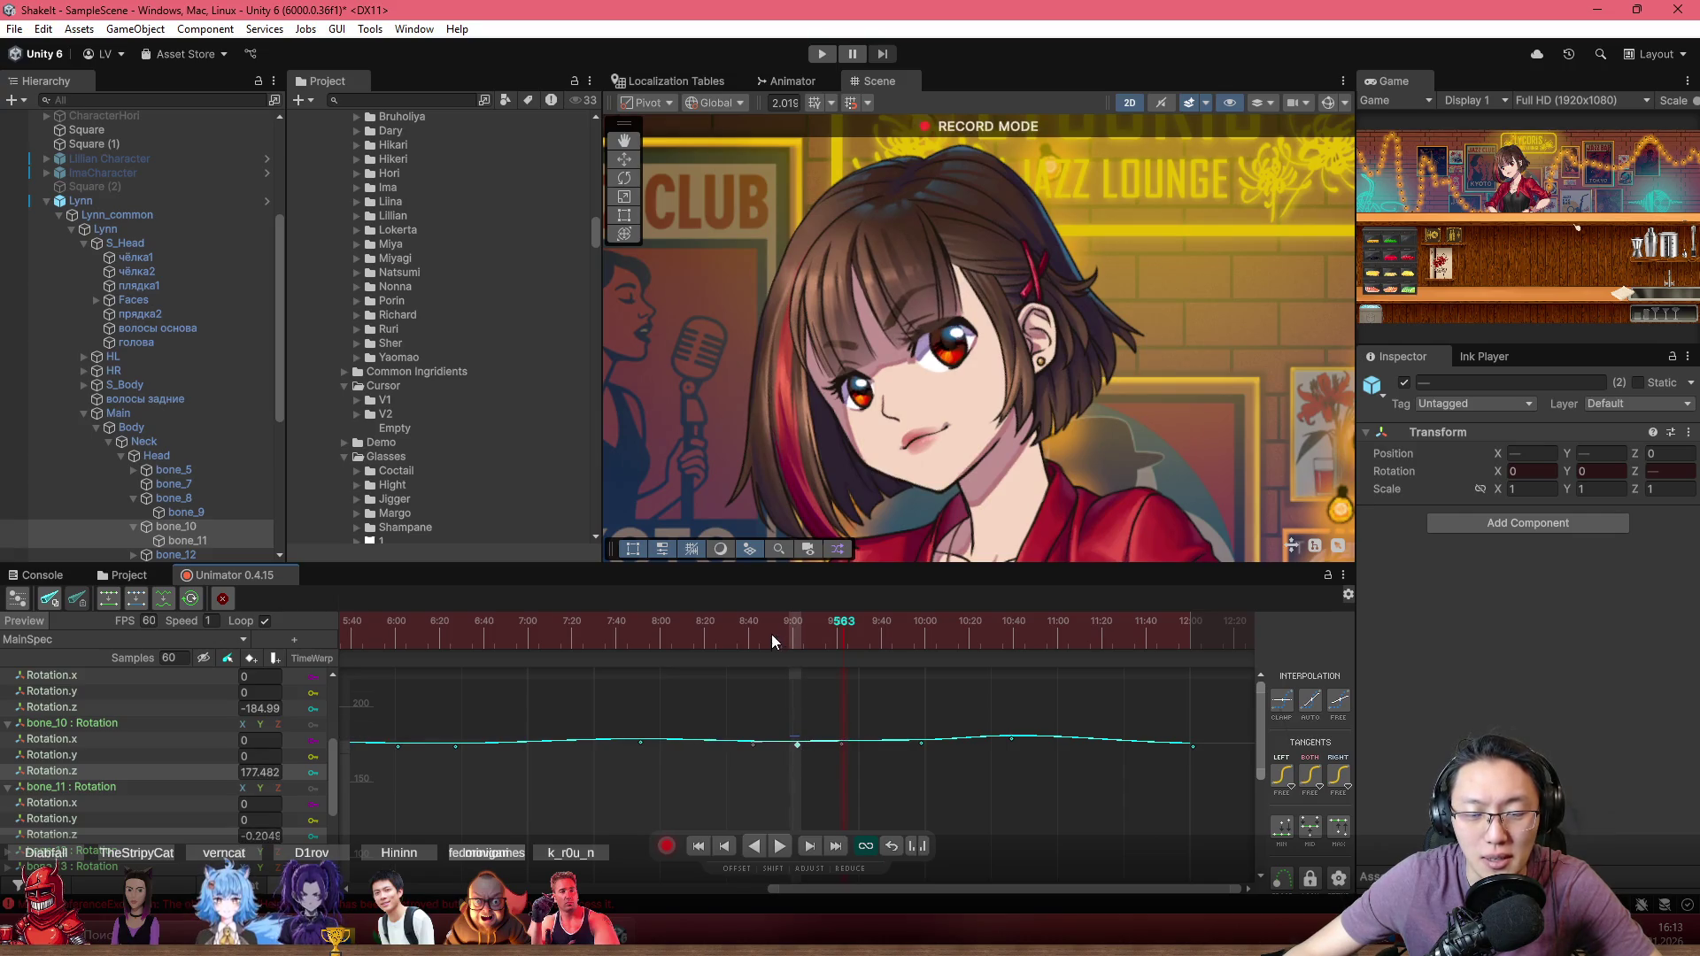
click(640, 619)
key(space)
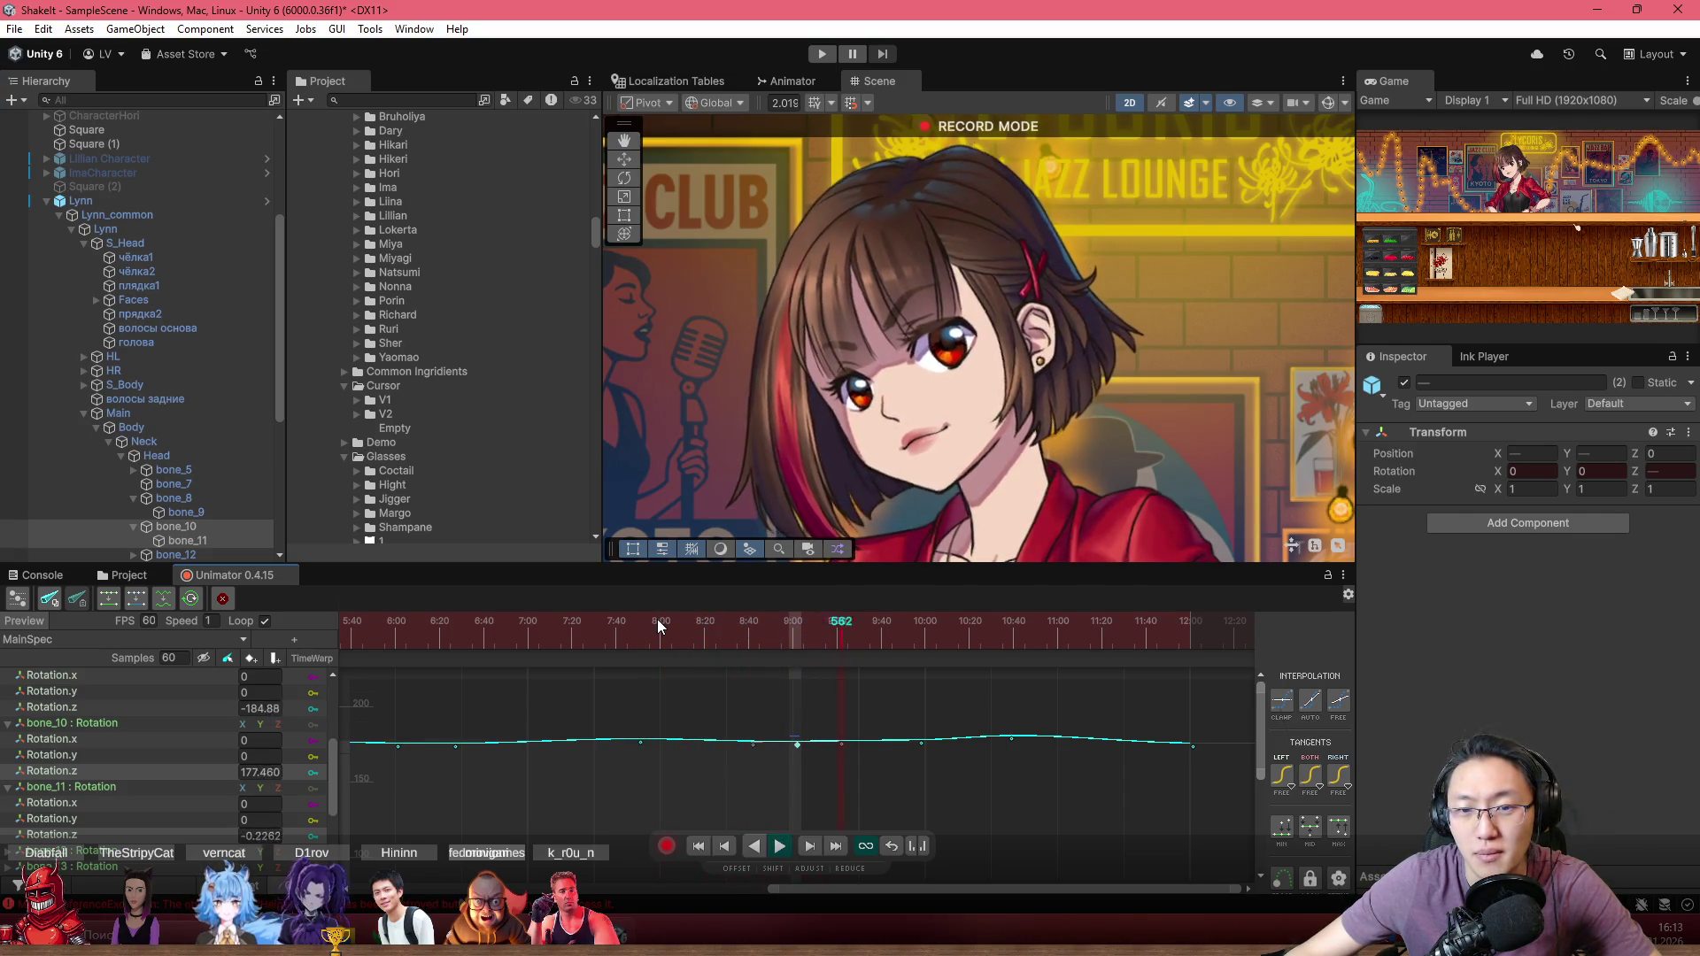
Step: Box-select the key near frame 569 and nudge it down with the Down arrow
mouse_move(777, 650)
mouse_down()
mouse_move(857, 636)
mouse_move(901, 655)
mouse_up()
scroll(919, 774, down, 3)
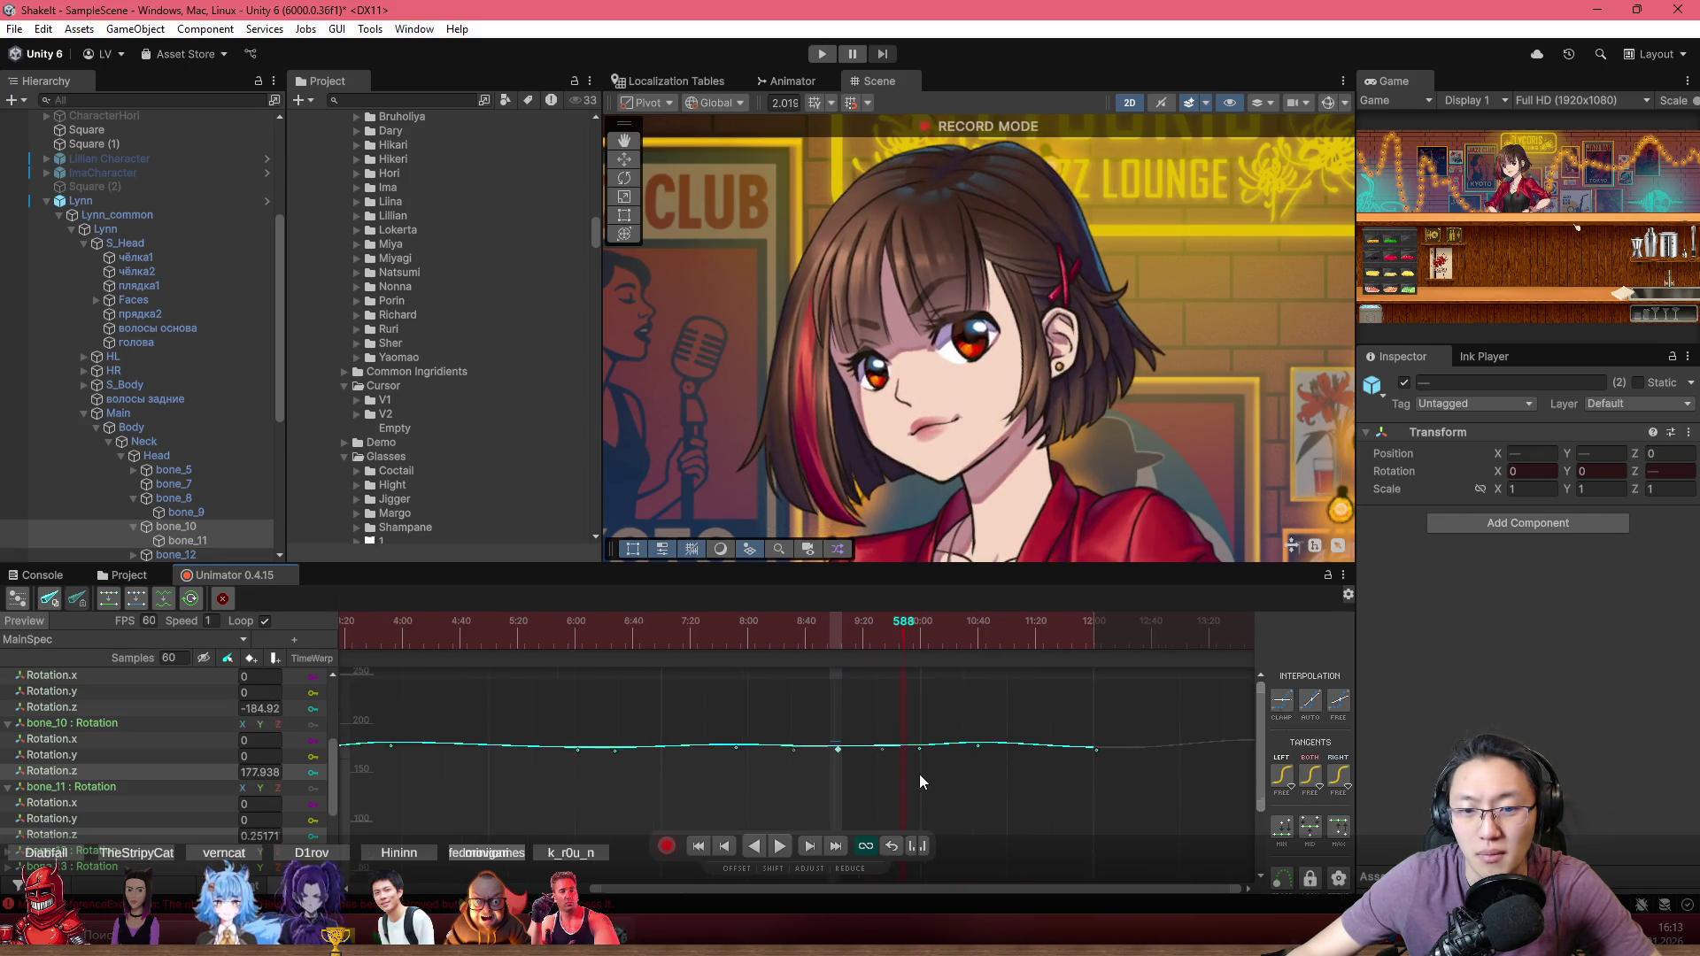
scroll(943, 788, down, 2)
scroll(943, 774, down, 2)
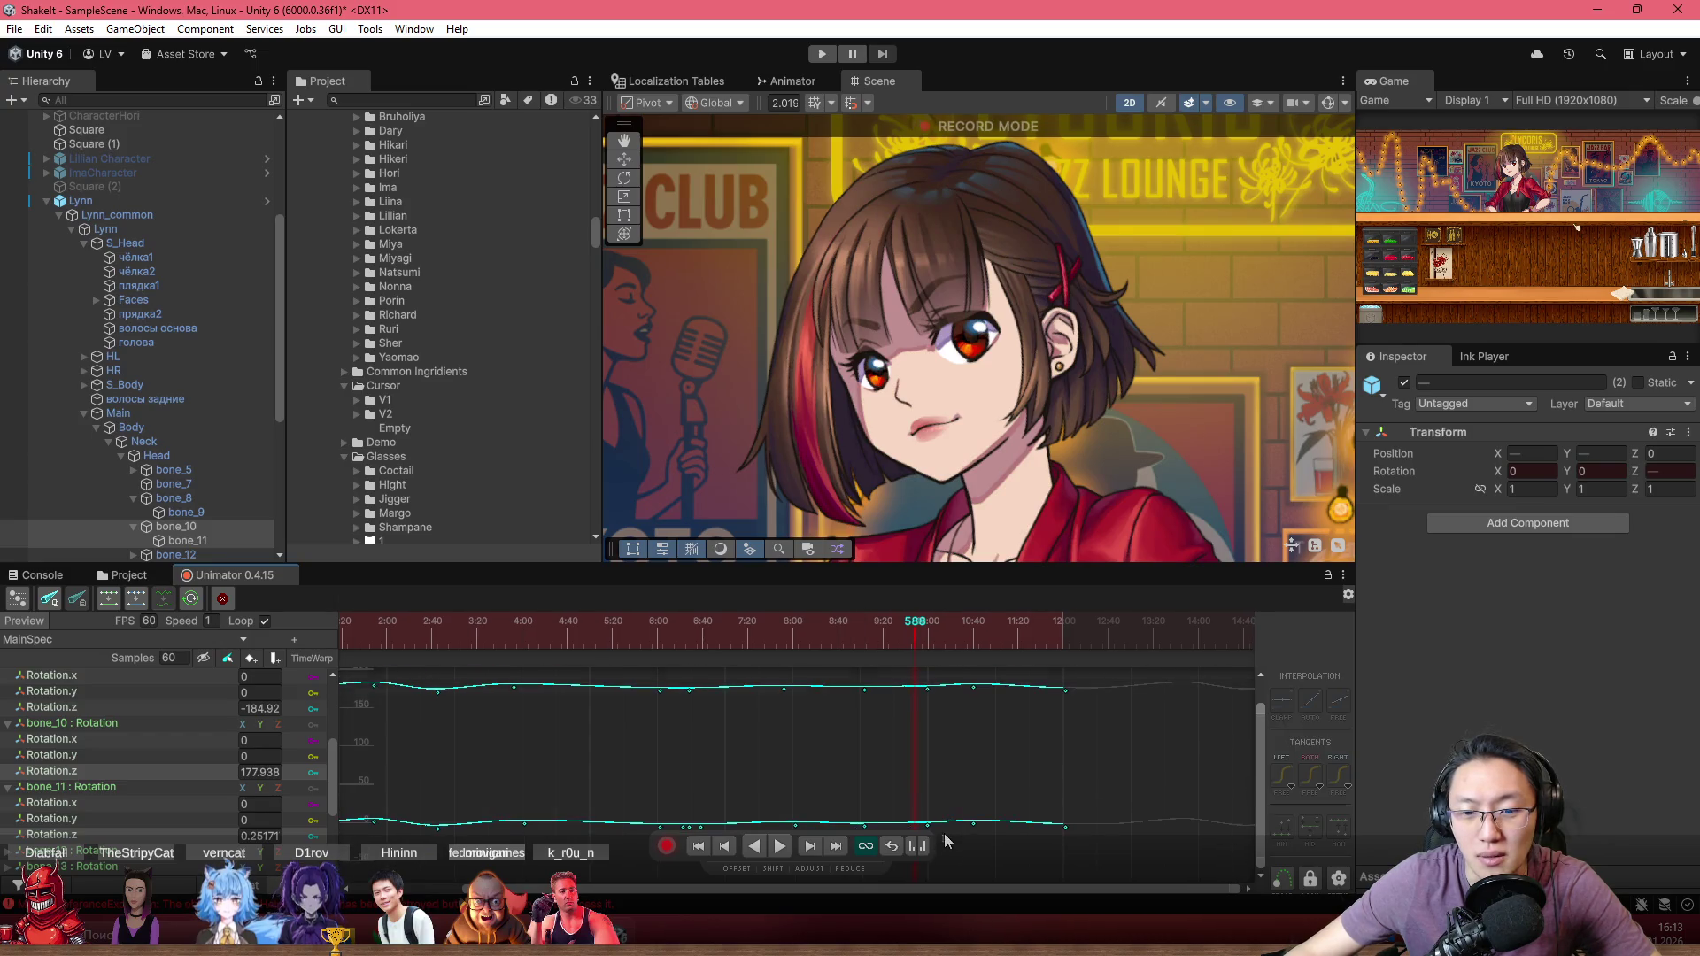
drag(942, 838, 934, 699)
scroll(934, 702, up, 3)
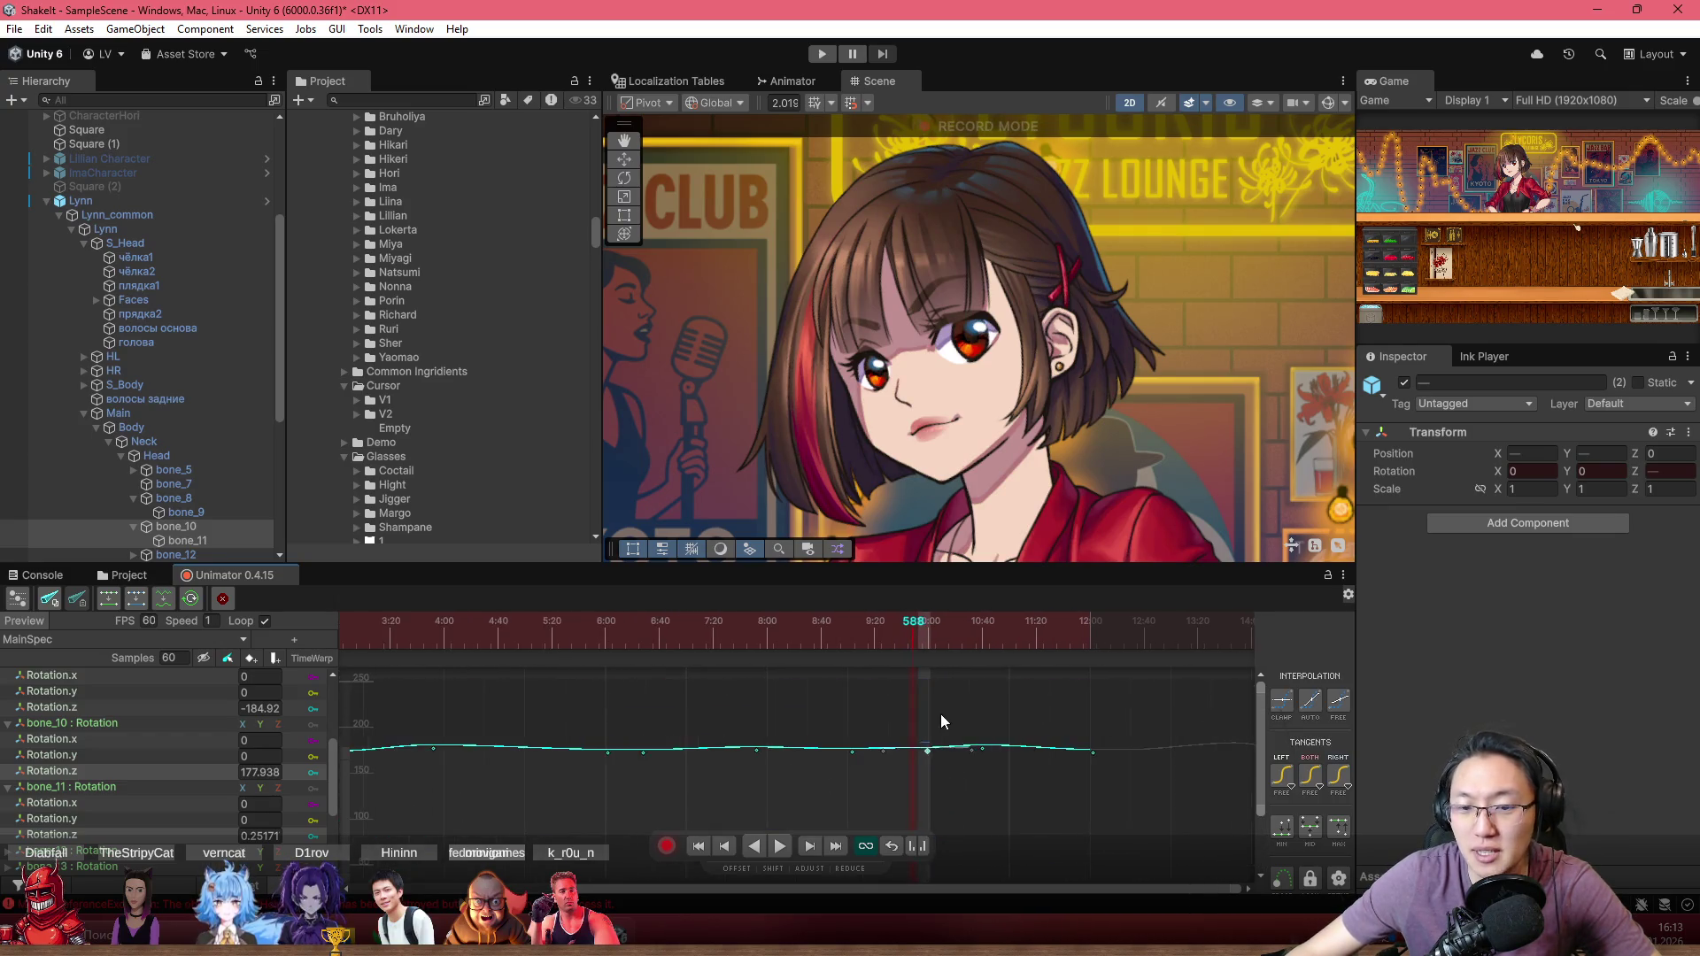
drag(934, 781, 937, 728)
mouse_move(913, 631)
mouse_down()
mouse_move(832, 630)
mouse_move(905, 652)
mouse_up()
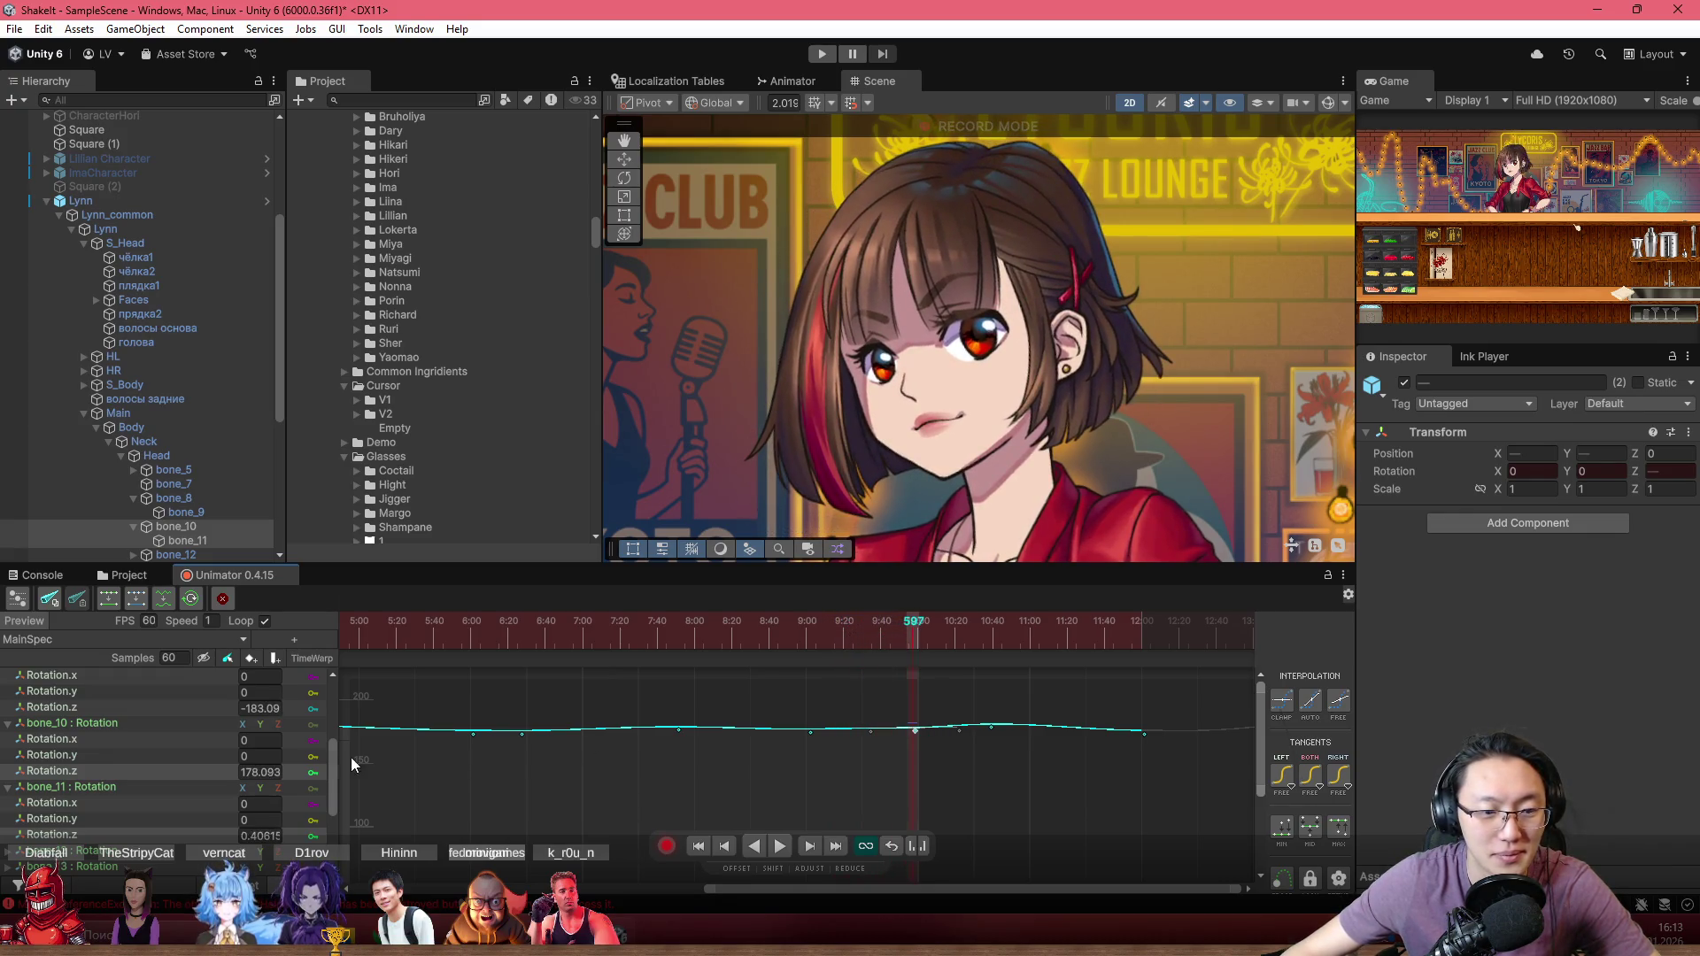
key(Down)
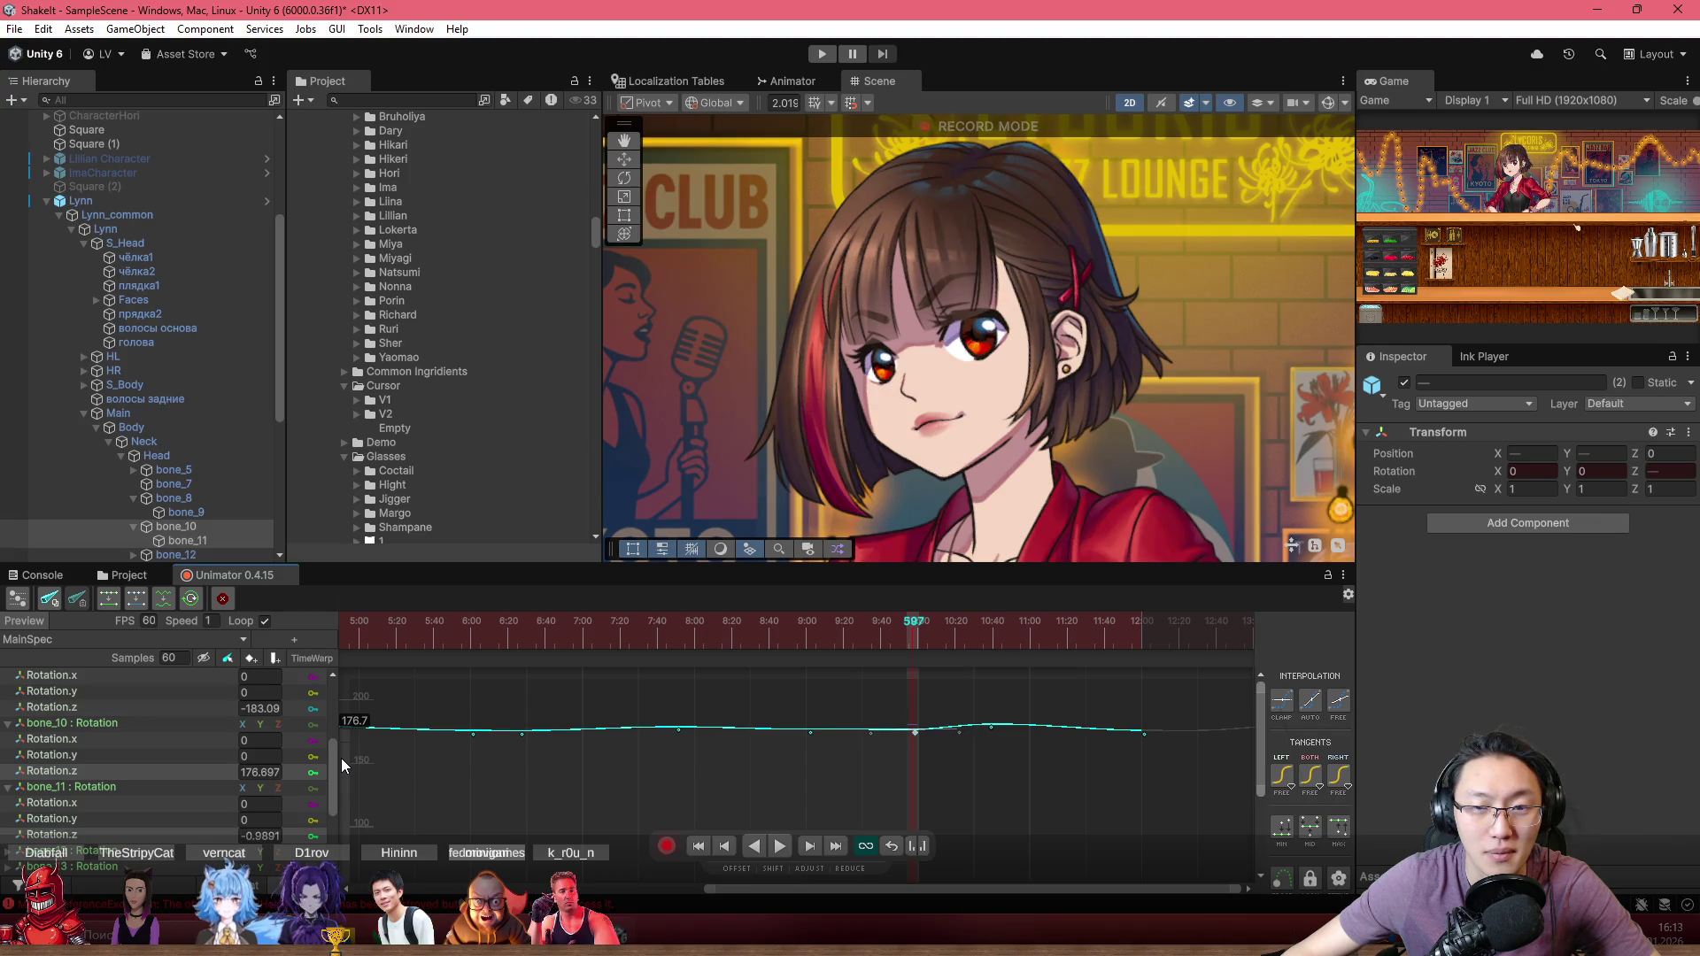
scroll(820, 783, down, 3)
drag(751, 624, 735, 620)
Step: Start looping playback of Lynn's edited hair sway in the Unimator timeline
key(space)
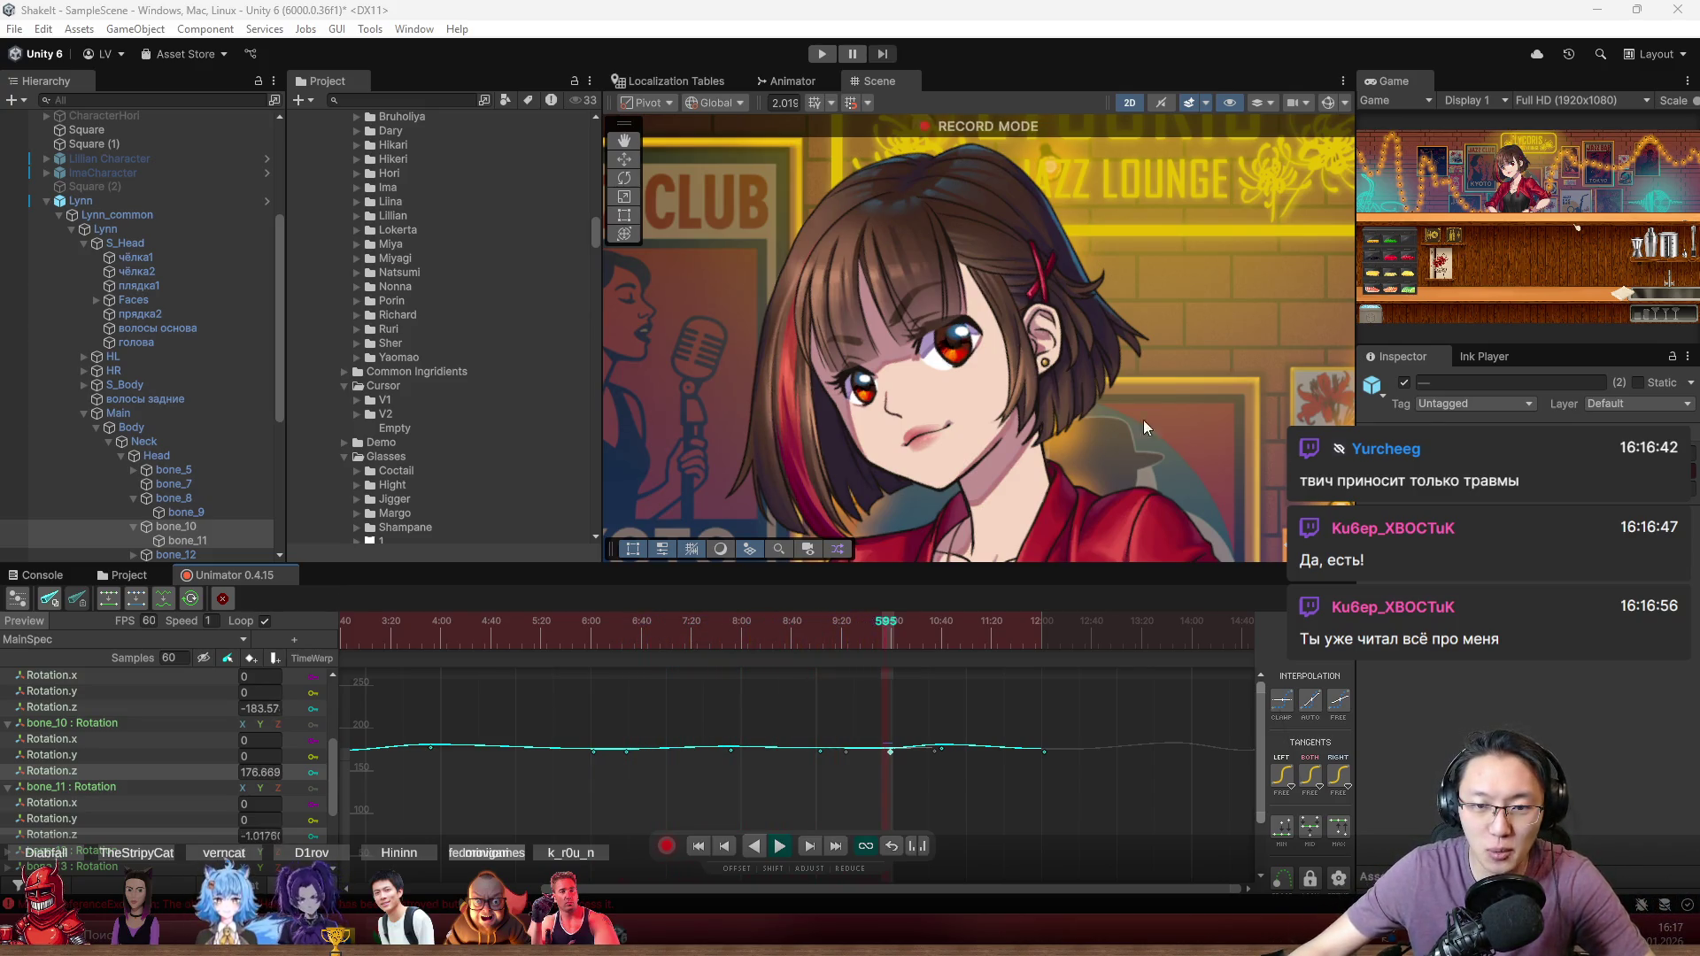
scroll(1144, 420, down, 3)
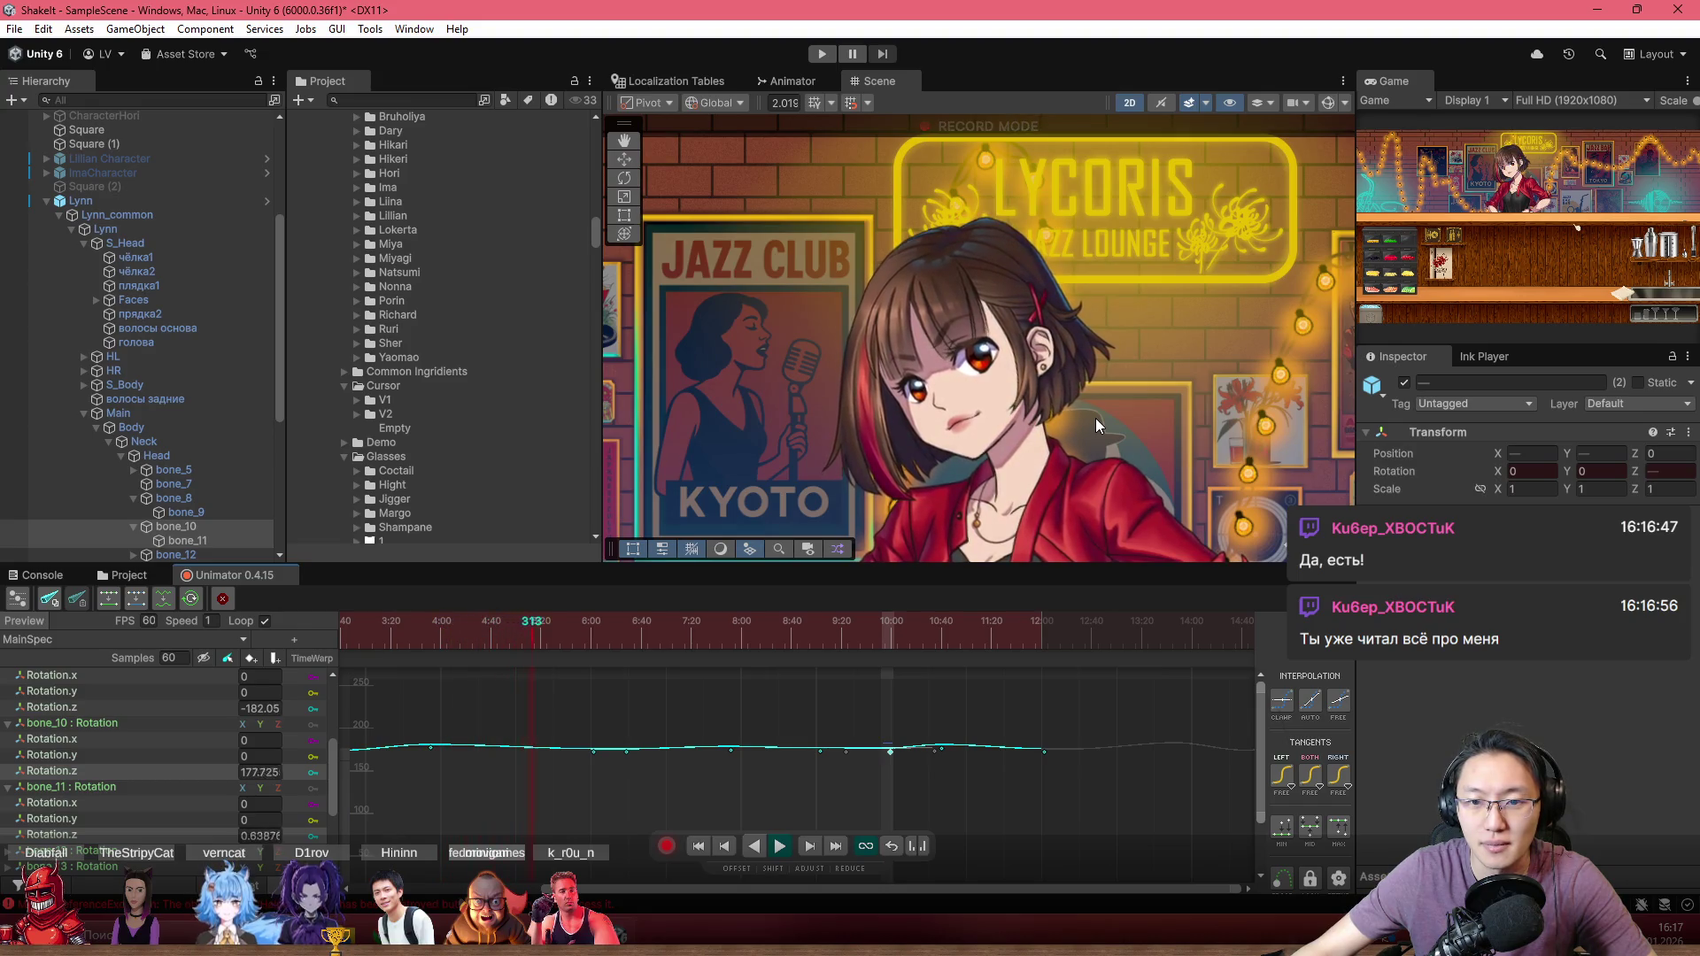
scroll(613, 675, down, 3)
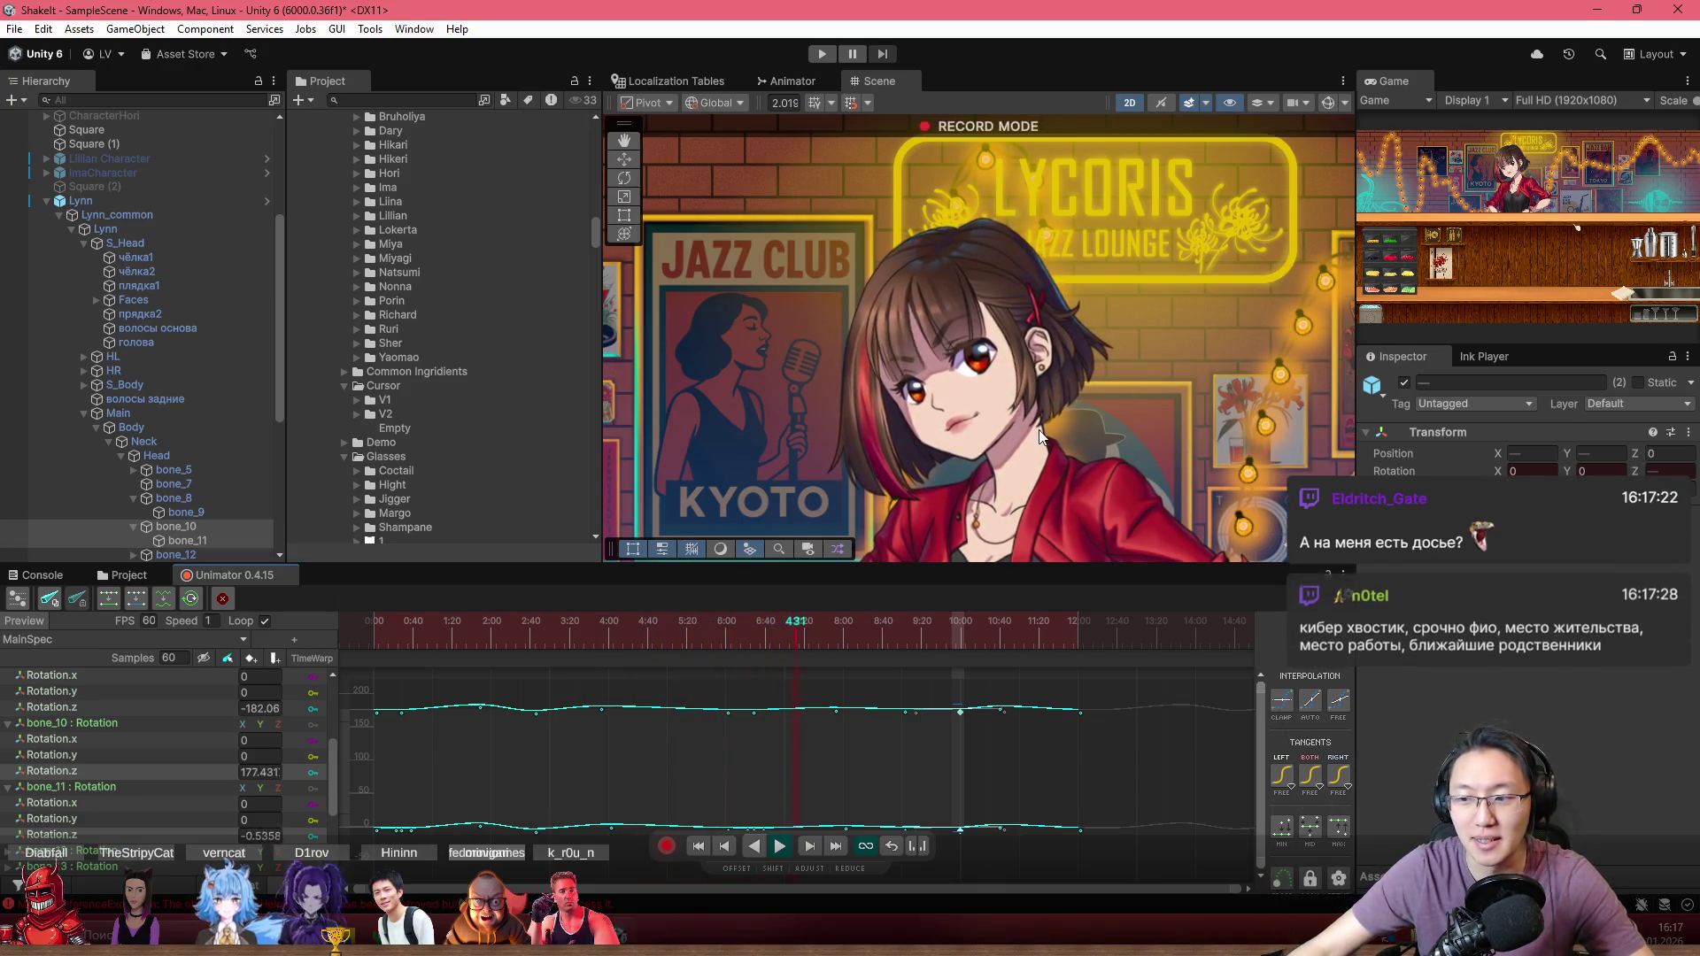
scroll(1063, 434, up, 3)
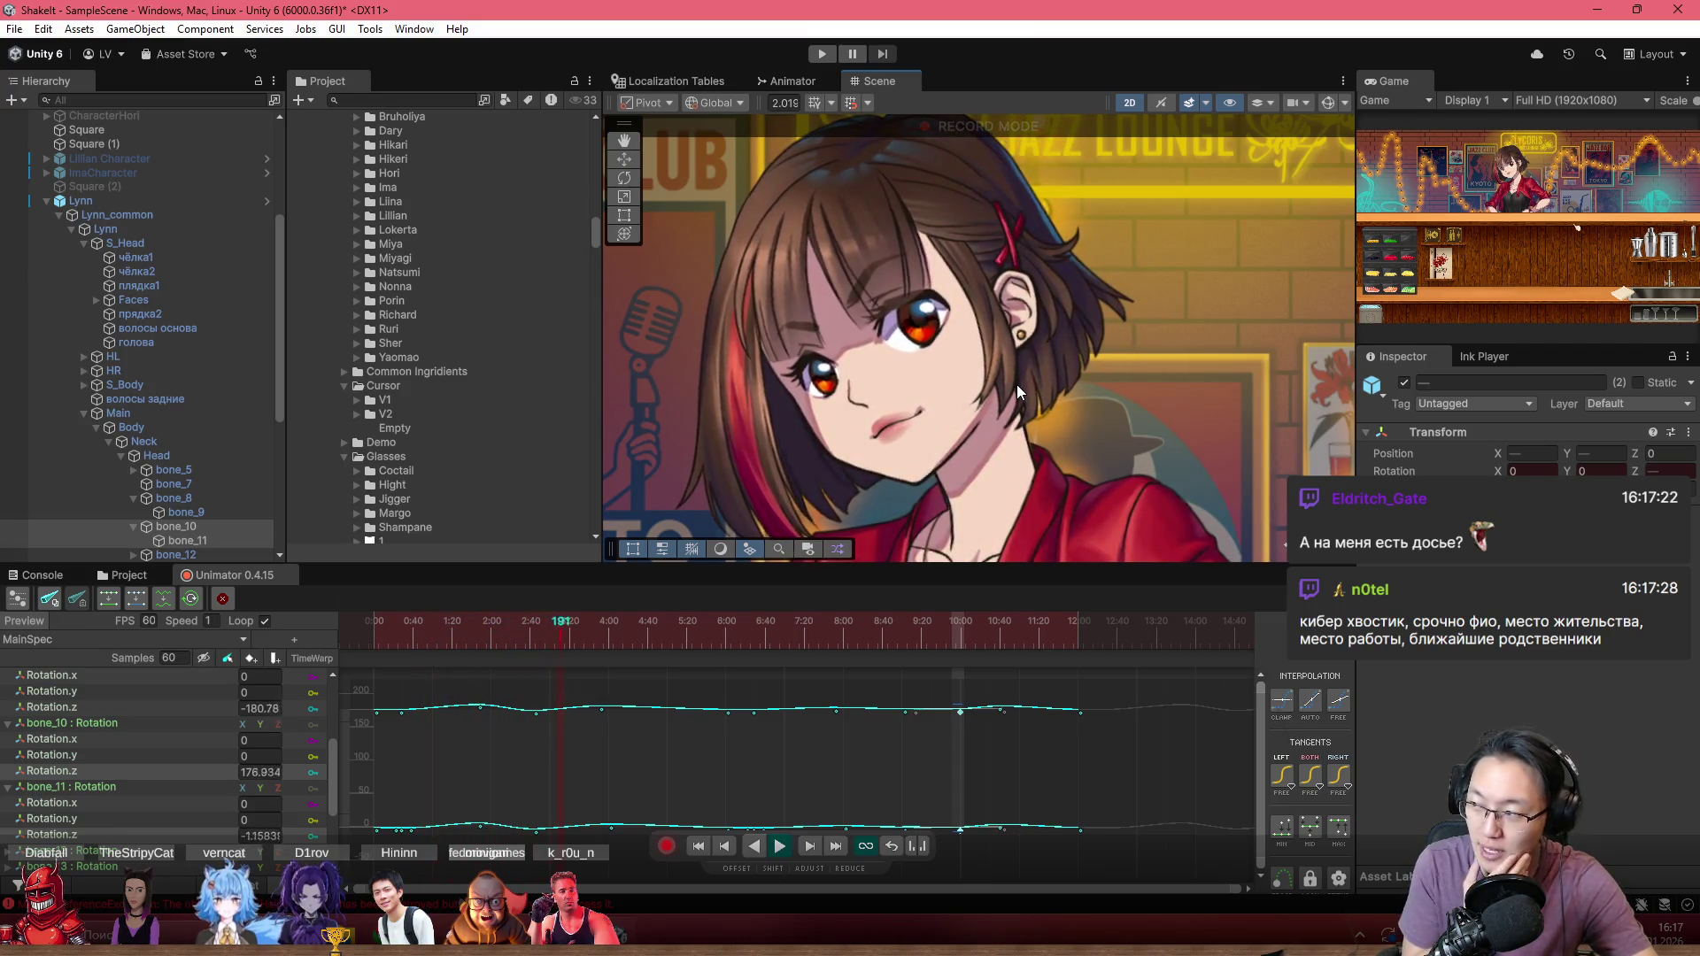
scroll(970, 260, down, 2)
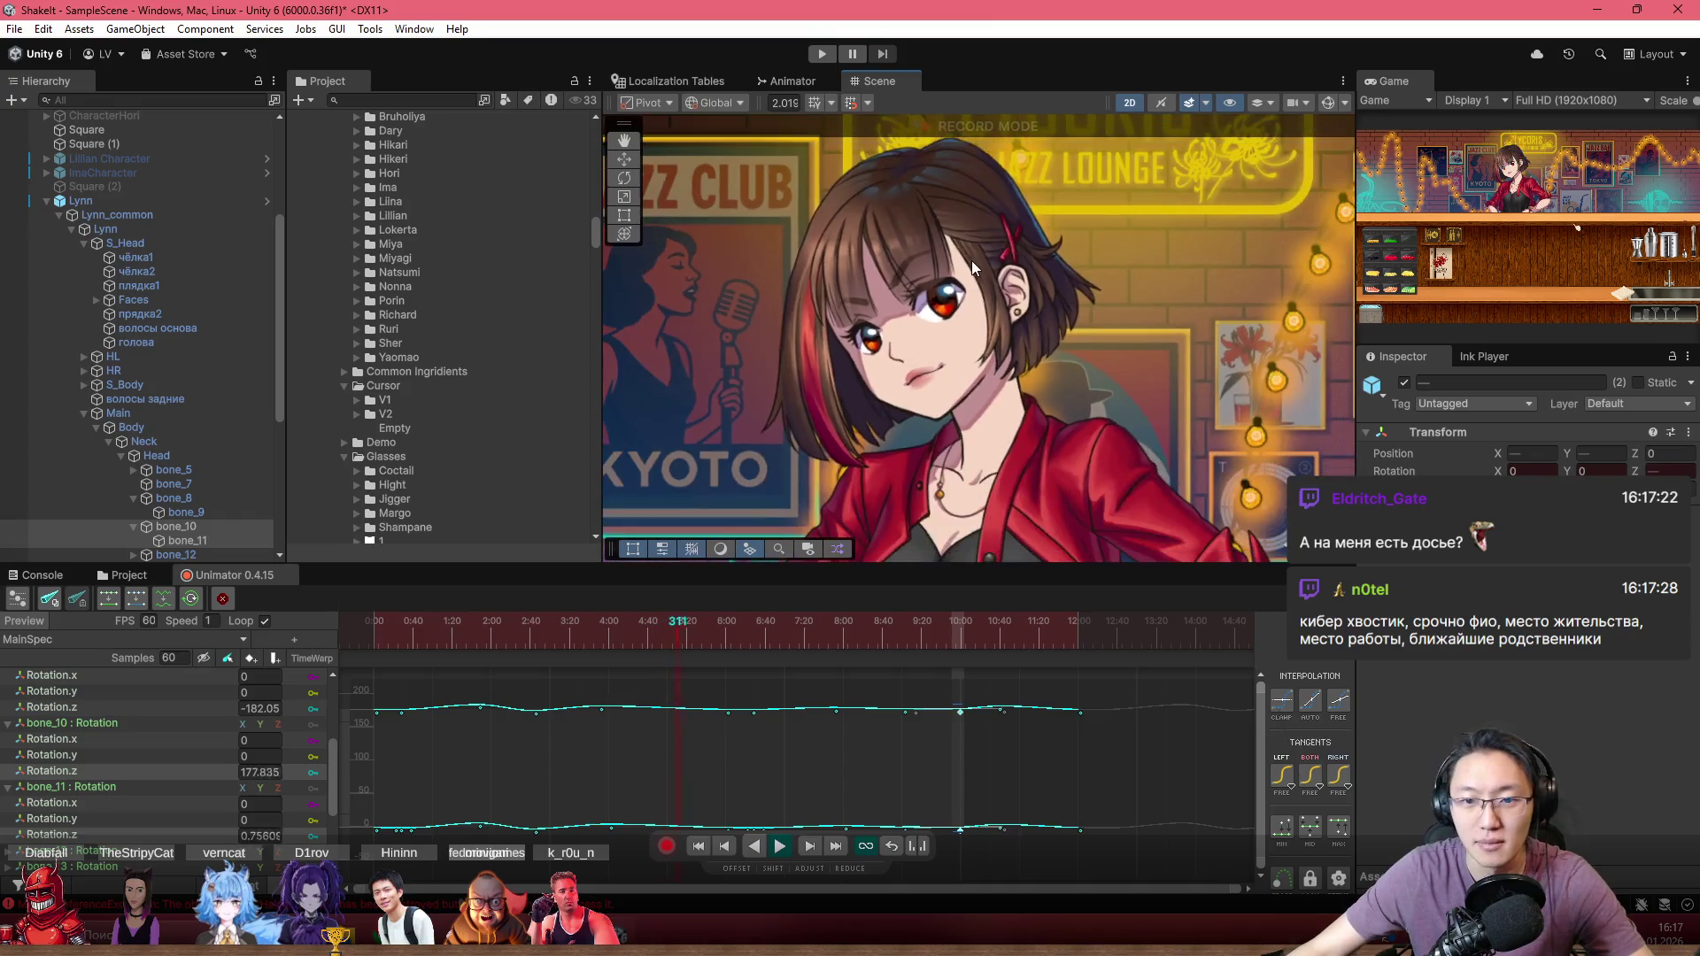
scroll(965, 252, up, 2)
scroll(948, 274, up, 2)
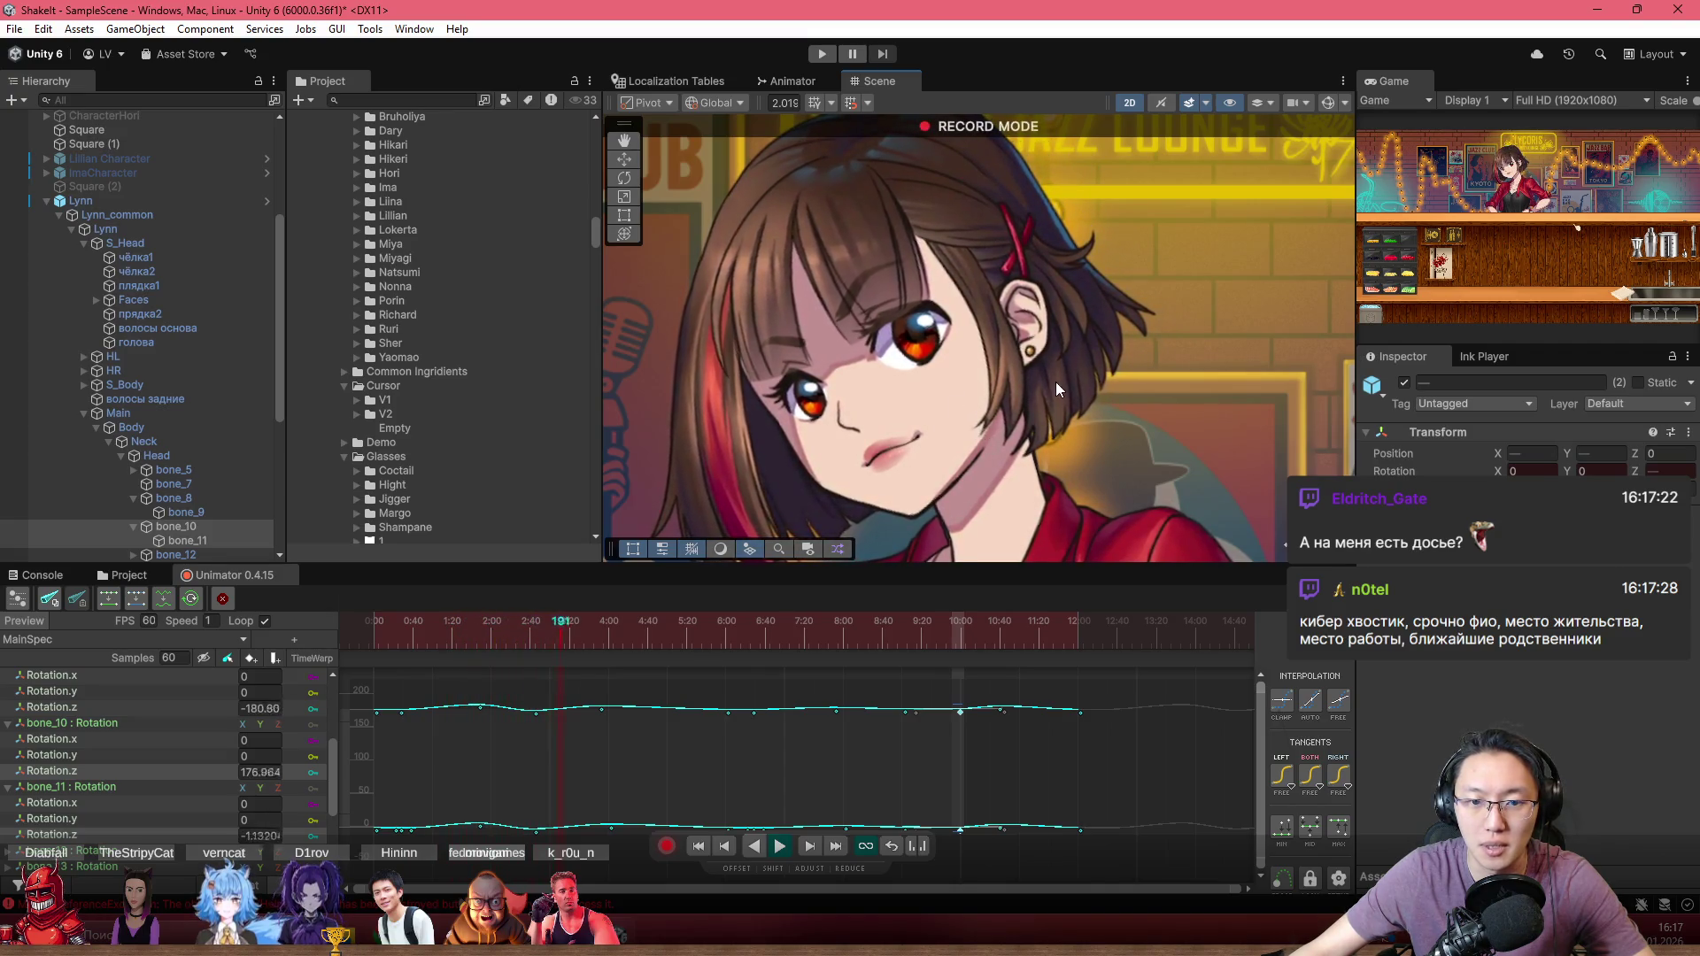
scroll(1055, 381, down, 5)
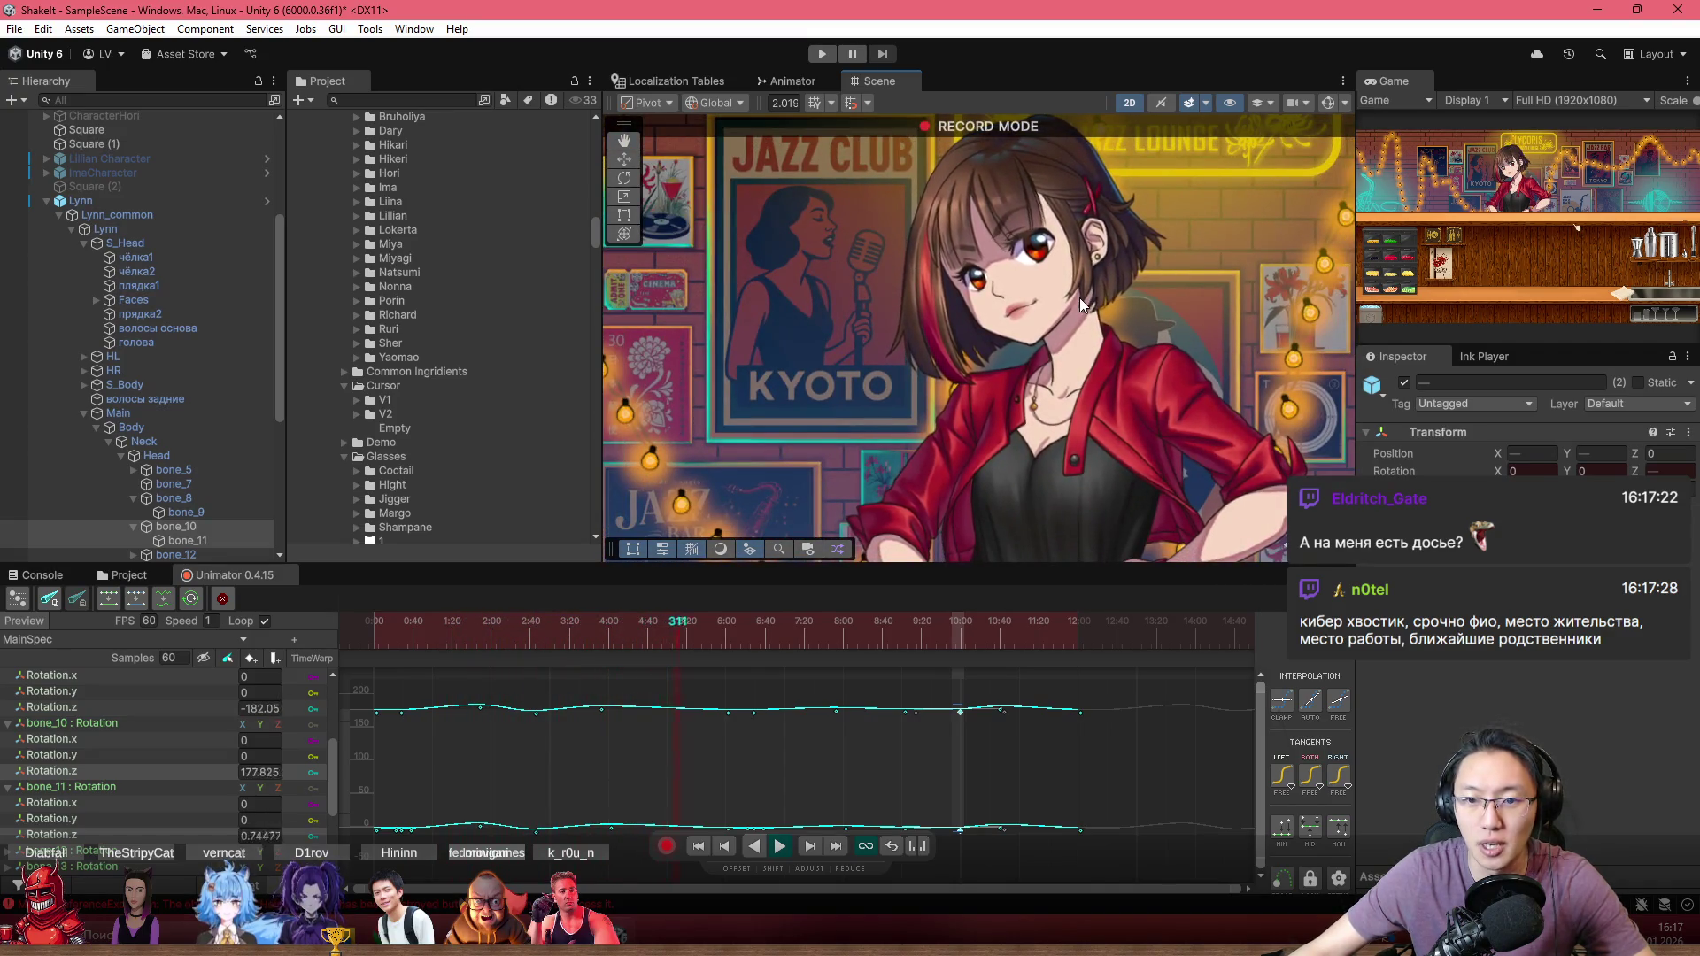
drag(1080, 301, 942, 307)
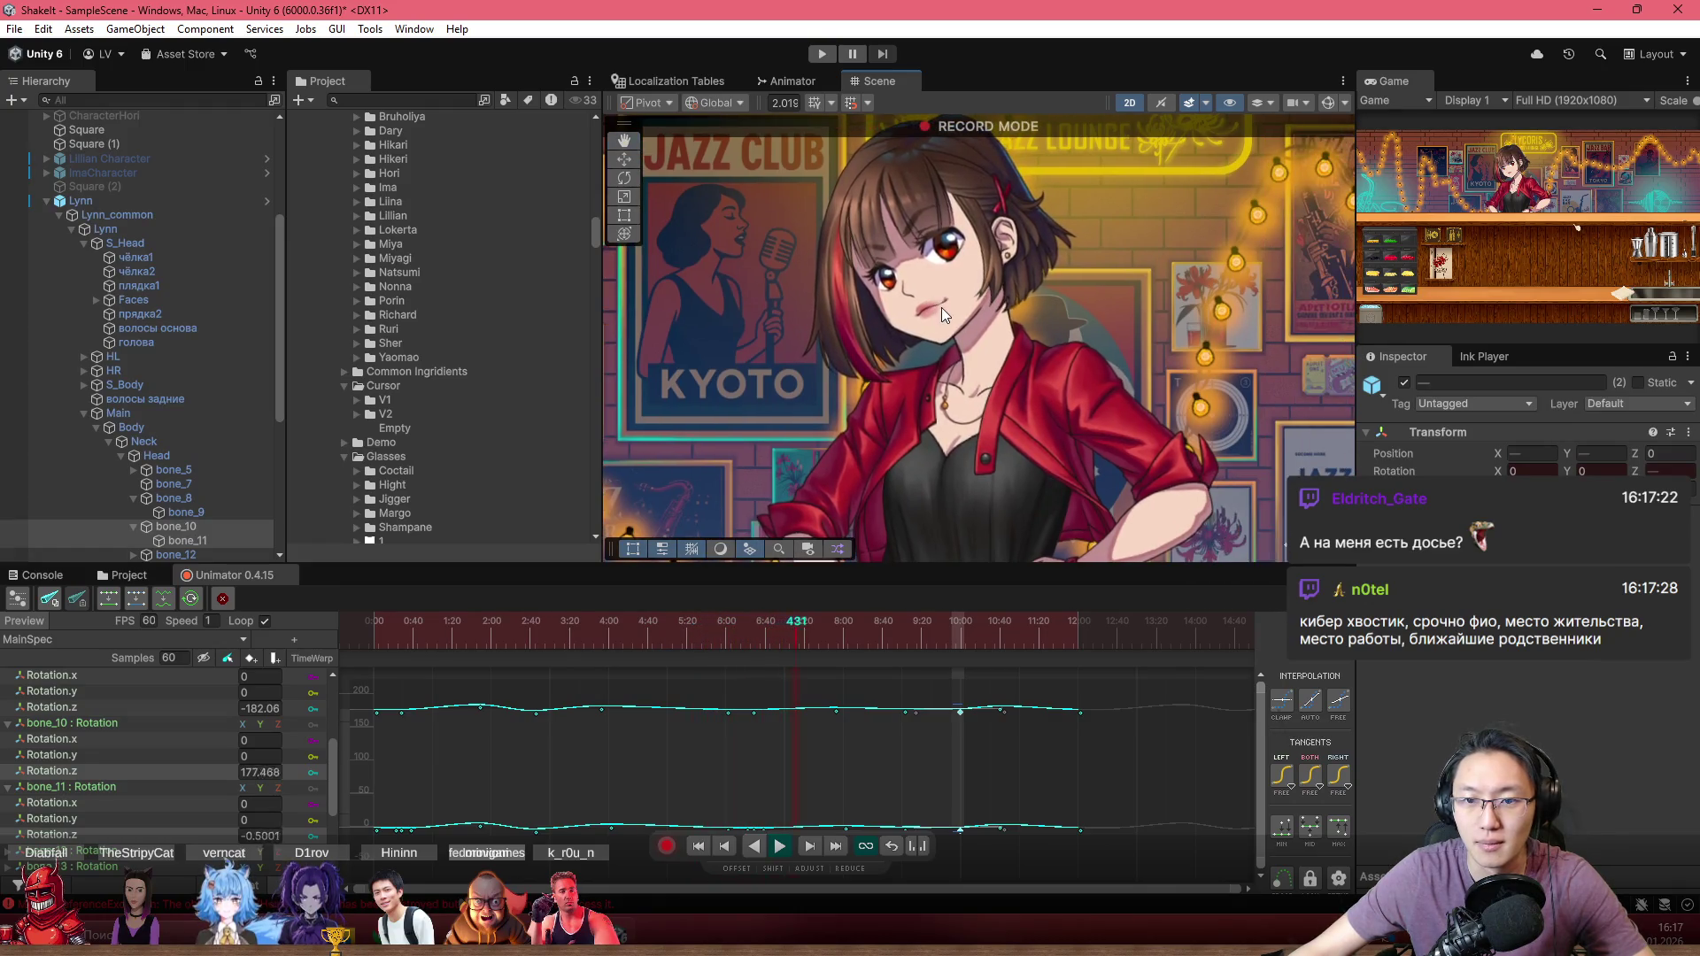
scroll(969, 333, up, 1)
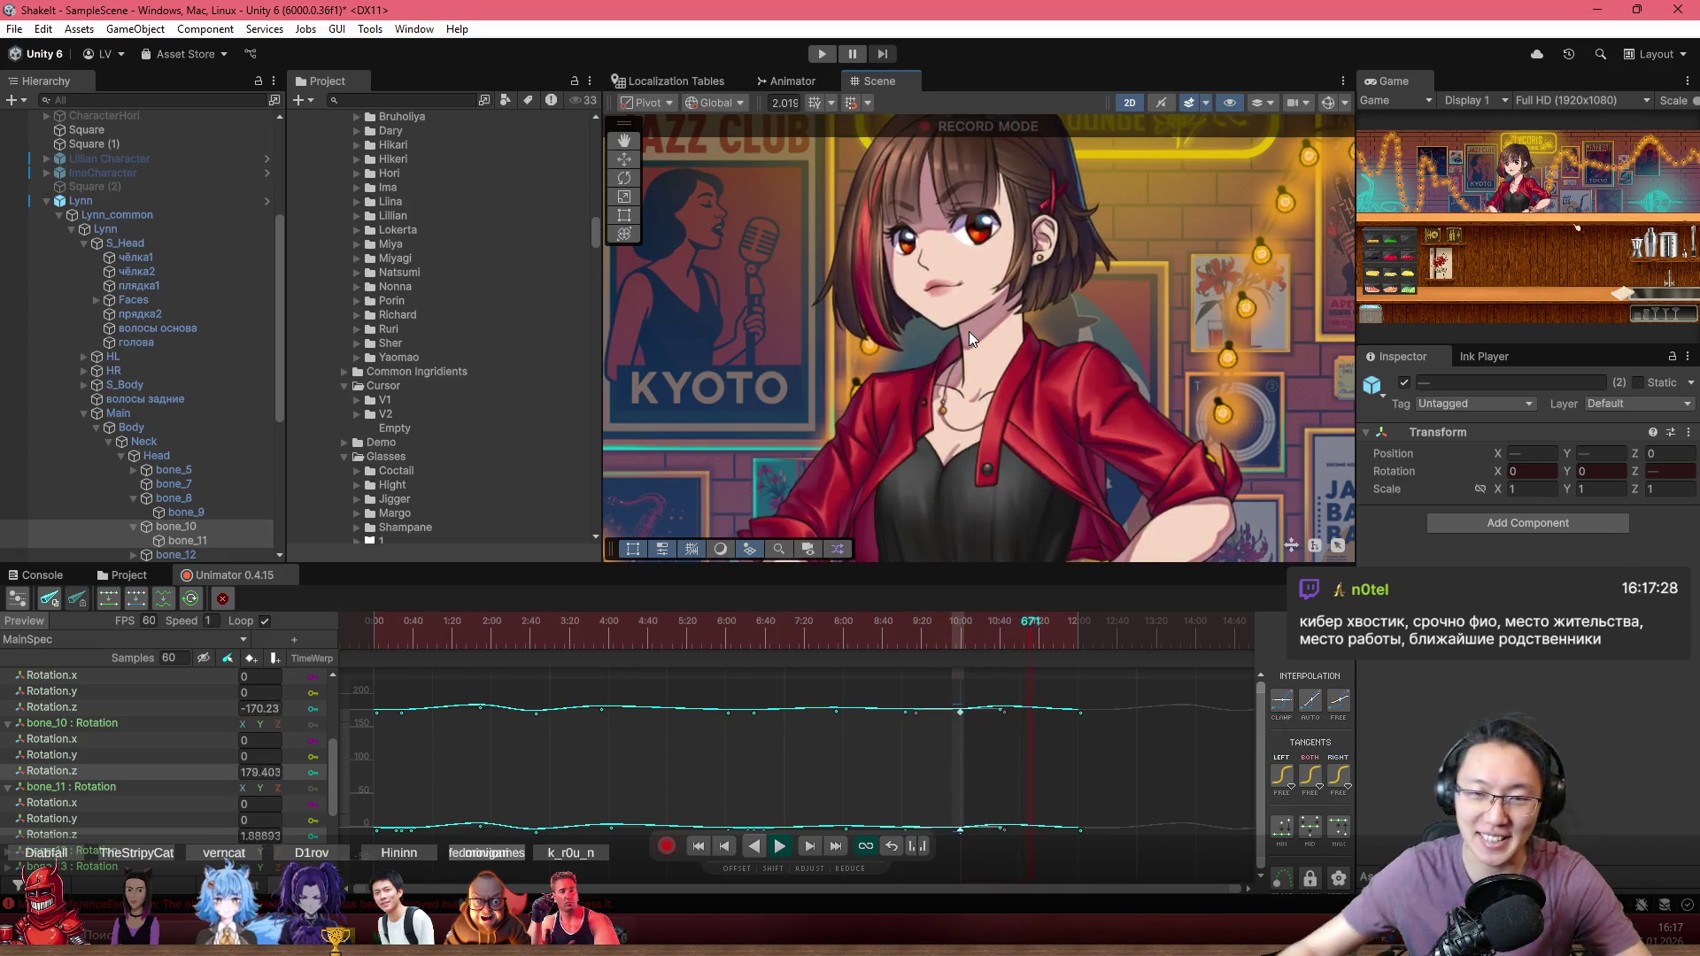
scroll(970, 331, down, 2)
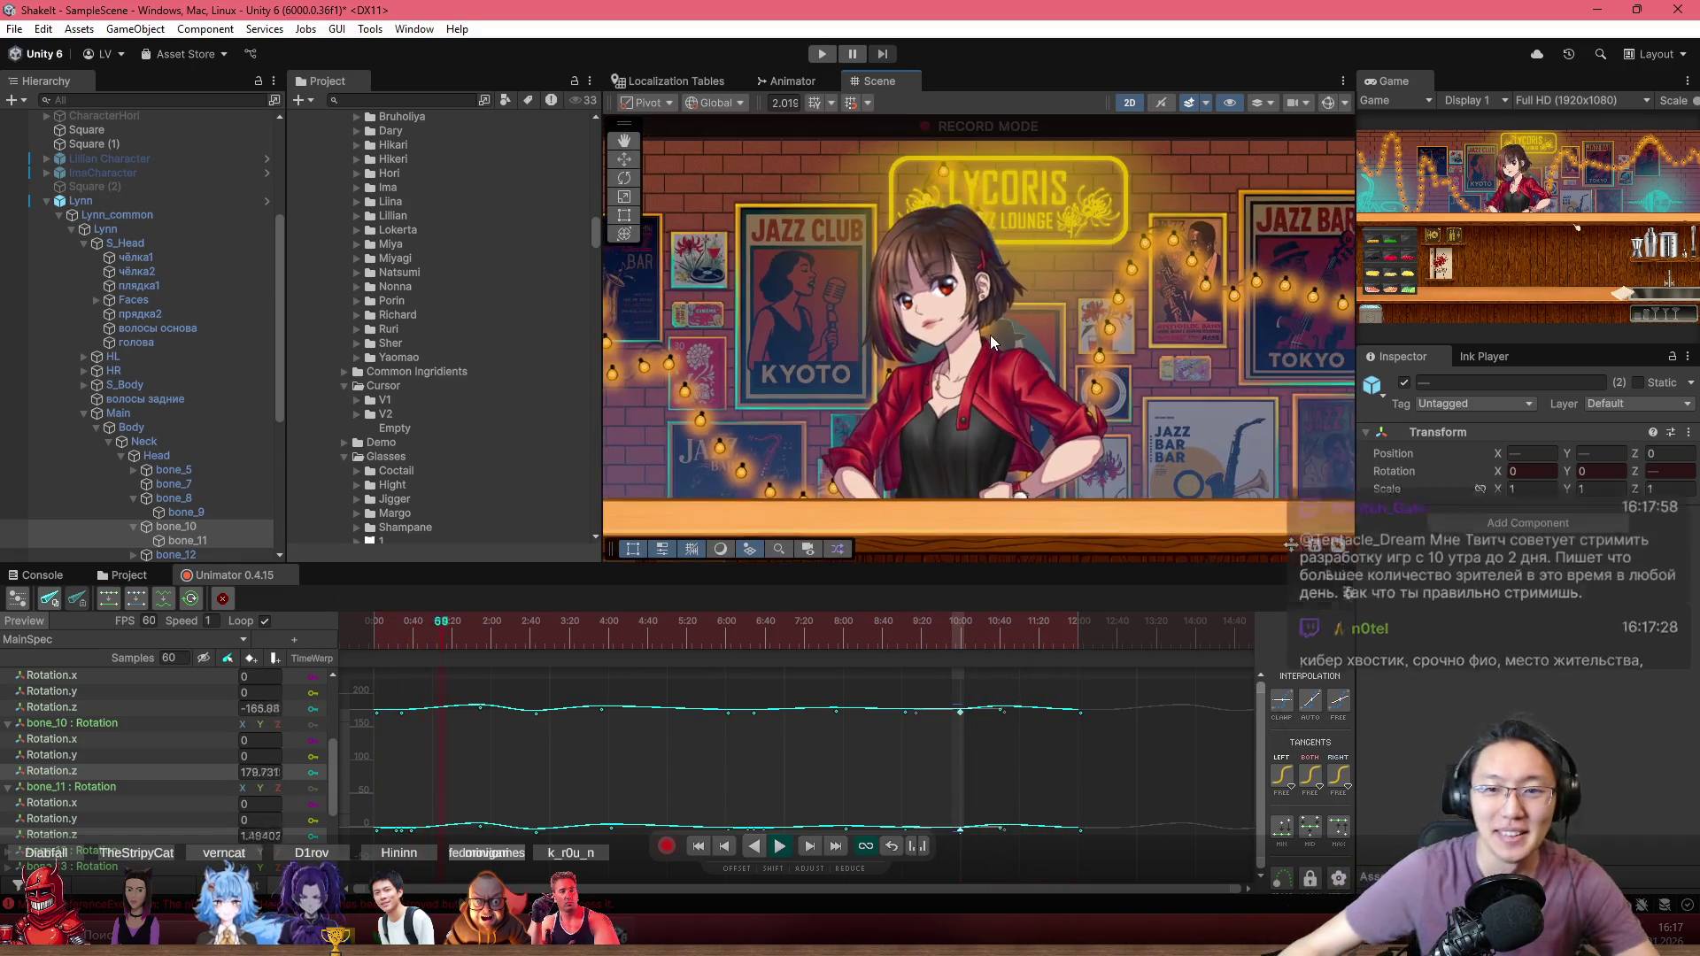
scroll(983, 337, up, 2)
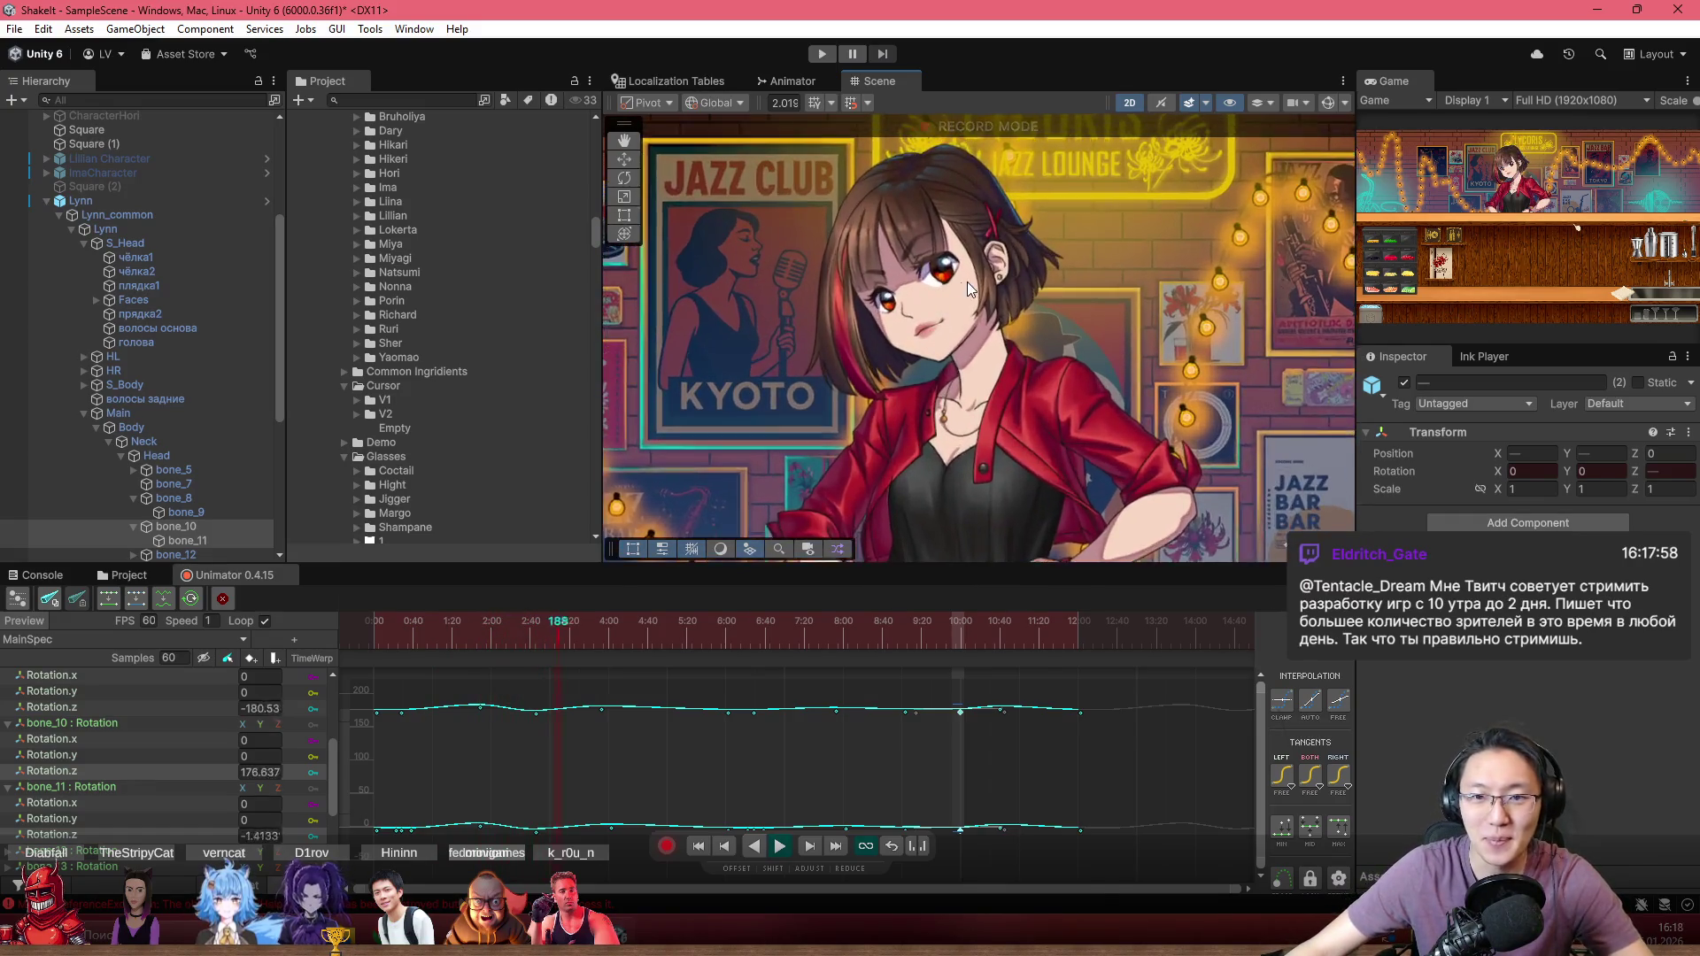
scroll(996, 310, up, 2)
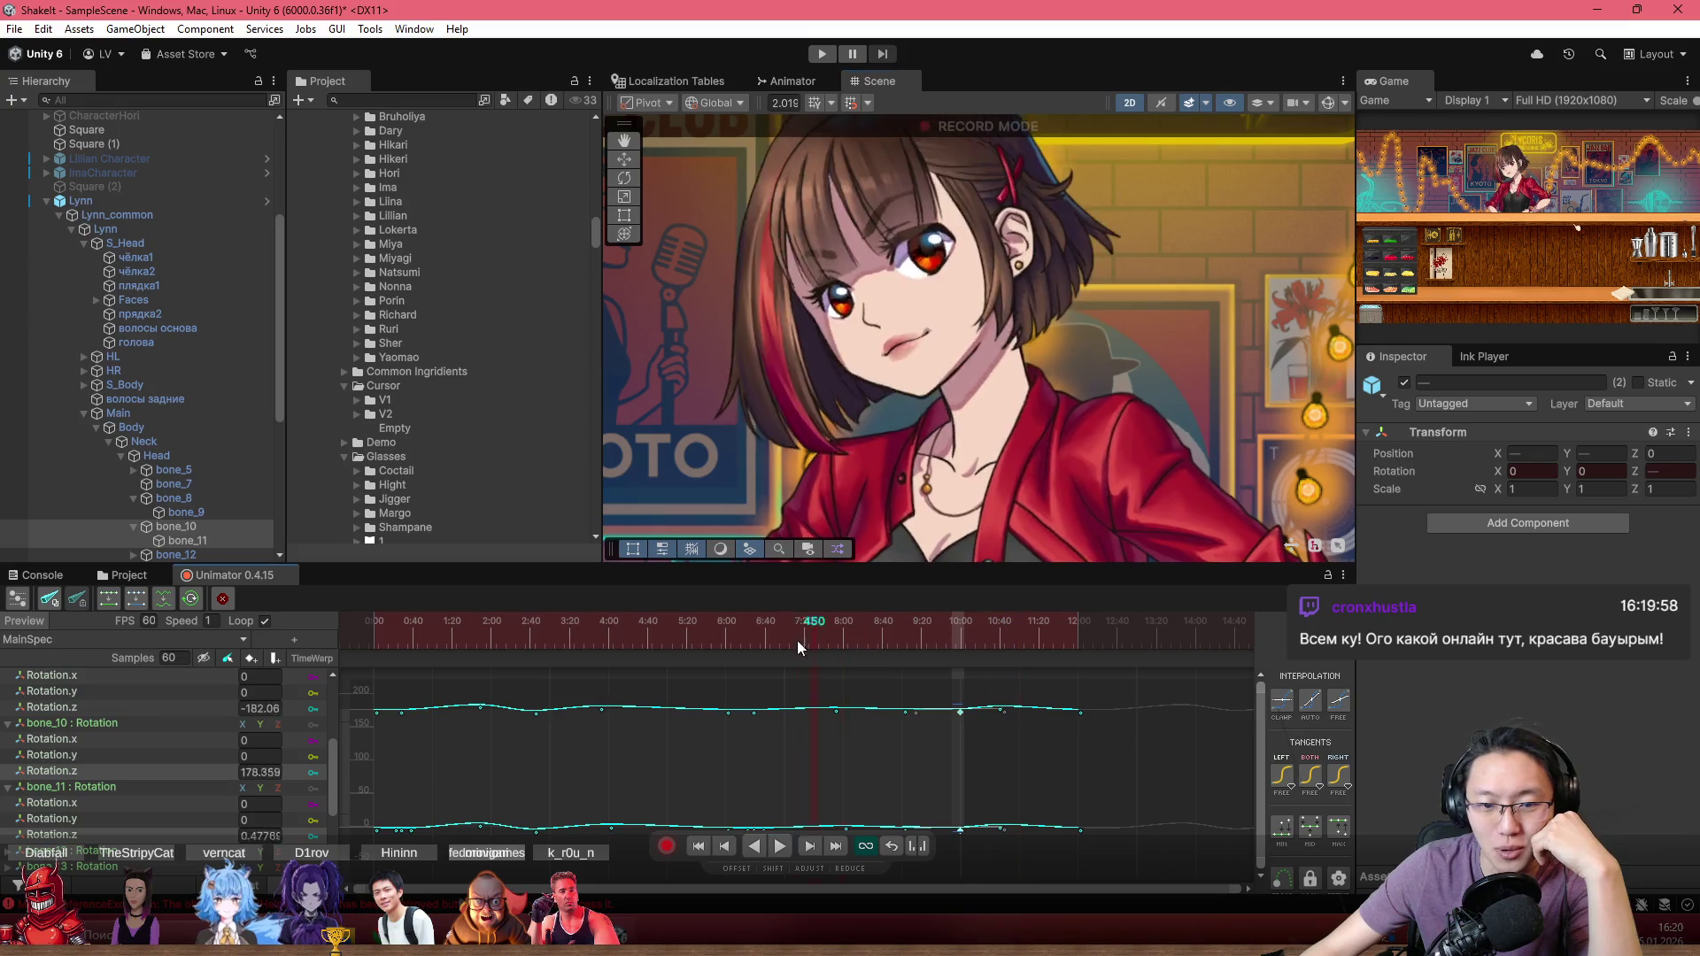
Step: Stop the hair preview and rewind Lynn's timeline to frame 0
click(368, 642)
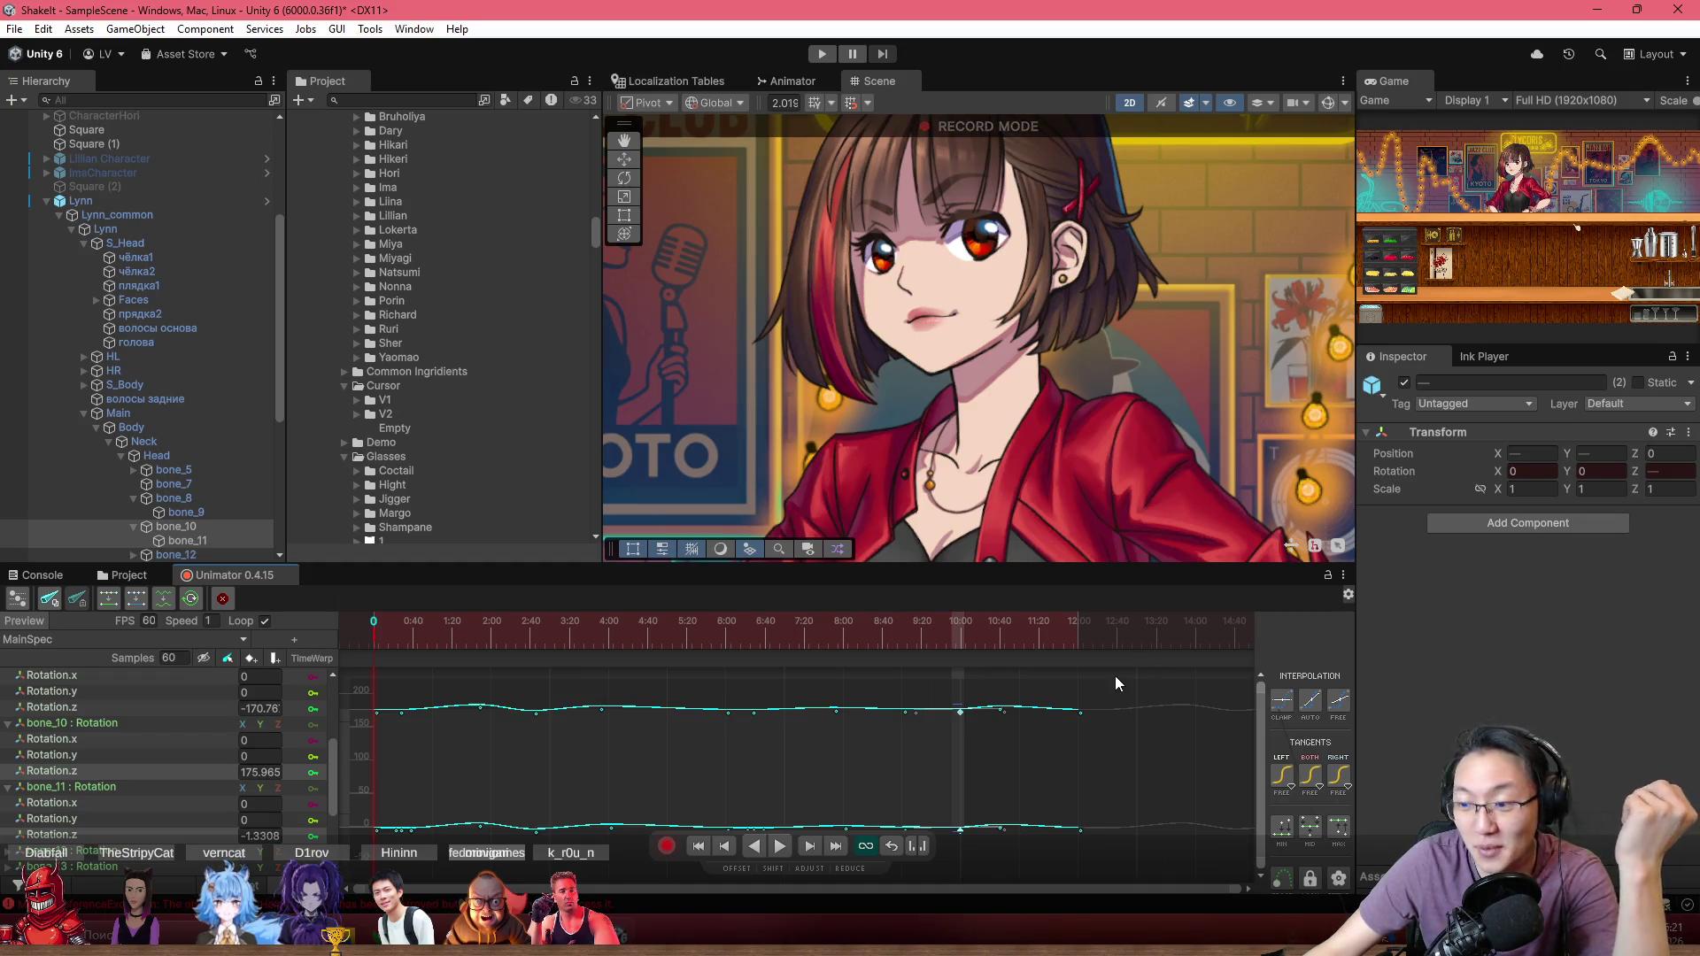
mouse_move(496, 634)
mouse_down()
mouse_move(457, 639)
mouse_move(339, 587)
mouse_up()
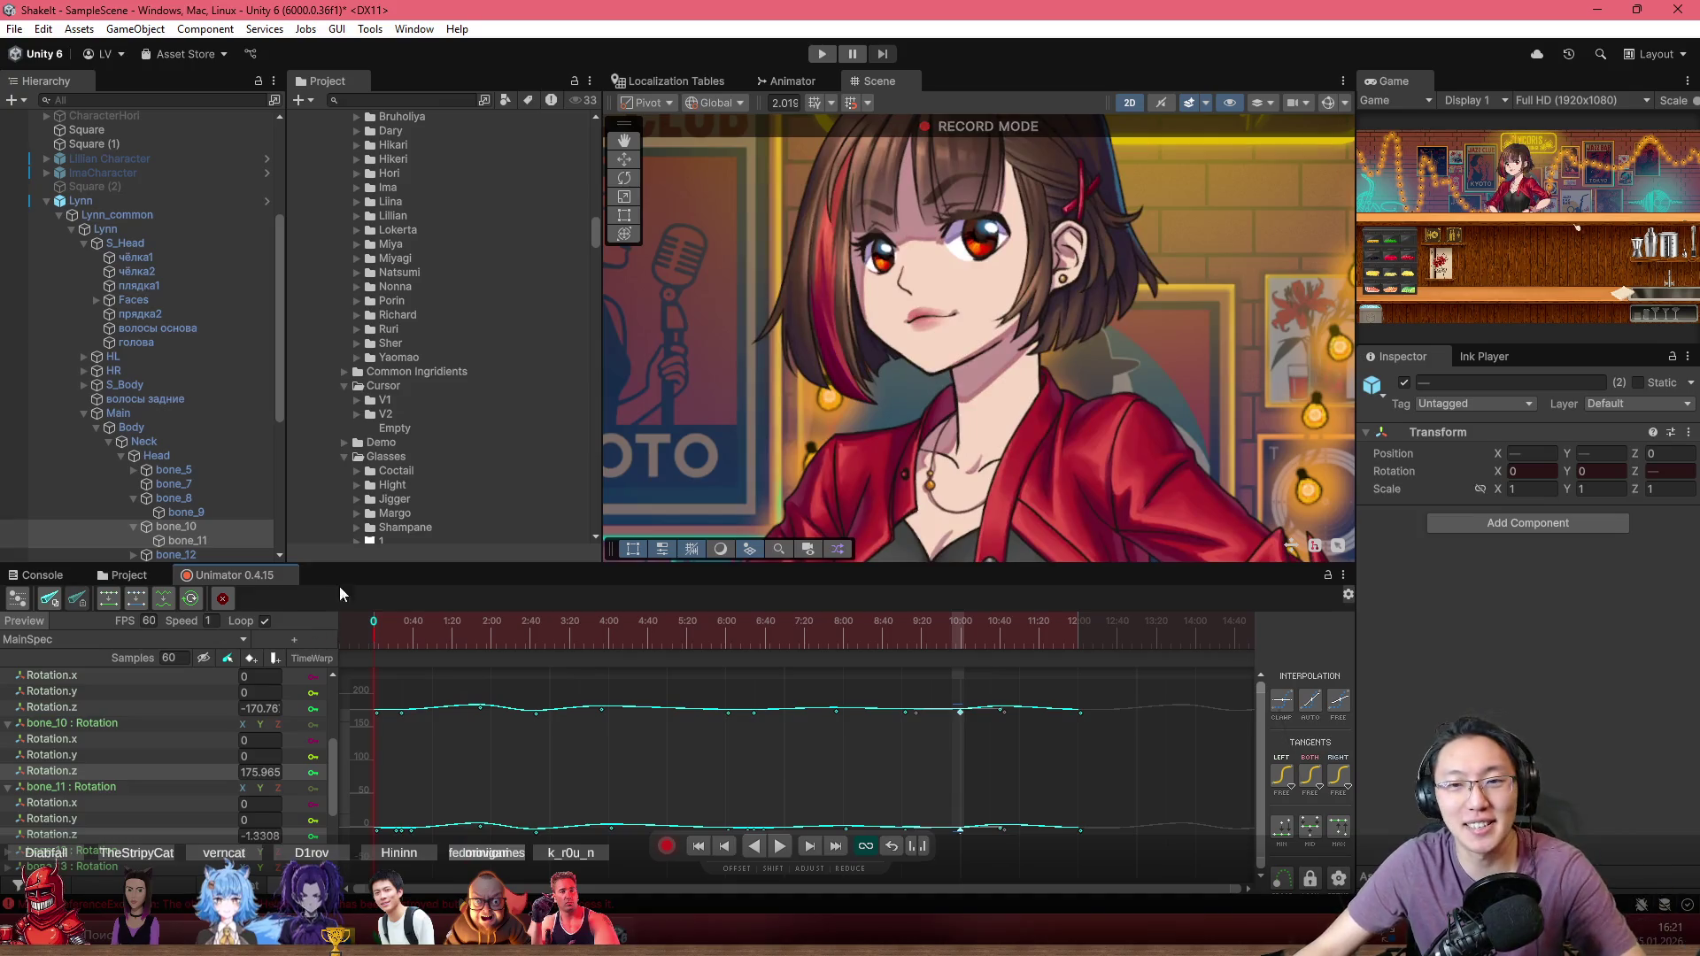
scroll(949, 353, up, 2)
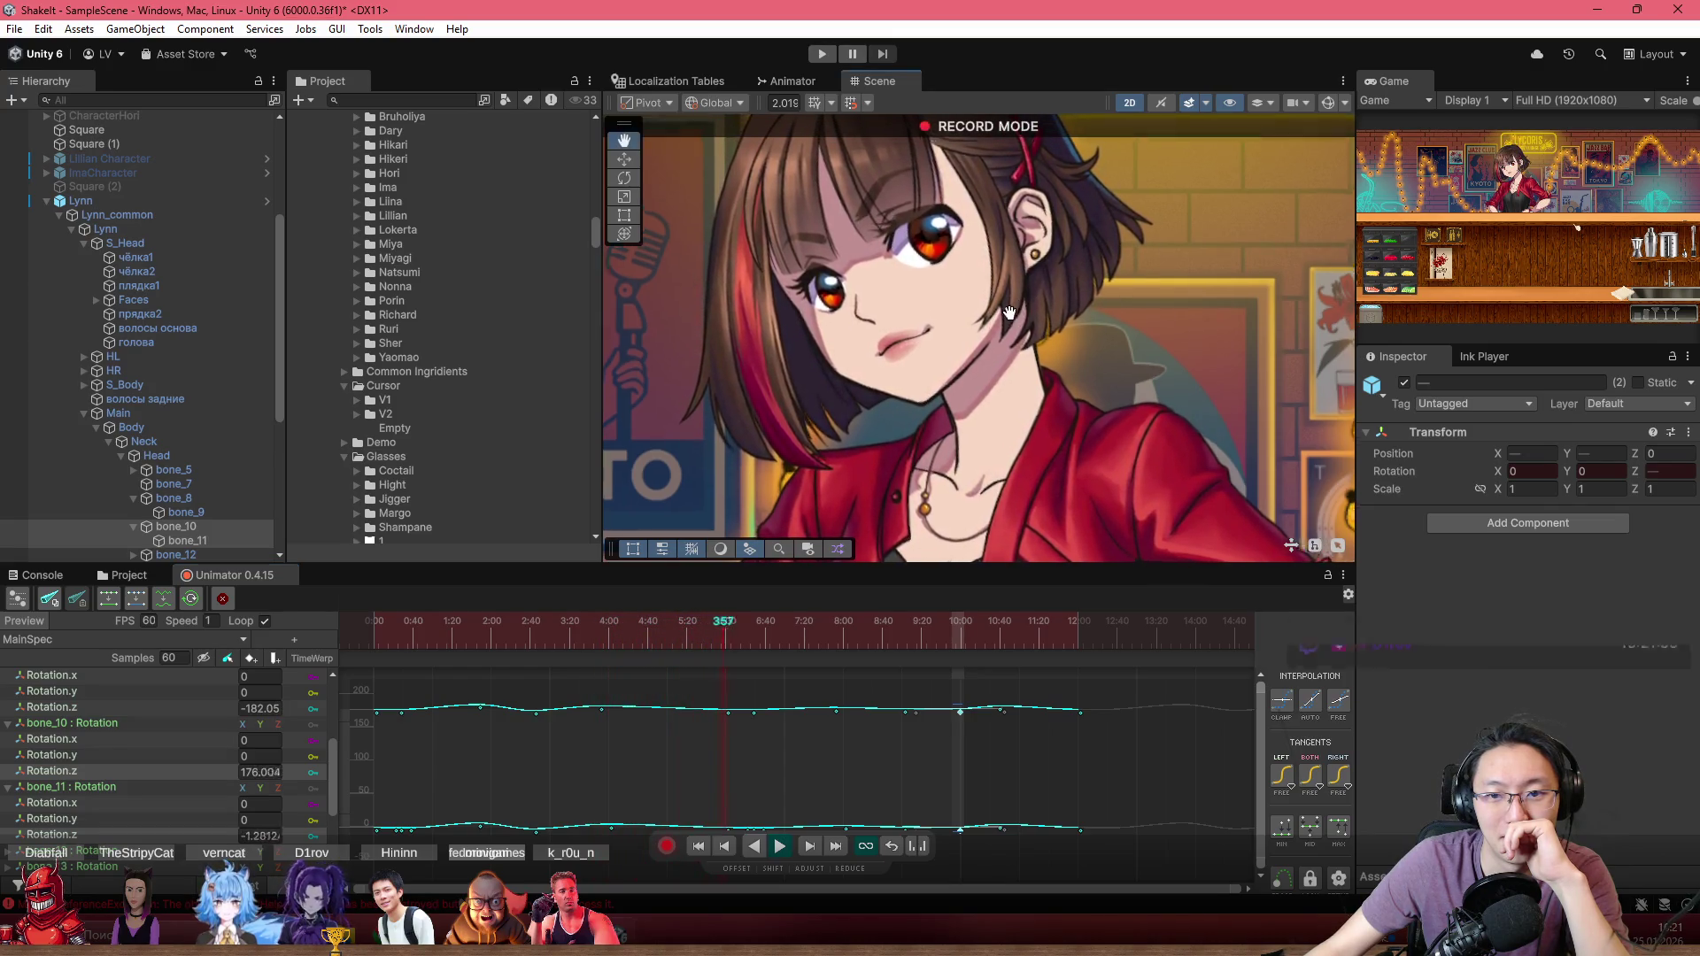
drag(1027, 283, 972, 400)
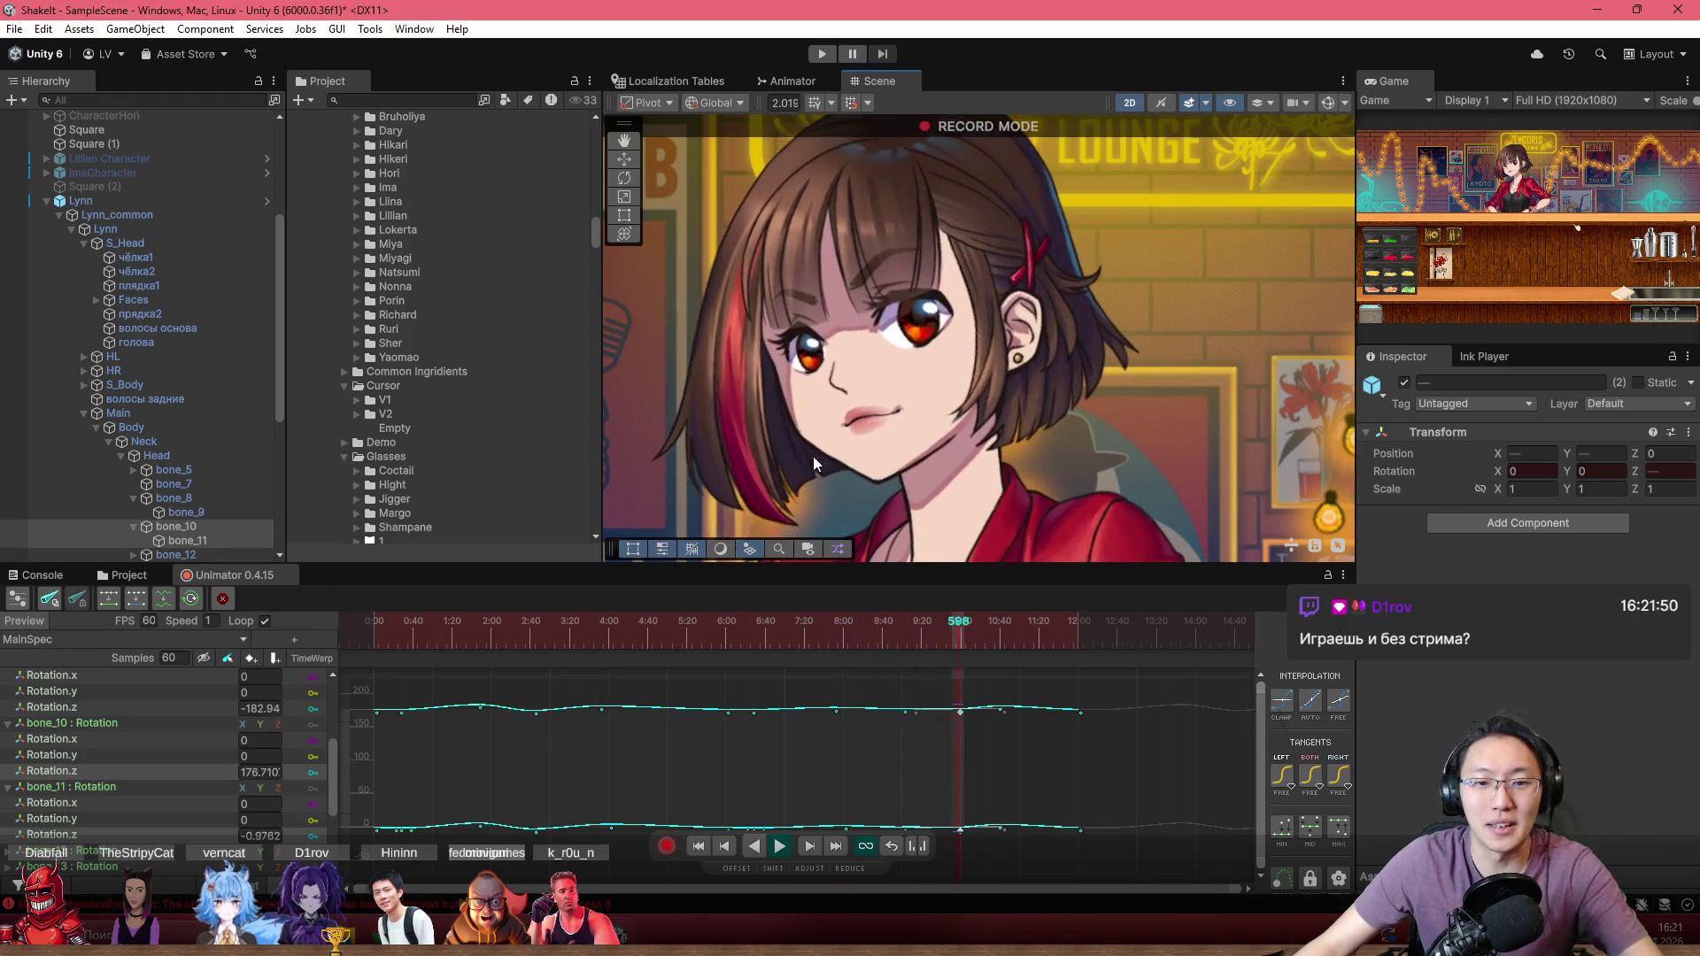
click(496, 636)
drag(496, 636, 294, 642)
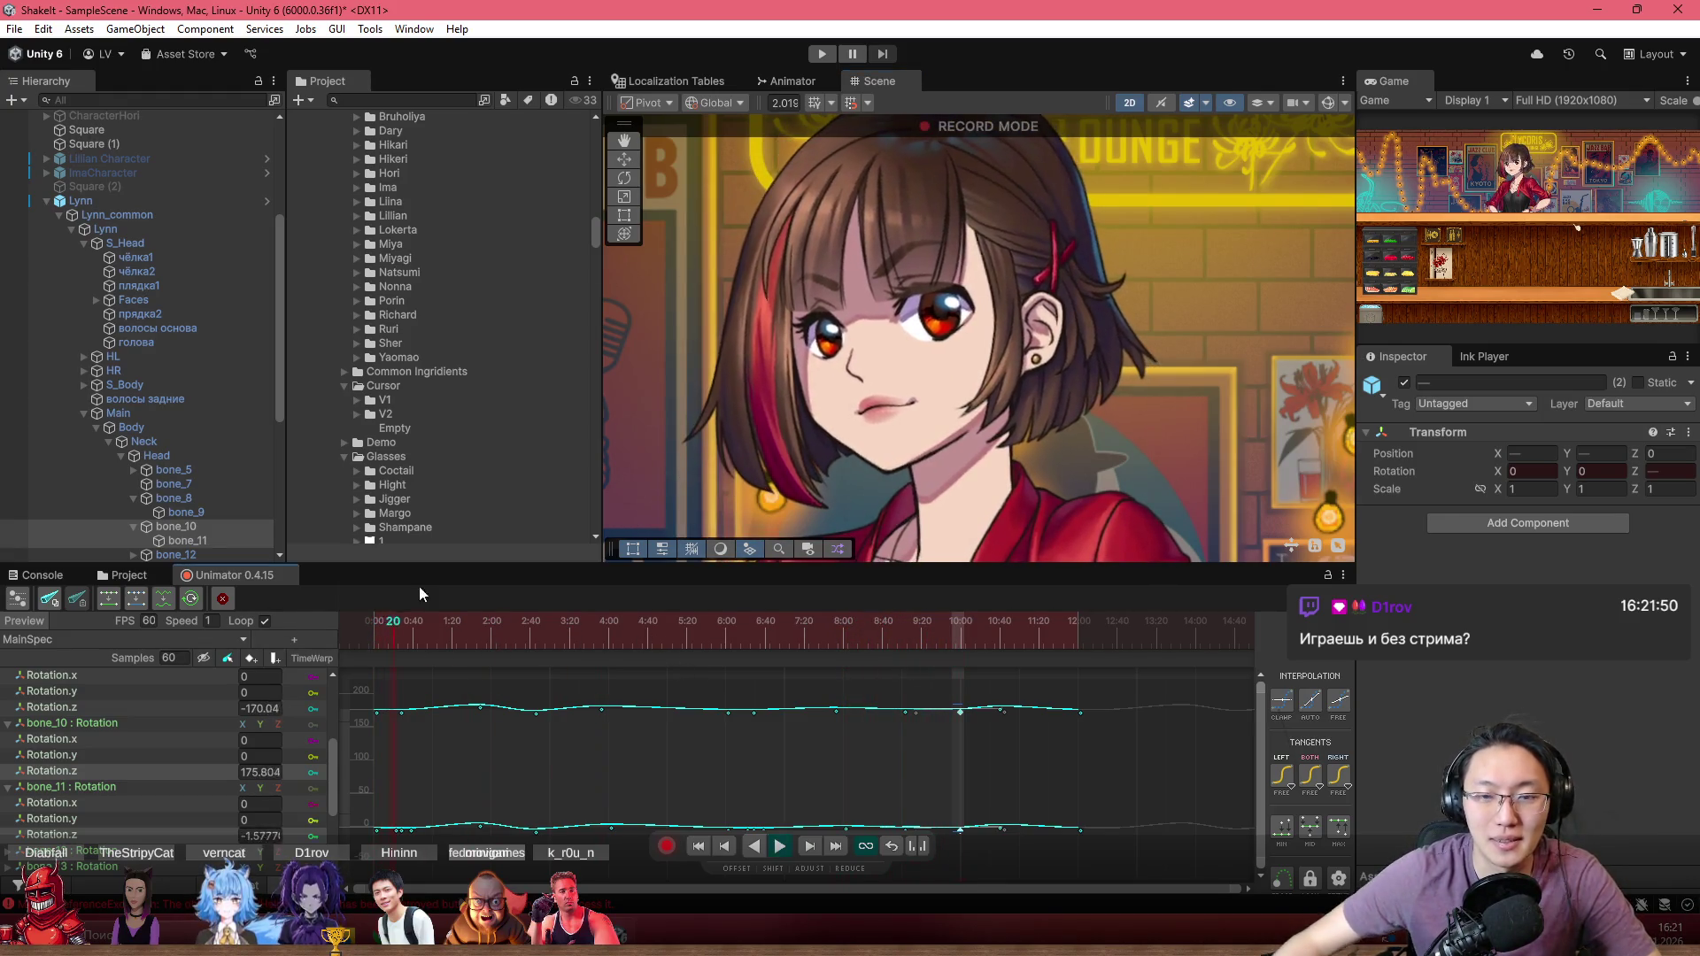
scroll(778, 322, up, 5)
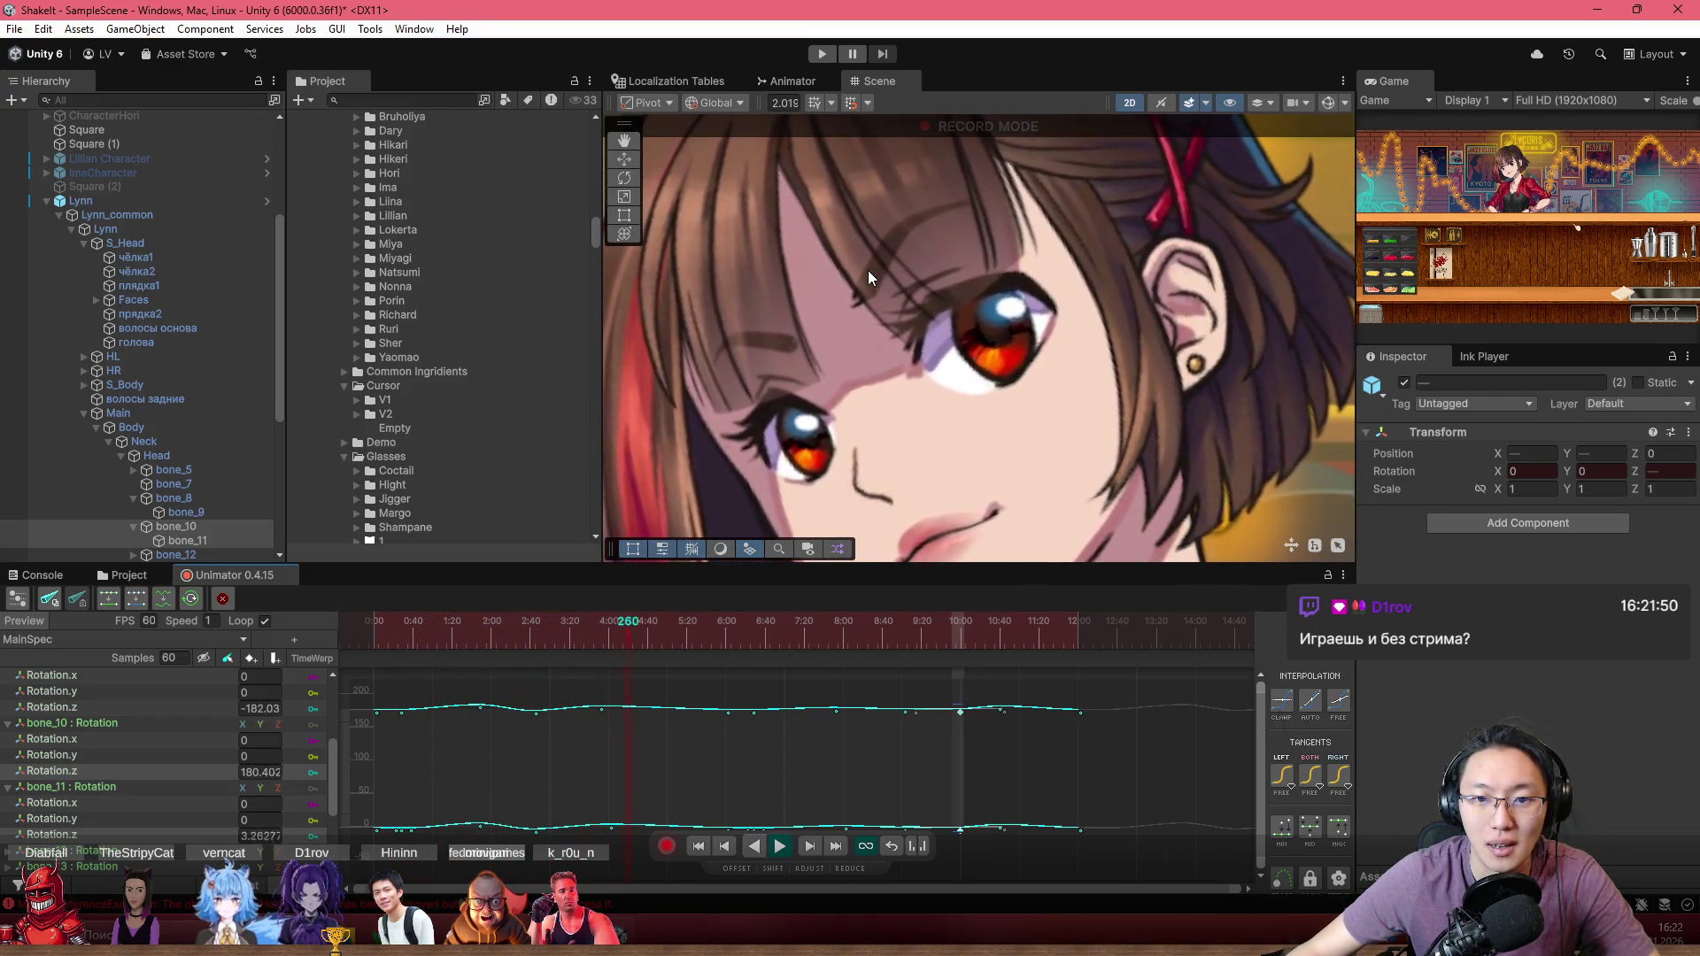
scroll(868, 269, up, 3)
Step: Raise the hair rotation key at frame 234 to about 182 and replay from frame 148
click(443, 623)
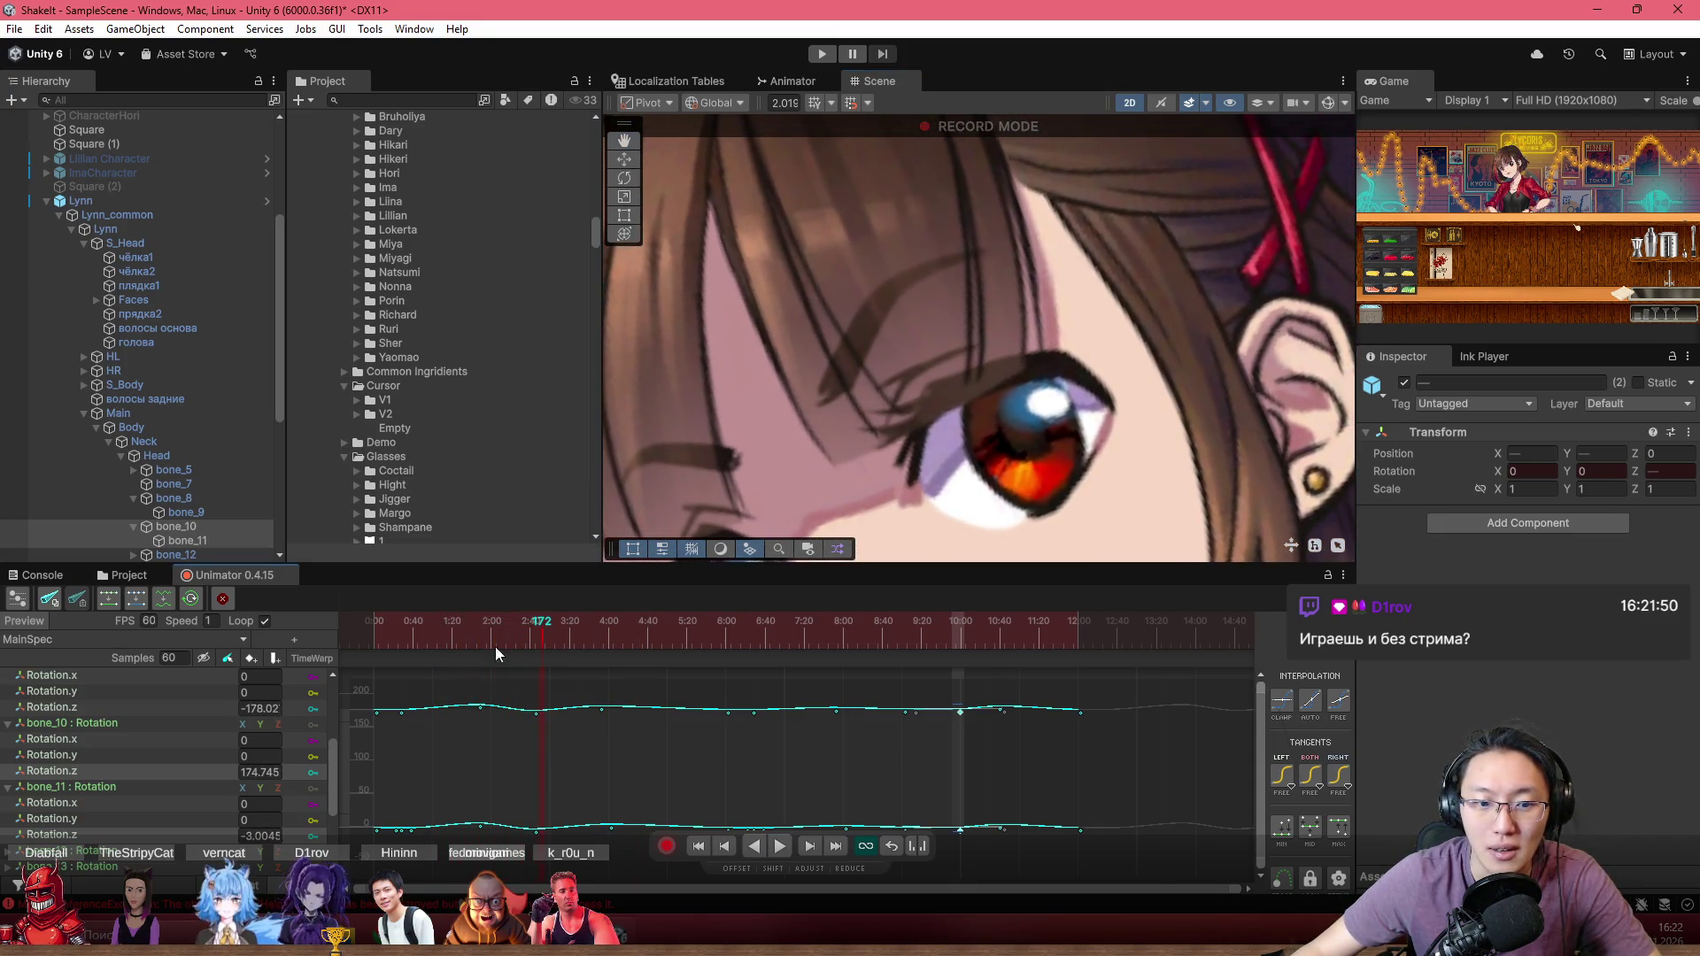
drag(544, 636, 603, 652)
click(602, 709)
scroll(600, 734, up, 2)
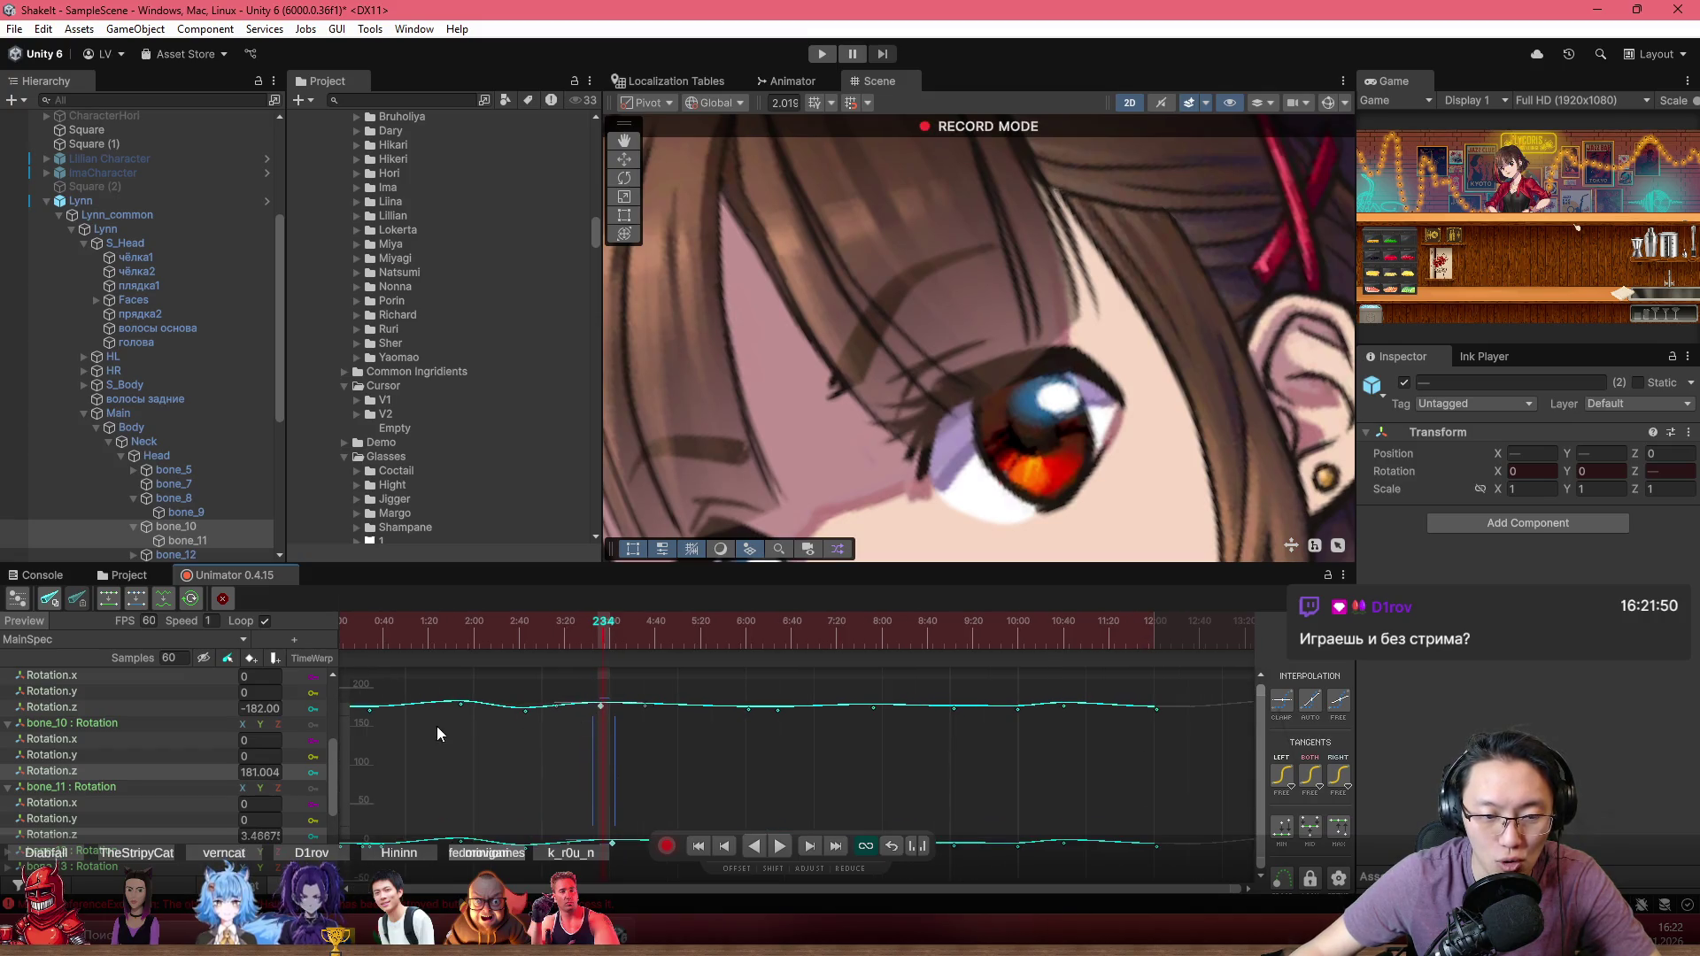
drag(345, 736, 345, 725)
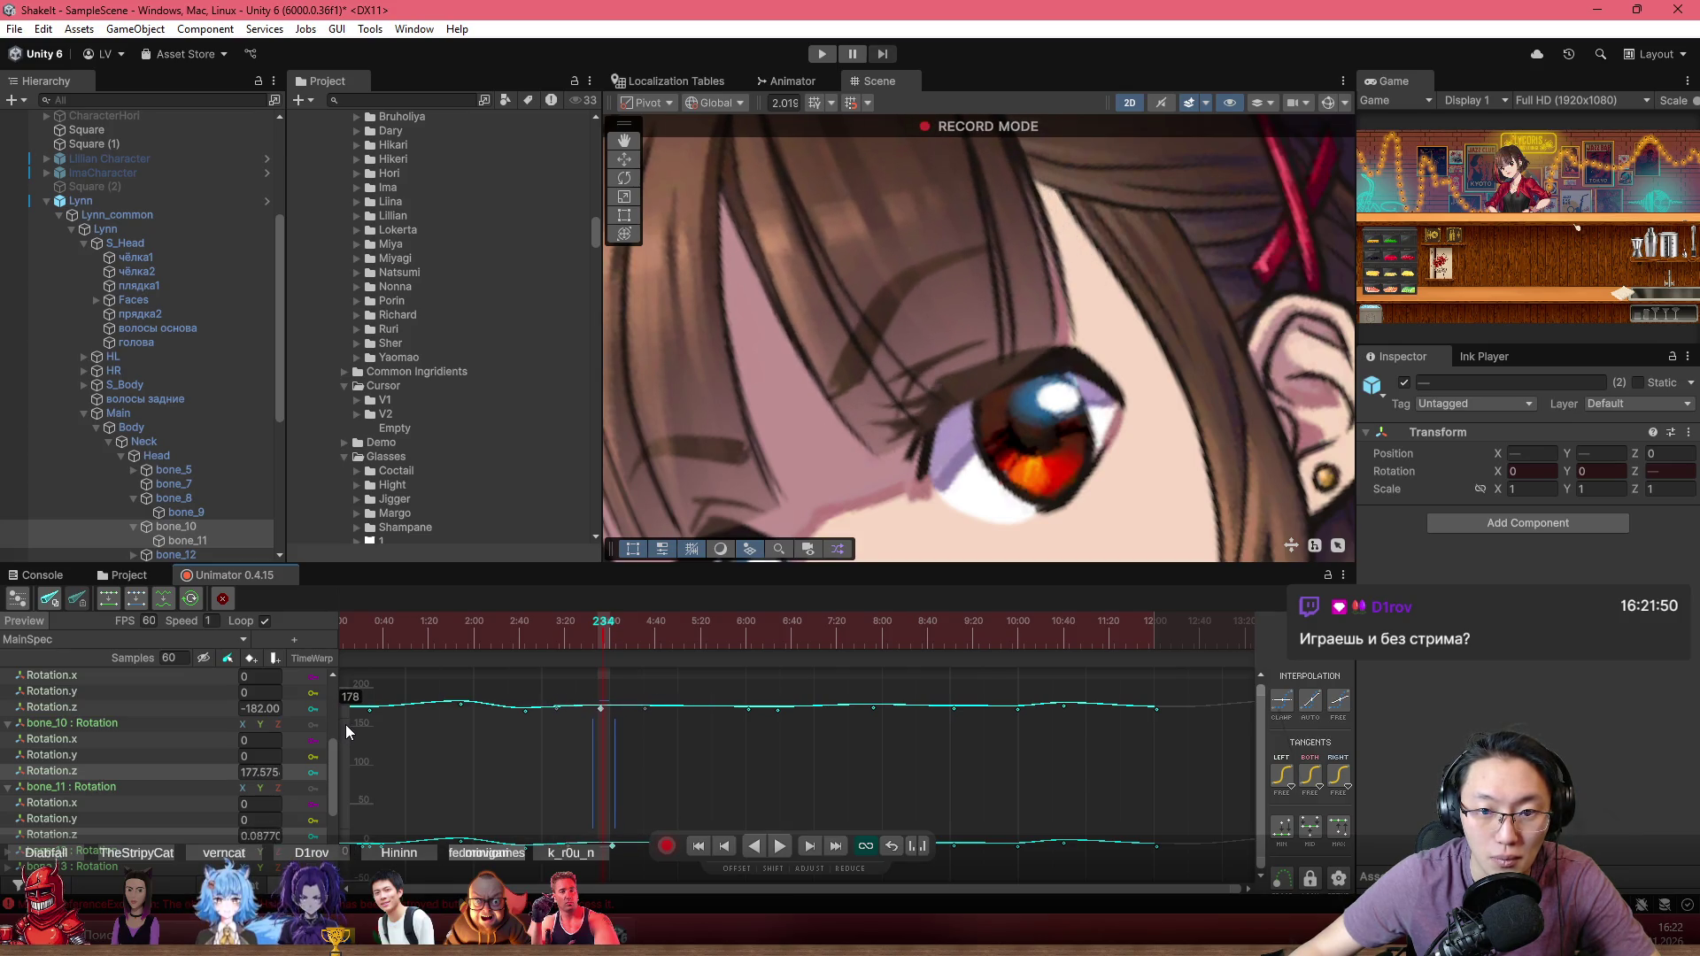
click(503, 634)
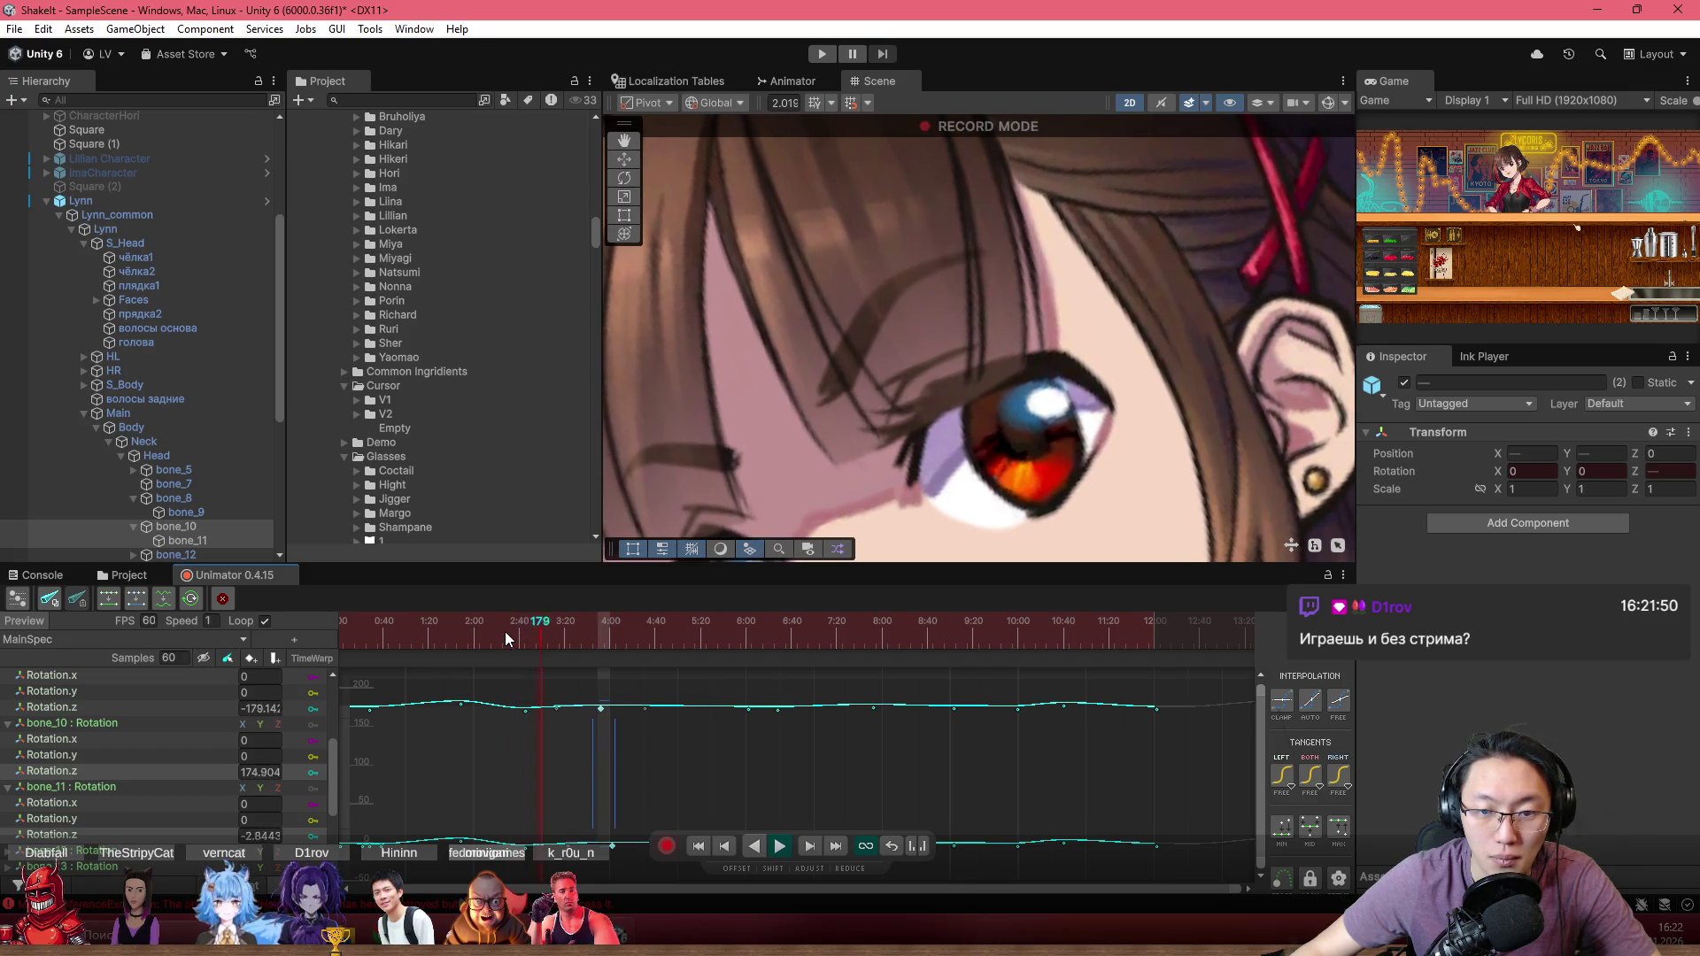
key(space)
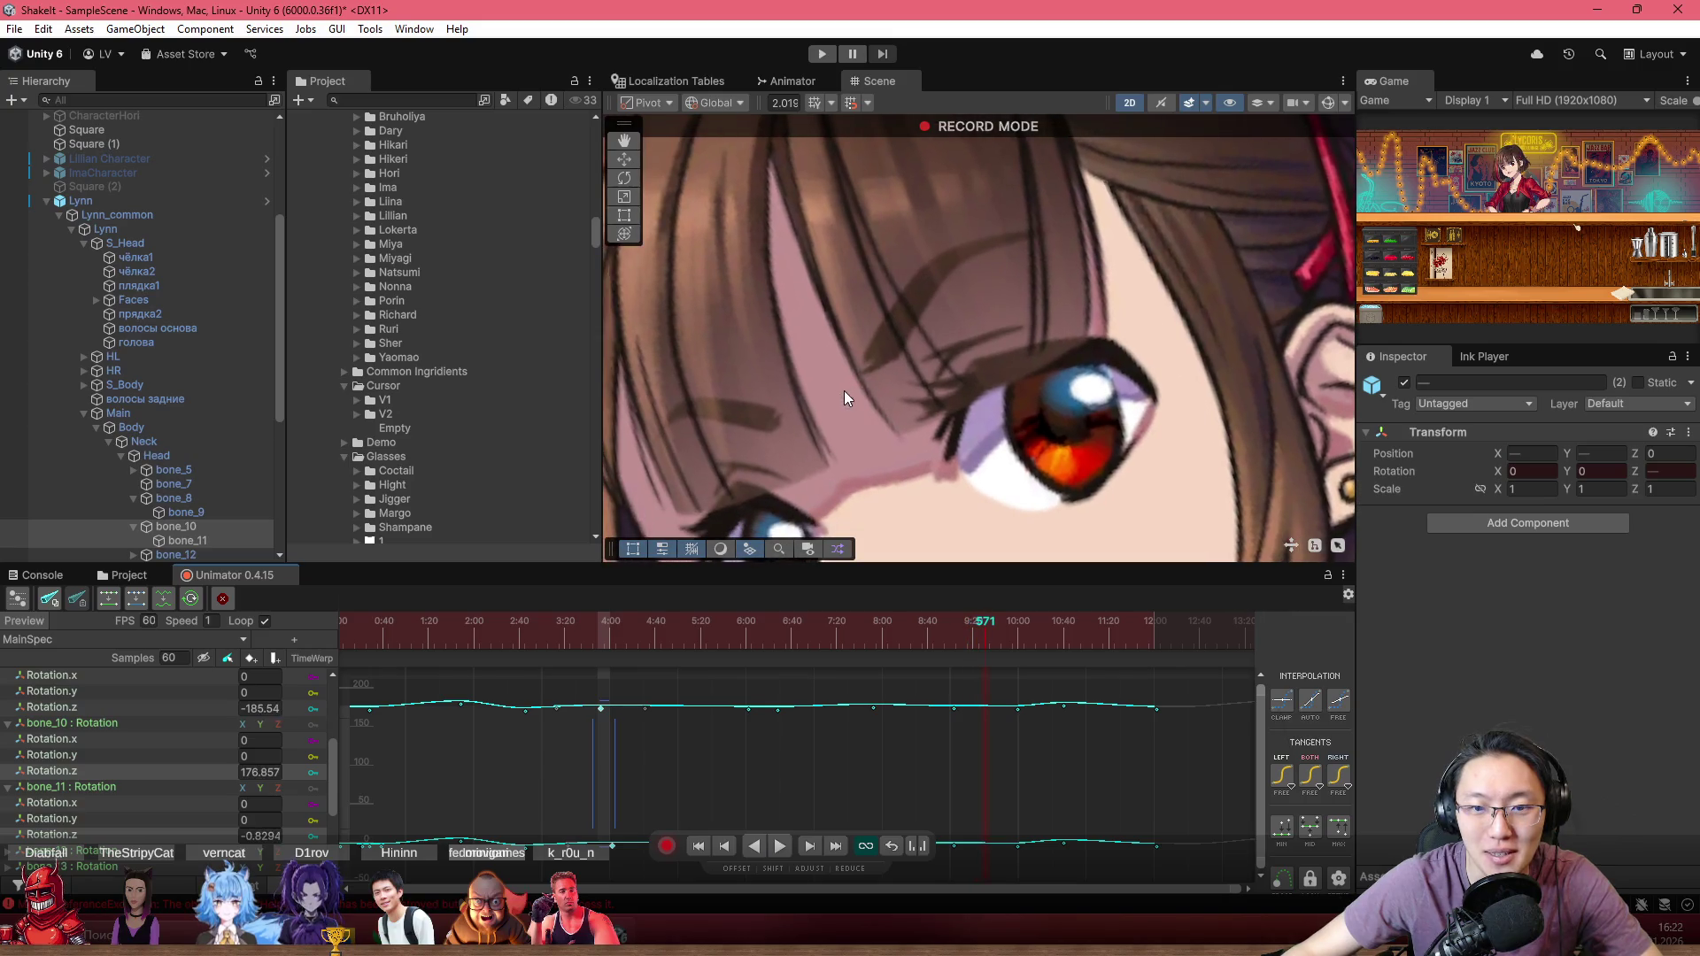
Step: Lower the hair rotation key near 9:40 to about 175
click(1017, 709)
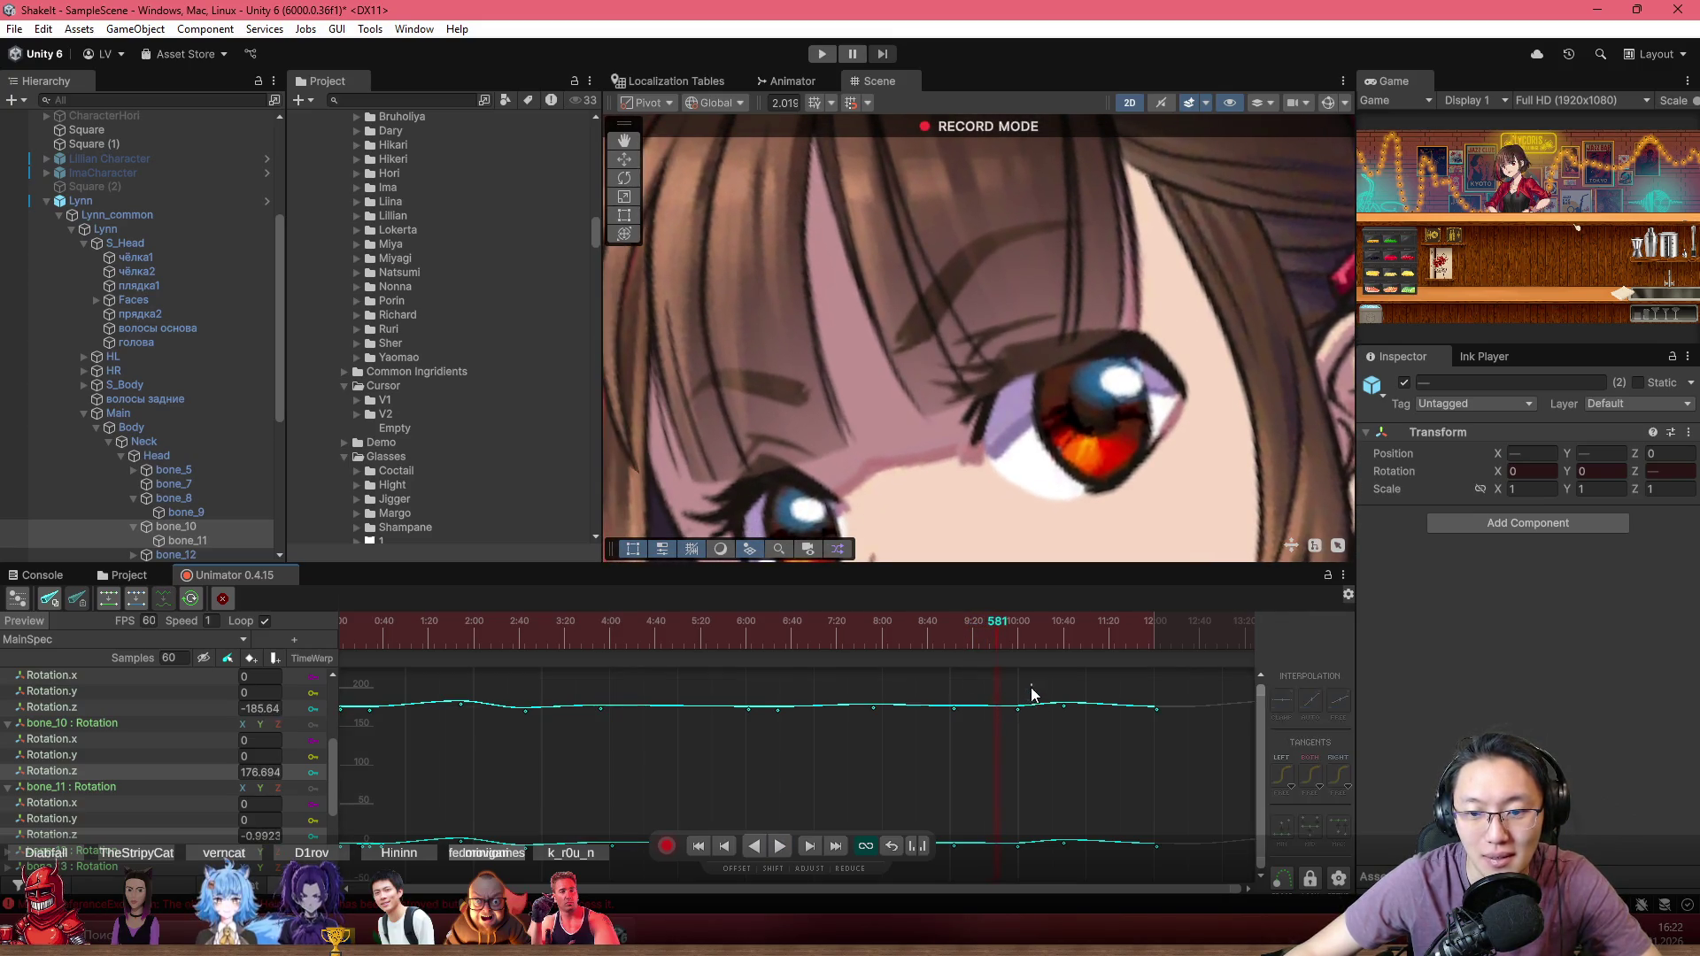
scroll(1028, 719, up, 2)
drag(1029, 728, 960, 724)
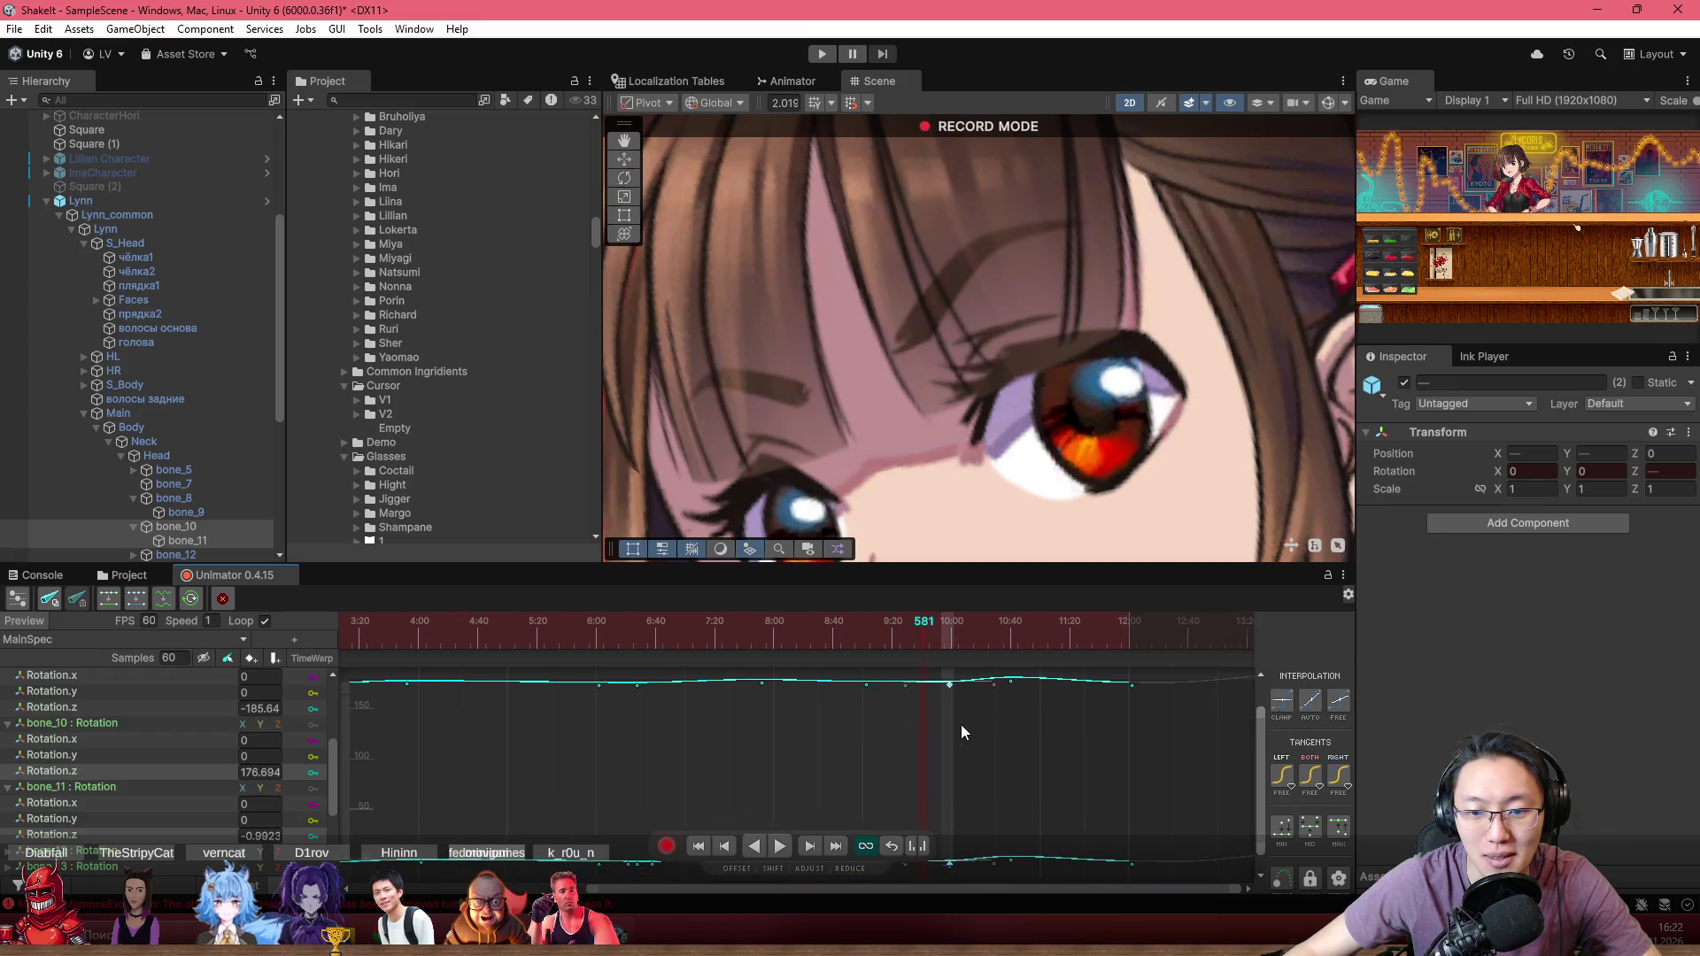
drag(345, 754, 348, 752)
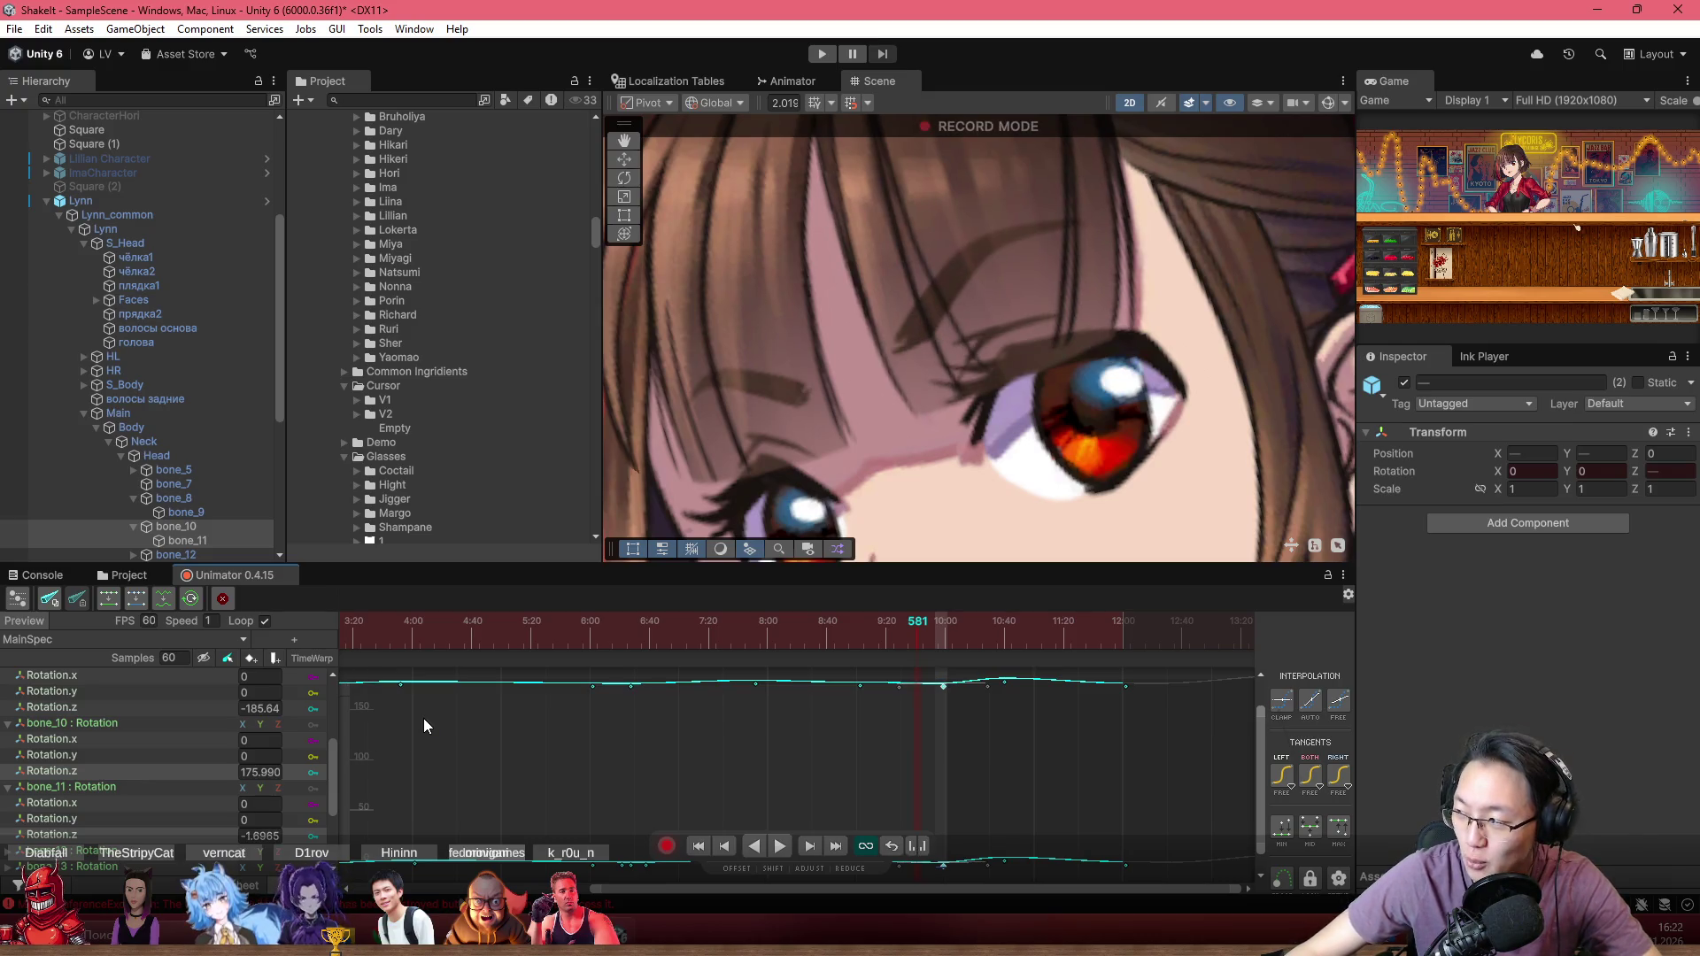
scroll(873, 705, down, 2)
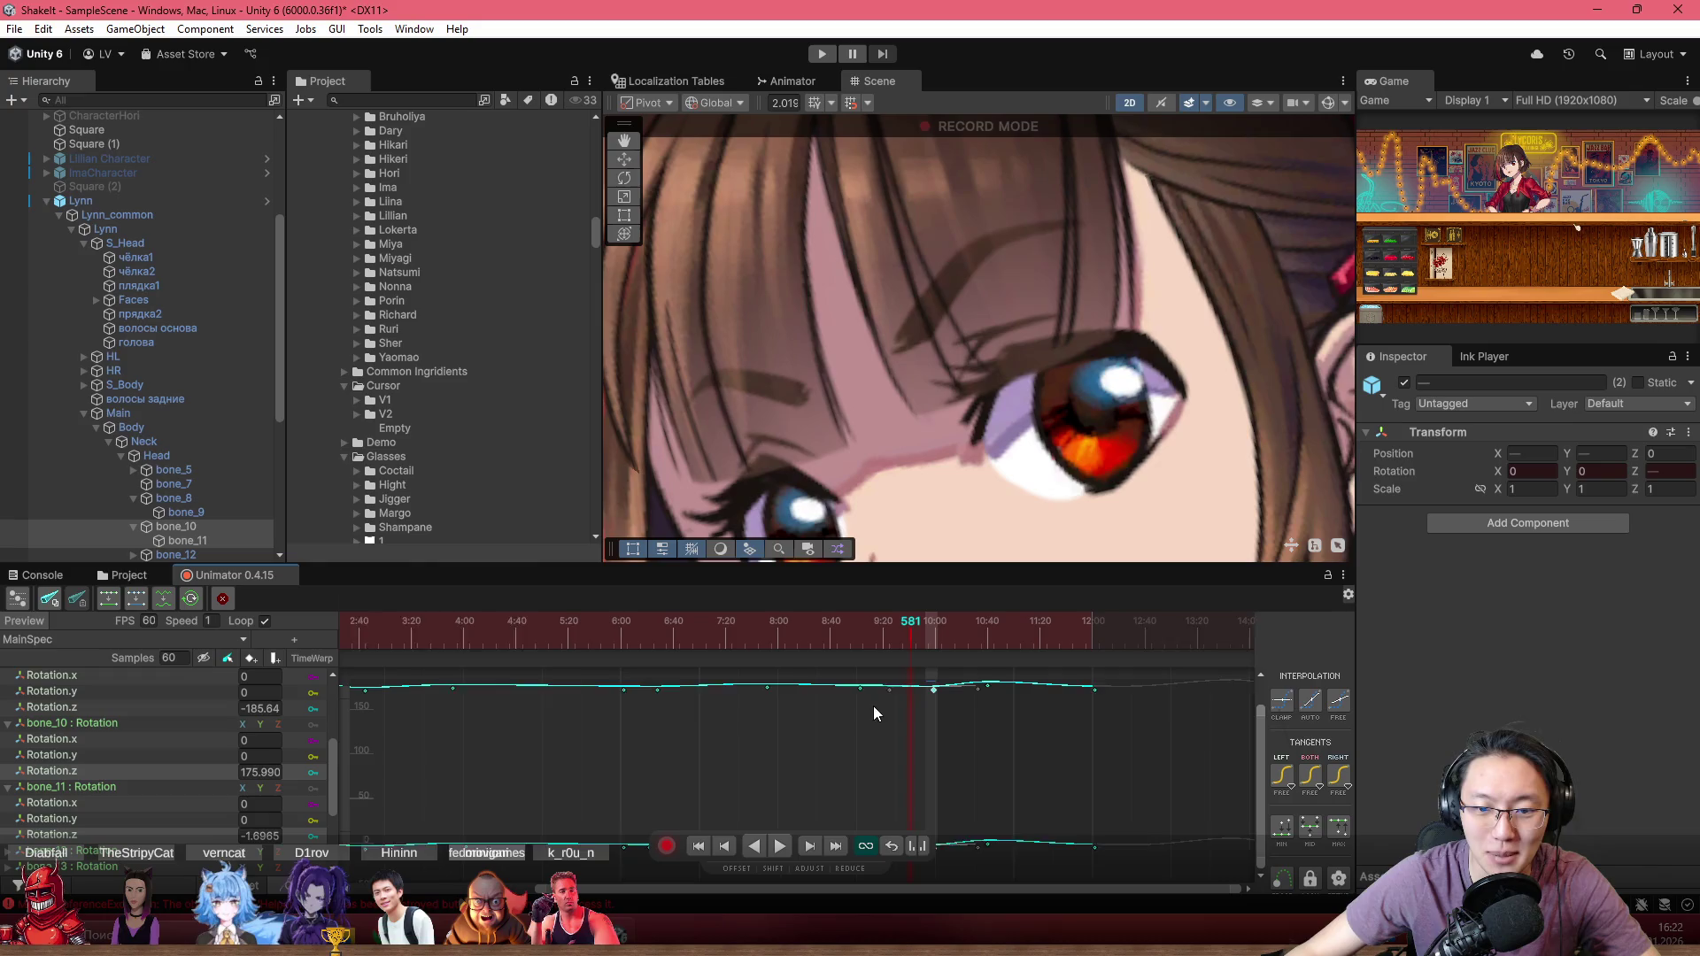
click(795, 651)
key(space)
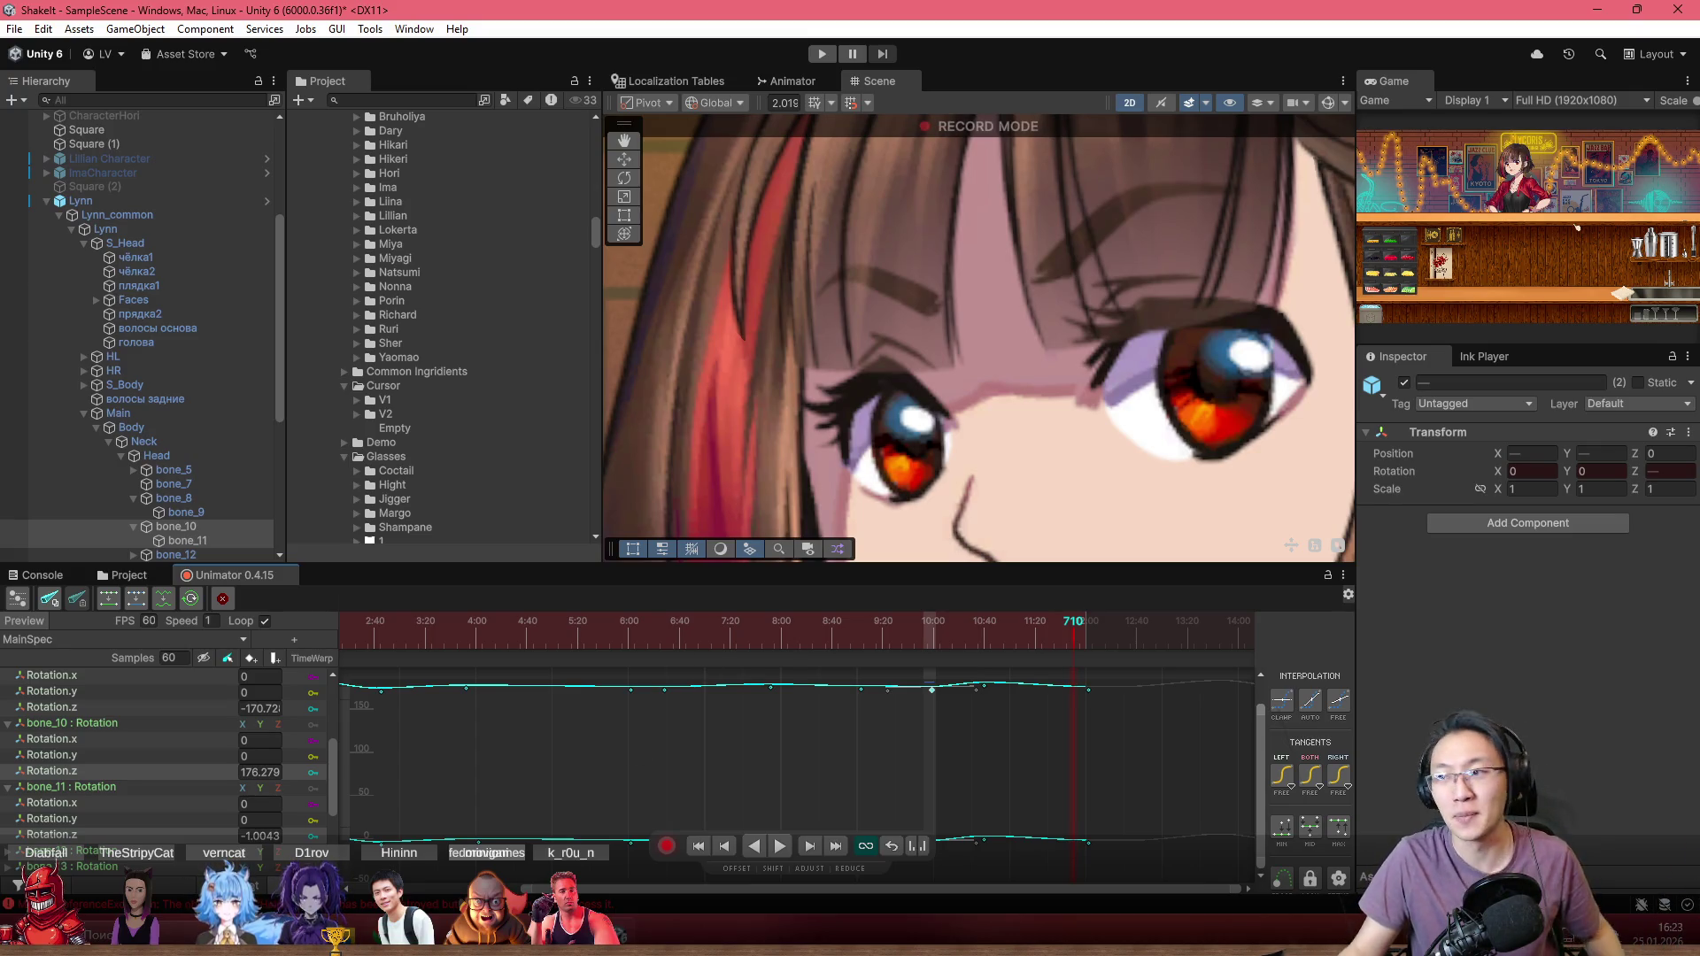
mouse_move(387, 937)
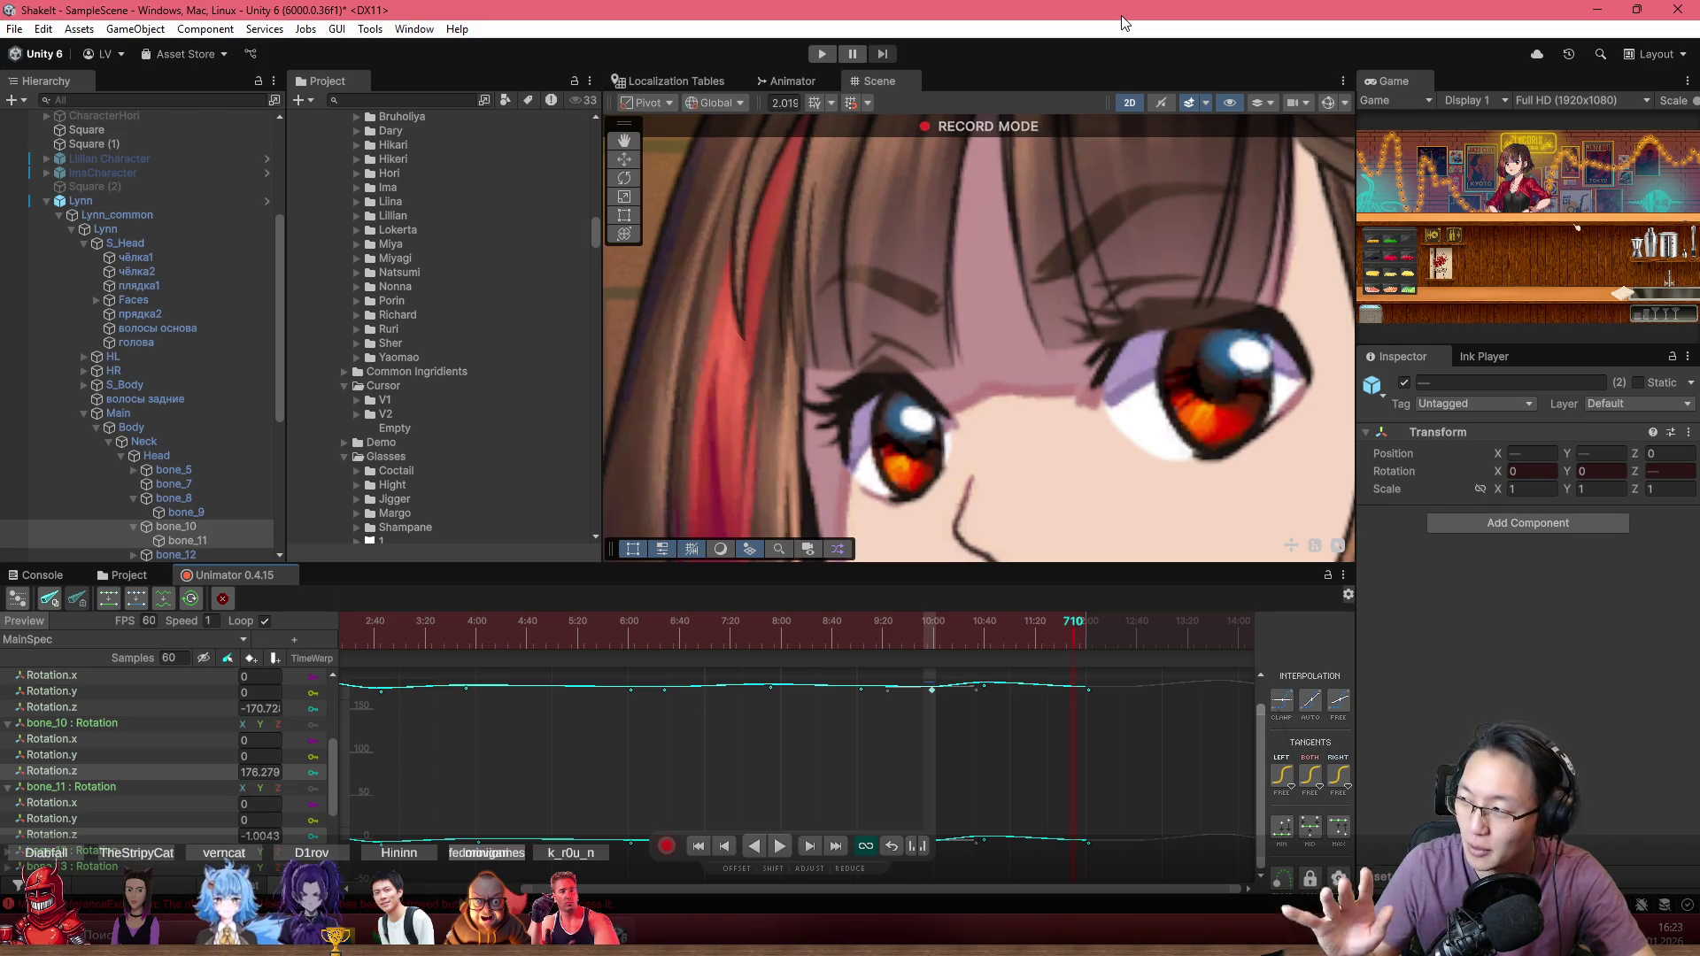
Step: Adjust the bone_10 rotation key at frame 640 to about 178 and replay from frame 590
scroll(987, 443, down, 5)
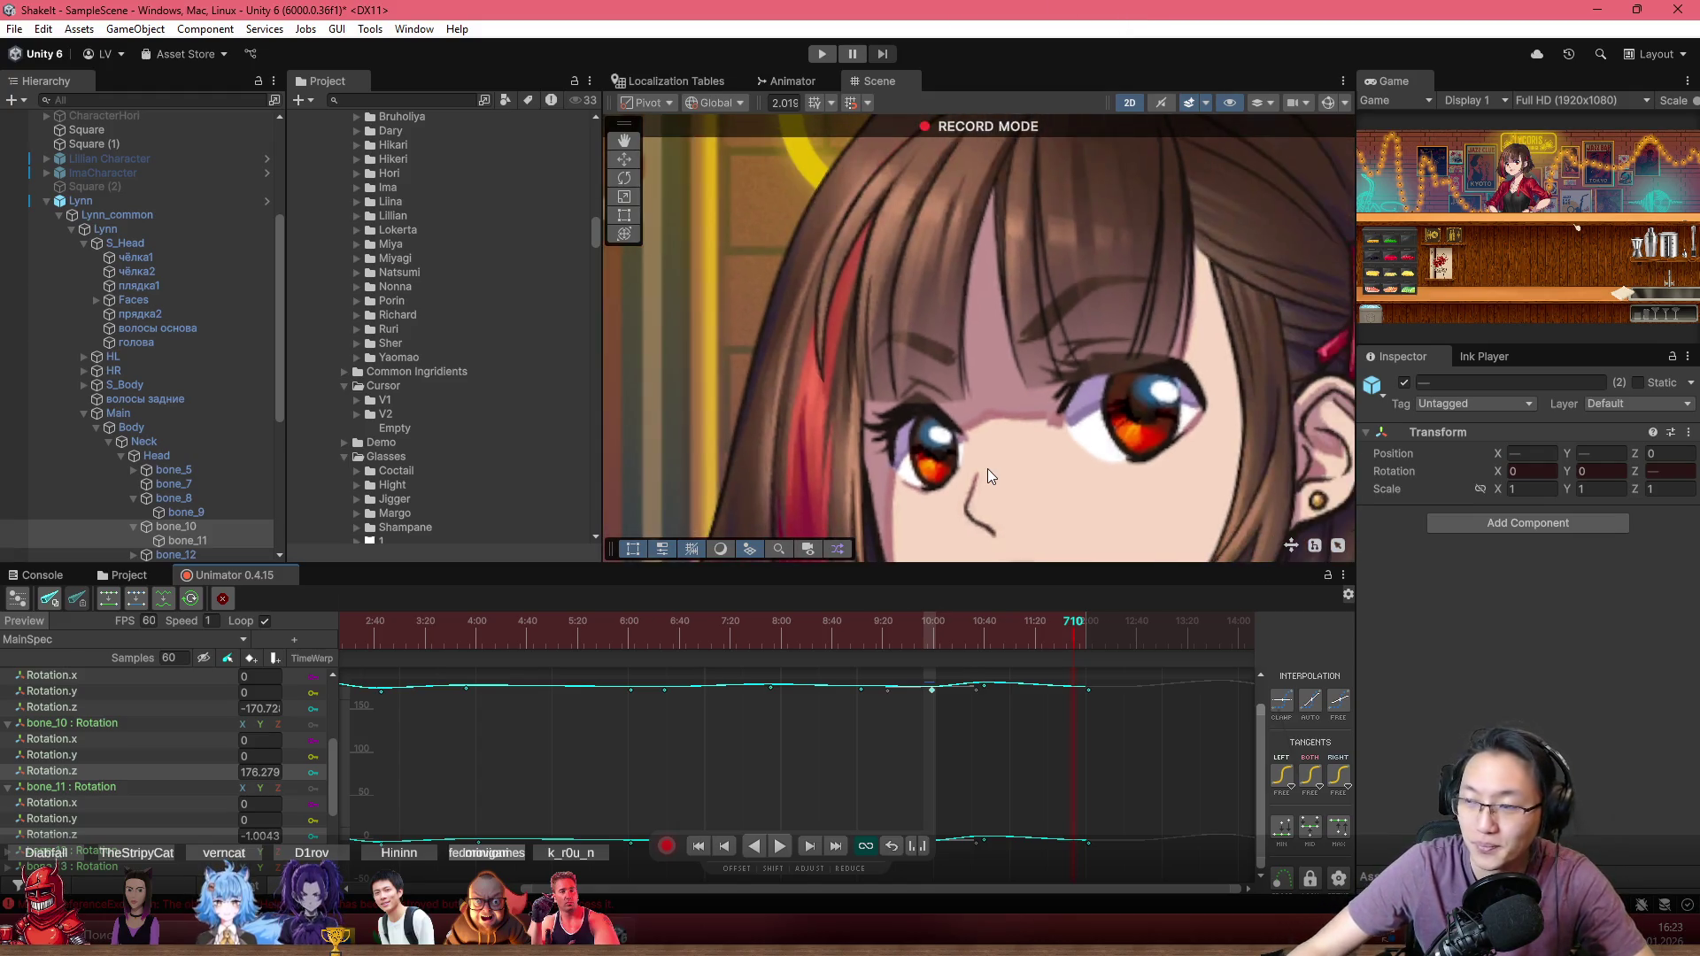
click(917, 634)
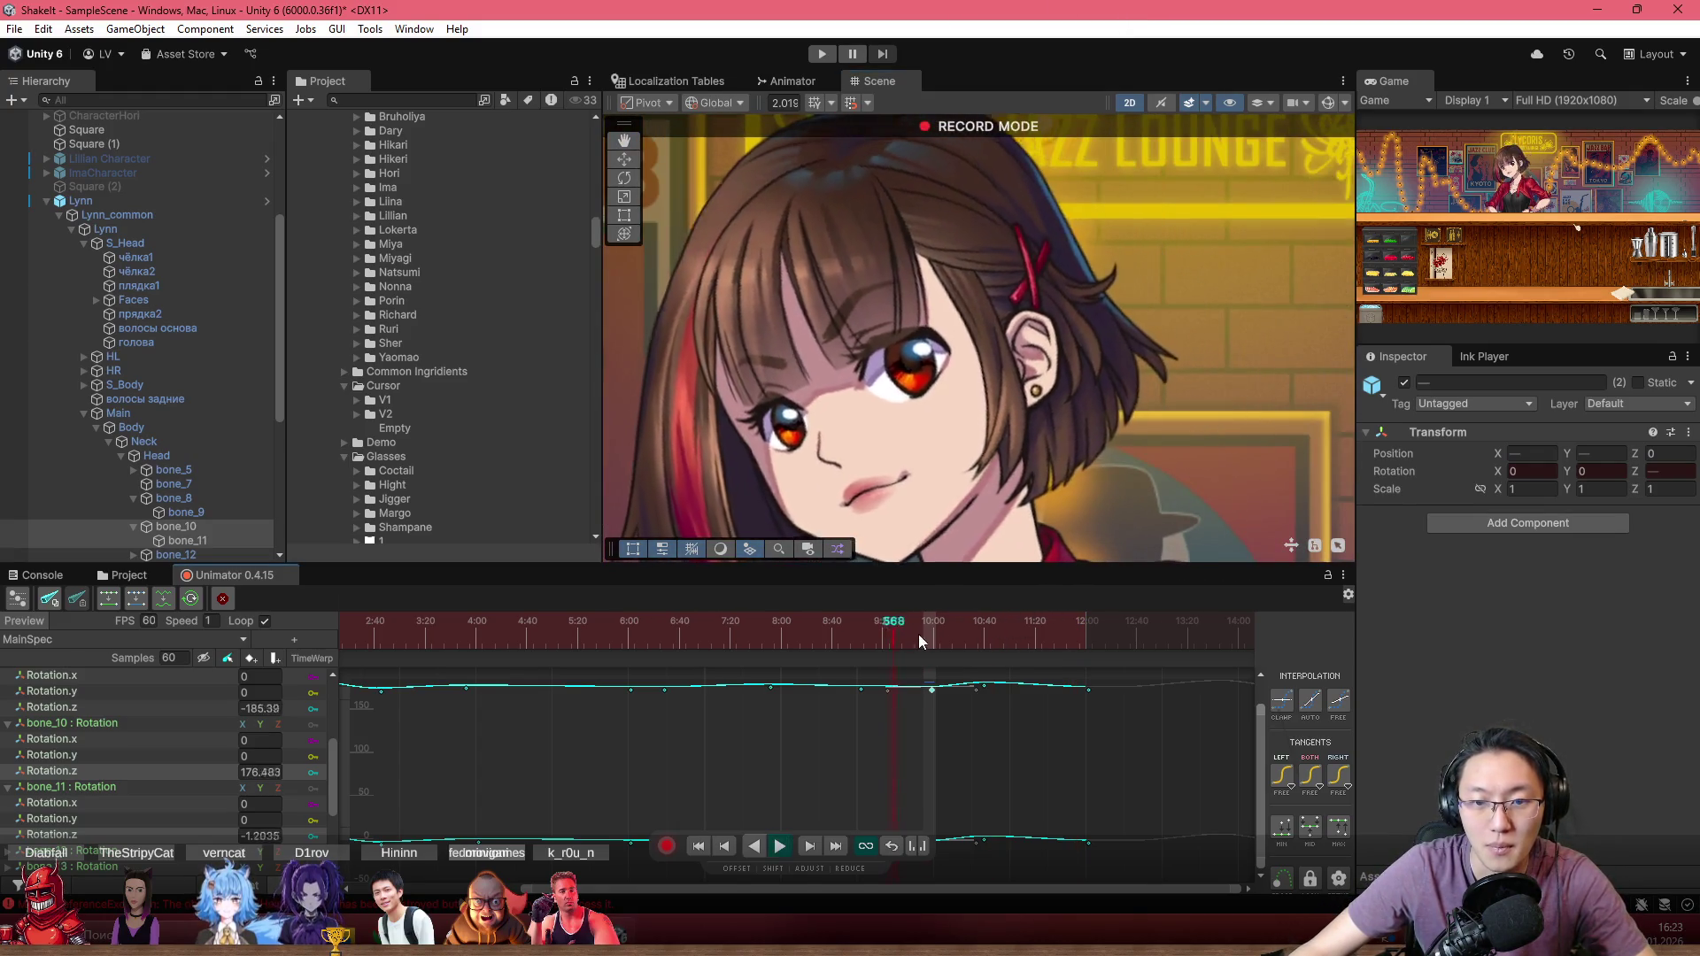
drag(935, 629, 985, 644)
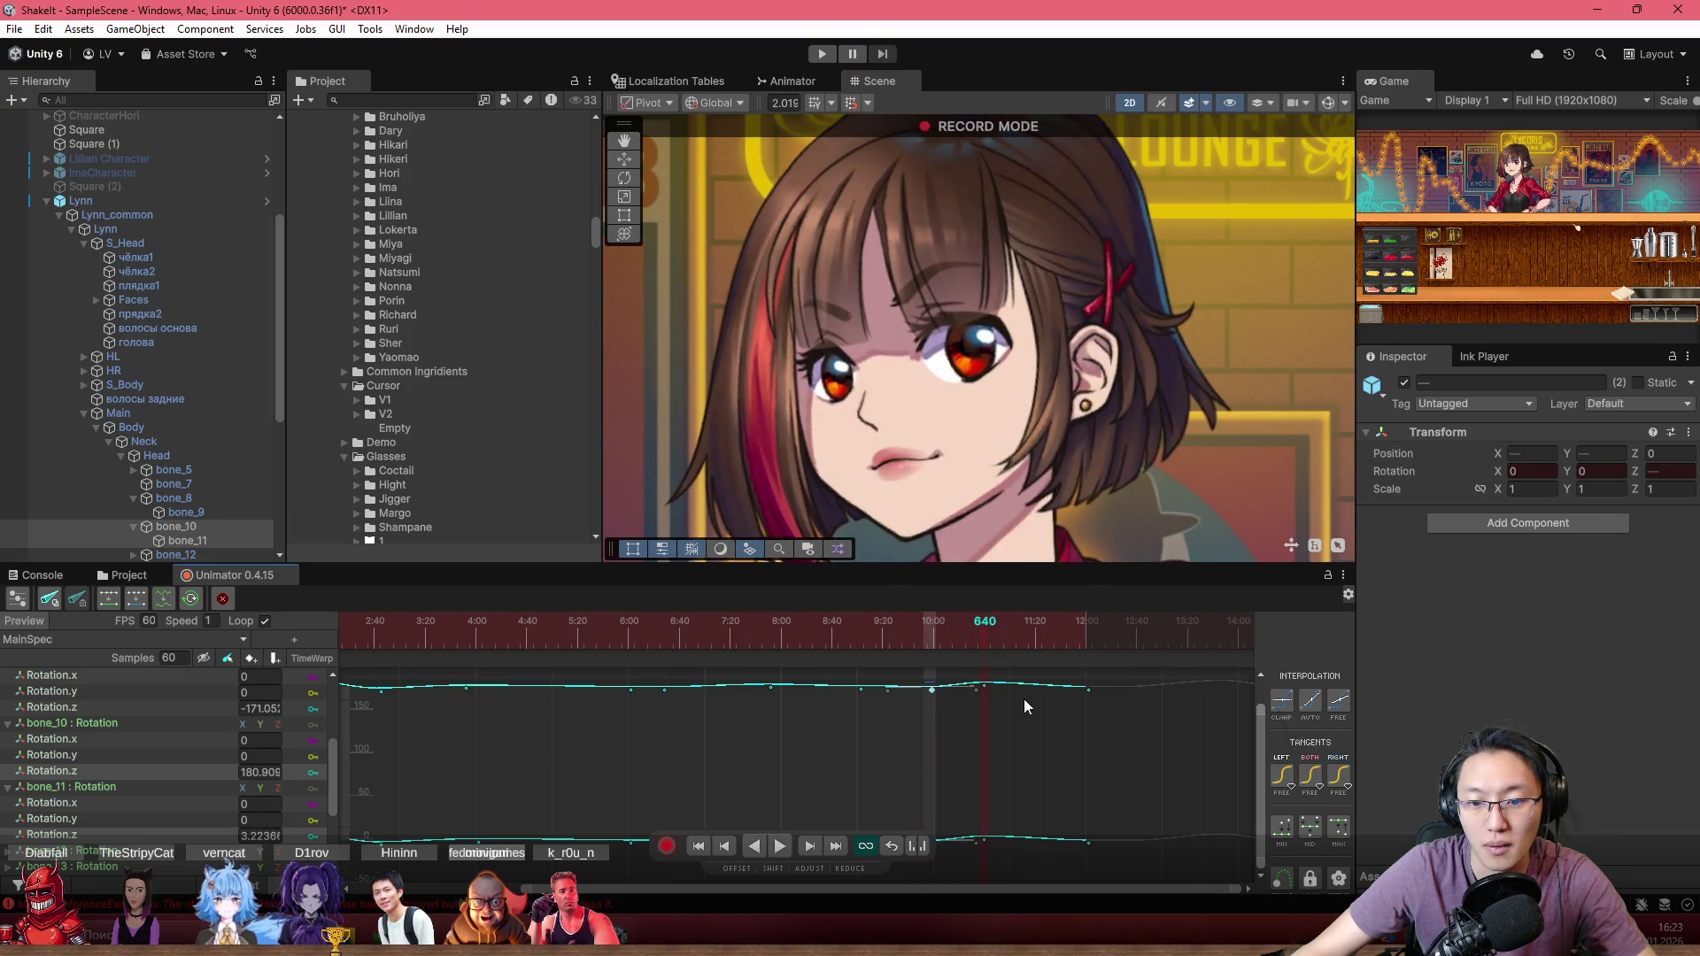
click(982, 684)
scroll(975, 682, up, 2)
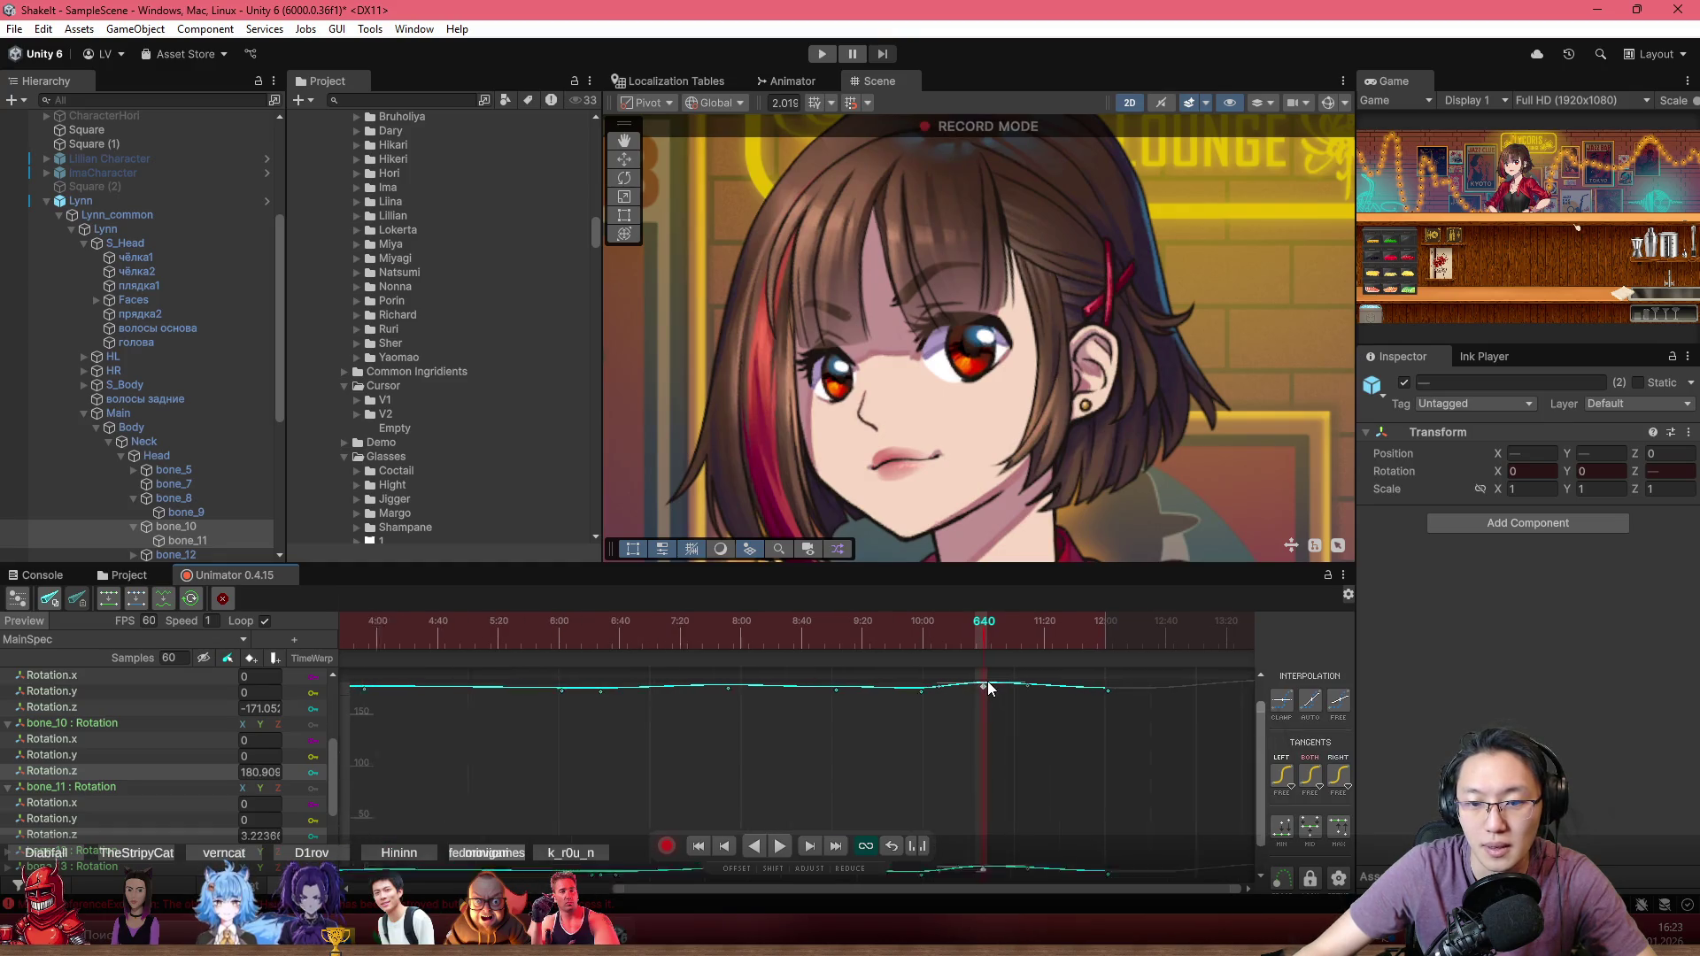
scroll(970, 744, up, 3)
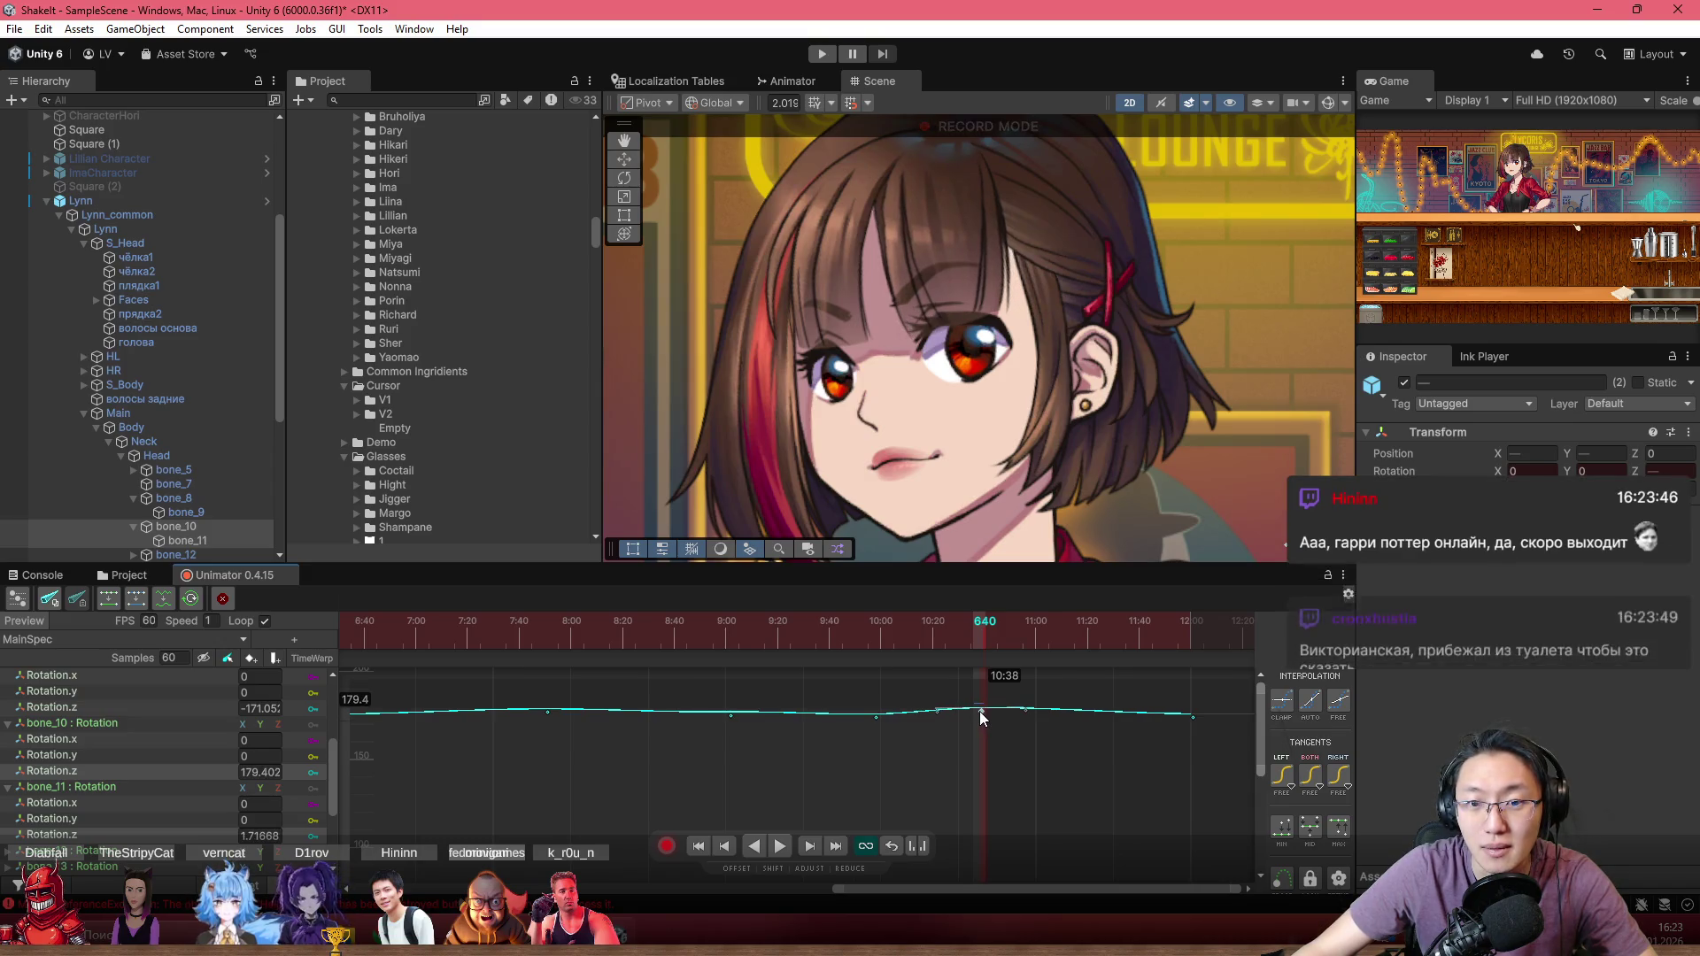
click(847, 626)
key(space)
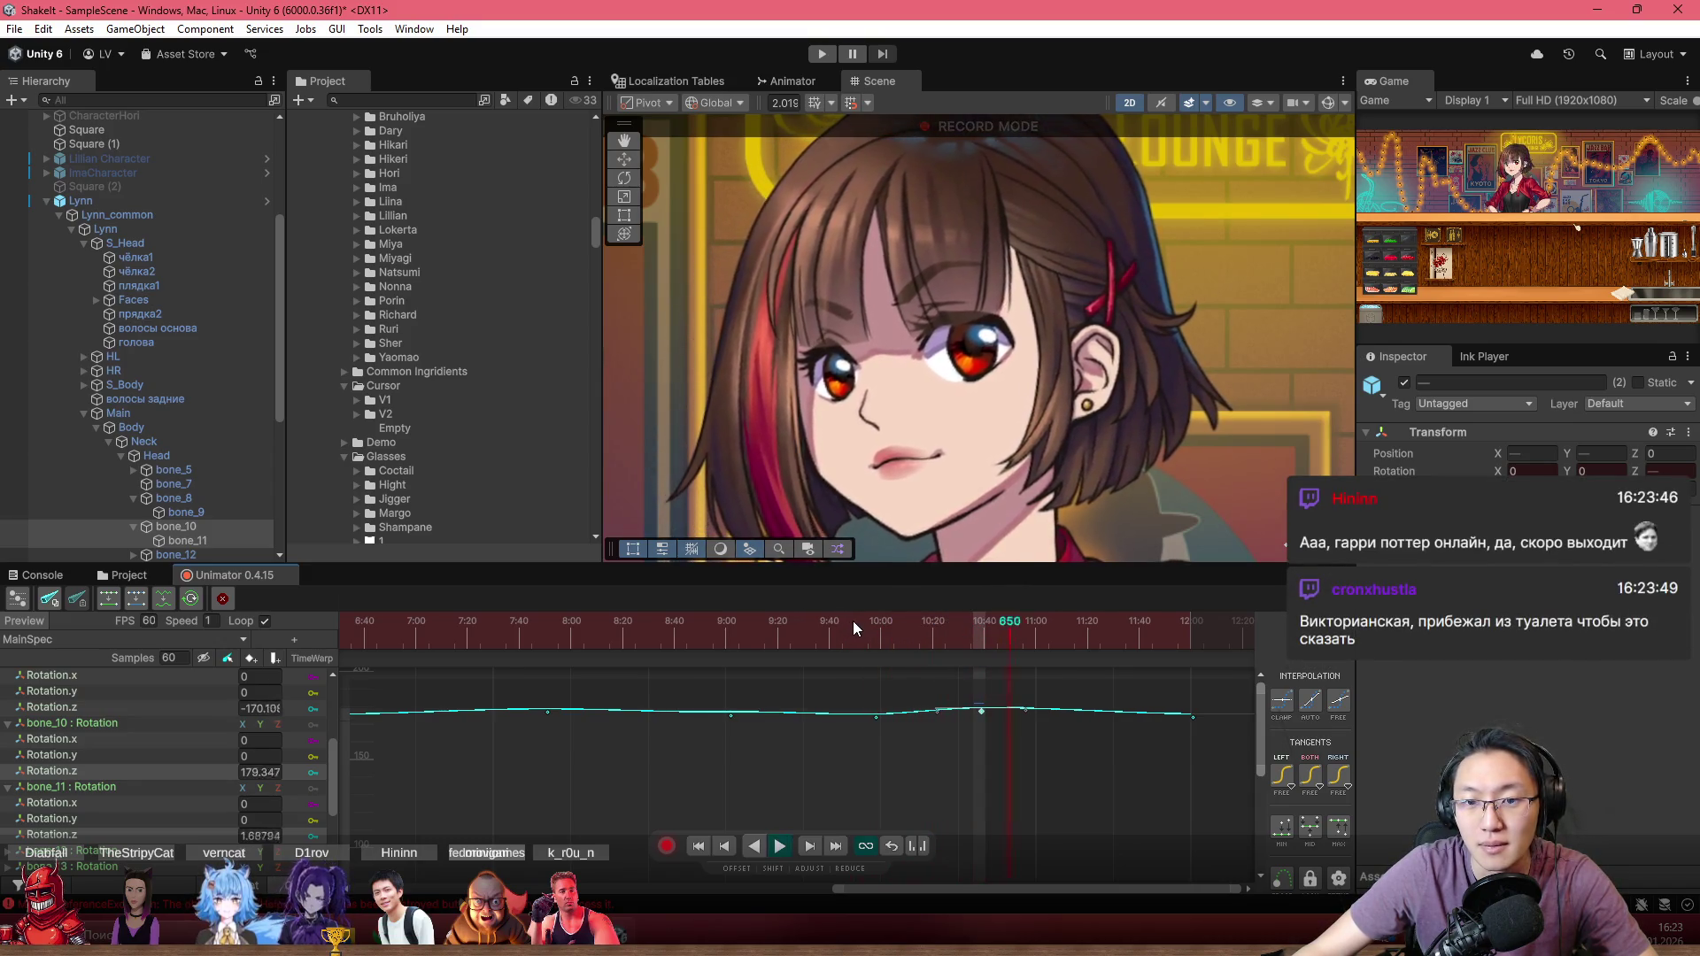
key(space)
scroll(979, 705, up, 2)
drag(986, 705, 989, 714)
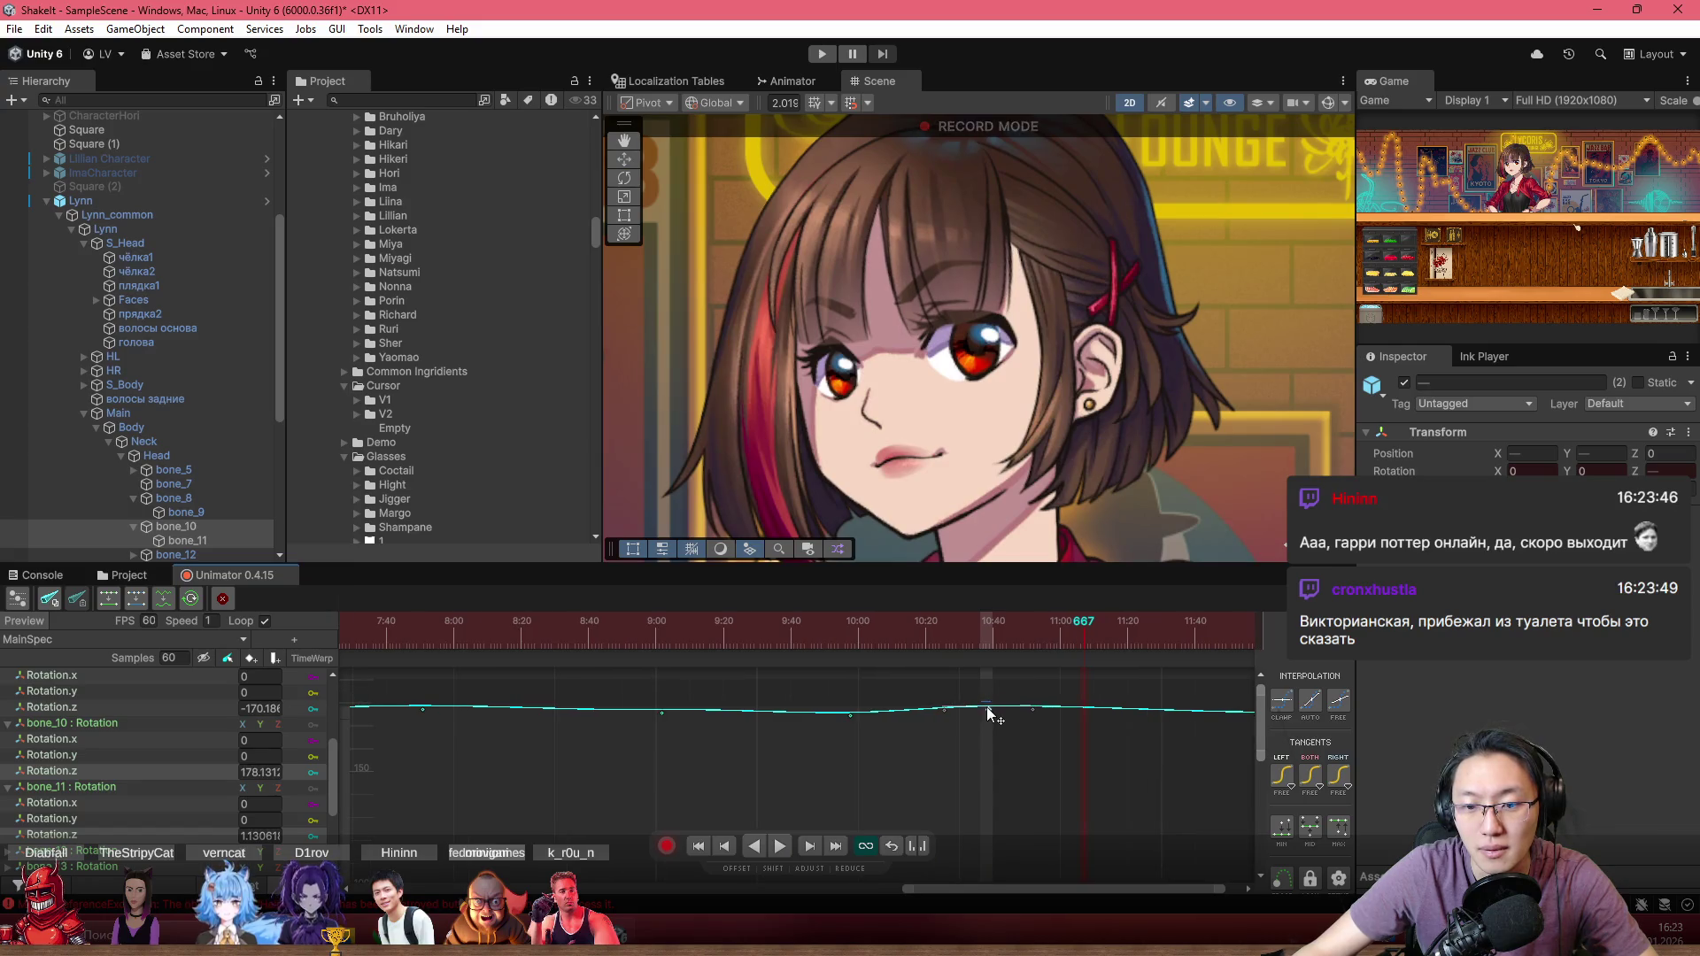
key(space)
Step: Select the bone_10 Rotation.z key near frame 674 and zoom in around it
click(802, 620)
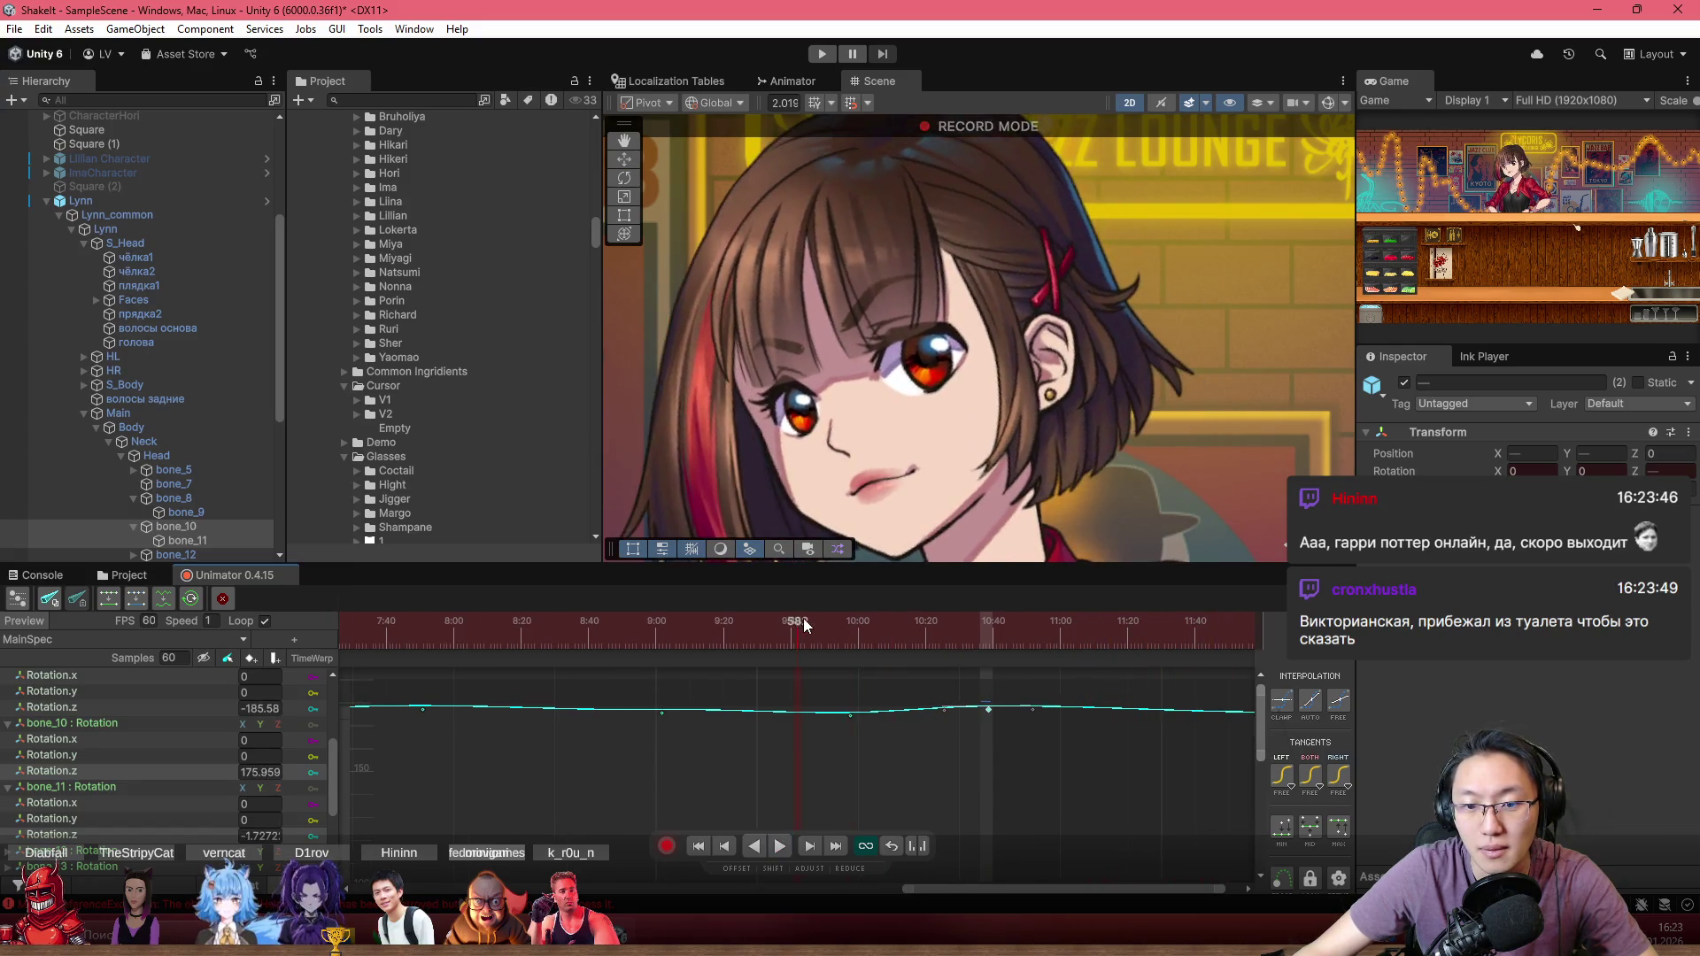
key(space)
scroll(933, 684, down, 2)
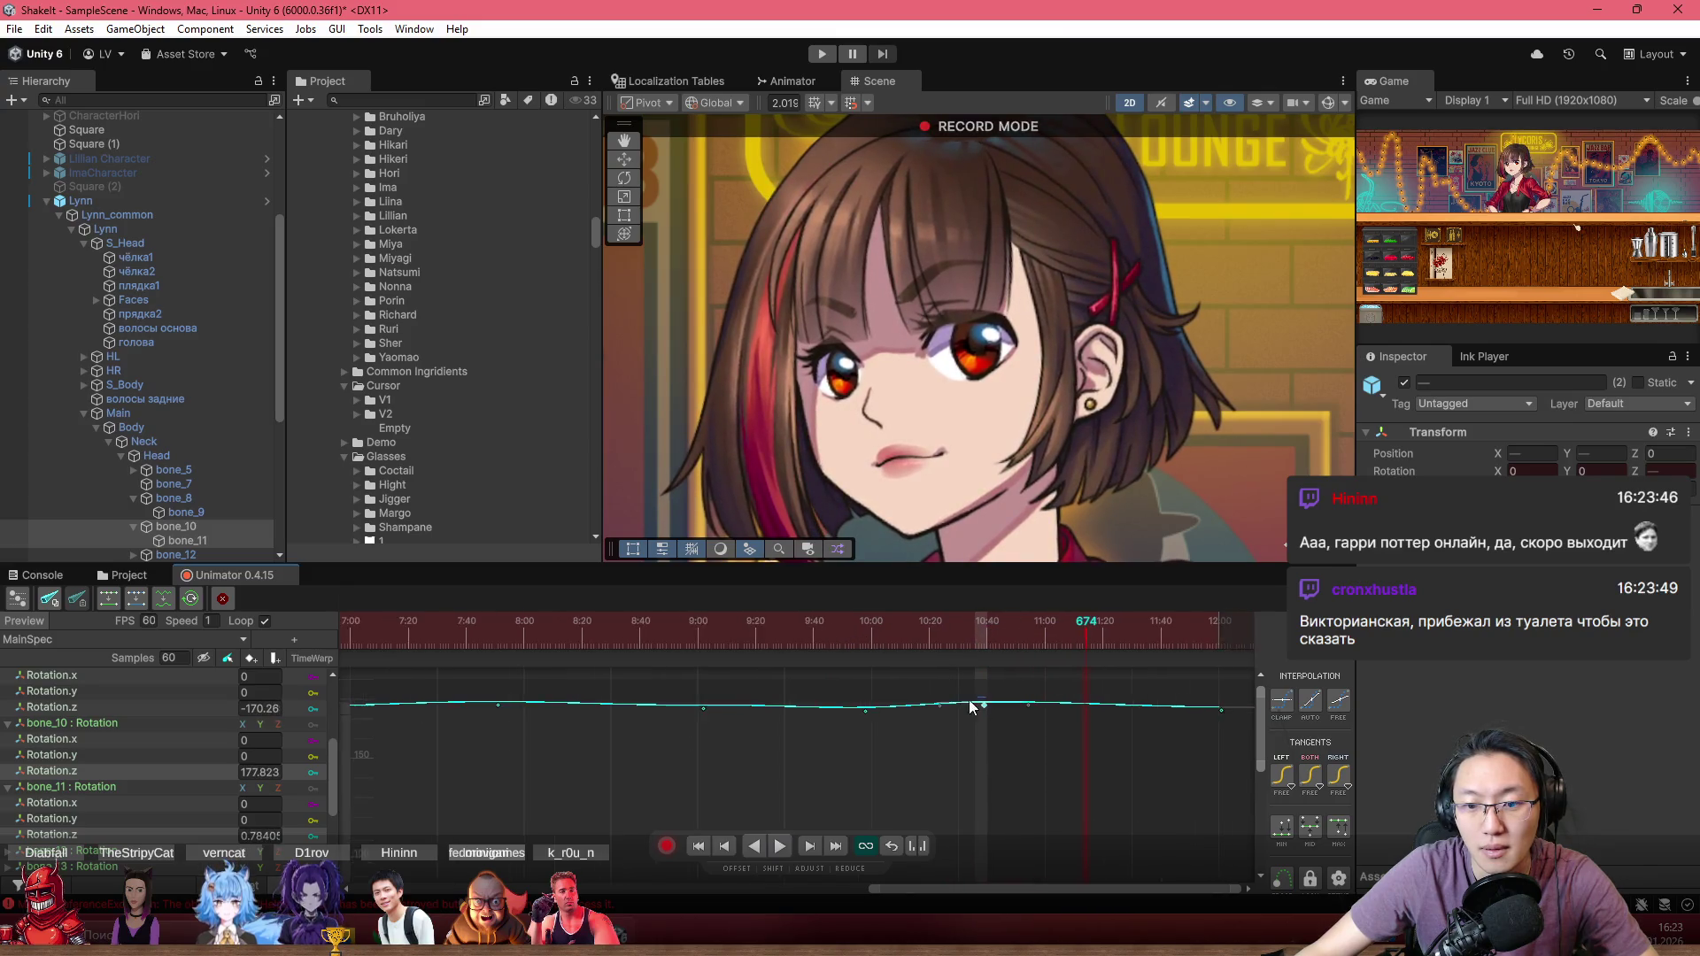
scroll(934, 684, down, 3)
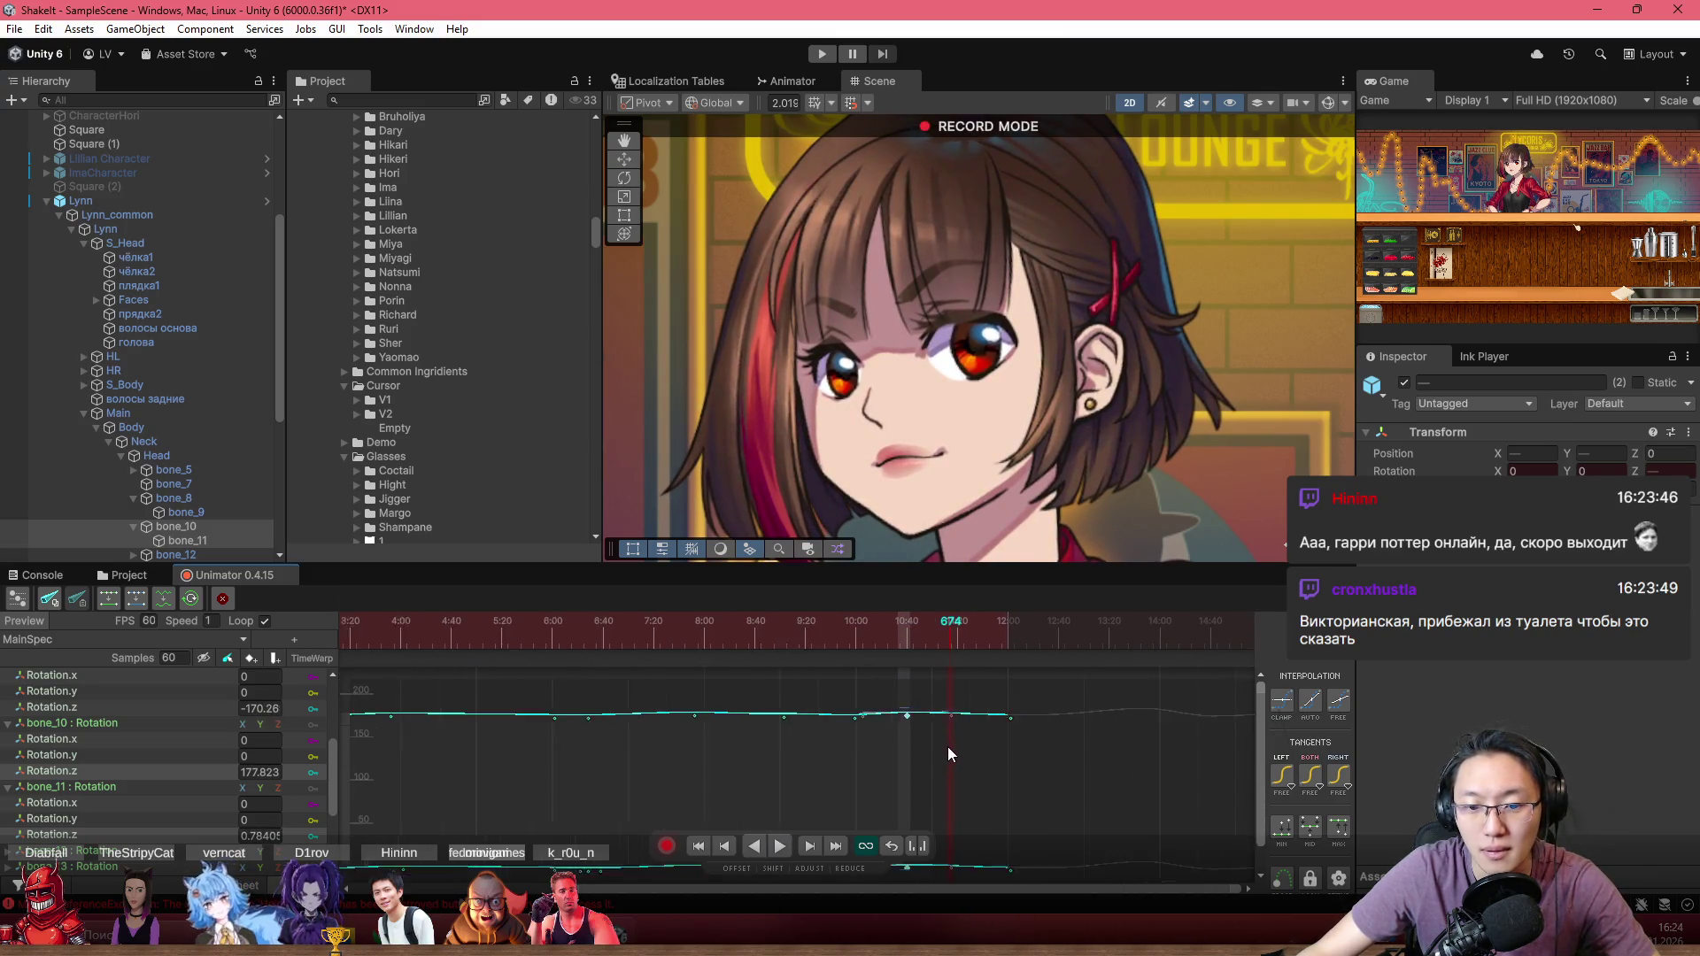
scroll(947, 831, down, 2)
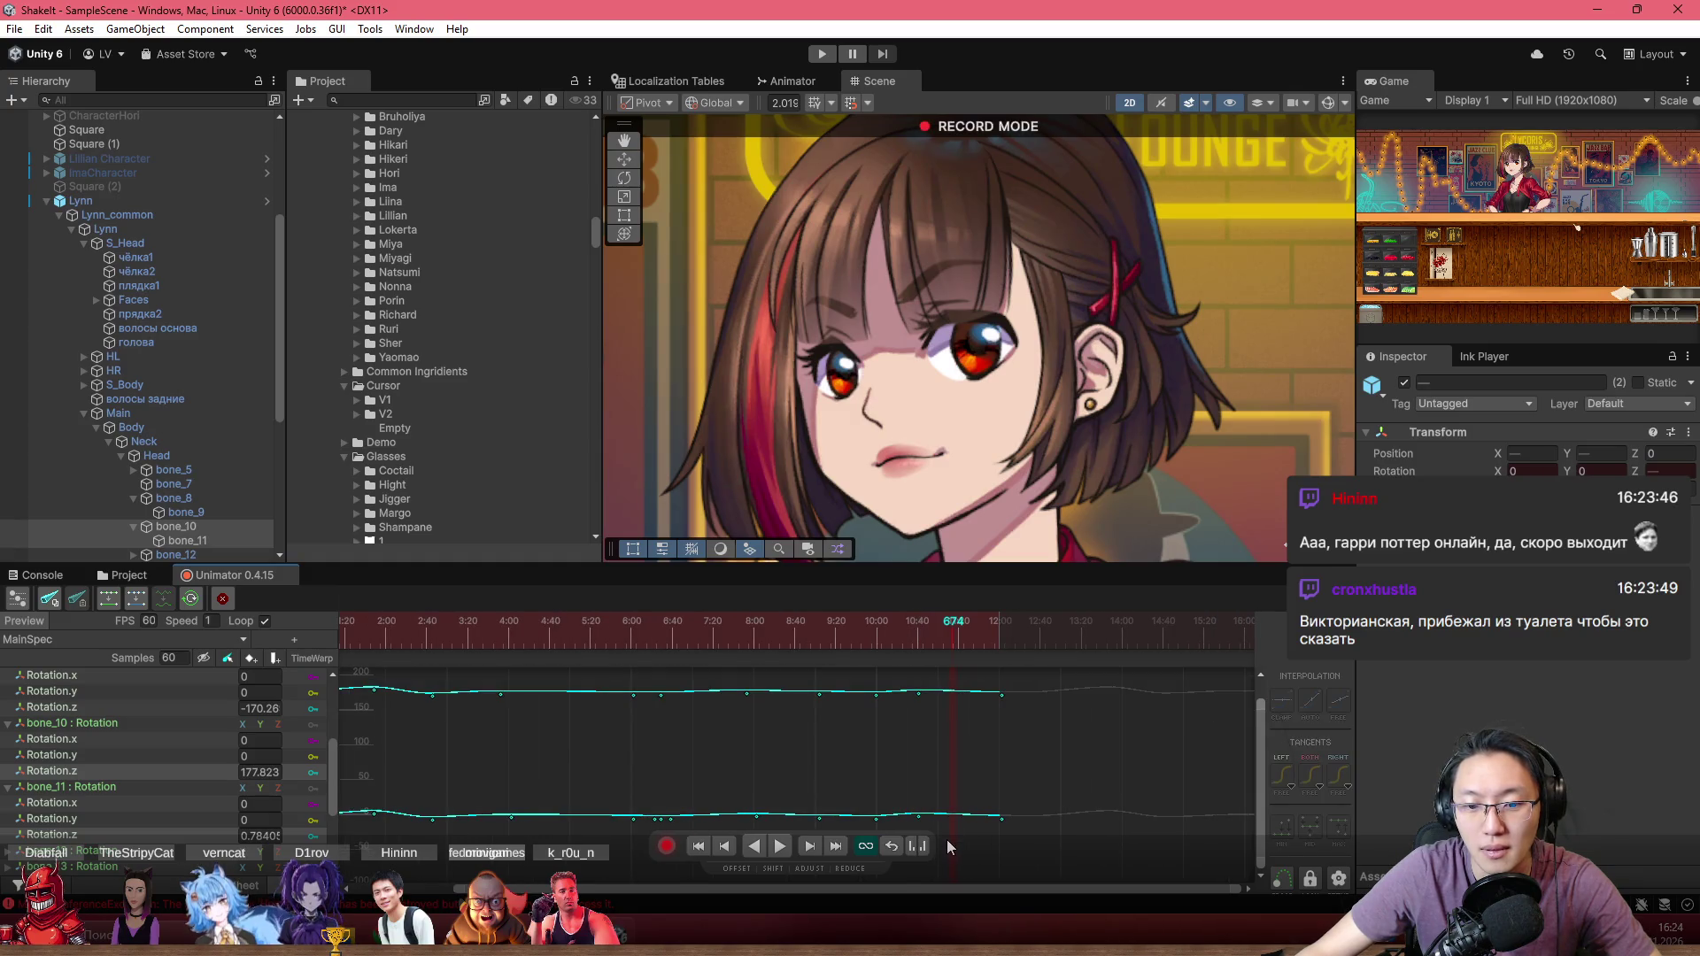
drag(921, 715, 912, 673)
scroll(944, 662, up, 1)
scroll(954, 700, up, 1)
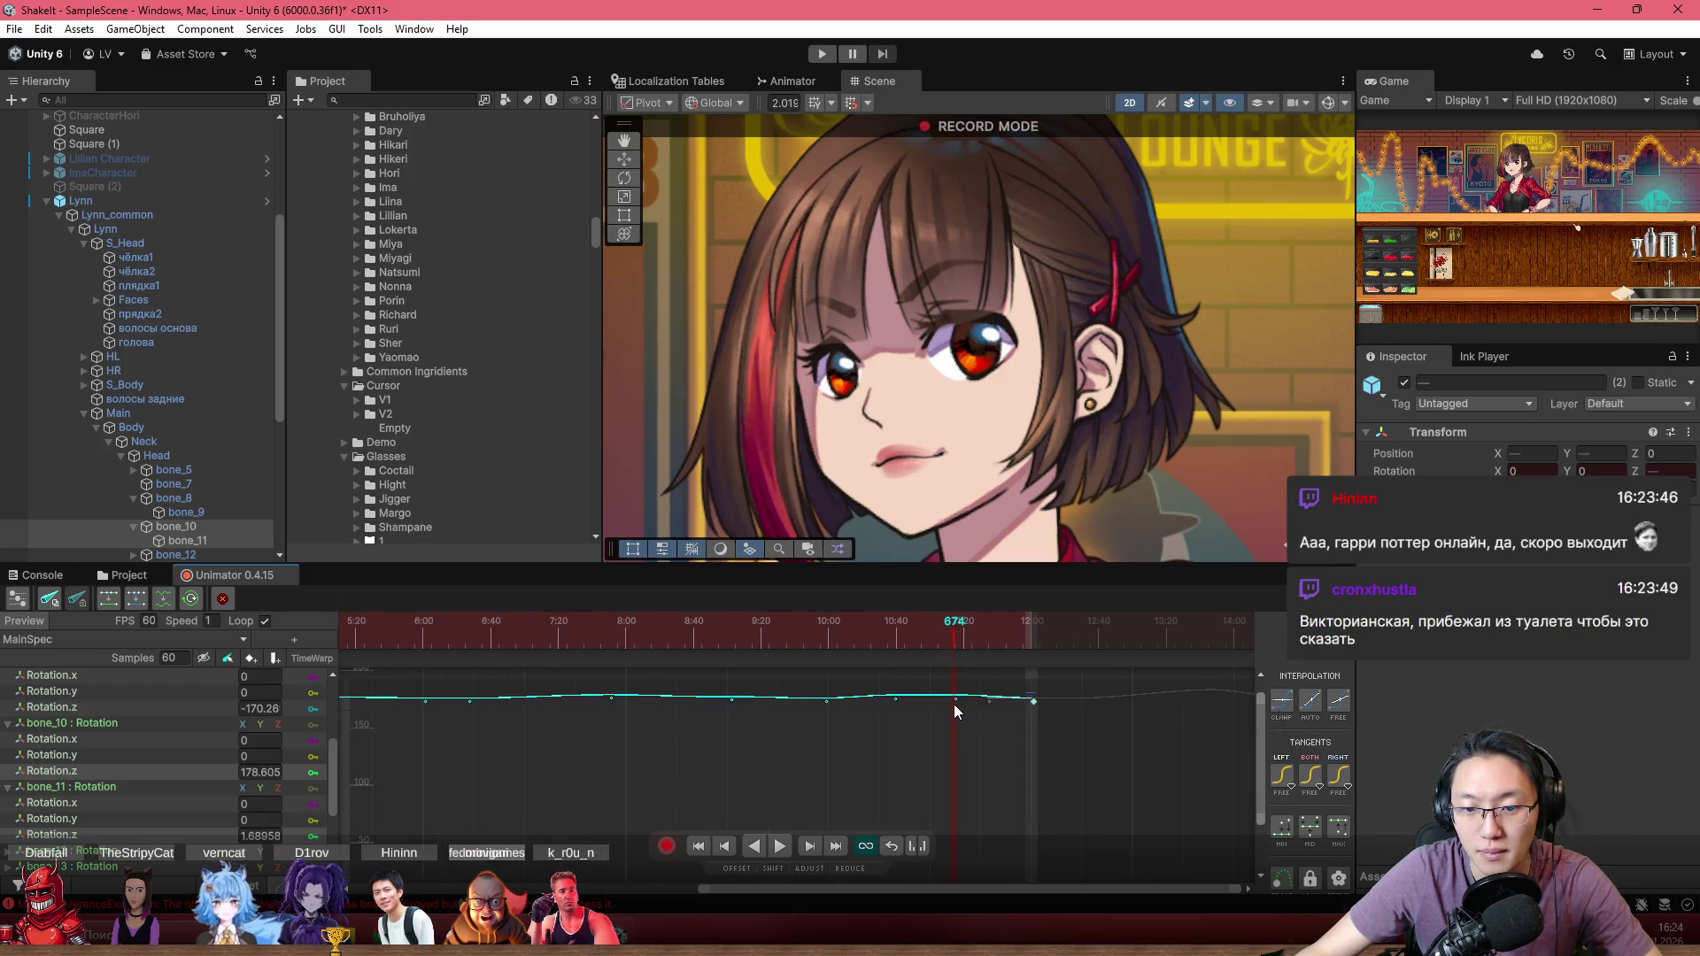
scroll(953, 735, up, 1)
scroll(949, 764, up, 1)
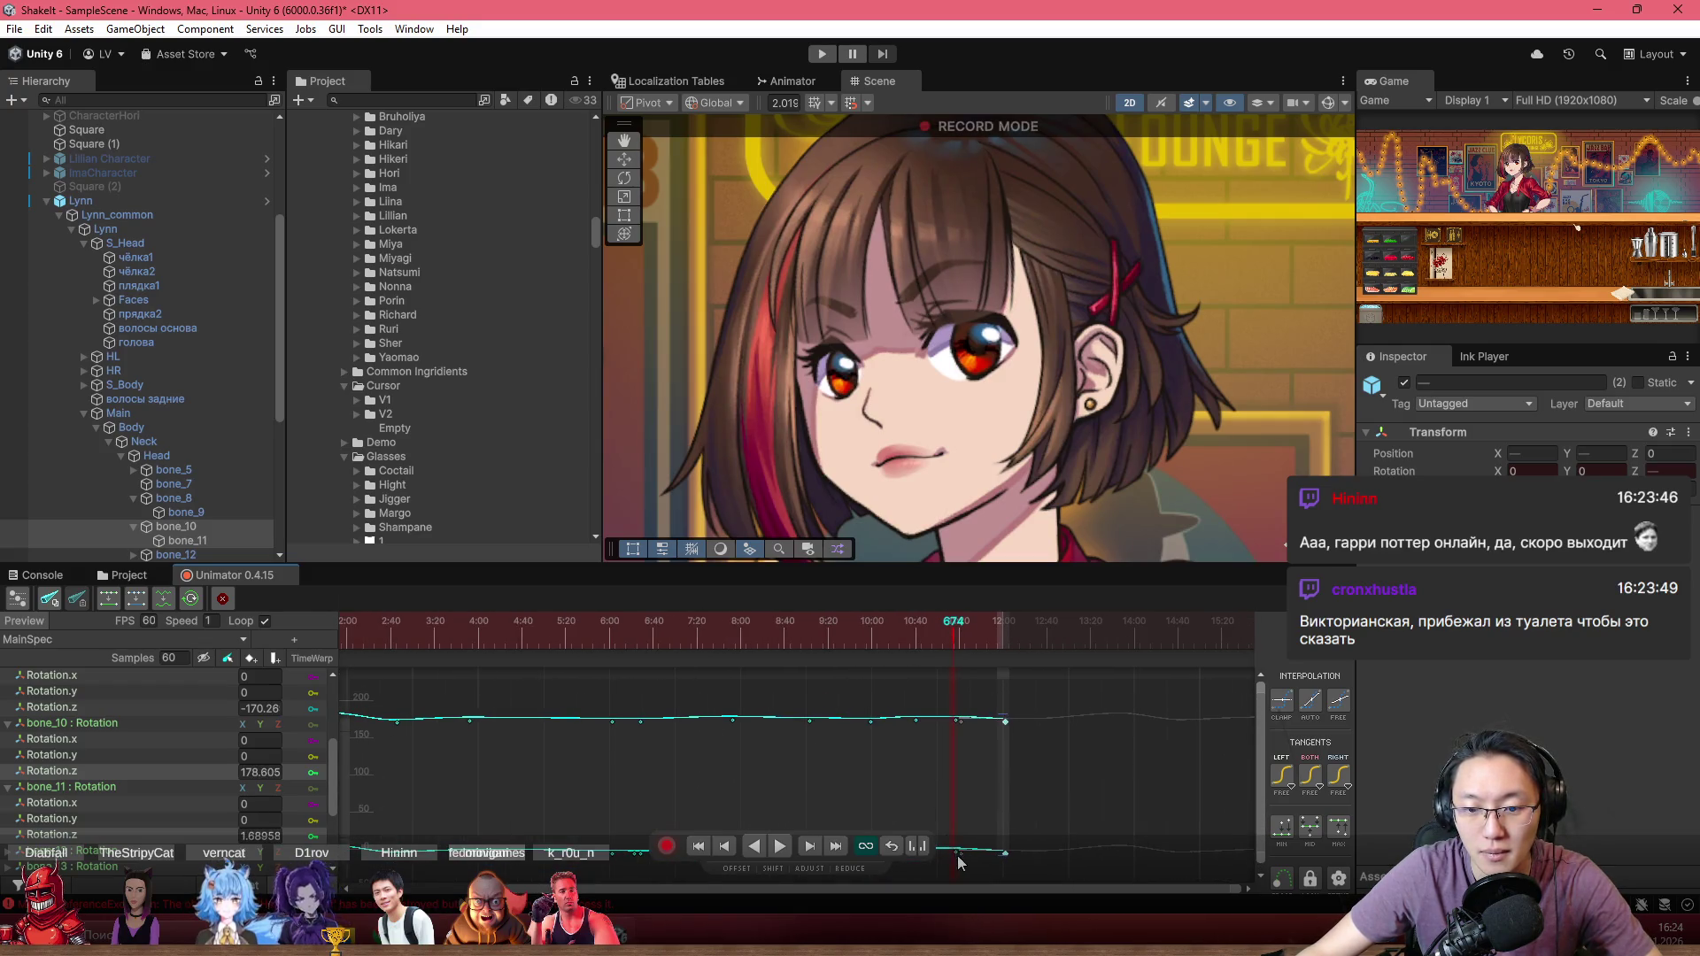
click(959, 714)
scroll(955, 726, up, 1)
scroll(953, 707, up, 2)
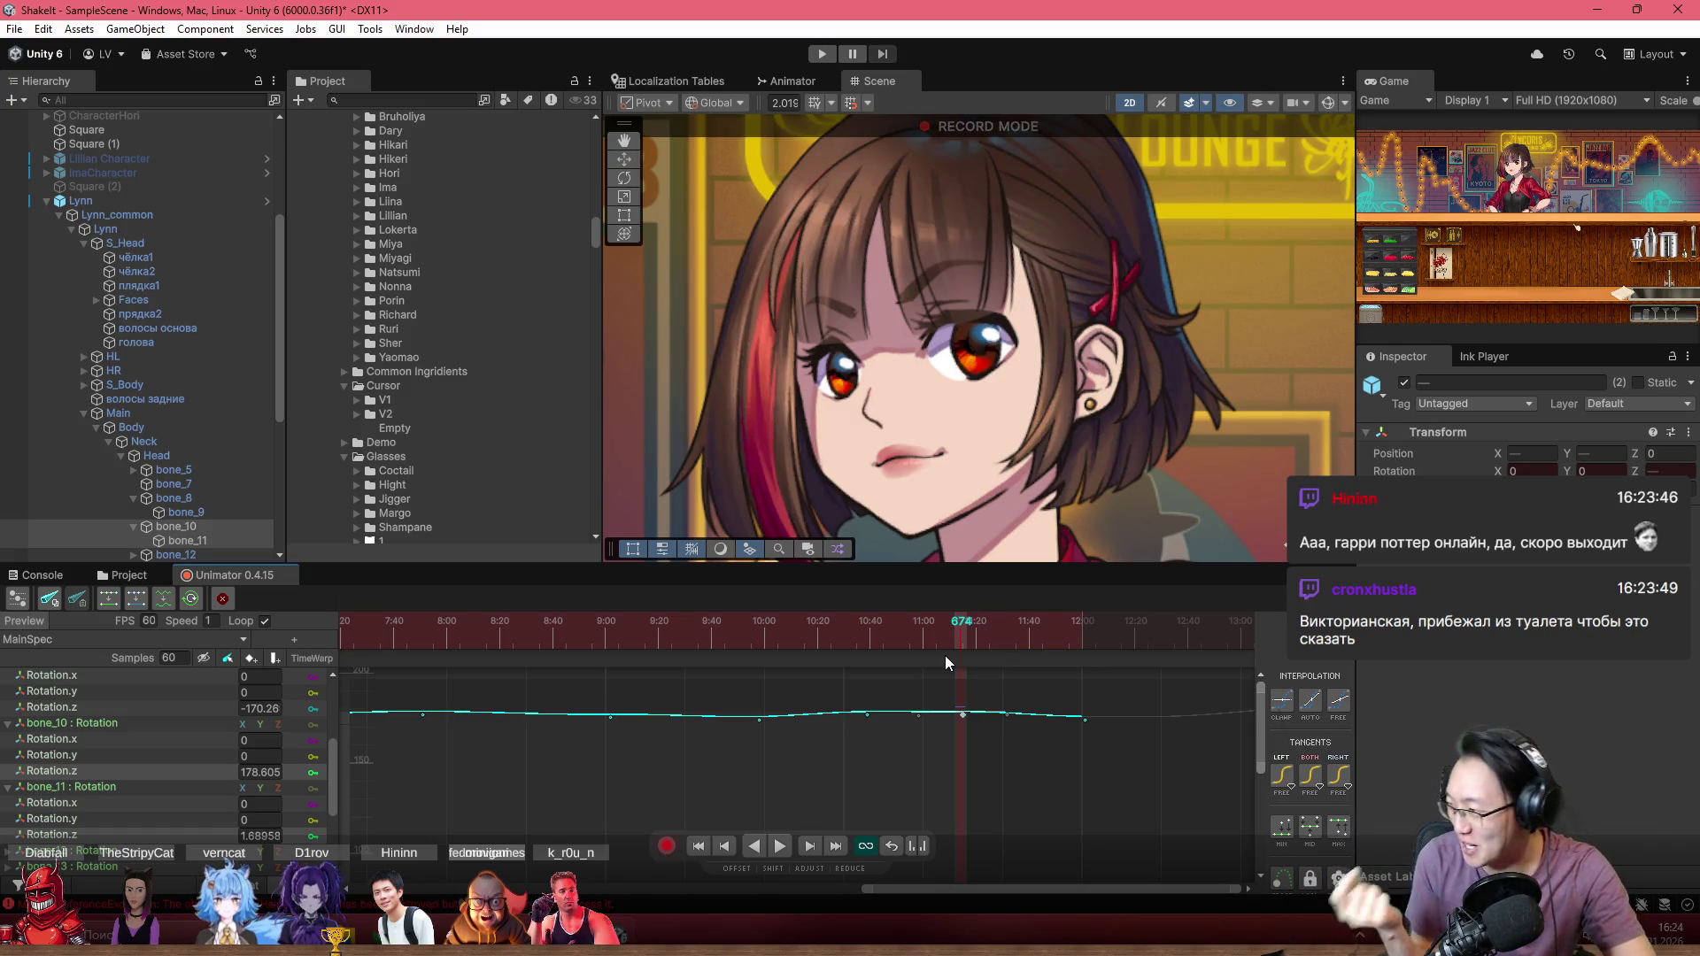
Step: Drag the bone_10 rotation key slightly earlier and lower
scroll(966, 741, up, 3)
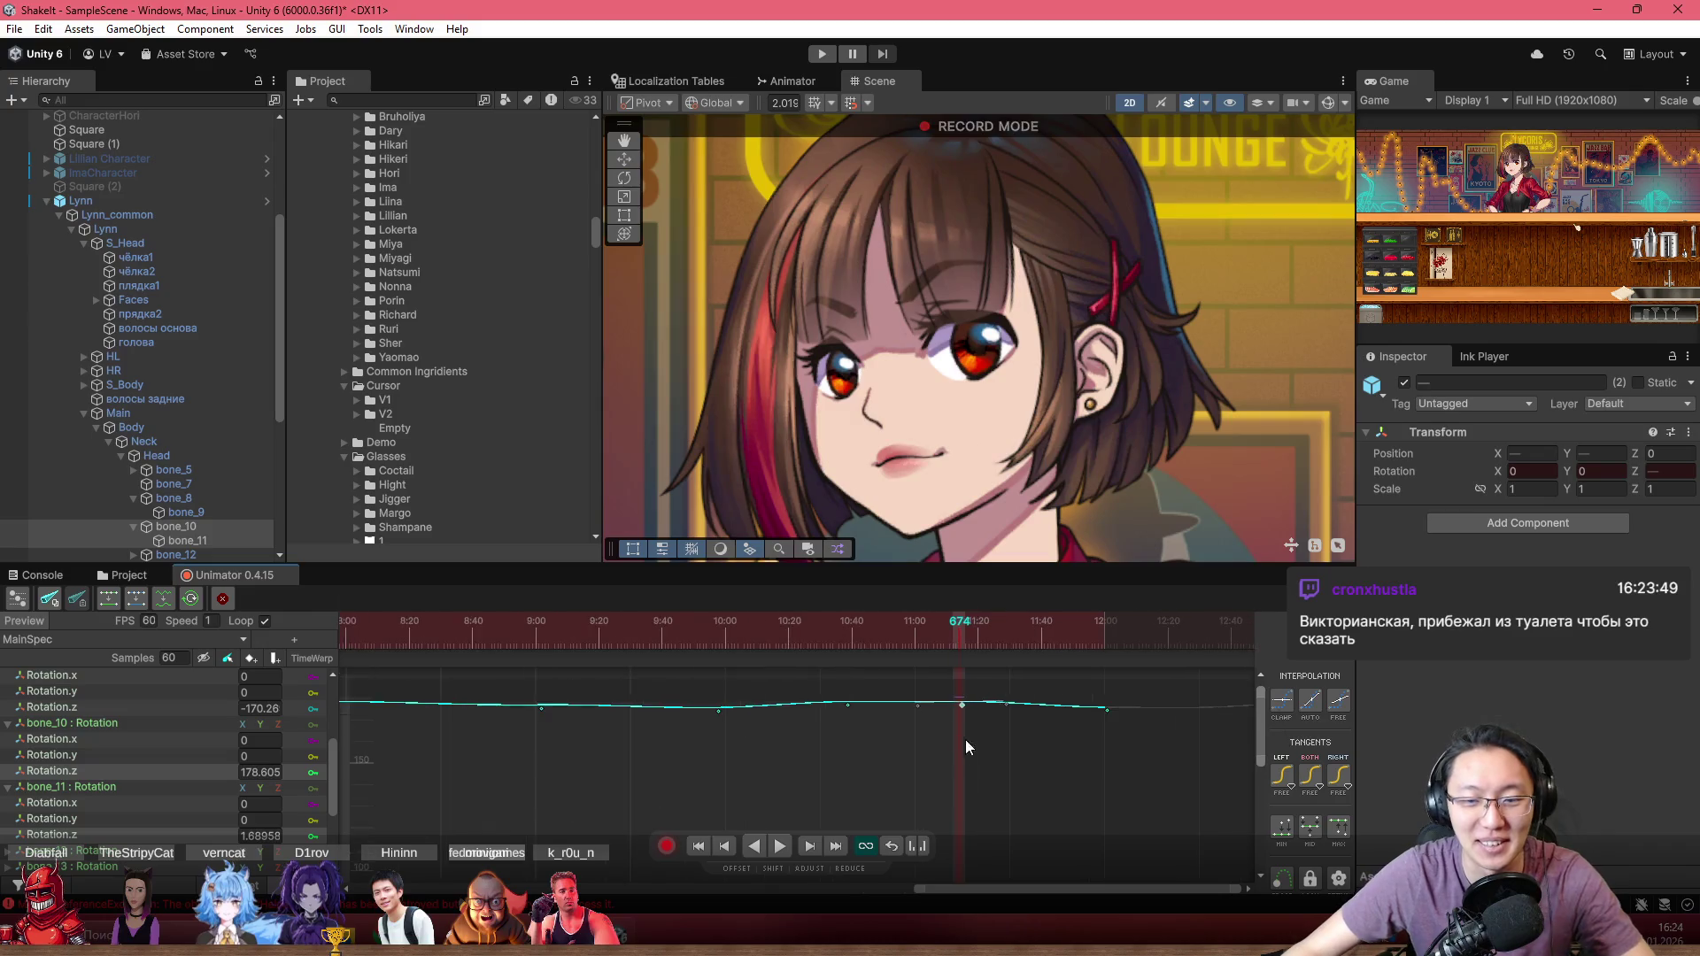
mouse_move(965, 699)
mouse_down()
mouse_move(922, 705)
mouse_move(963, 706)
mouse_up()
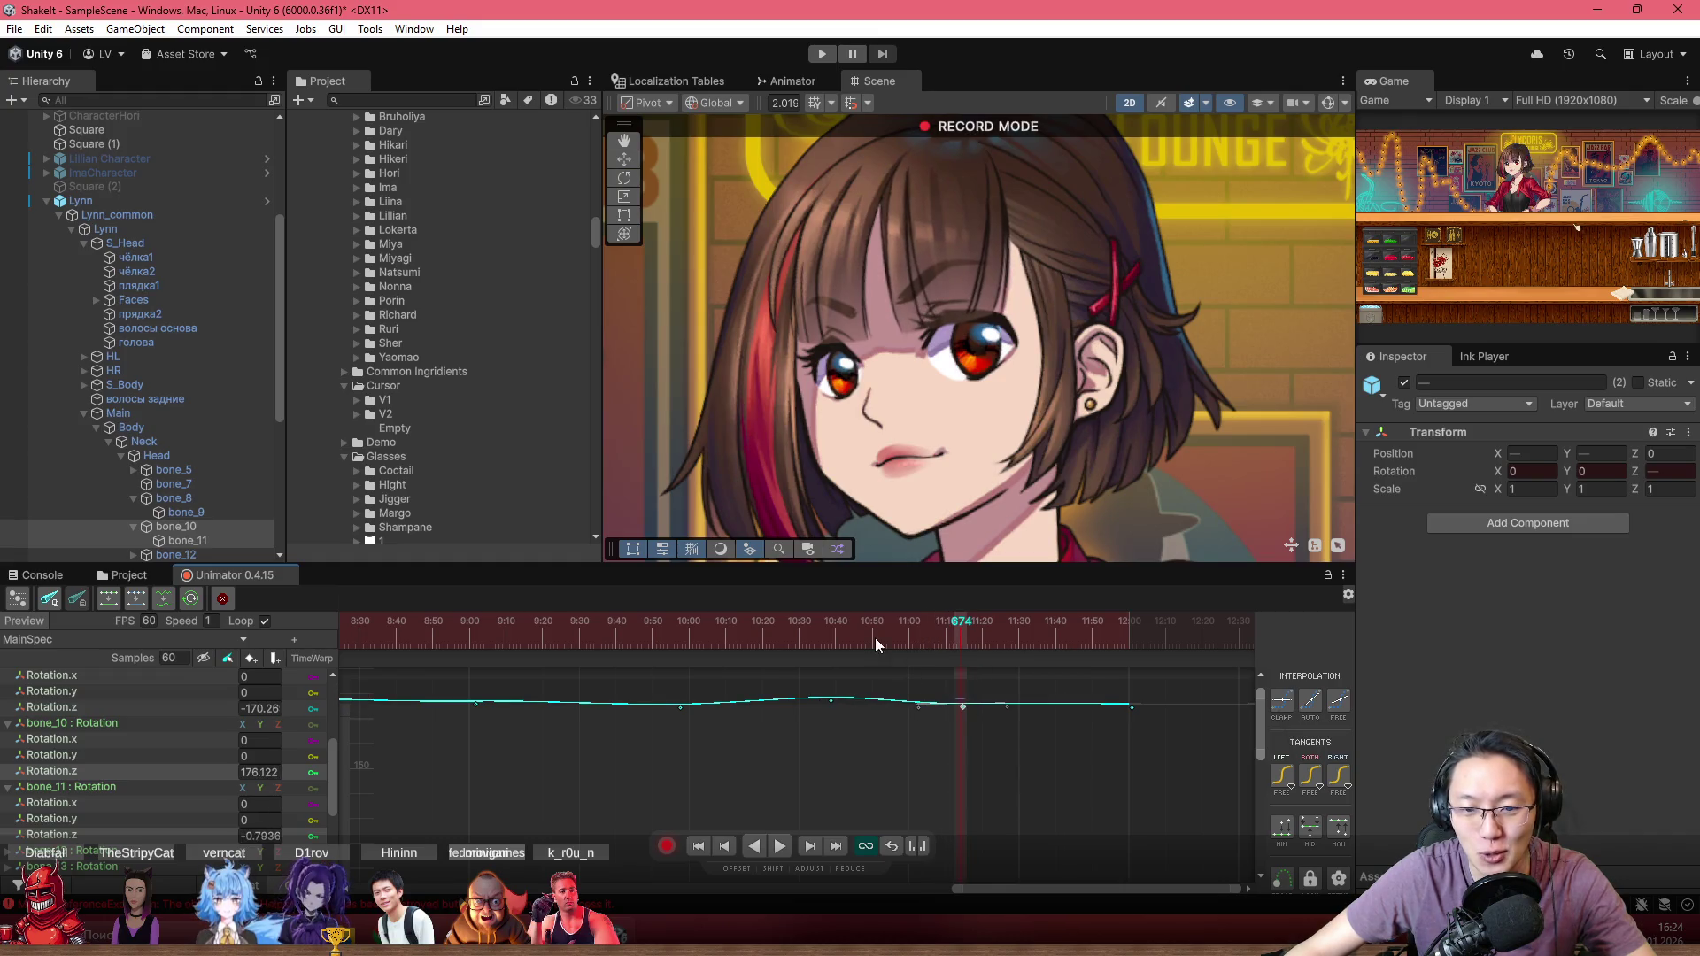
click(609, 621)
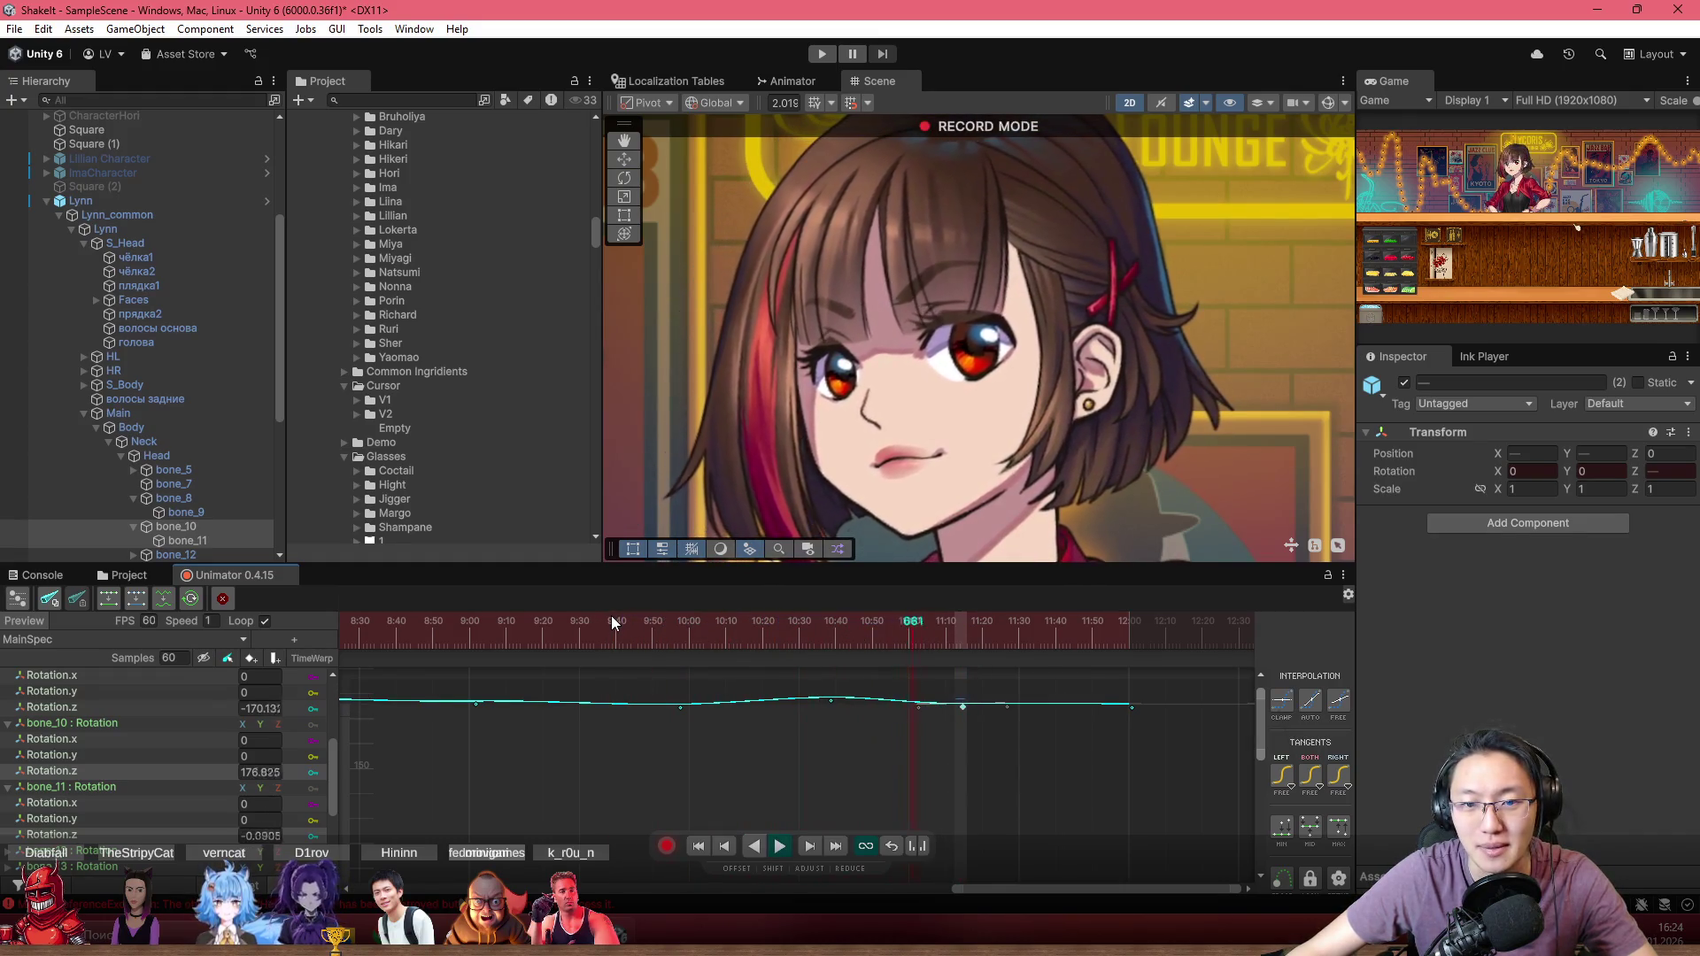
Step: Scrub from frame 614 to 636 and select the keyframe at frame 636
click(744, 631)
drag(745, 635, 818, 643)
scroll(848, 735, down, 2)
scroll(848, 735, down, 3)
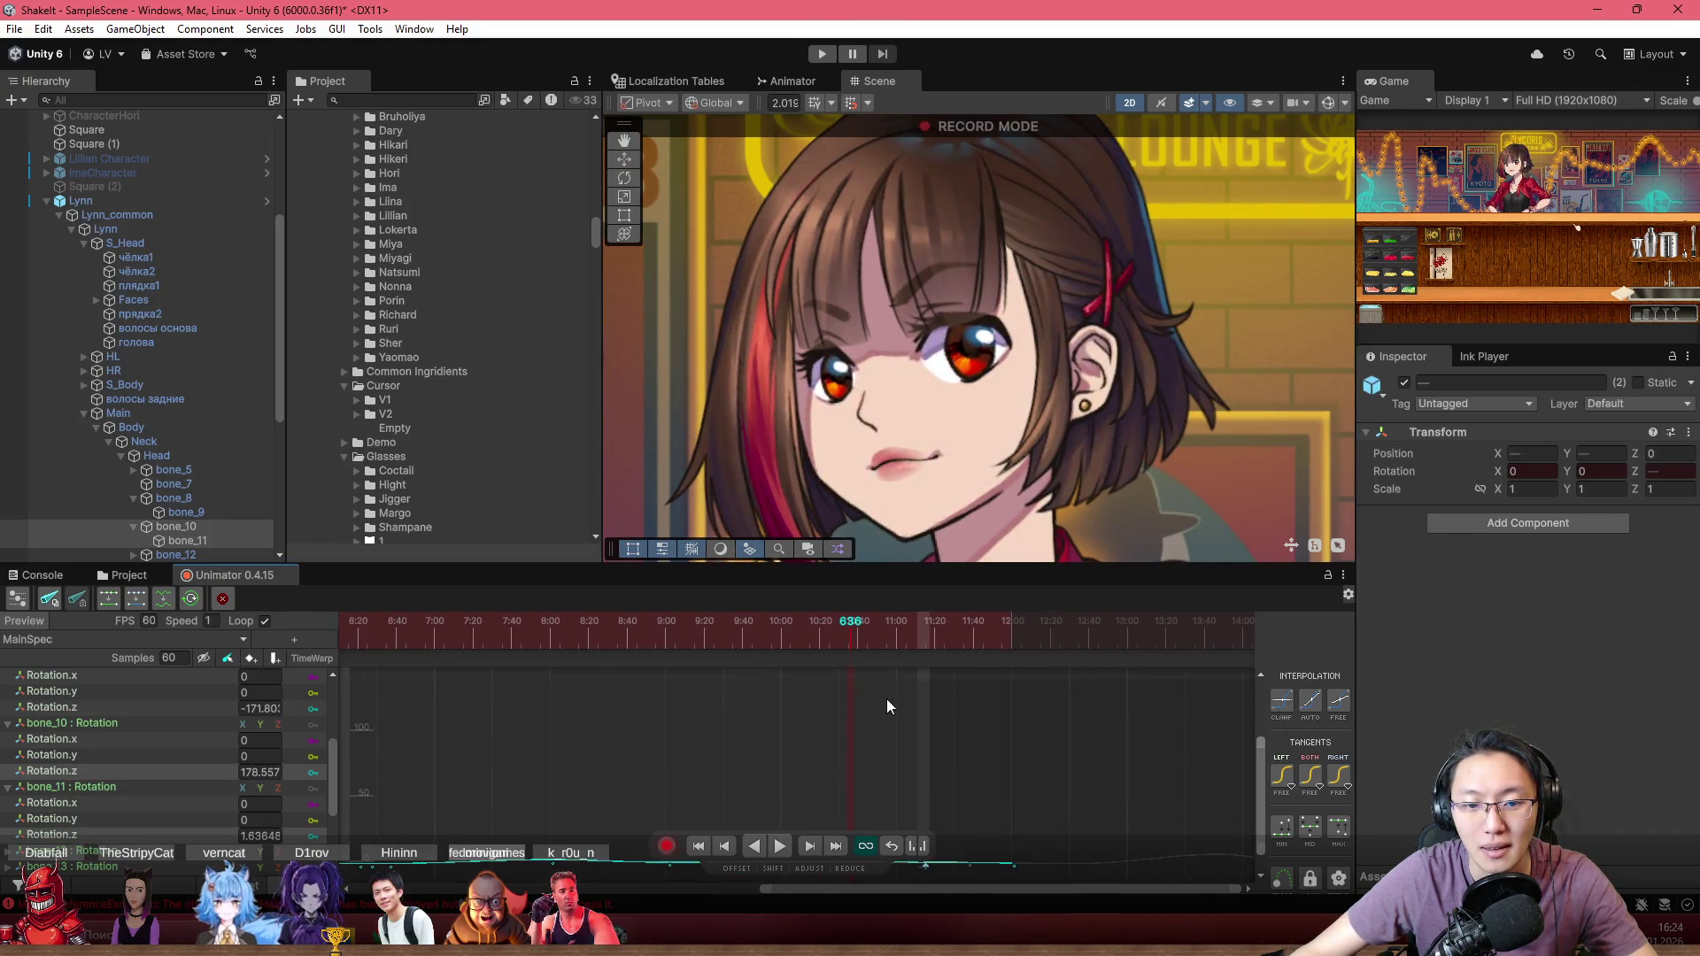
scroll(873, 810, down, 1)
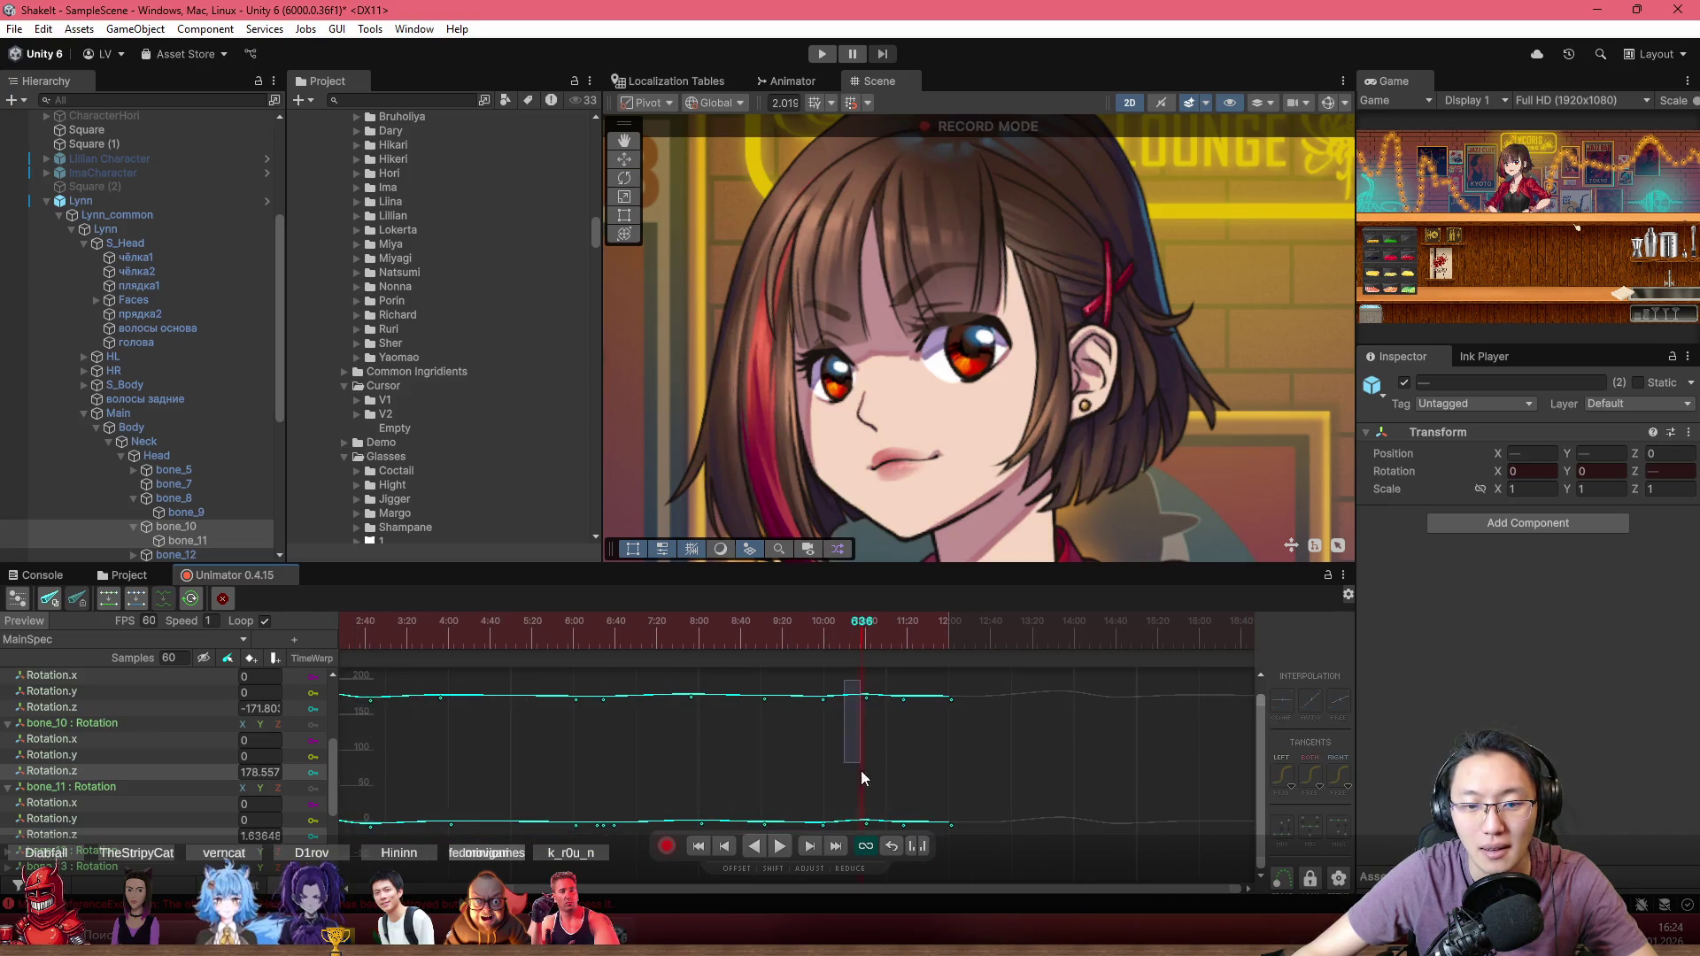
click(866, 699)
Step: Play the hair sway from an earlier frame and scrub back and forth to review it
scroll(873, 734, up, 4)
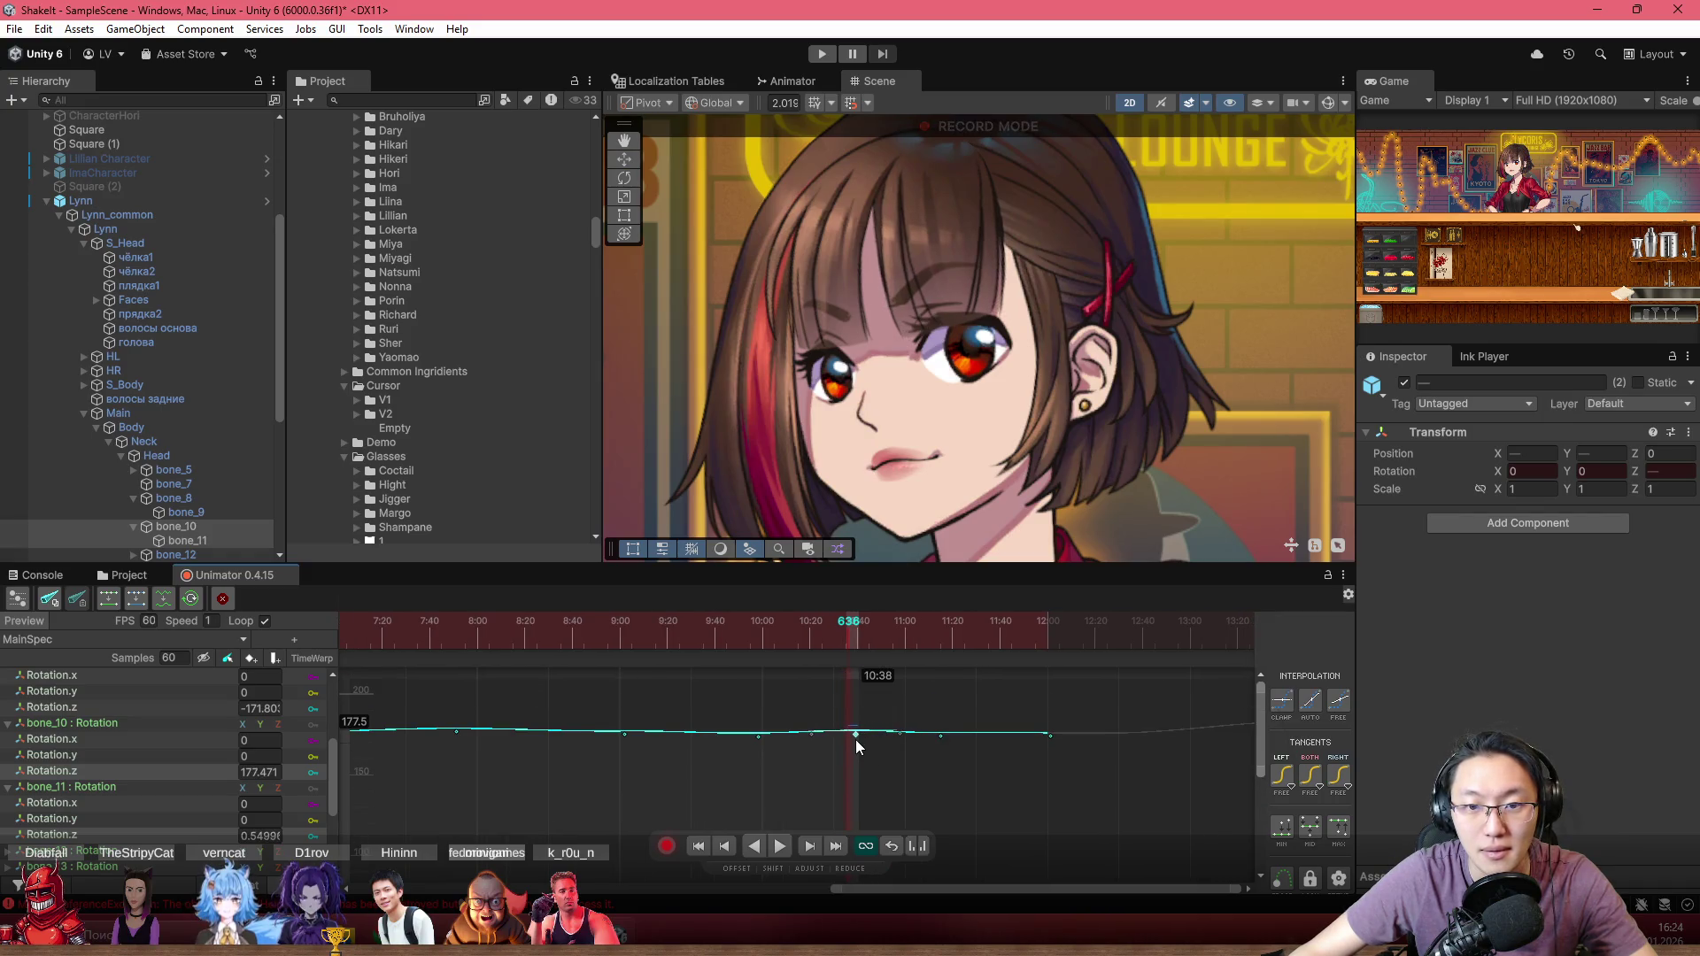
click(798, 639)
click(661, 636)
key(space)
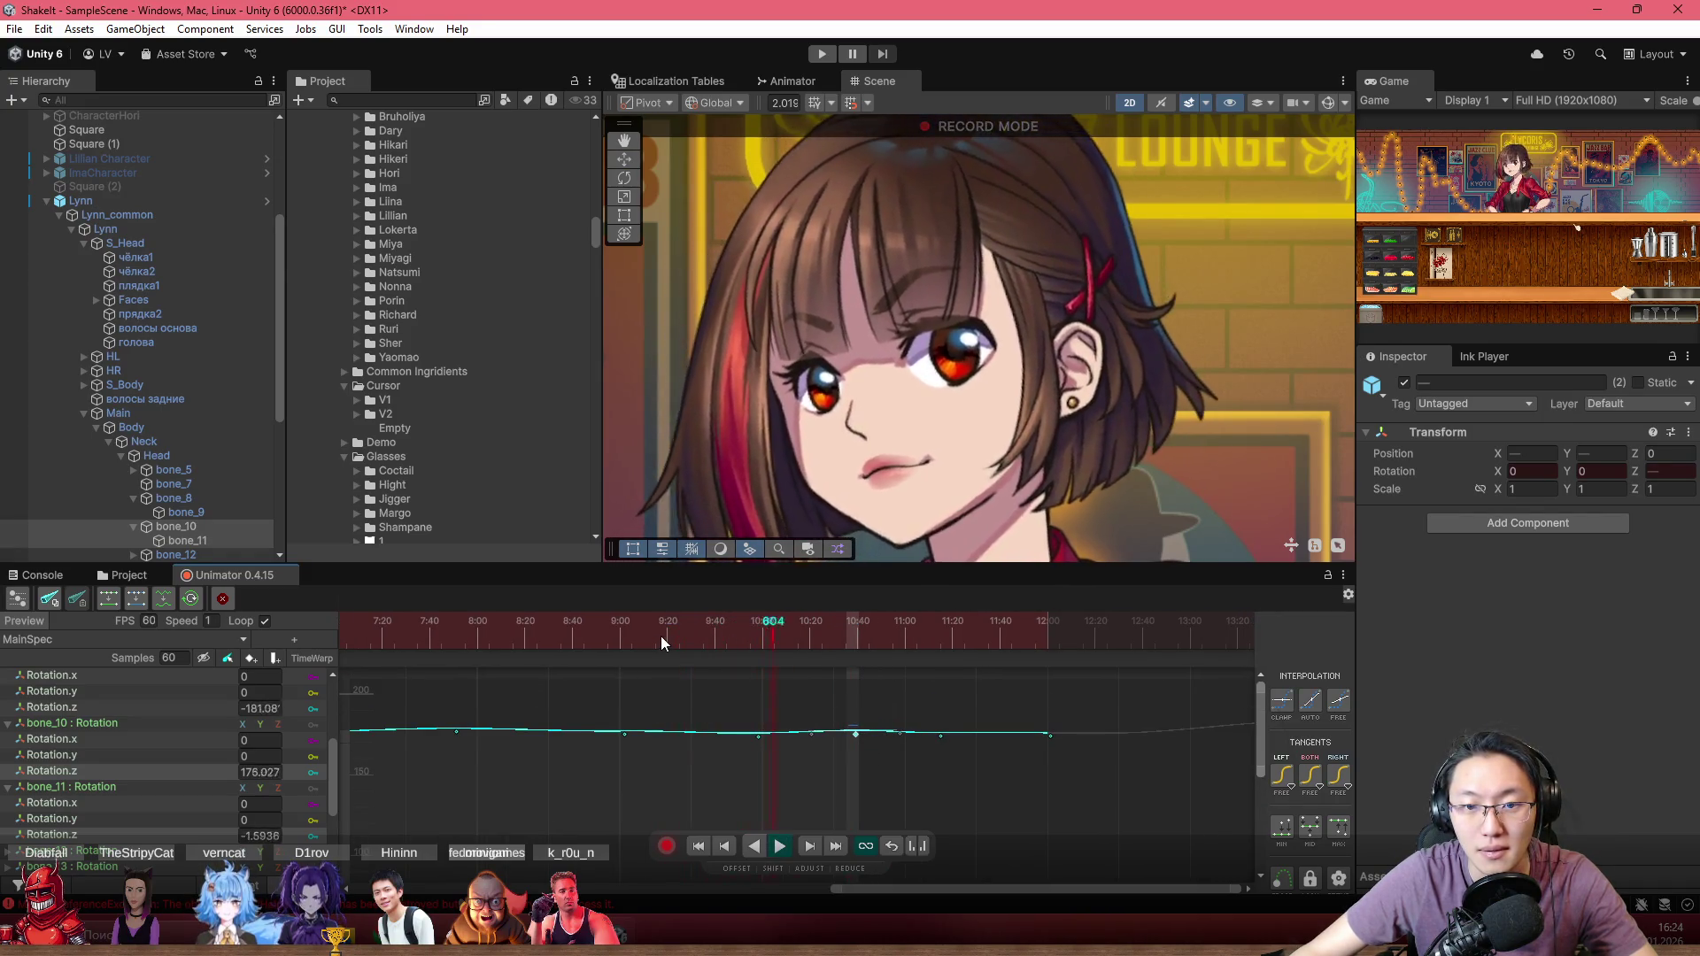
drag(661, 636, 938, 668)
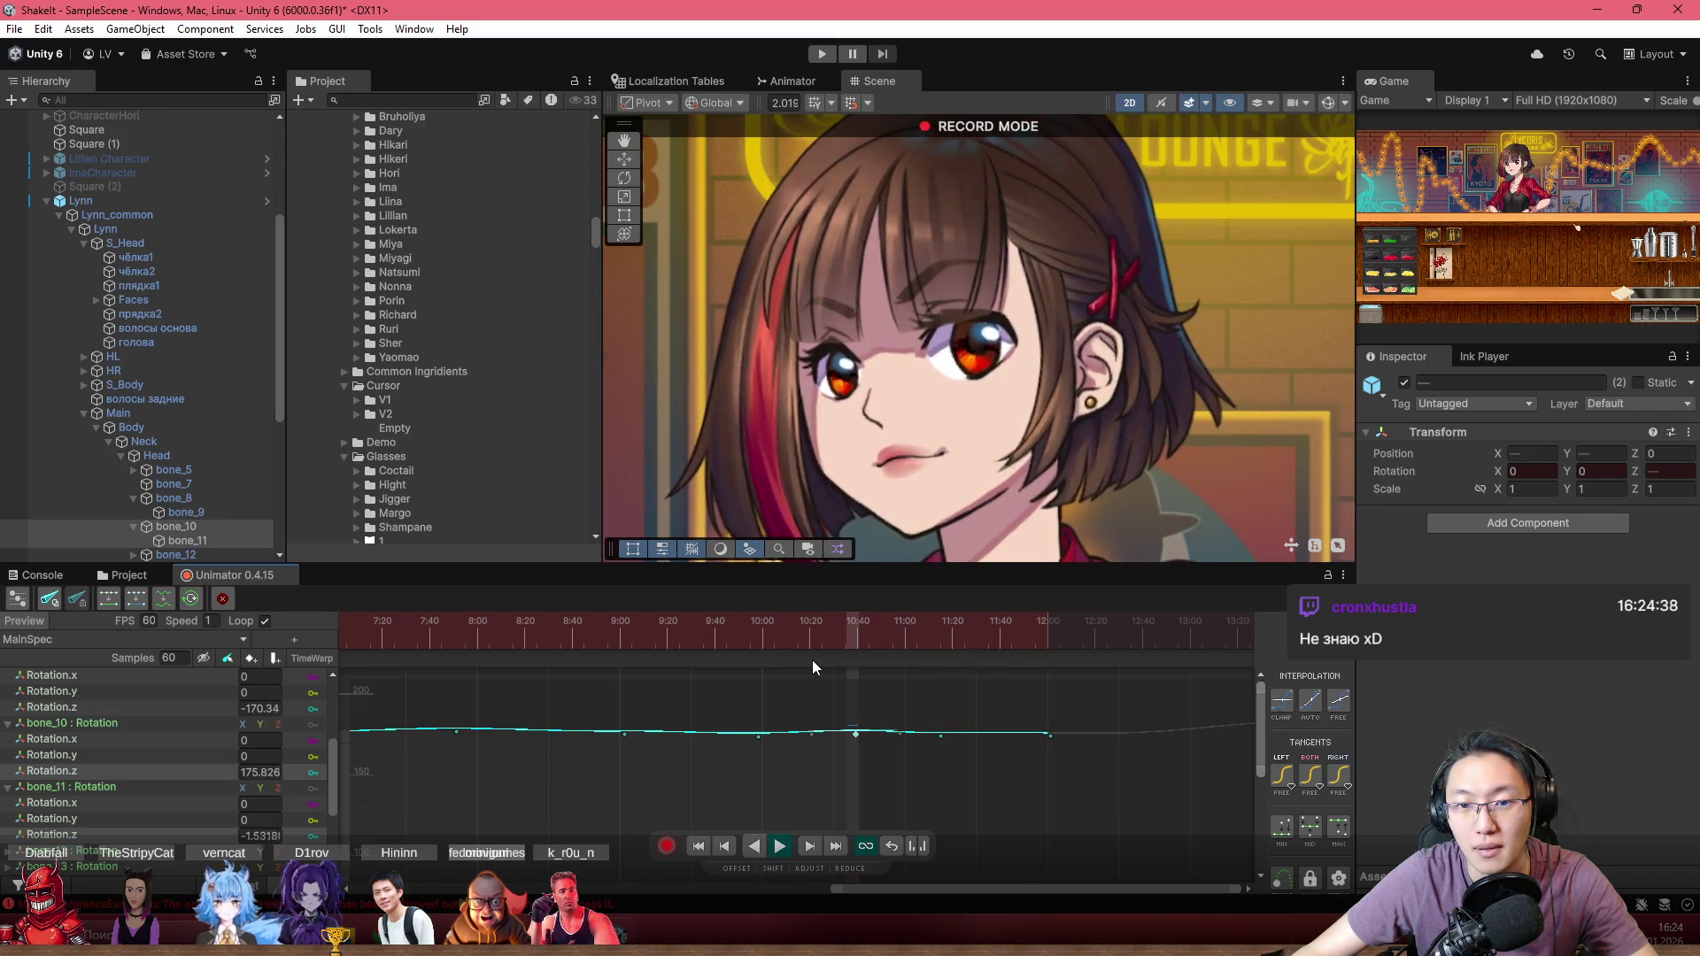
mouse_move(811, 661)
mouse_down()
mouse_move(937, 667)
mouse_move(864, 656)
mouse_up()
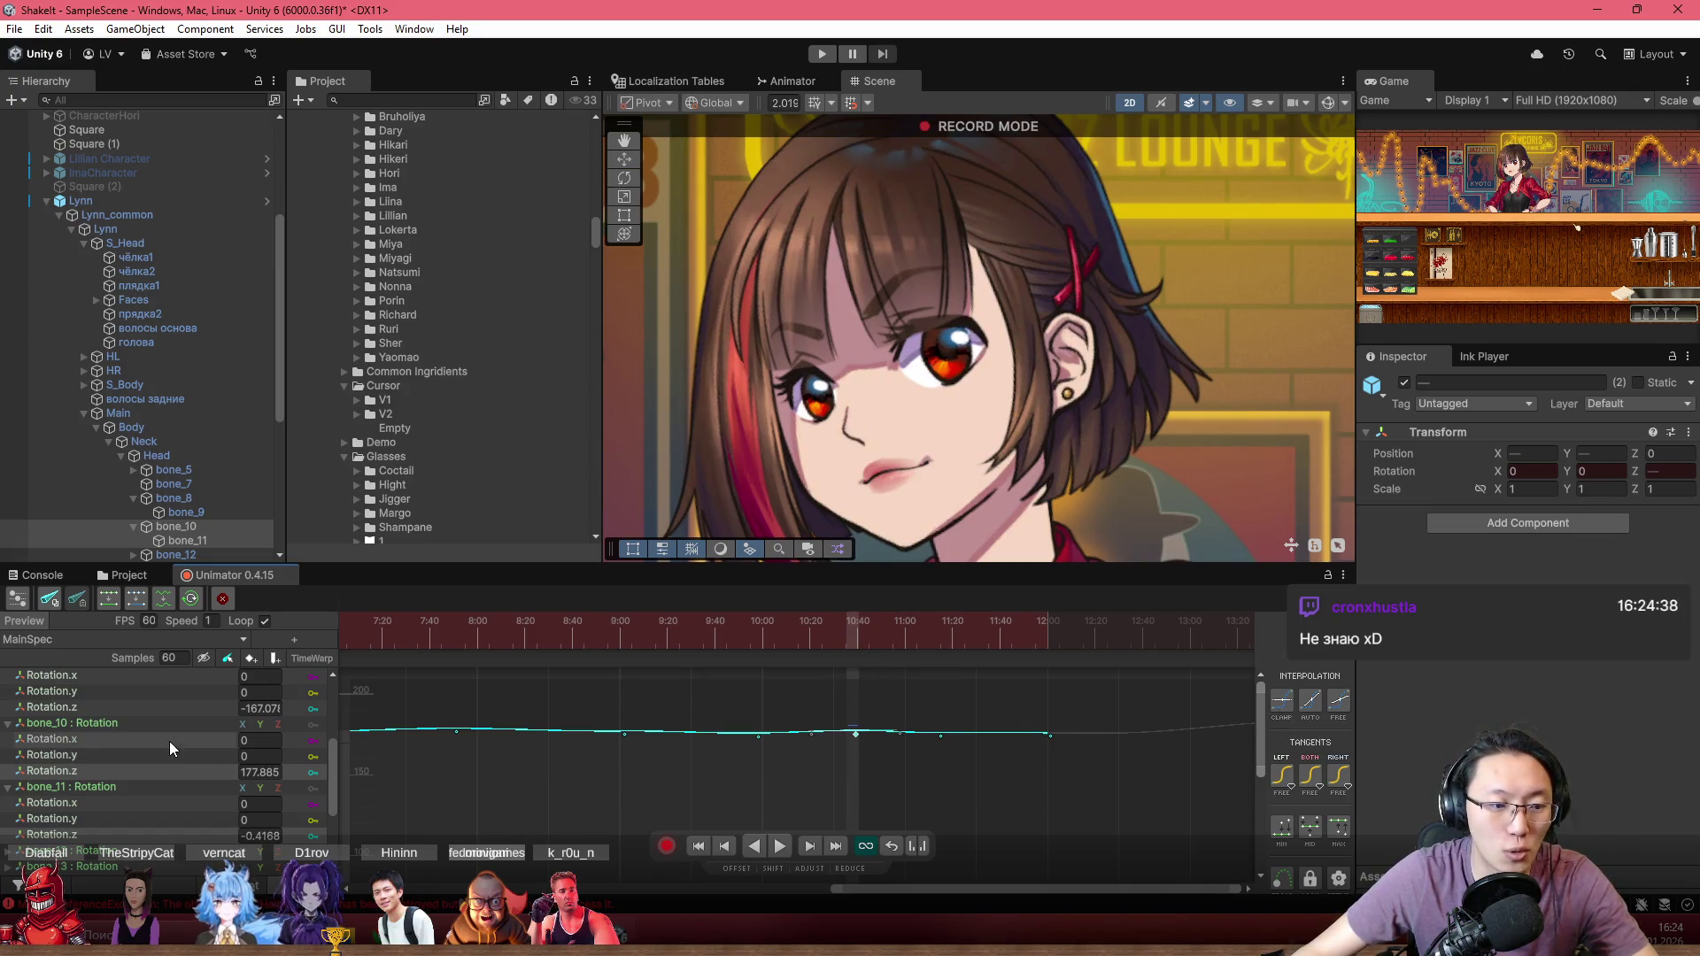
Step: Collapse the bone_10 and bone_11 rotation tracks
click(8, 723)
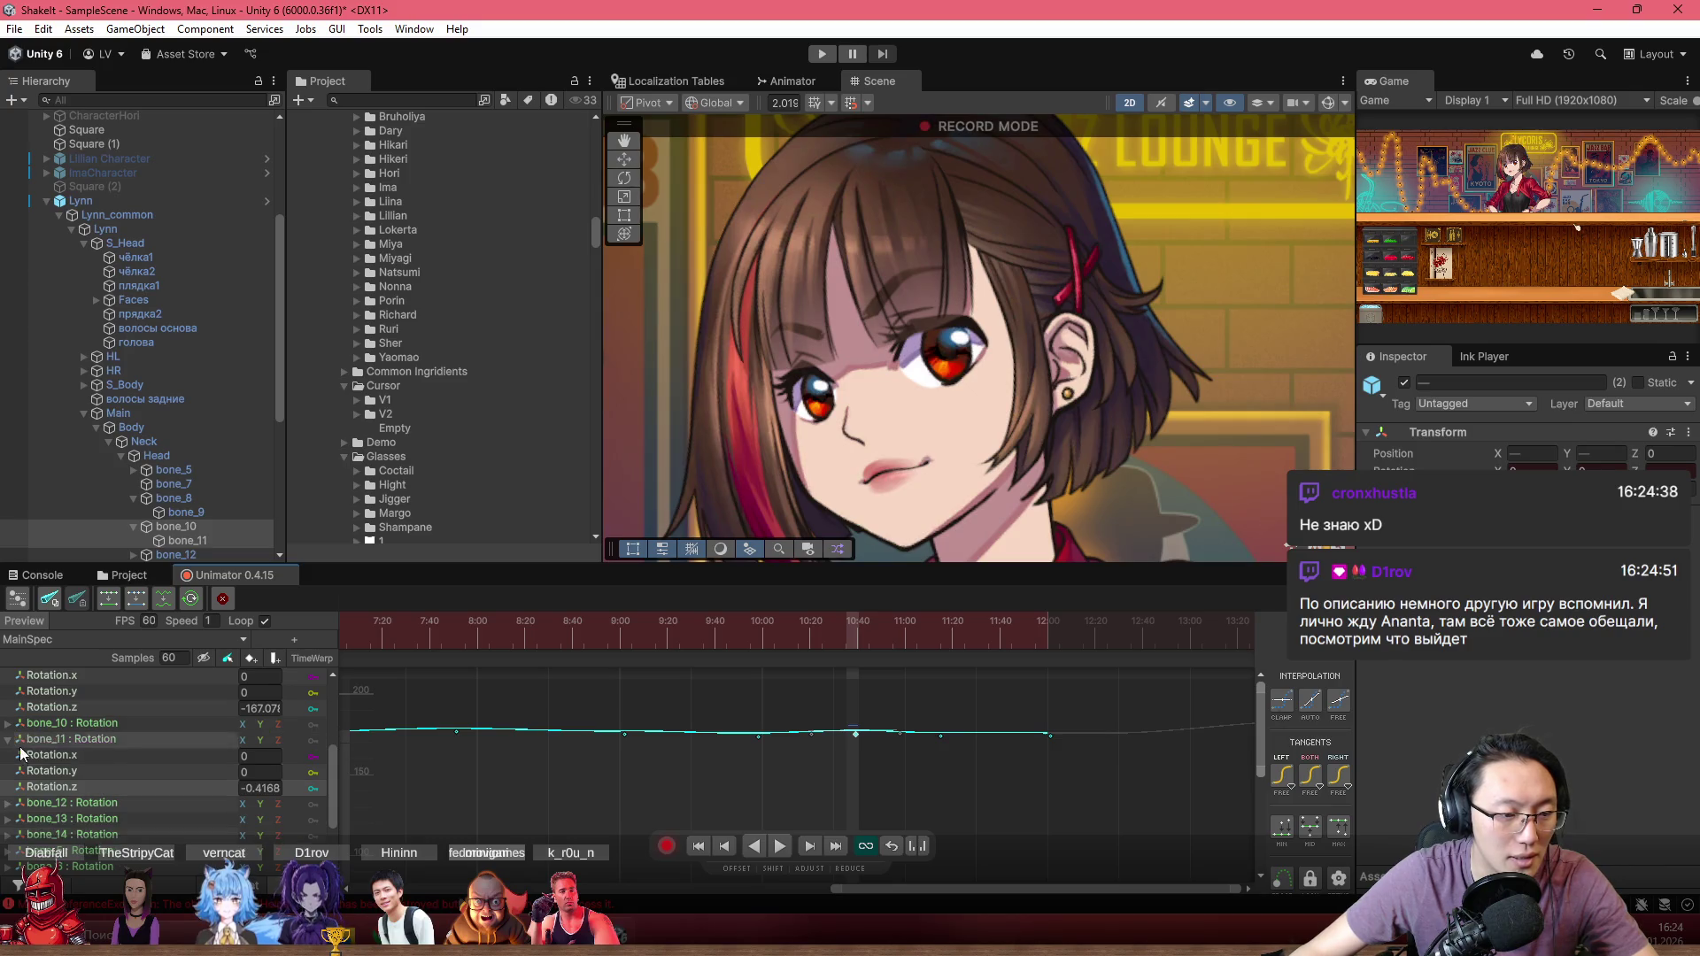
click(8, 740)
click(1327, 103)
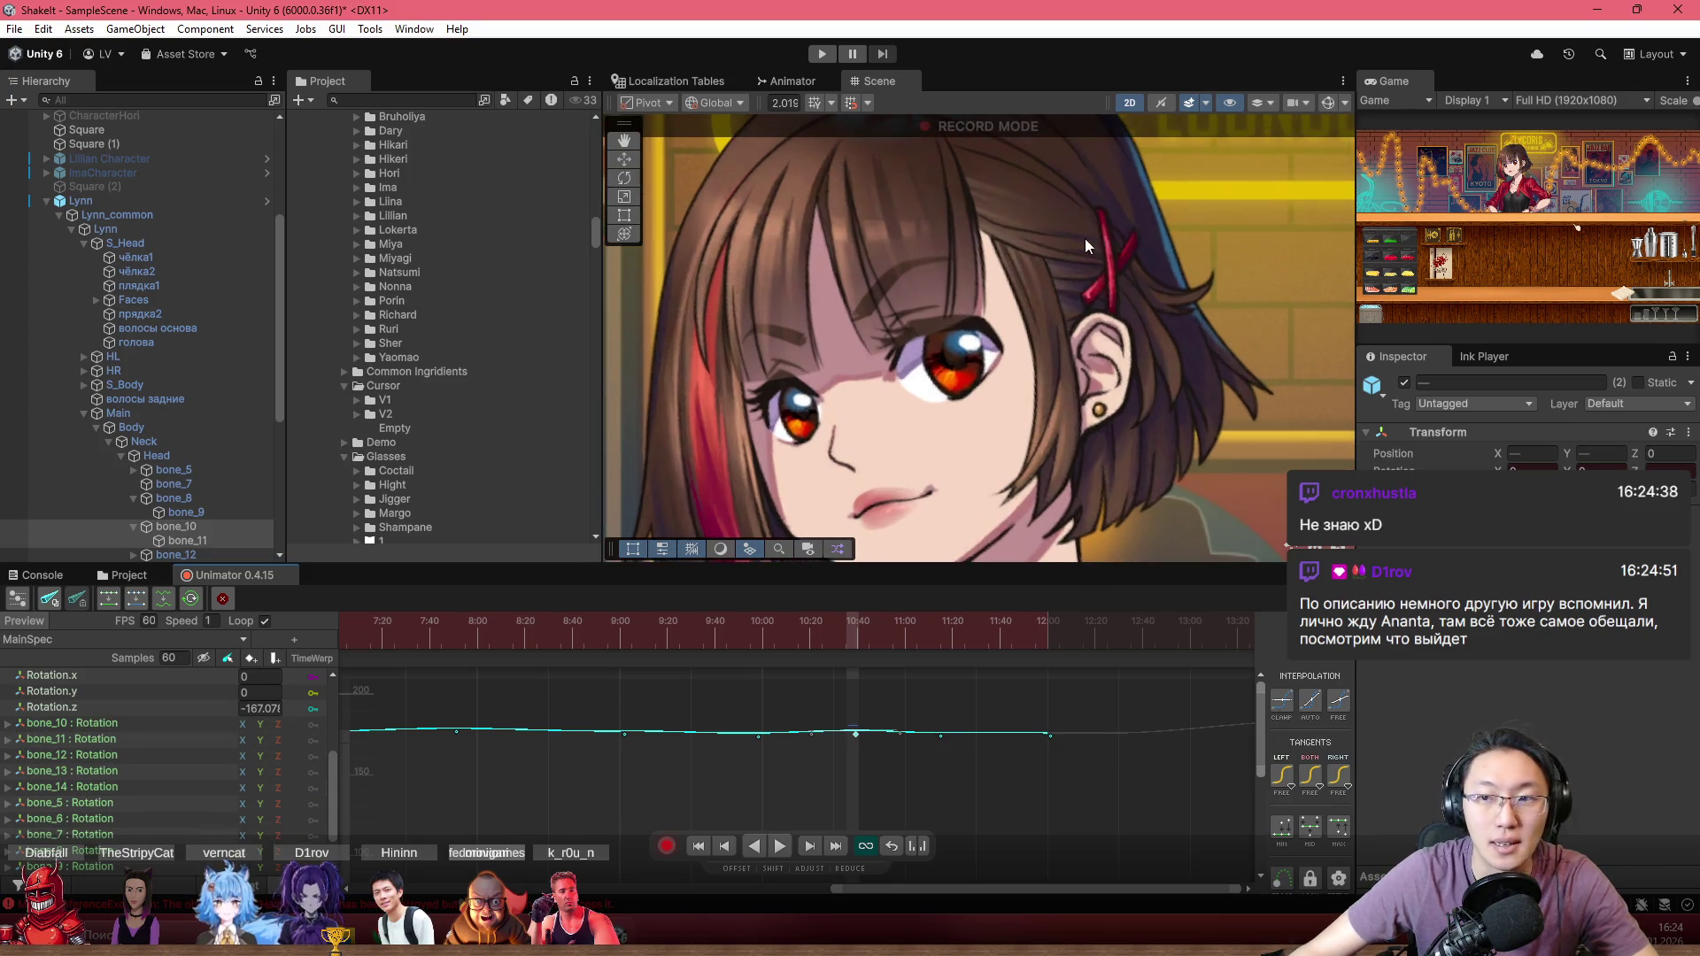
scroll(753, 219, up, 2)
Step: Select hair bone_8 and frame the bone_8 and bone_9 Rotation.z curves together
click(786, 215)
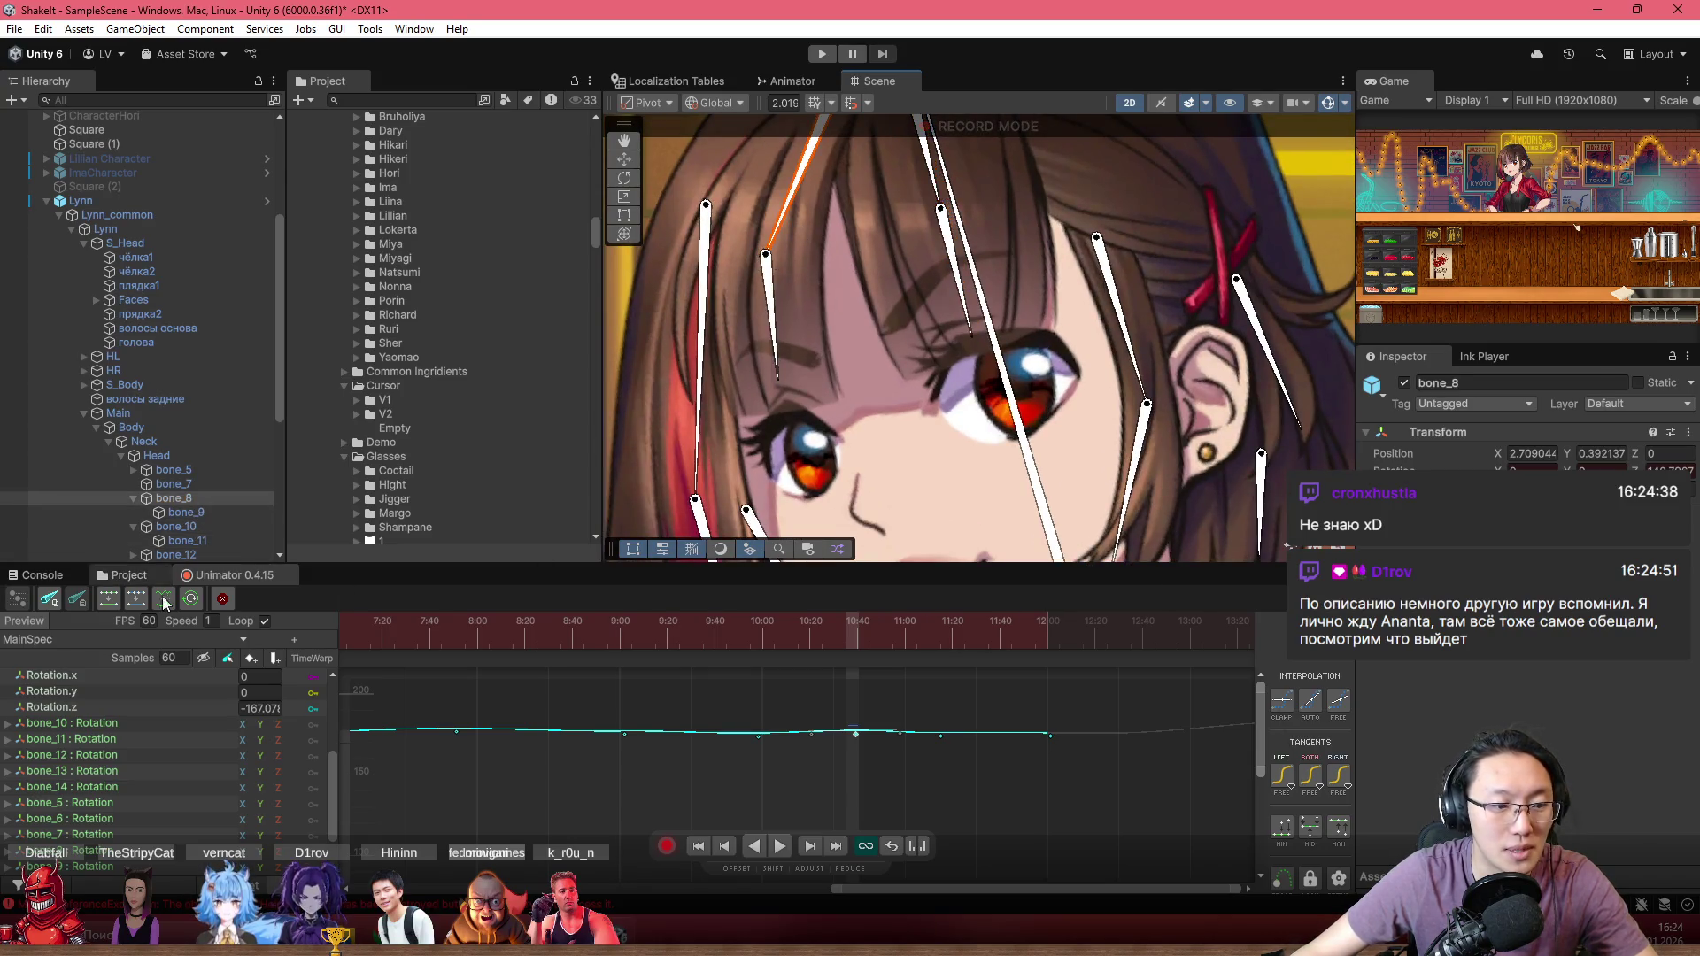
click(8, 853)
scroll(44, 846, down, 1)
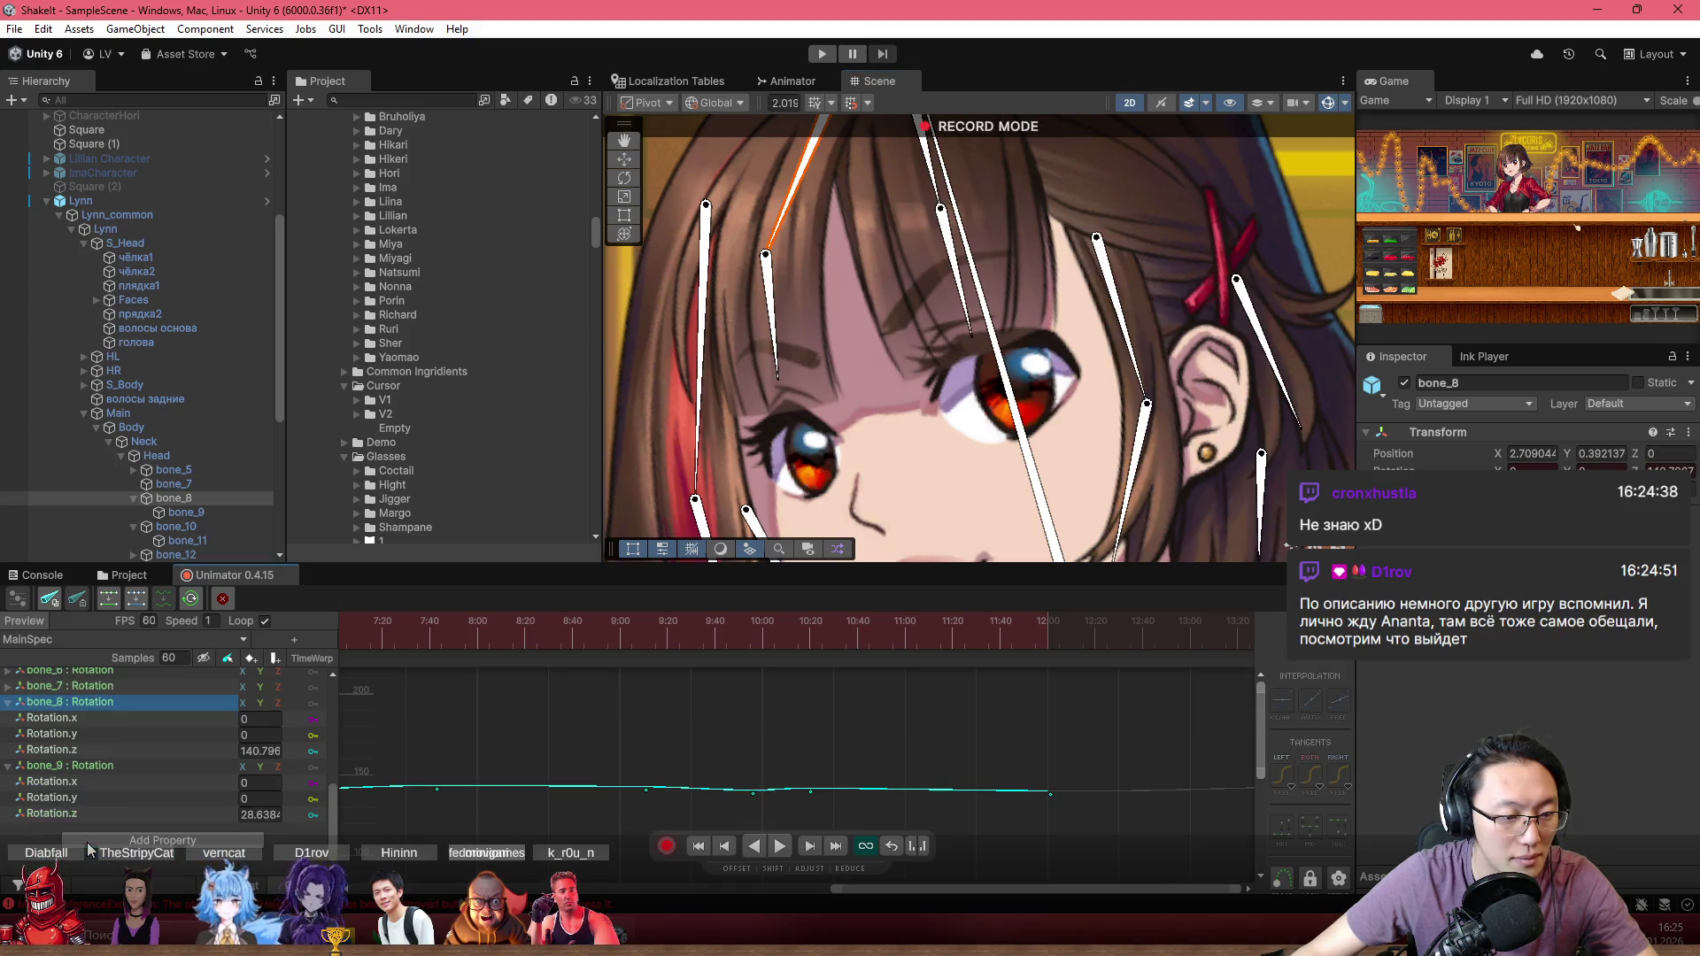
click(39, 821)
ctrl+click(71, 752)
key(f)
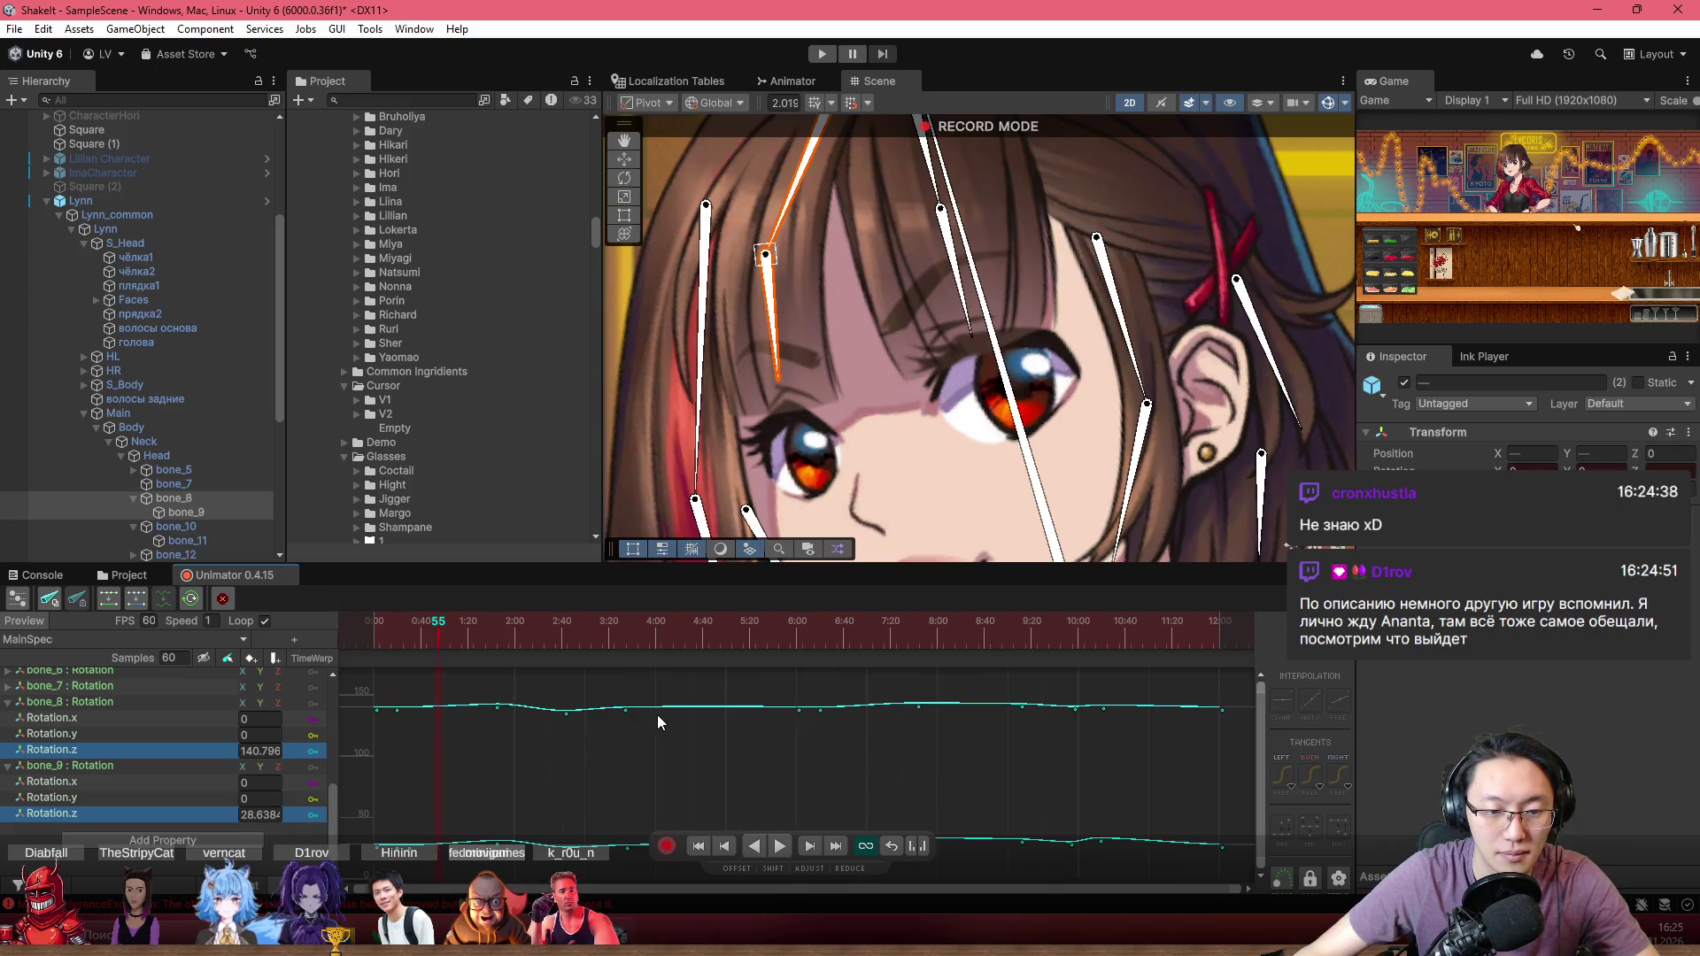
click(716, 634)
click(469, 627)
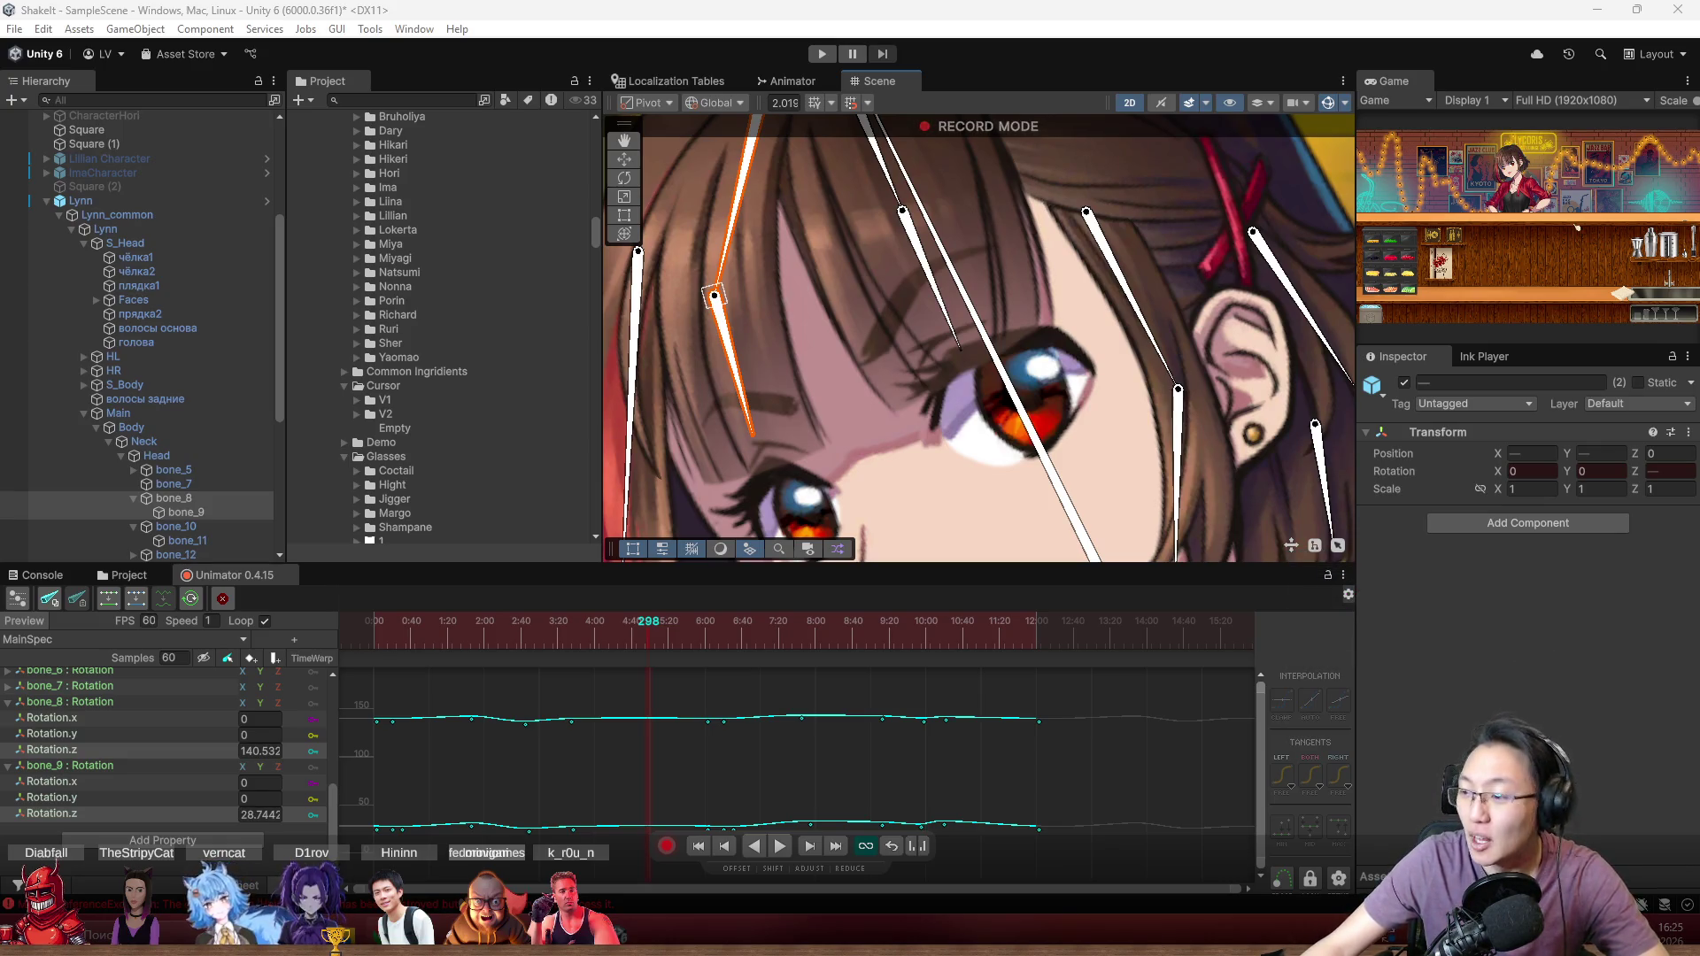
Step: Switch to the browser and scroll through the Google image results for Ananta
key(super+shift+Left)
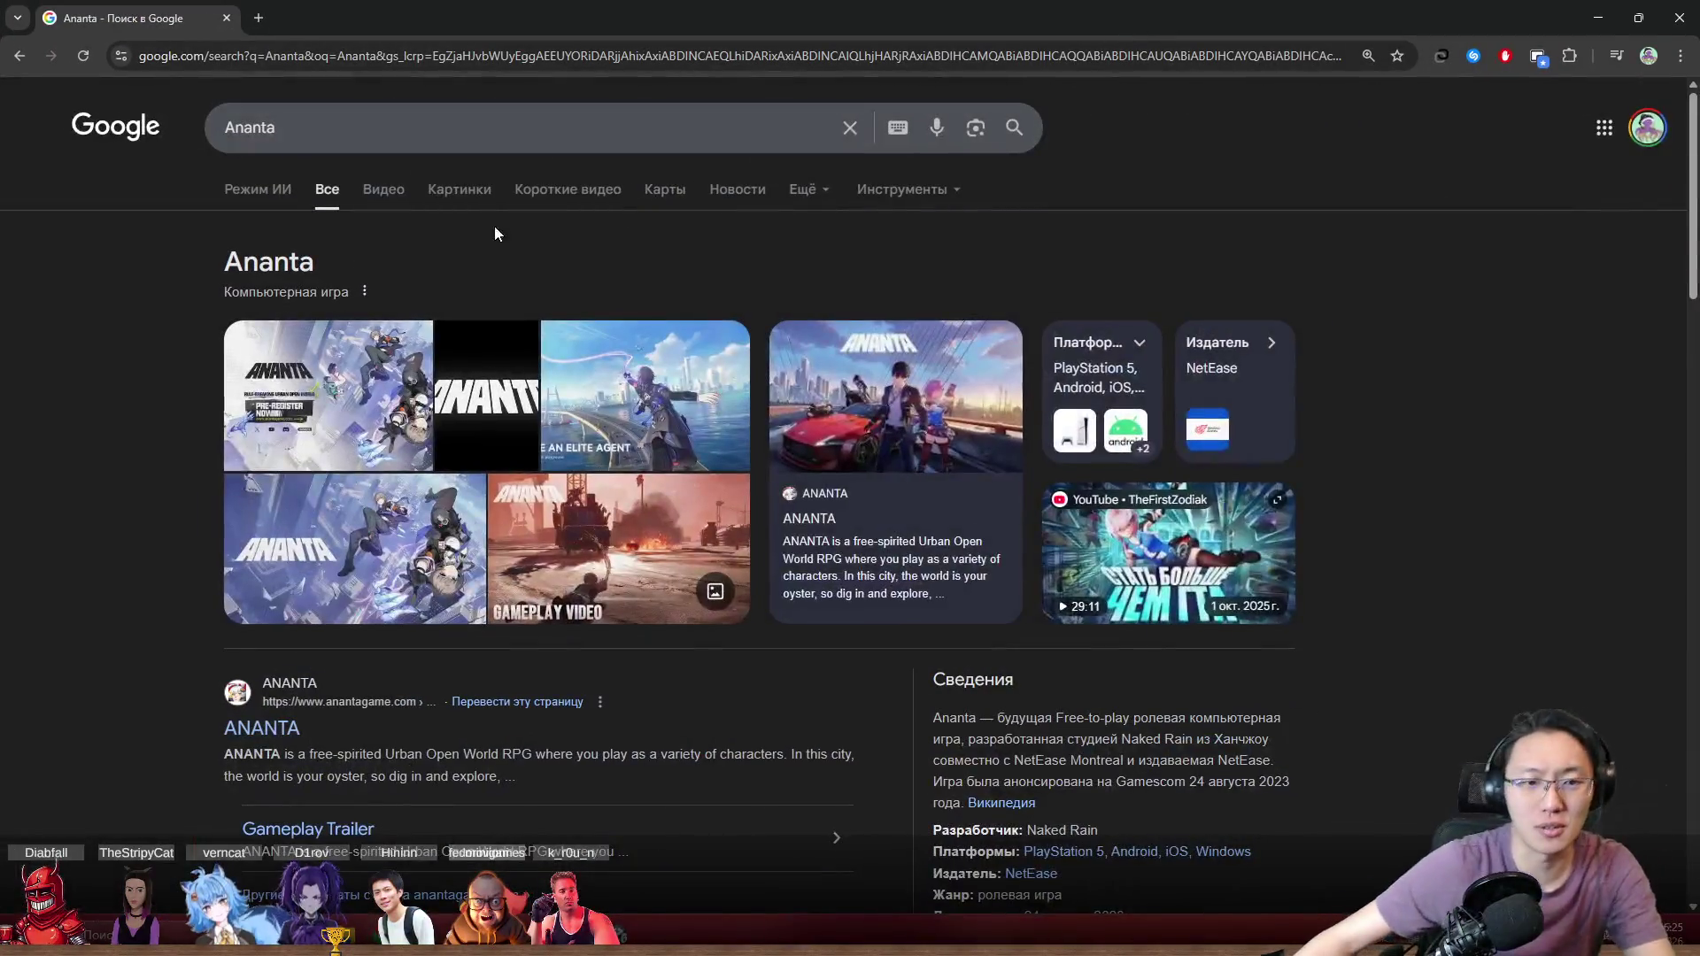
click(466, 200)
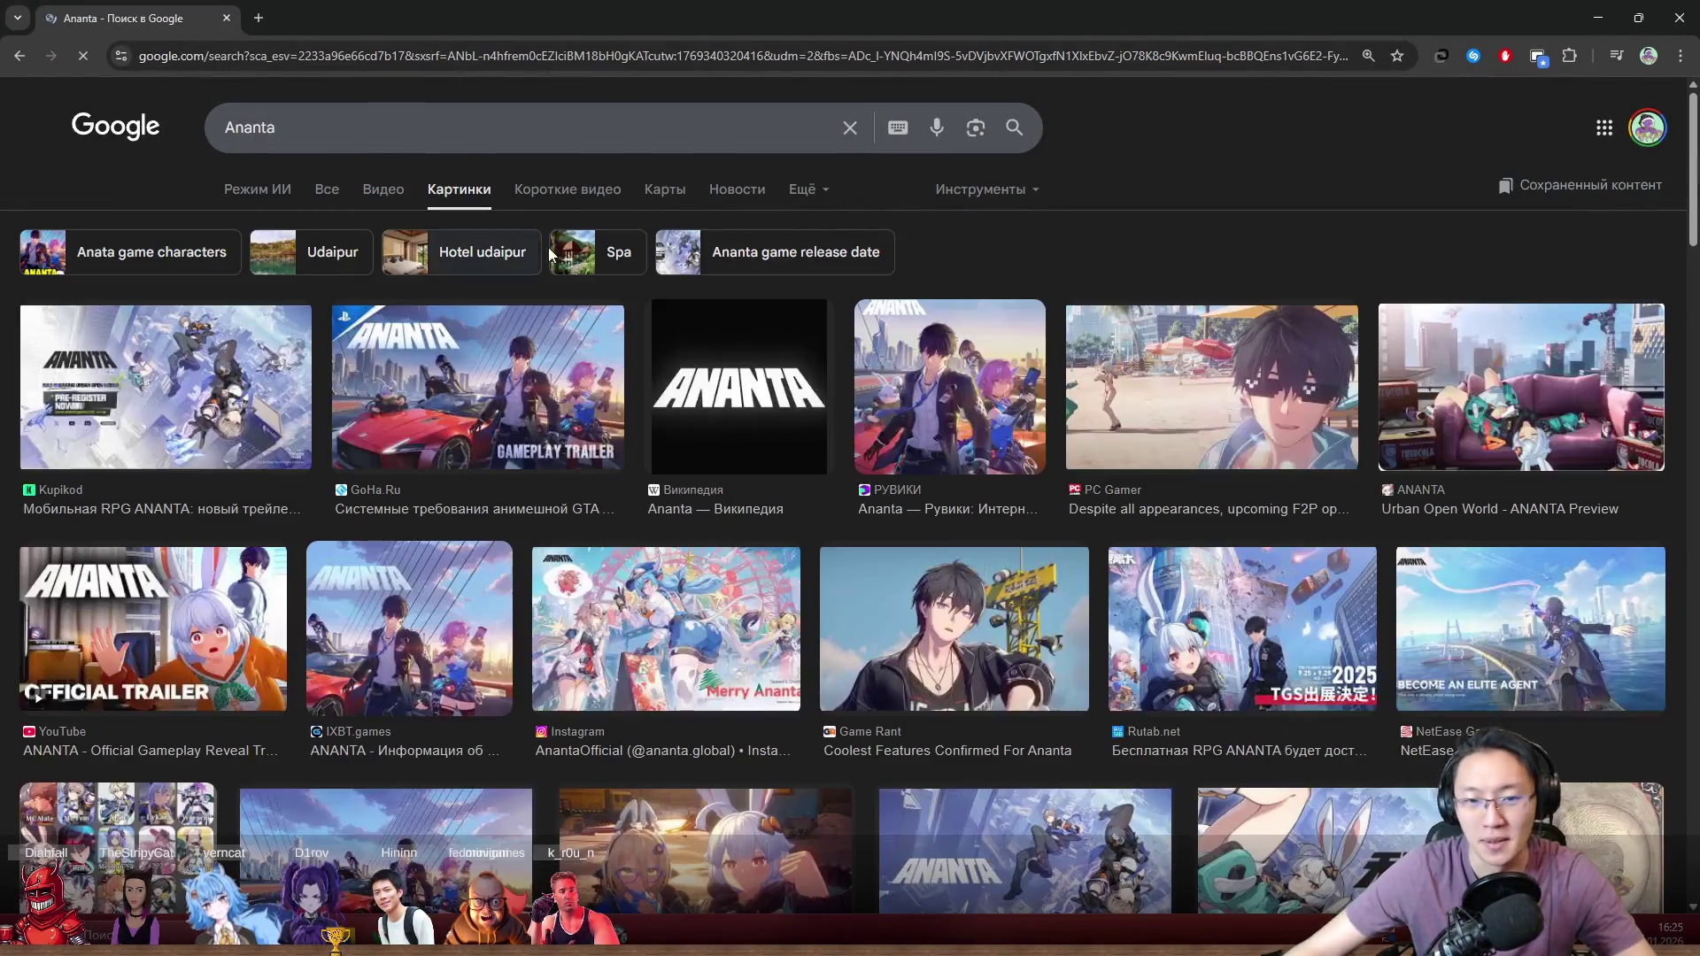
scroll(630, 432, down, 3)
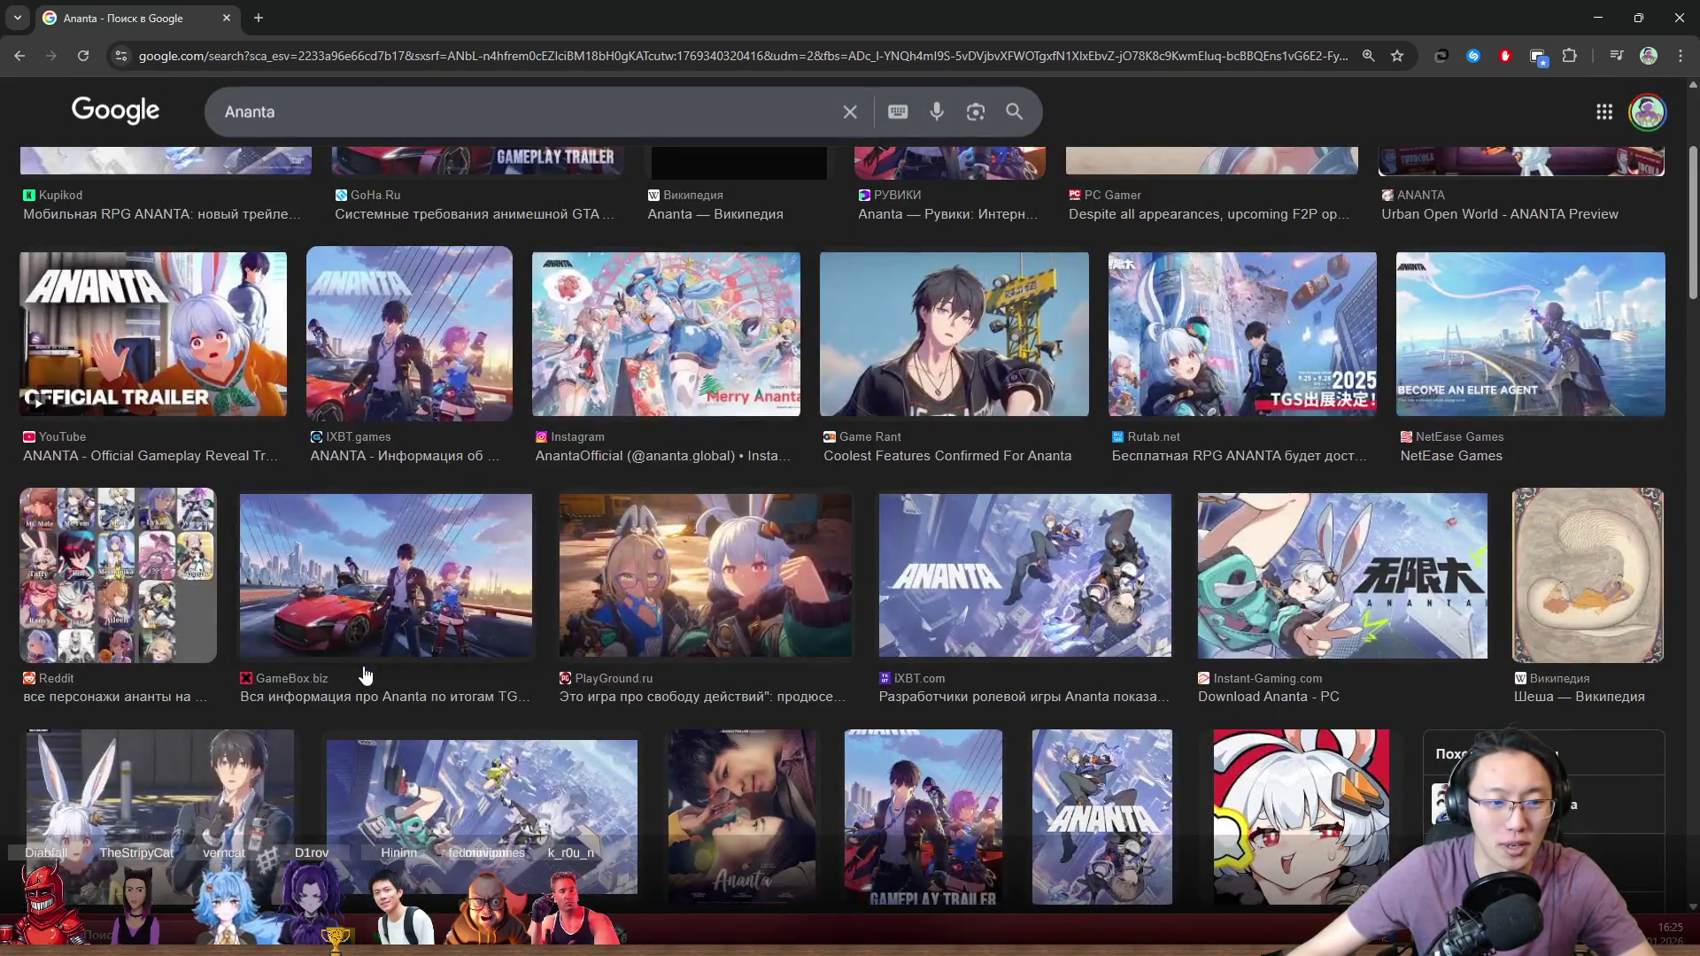
scroll(365, 675, down, 3)
scroll(385, 626, down, 5)
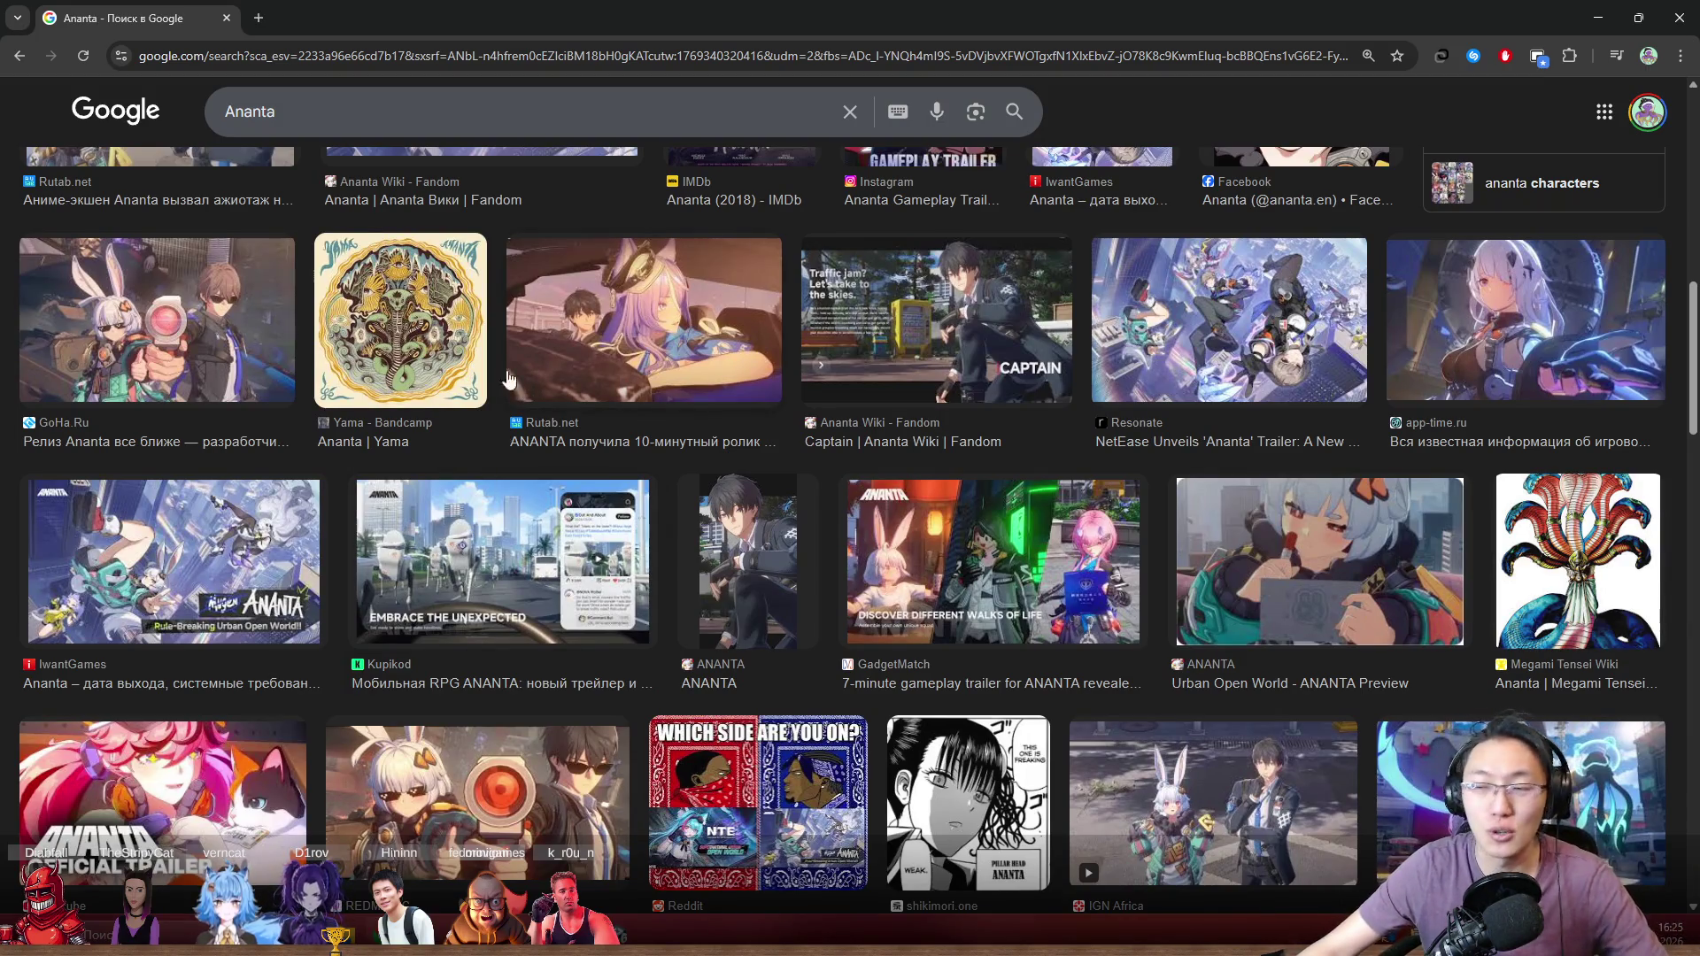
scroll(376, 212, up, 10)
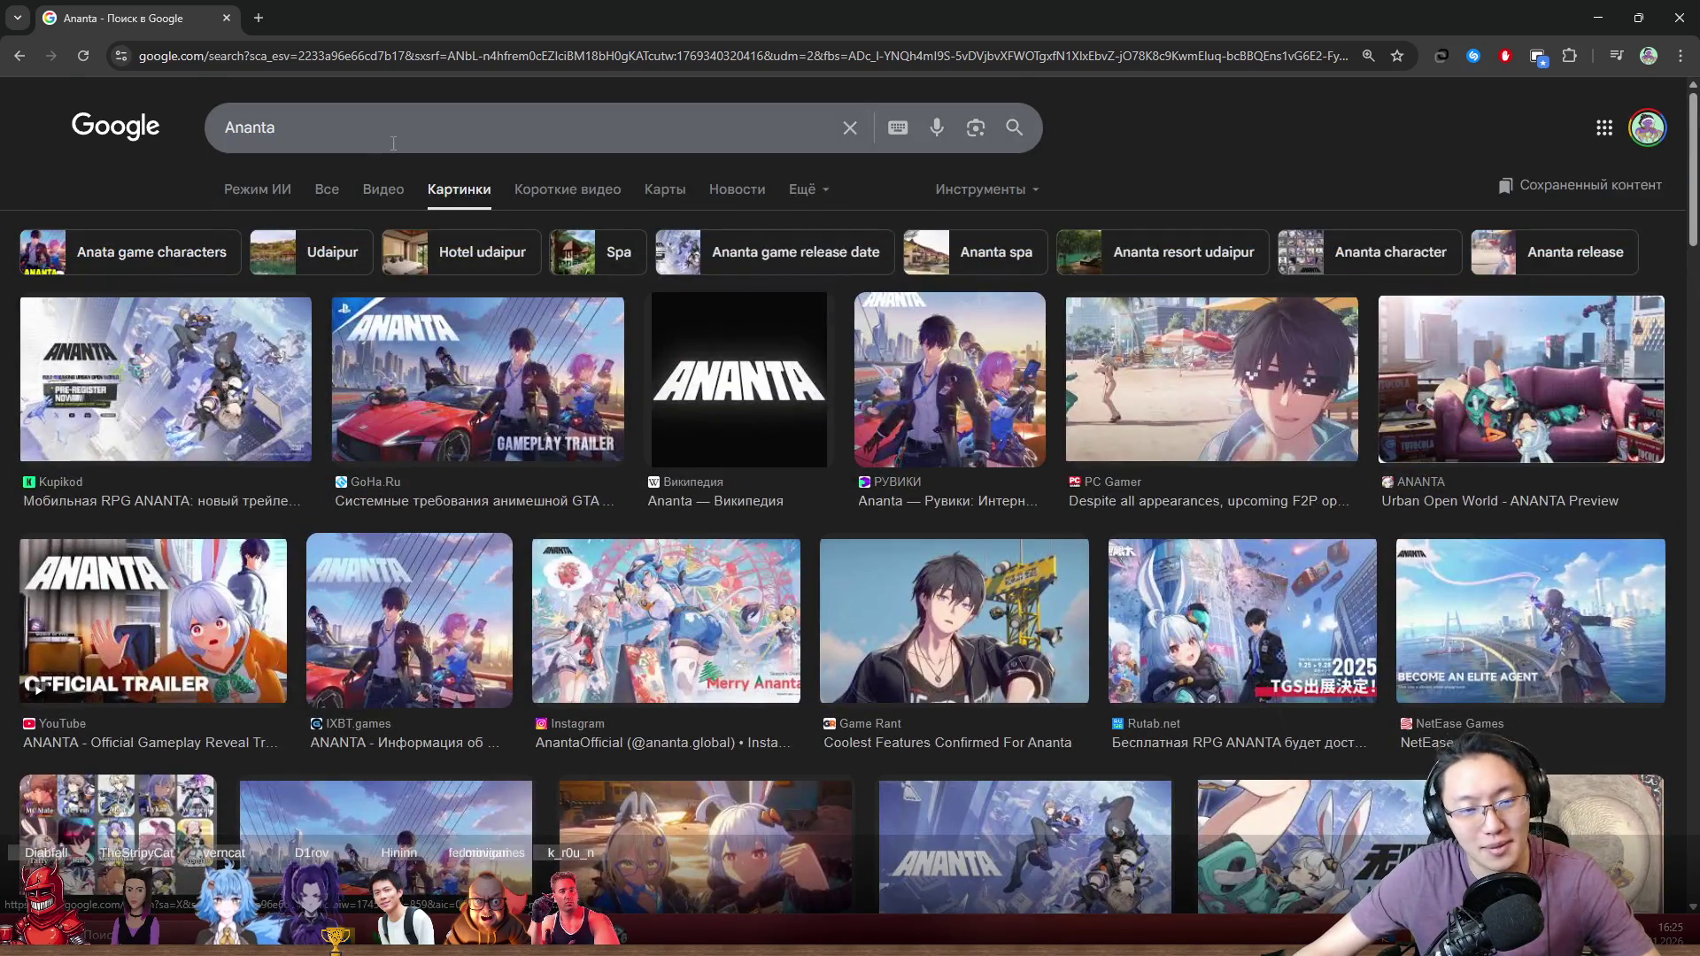
Step: Clear the Ananta query from the search box and open a new tab
click(393, 144)
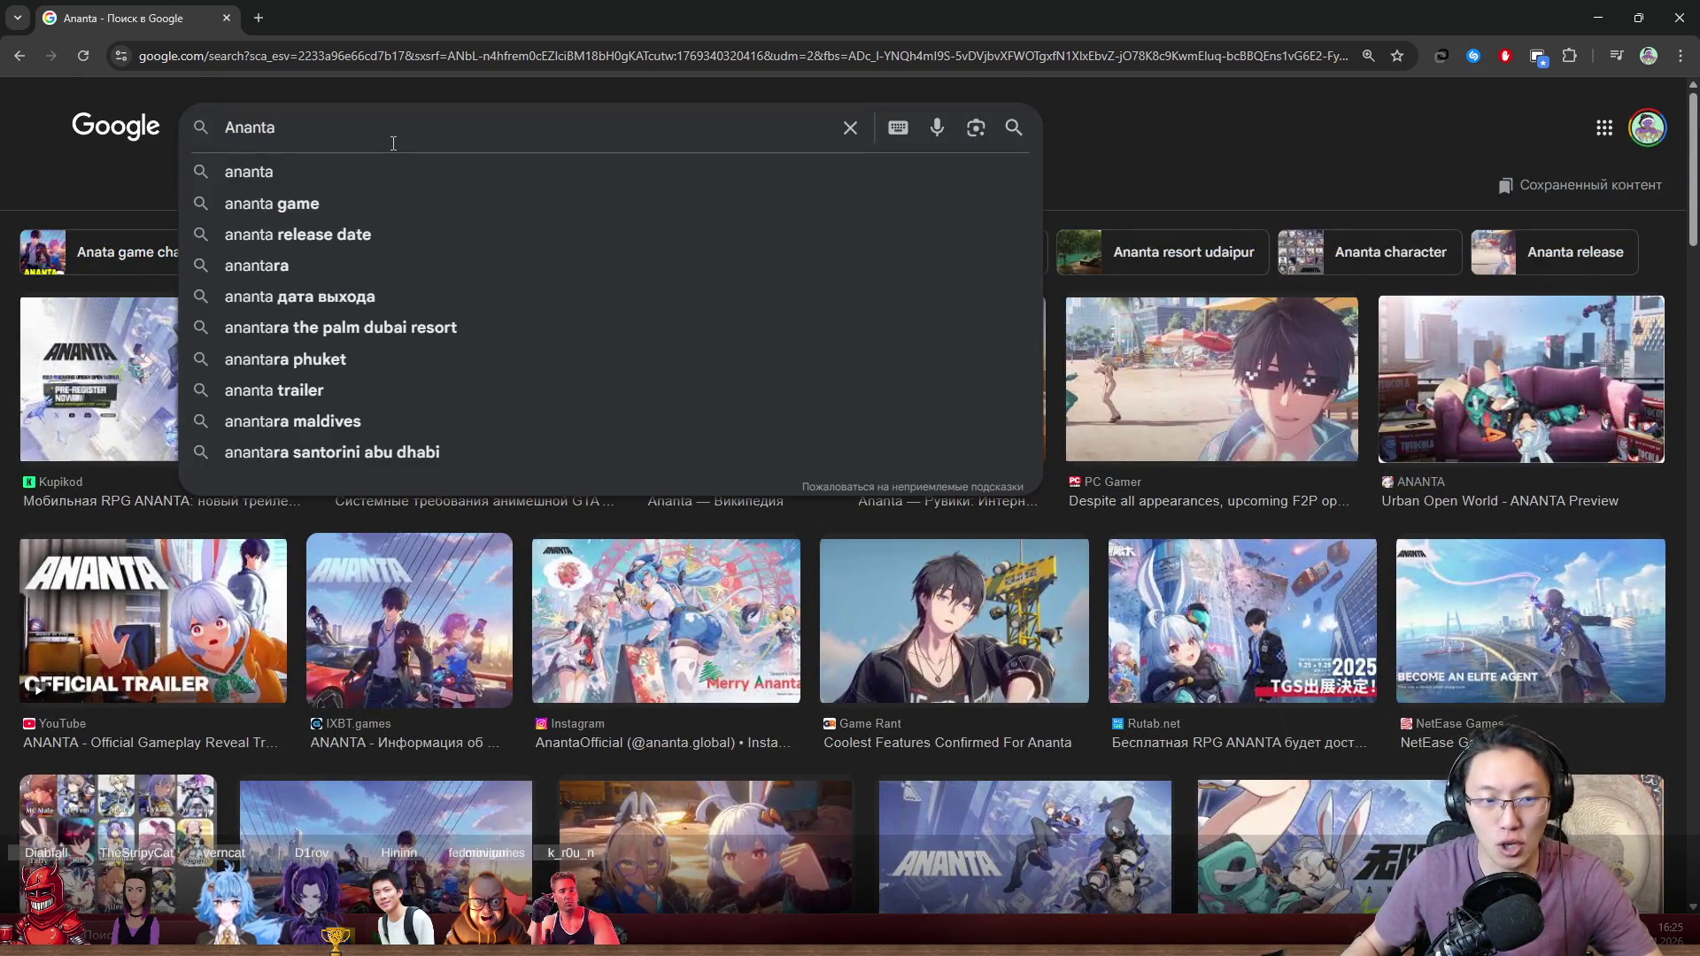
key(ctrl+a)
key(BackSpace)
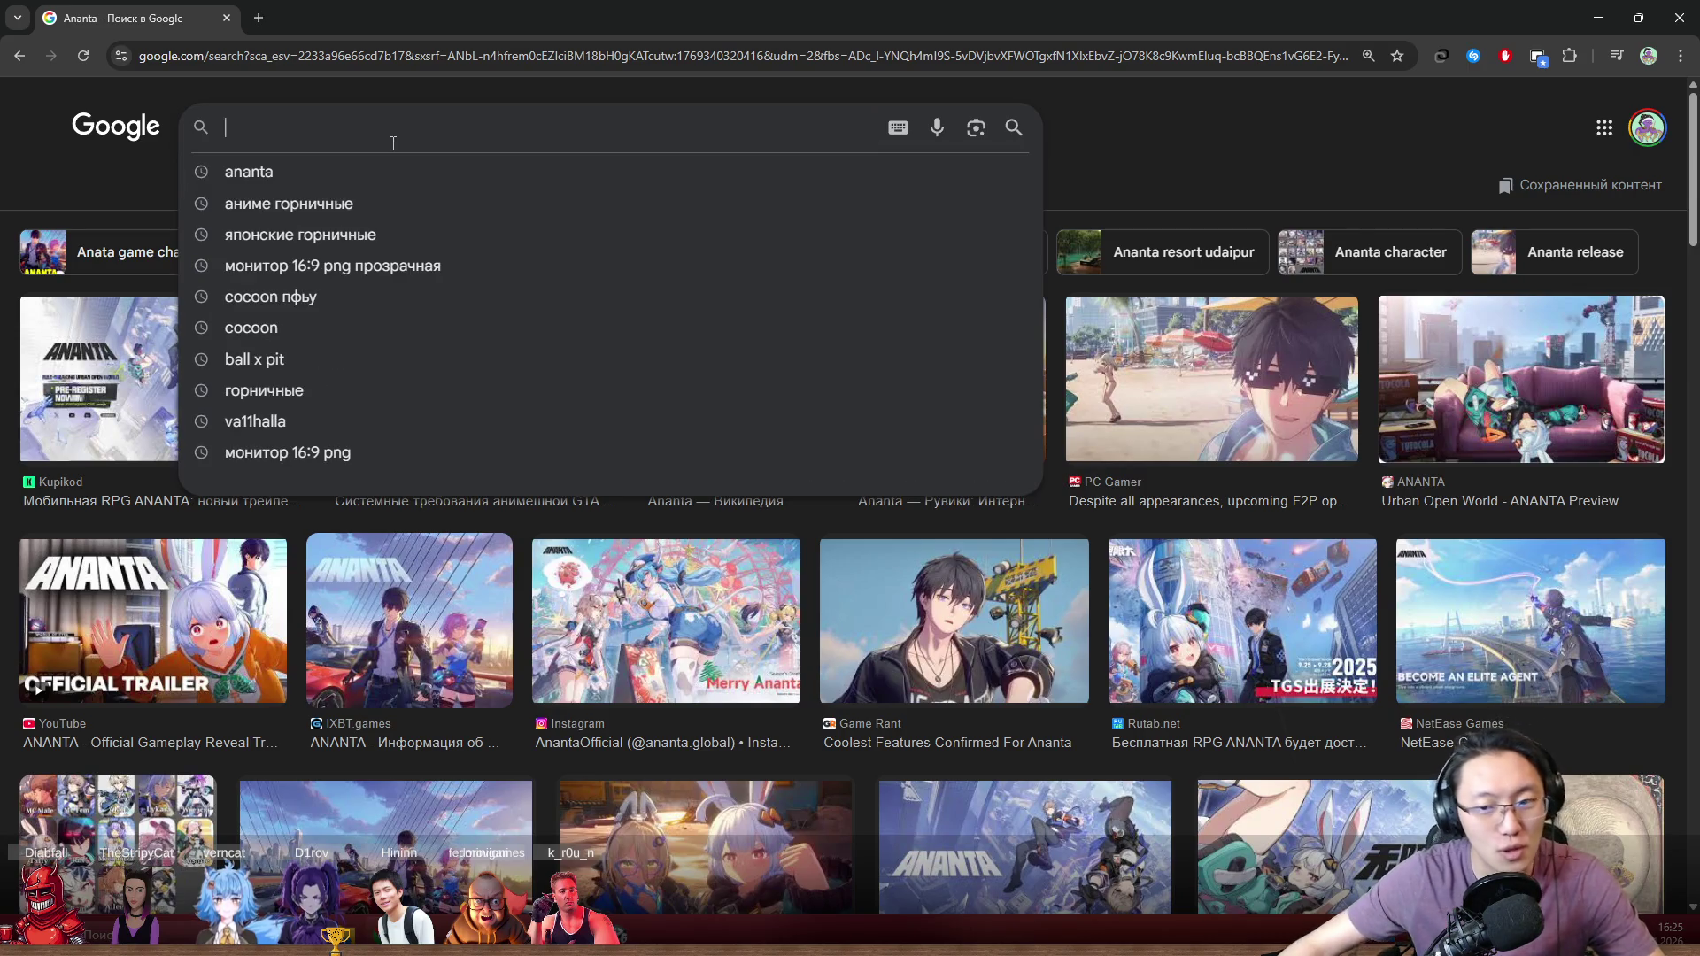
click(259, 18)
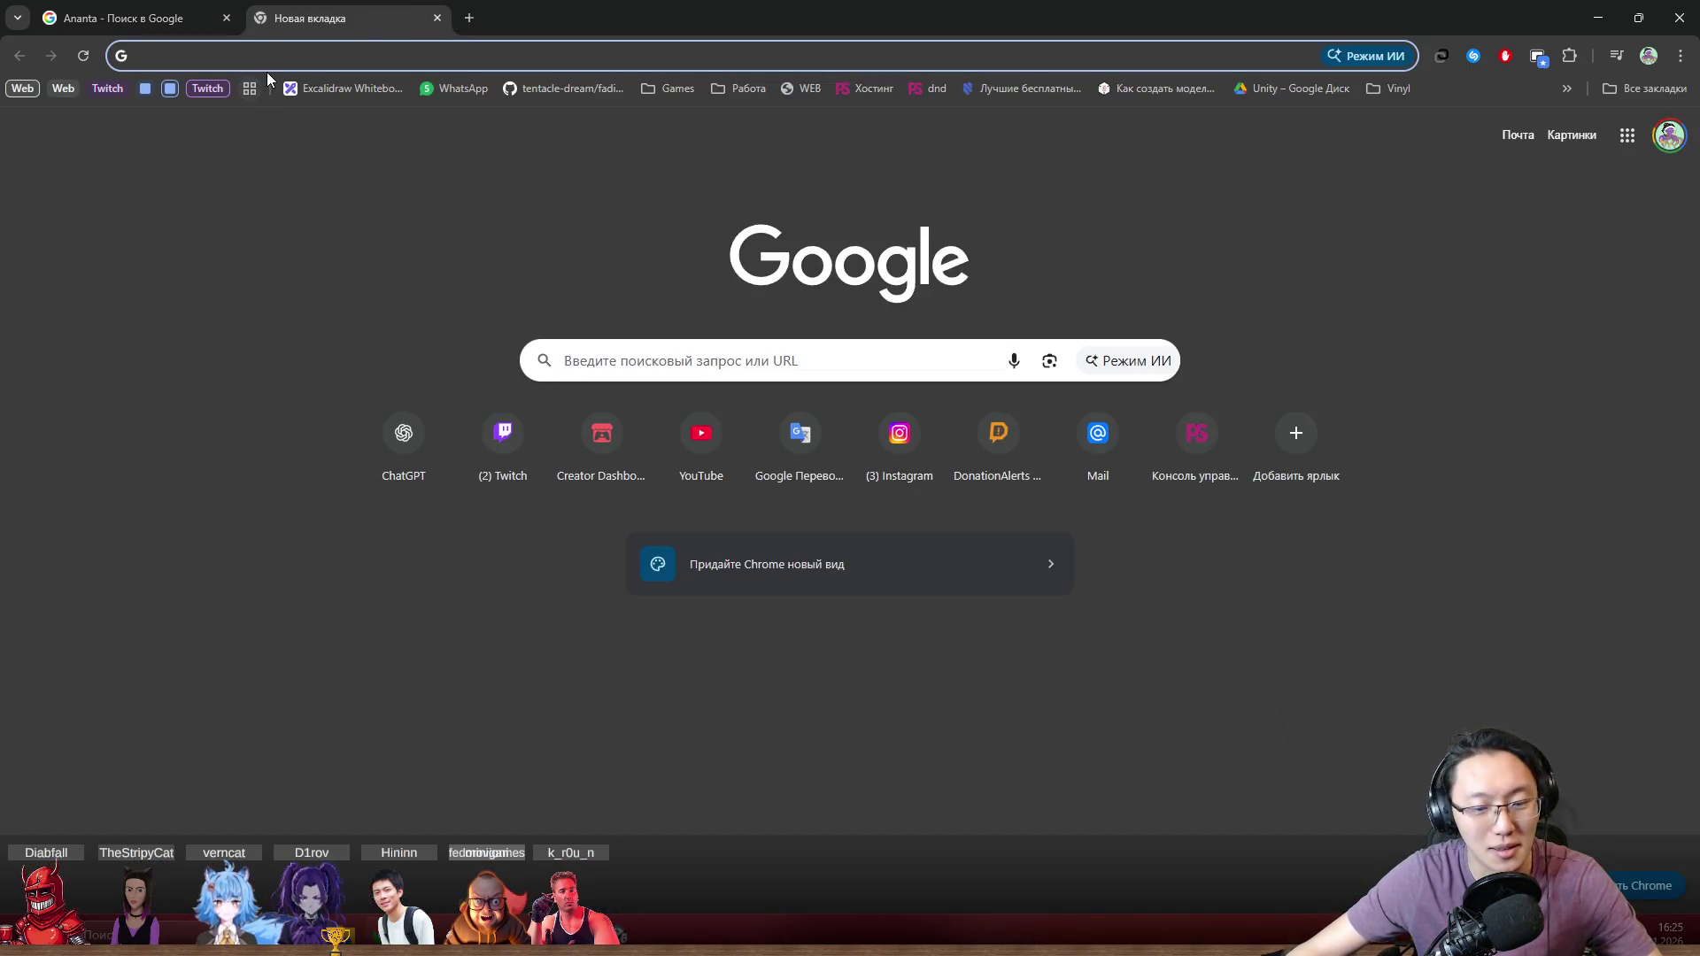
Step: Go to the Mail.ru site and open the mail inbox
text(mail.ru)
key(Return)
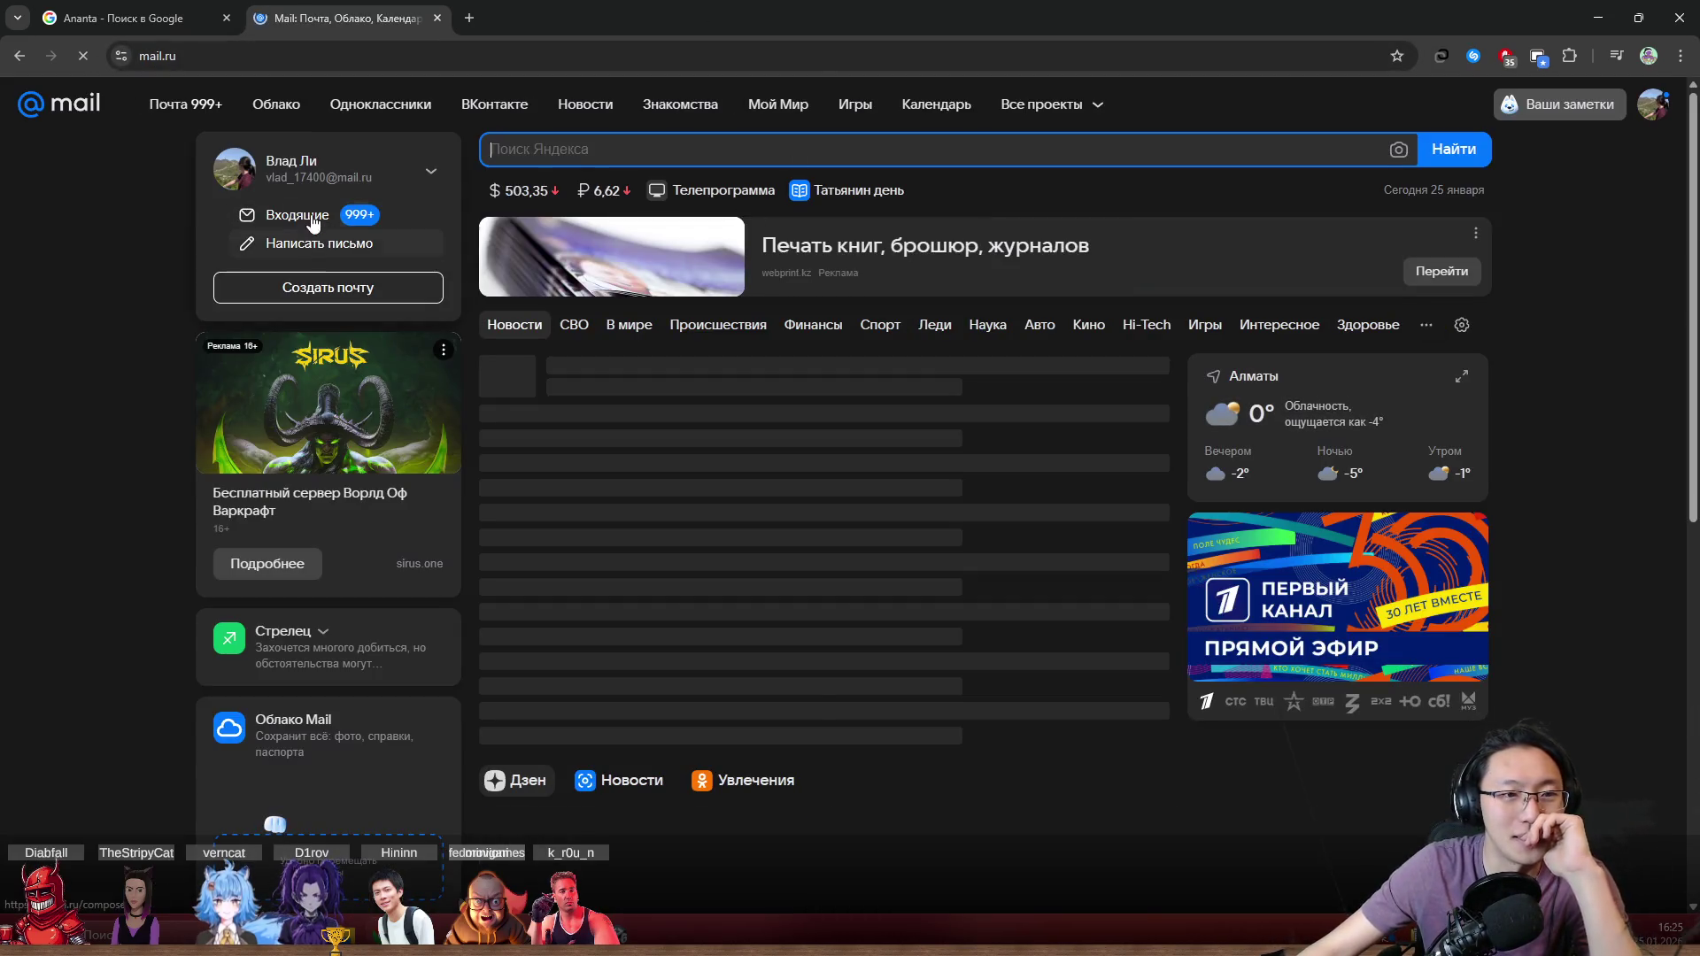
click(313, 222)
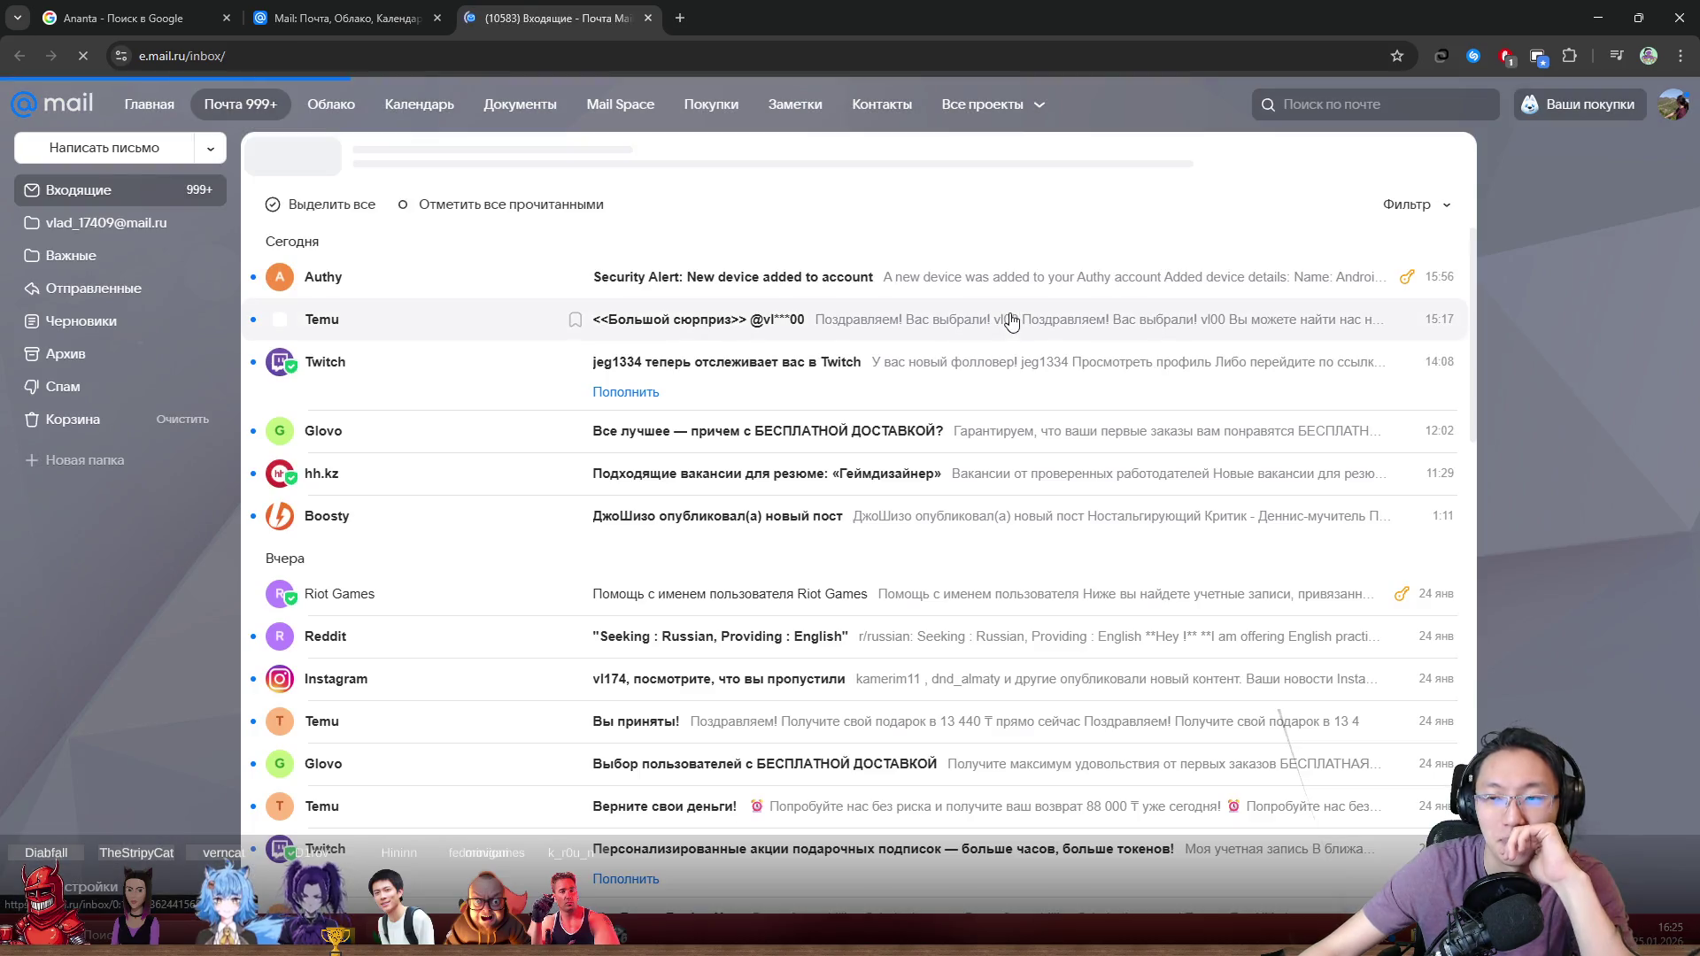
Step: Scroll down the inbox to the 17 January Silver Palace pre-registration email
scroll(522, 418, down, 10)
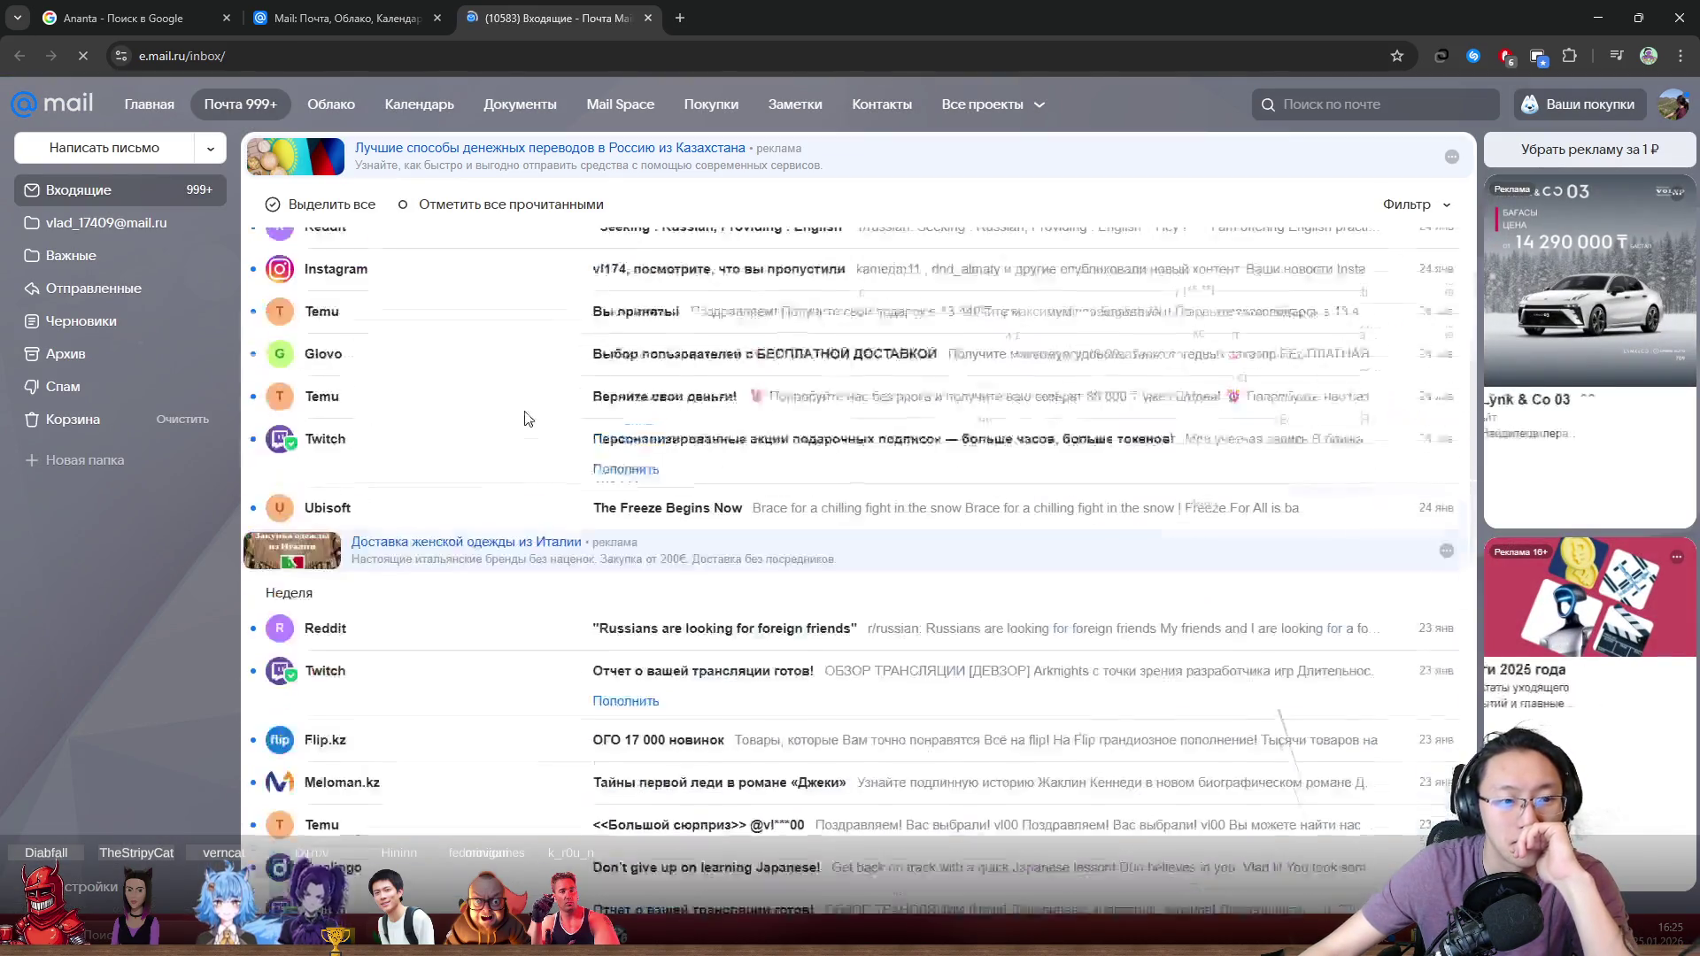
scroll(521, 422, down, 2)
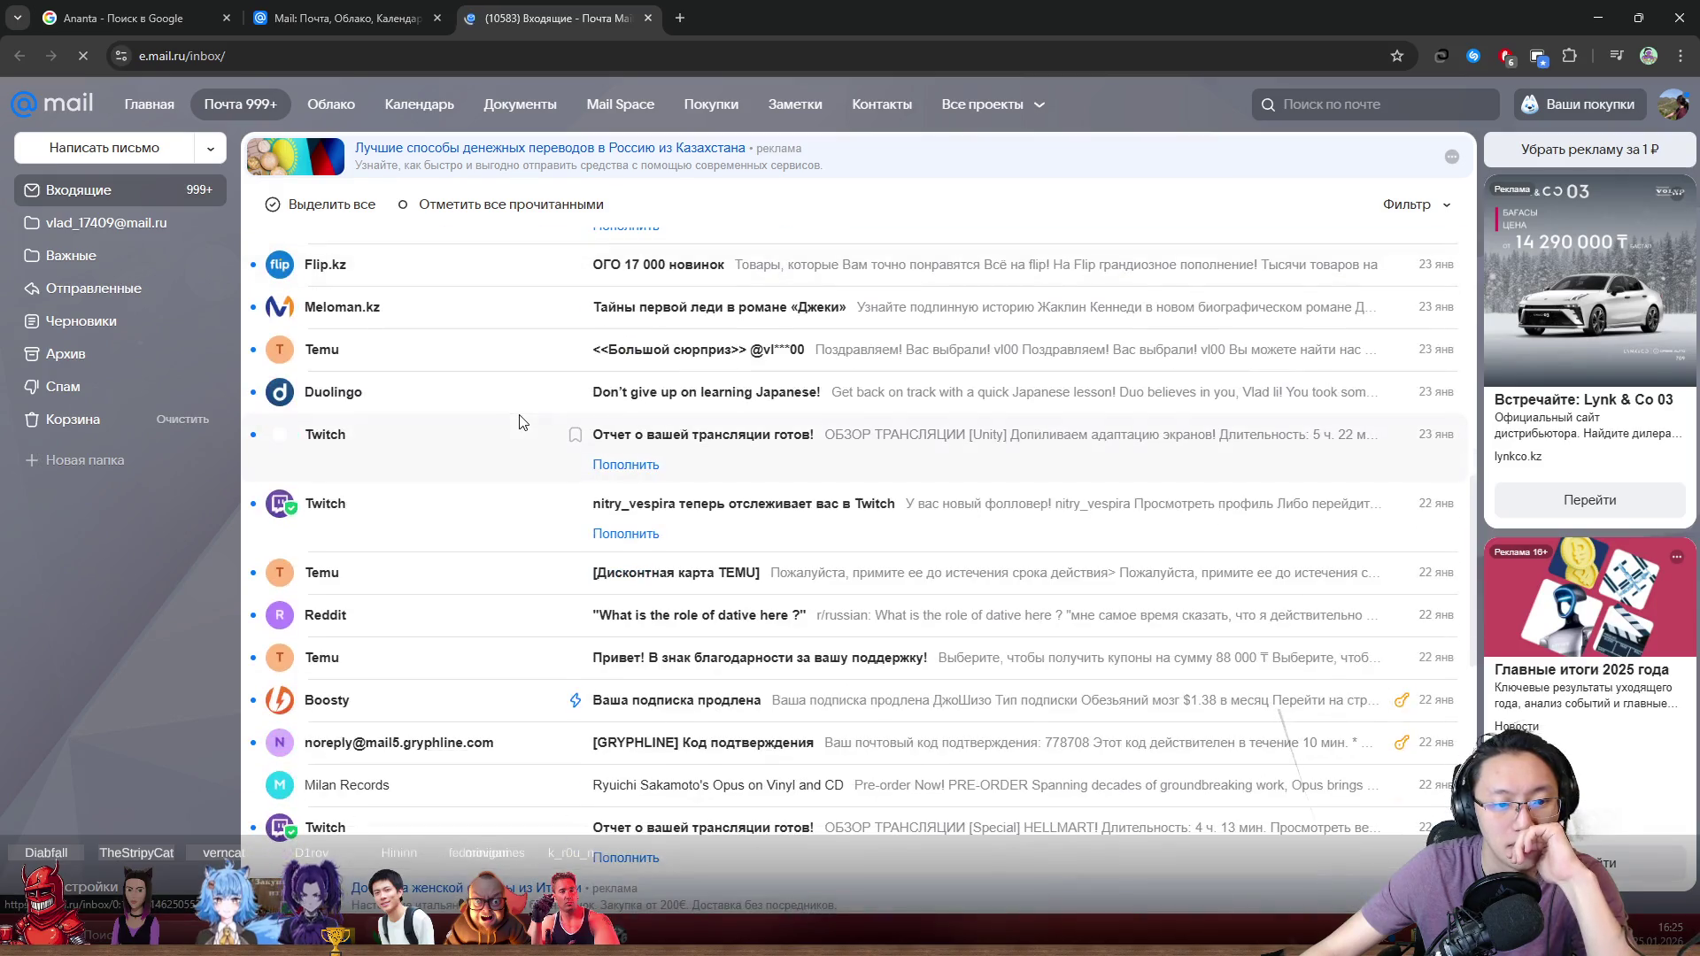
scroll(195, 540, down, 4)
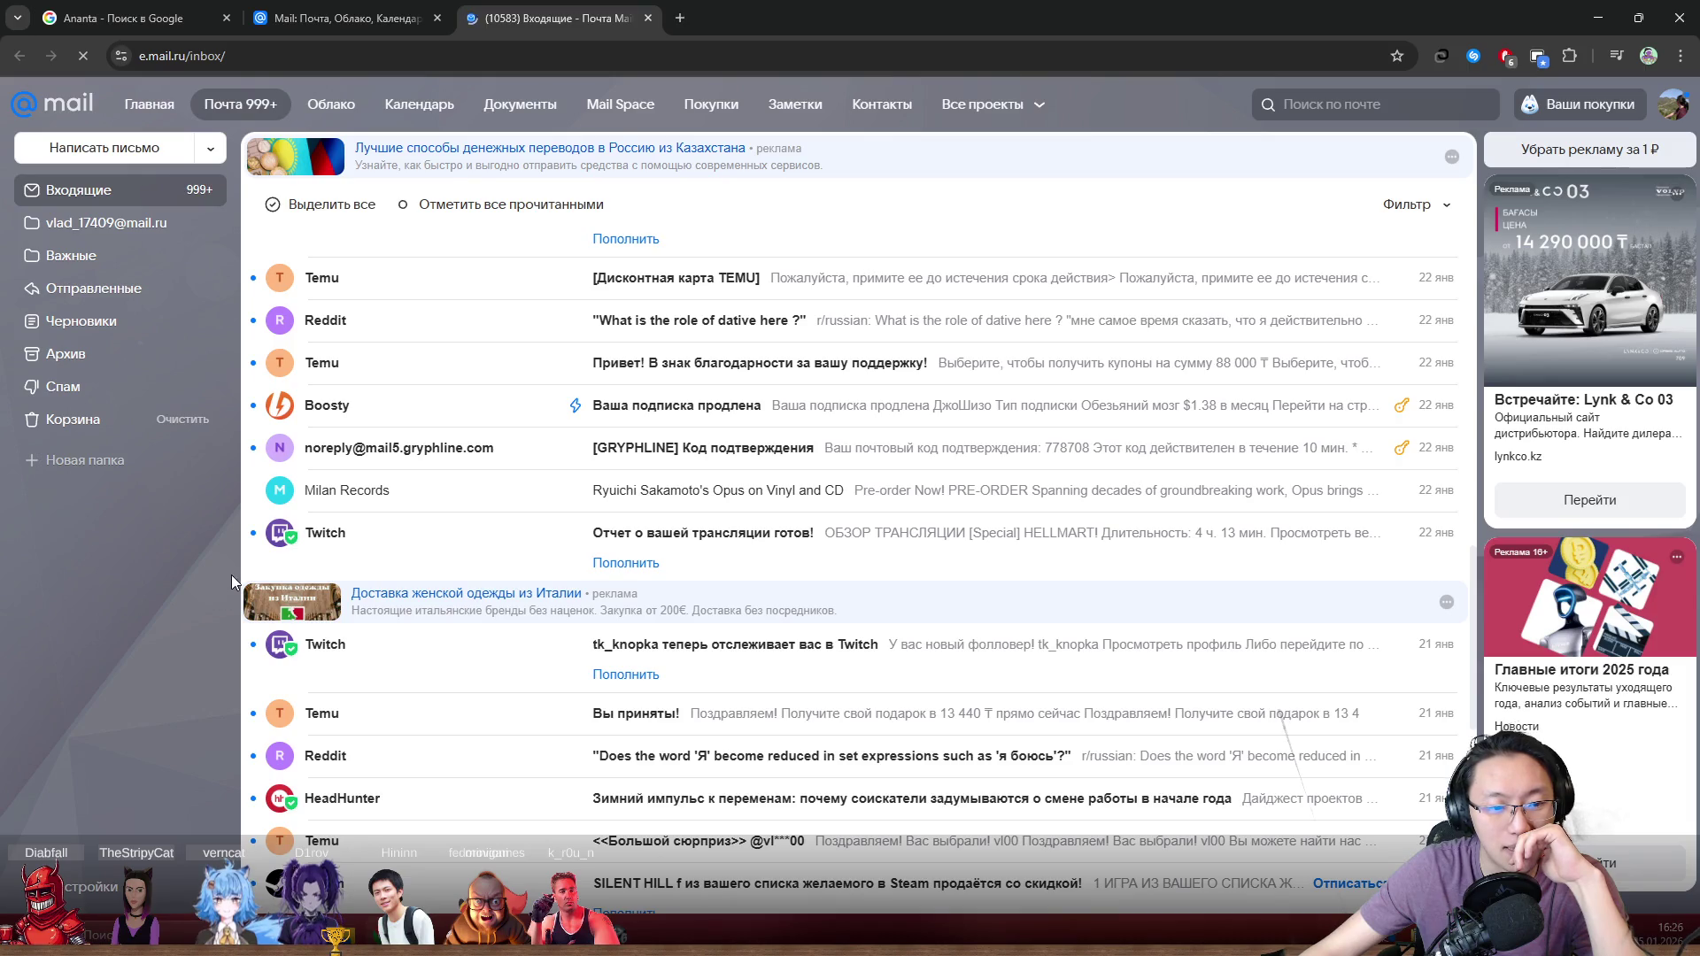
scroll(547, 695, down, 6)
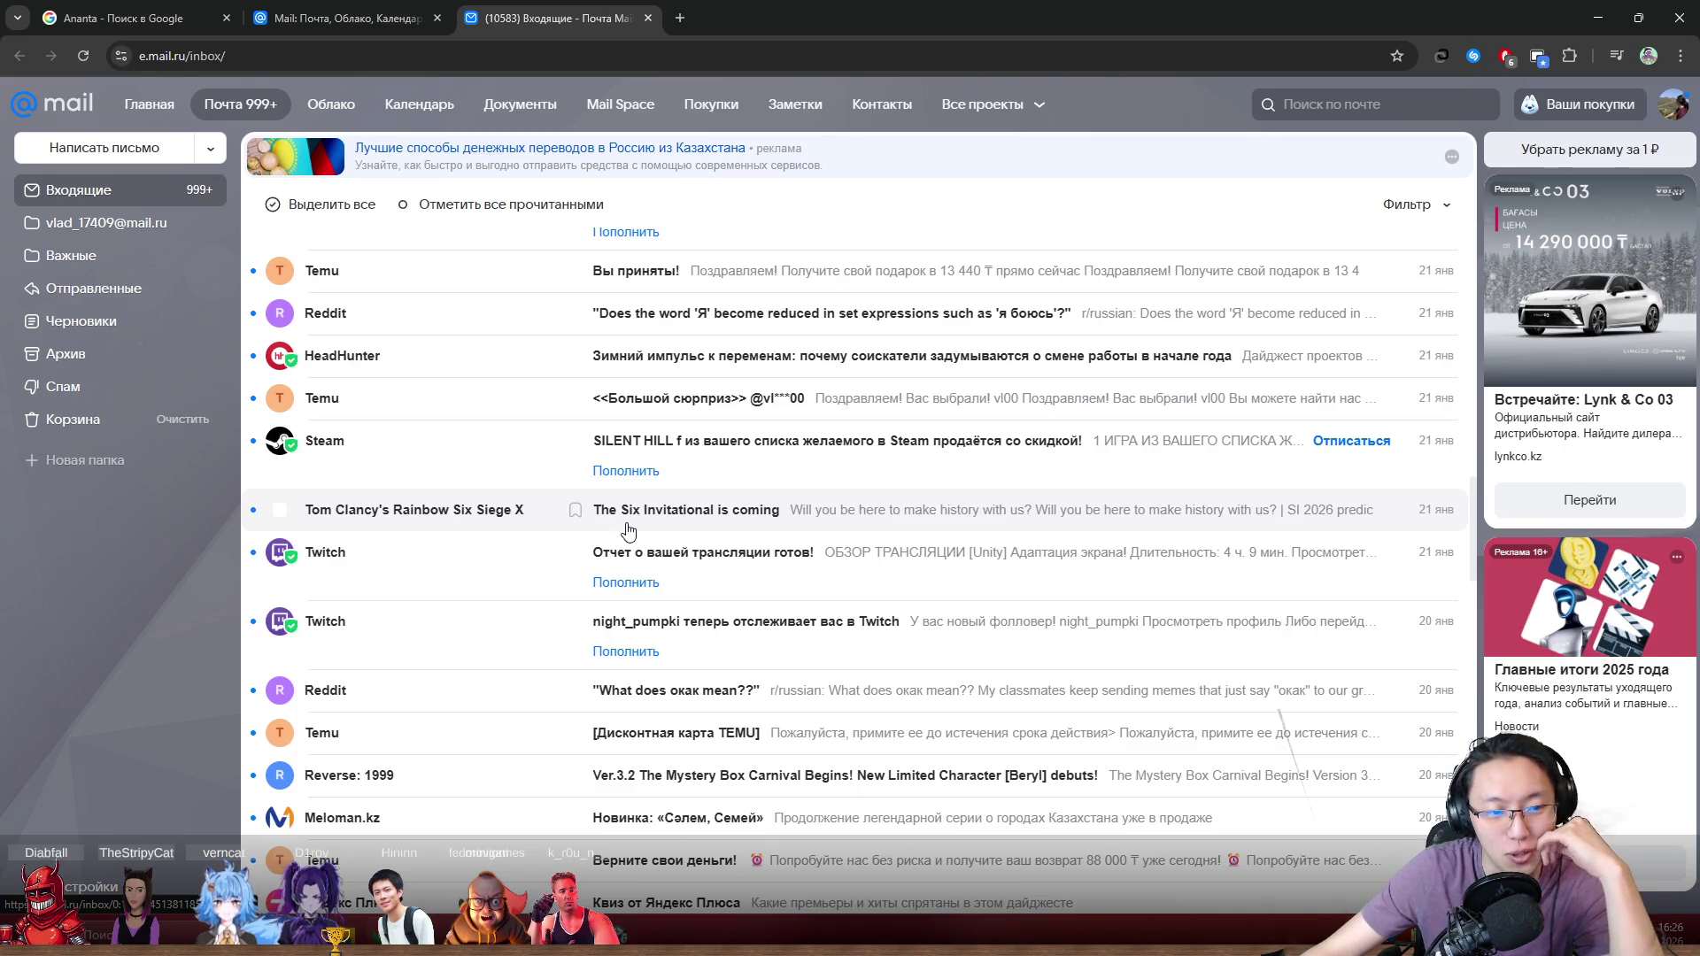
scroll(628, 529, down, 2)
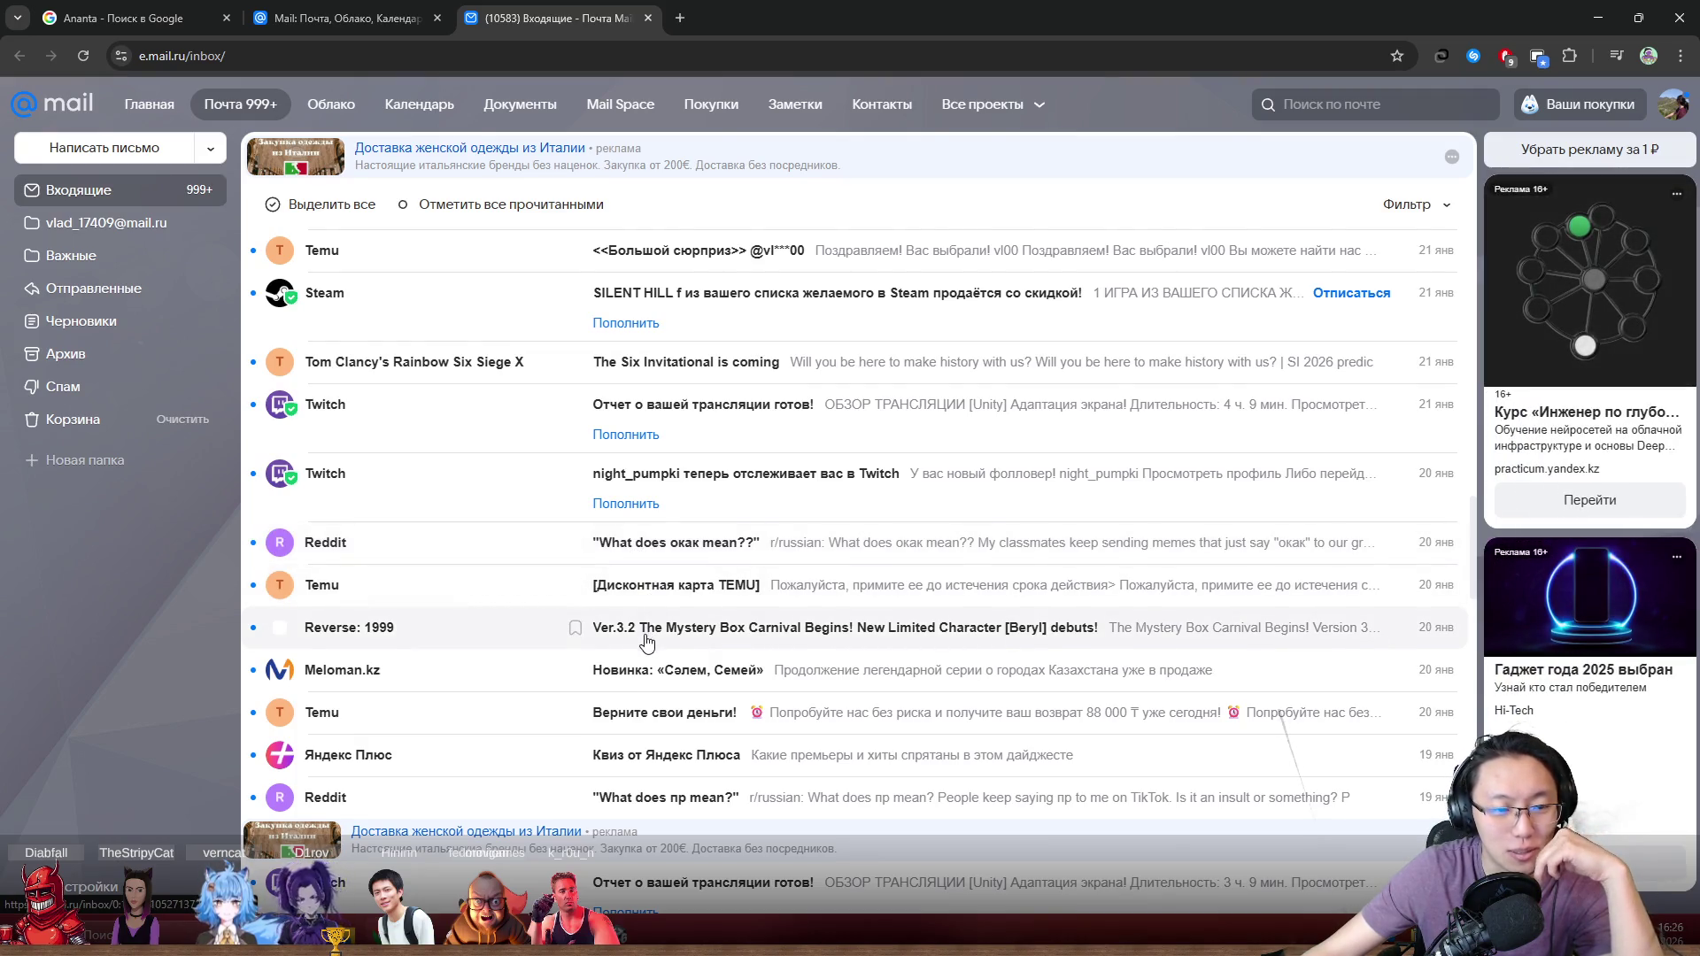
scroll(648, 639, down, 7)
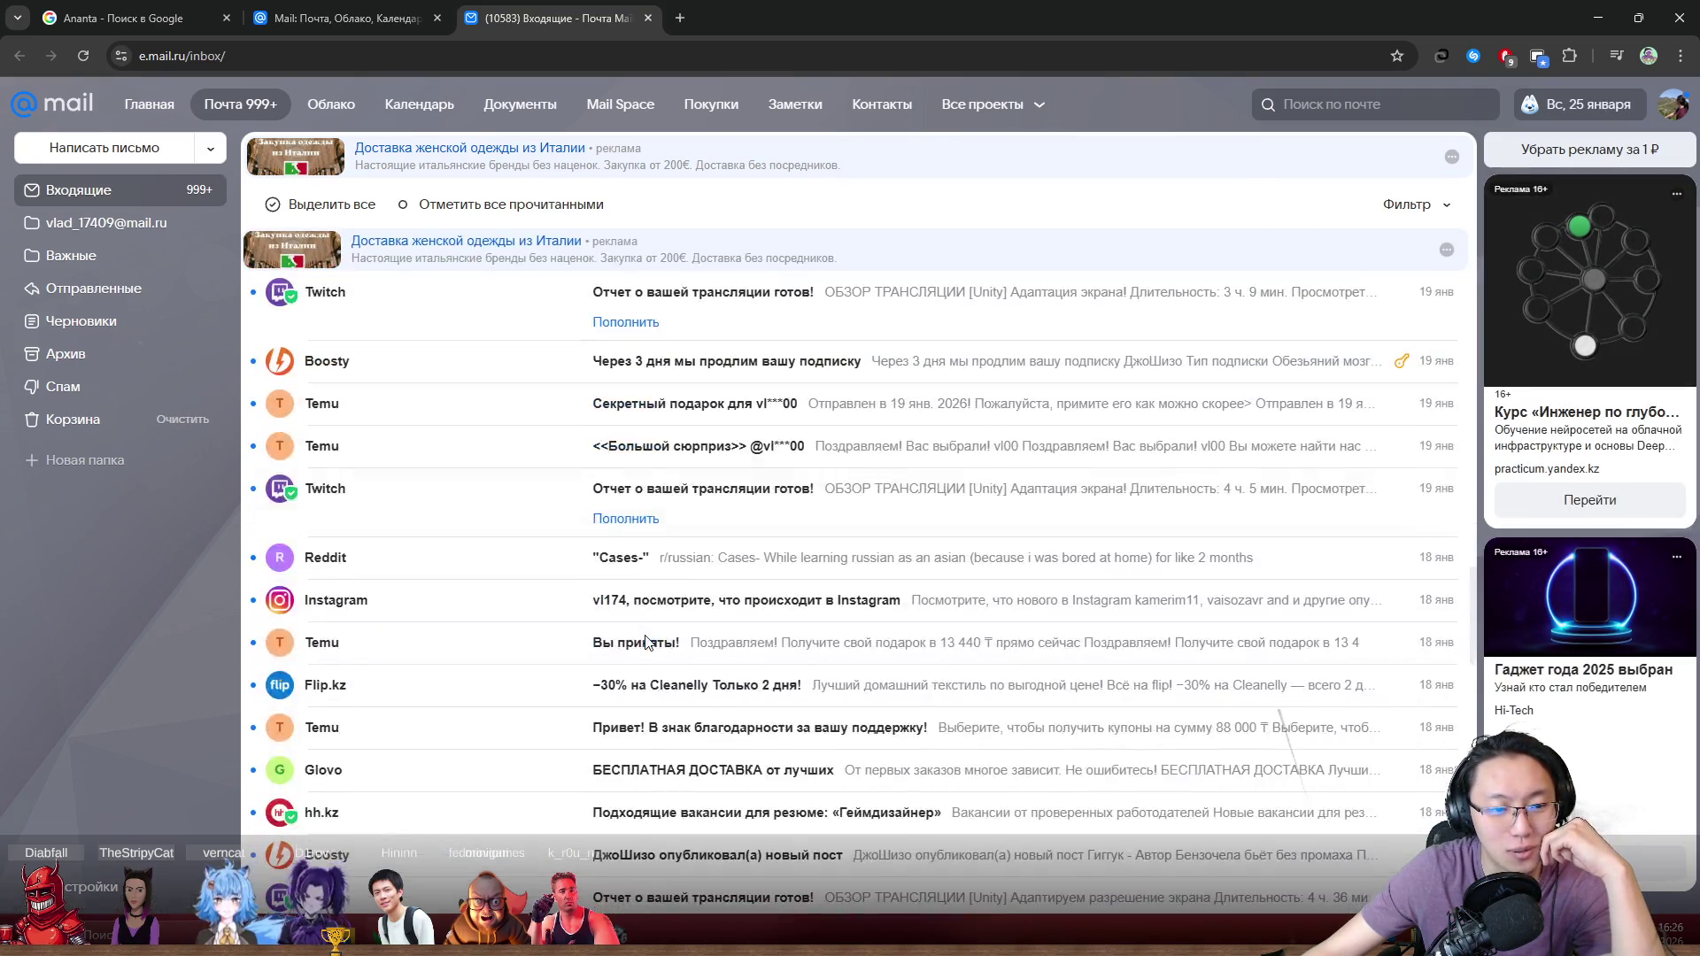
scroll(647, 639, down, 2)
scroll(648, 644, down, 4)
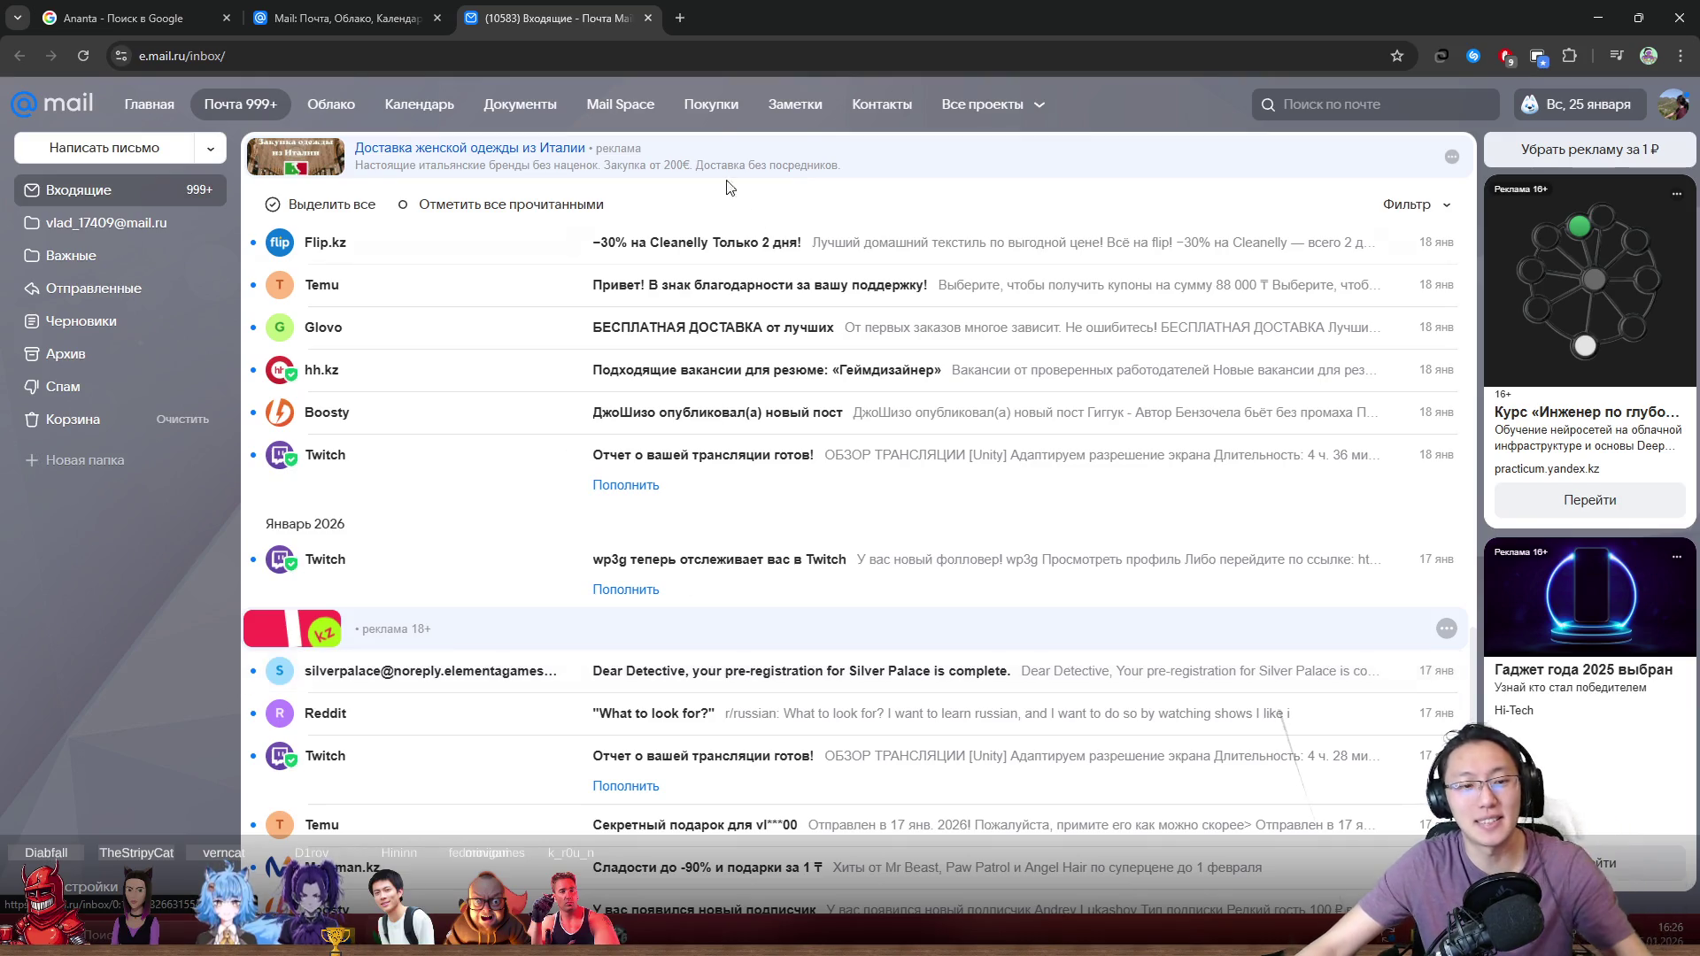
Step: Open a new tab and load the Silver Palace official site
click(682, 17)
text(silverf)
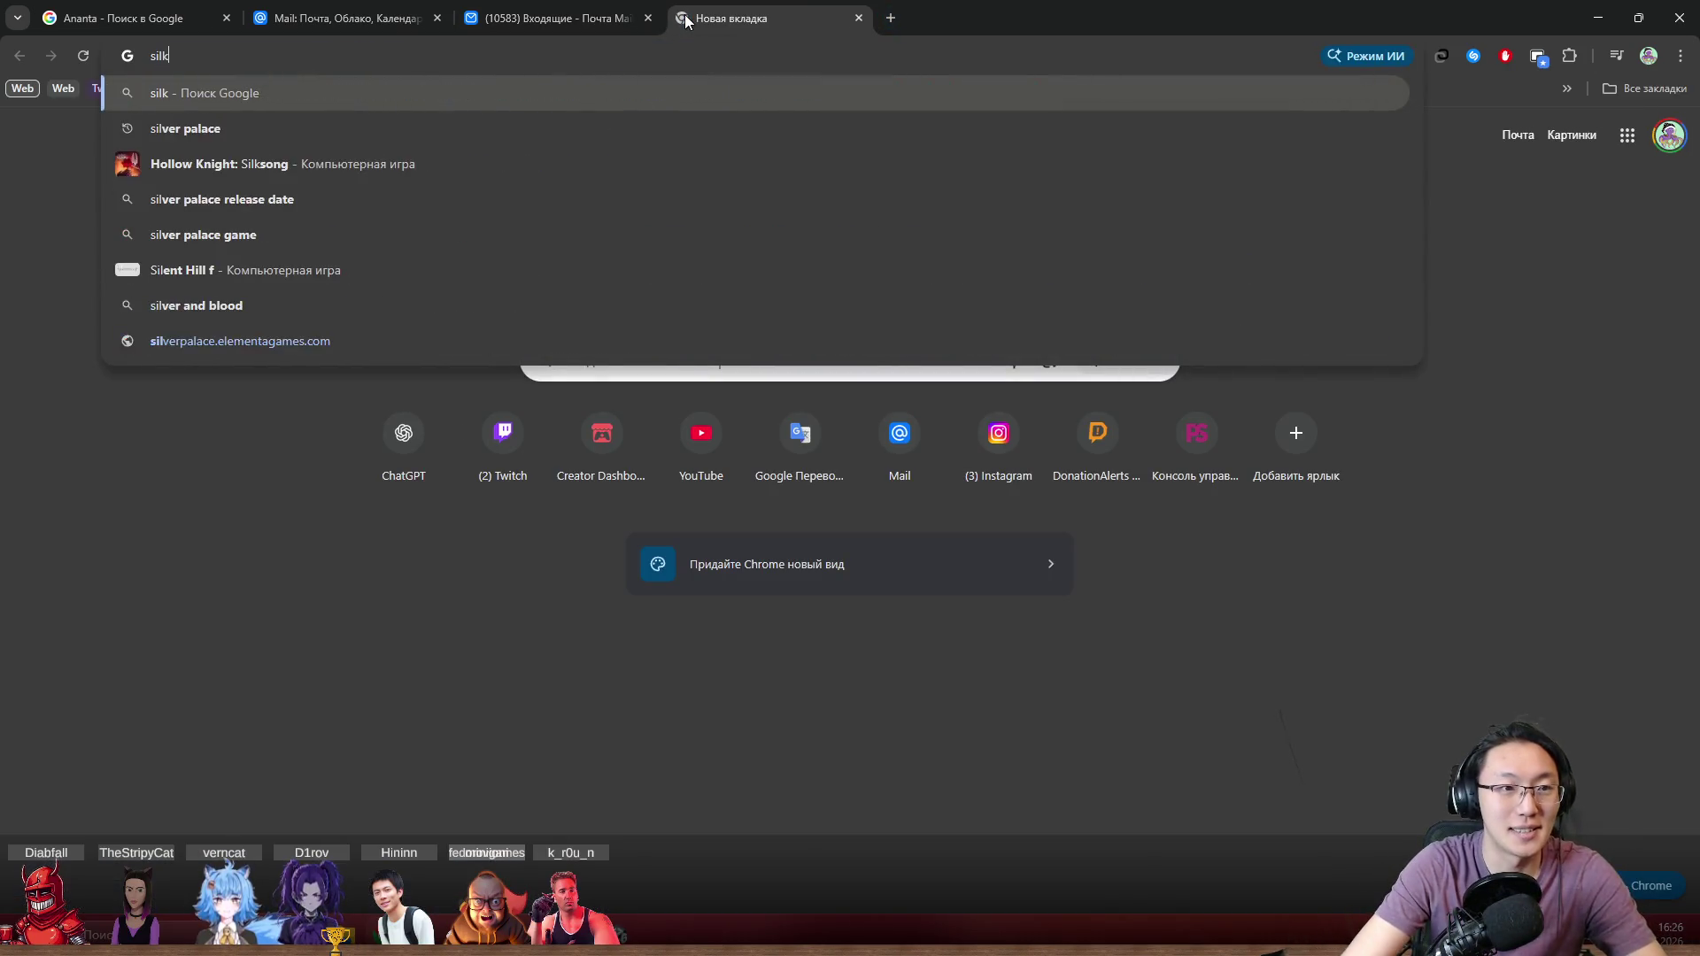
key(BackSpace)
text(pa)
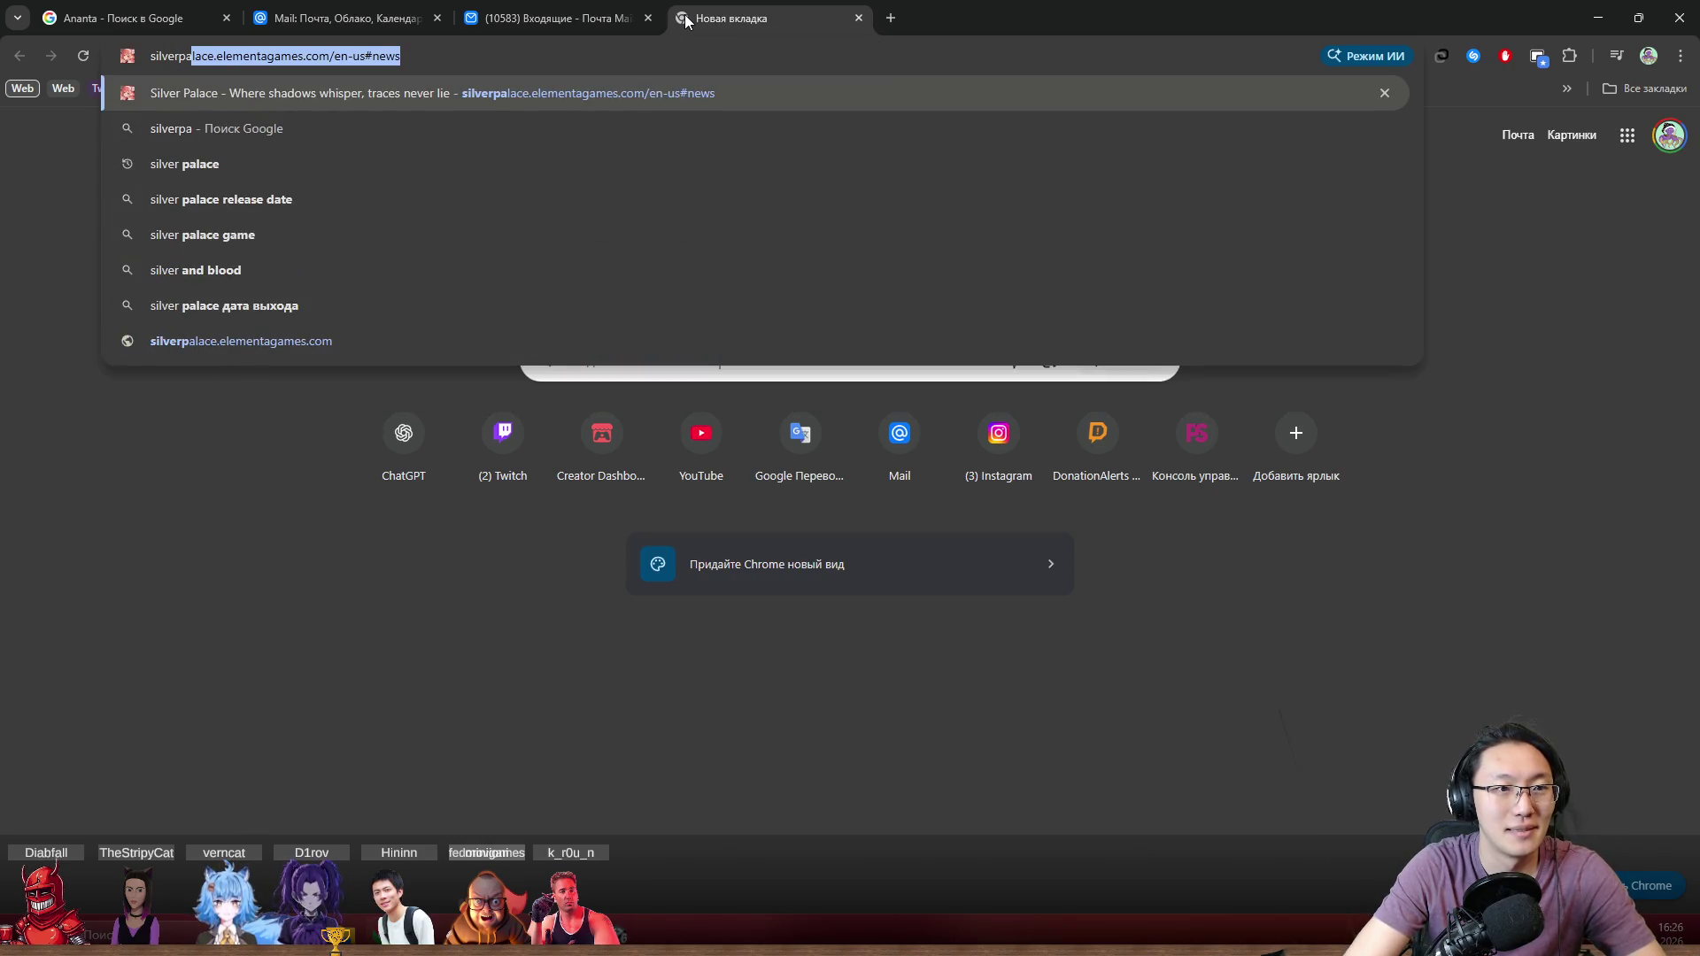
key(Return)
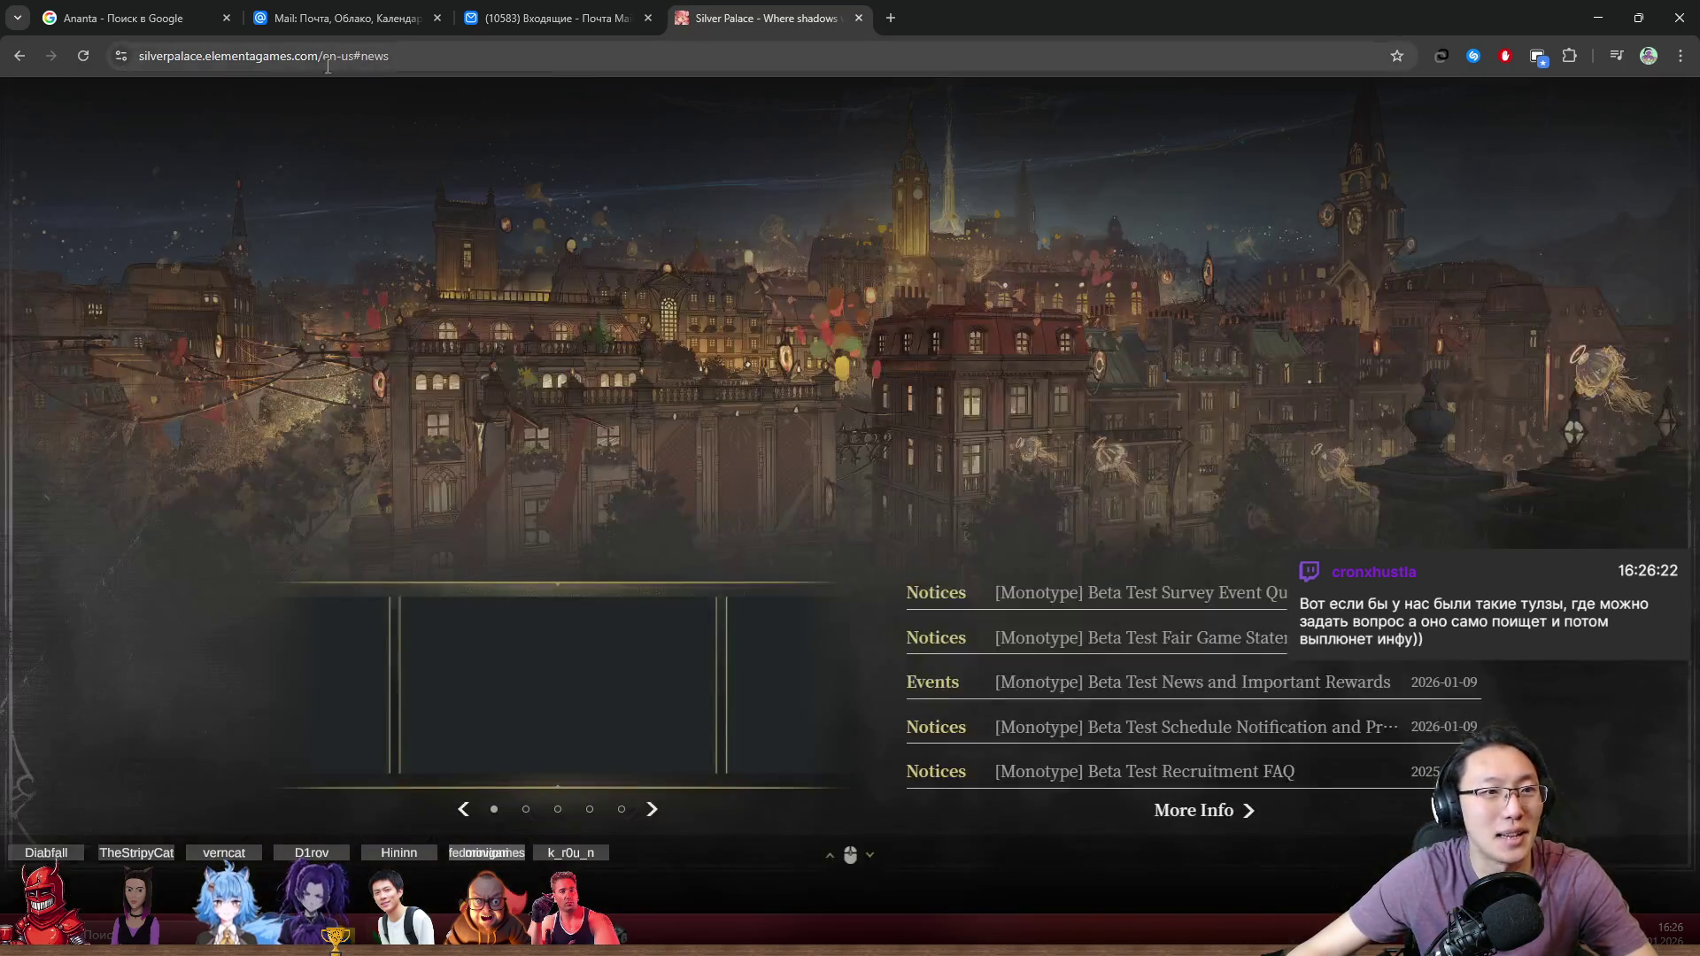
Step: Scroll through the Silver Palace home page sections and back
click(179, 60)
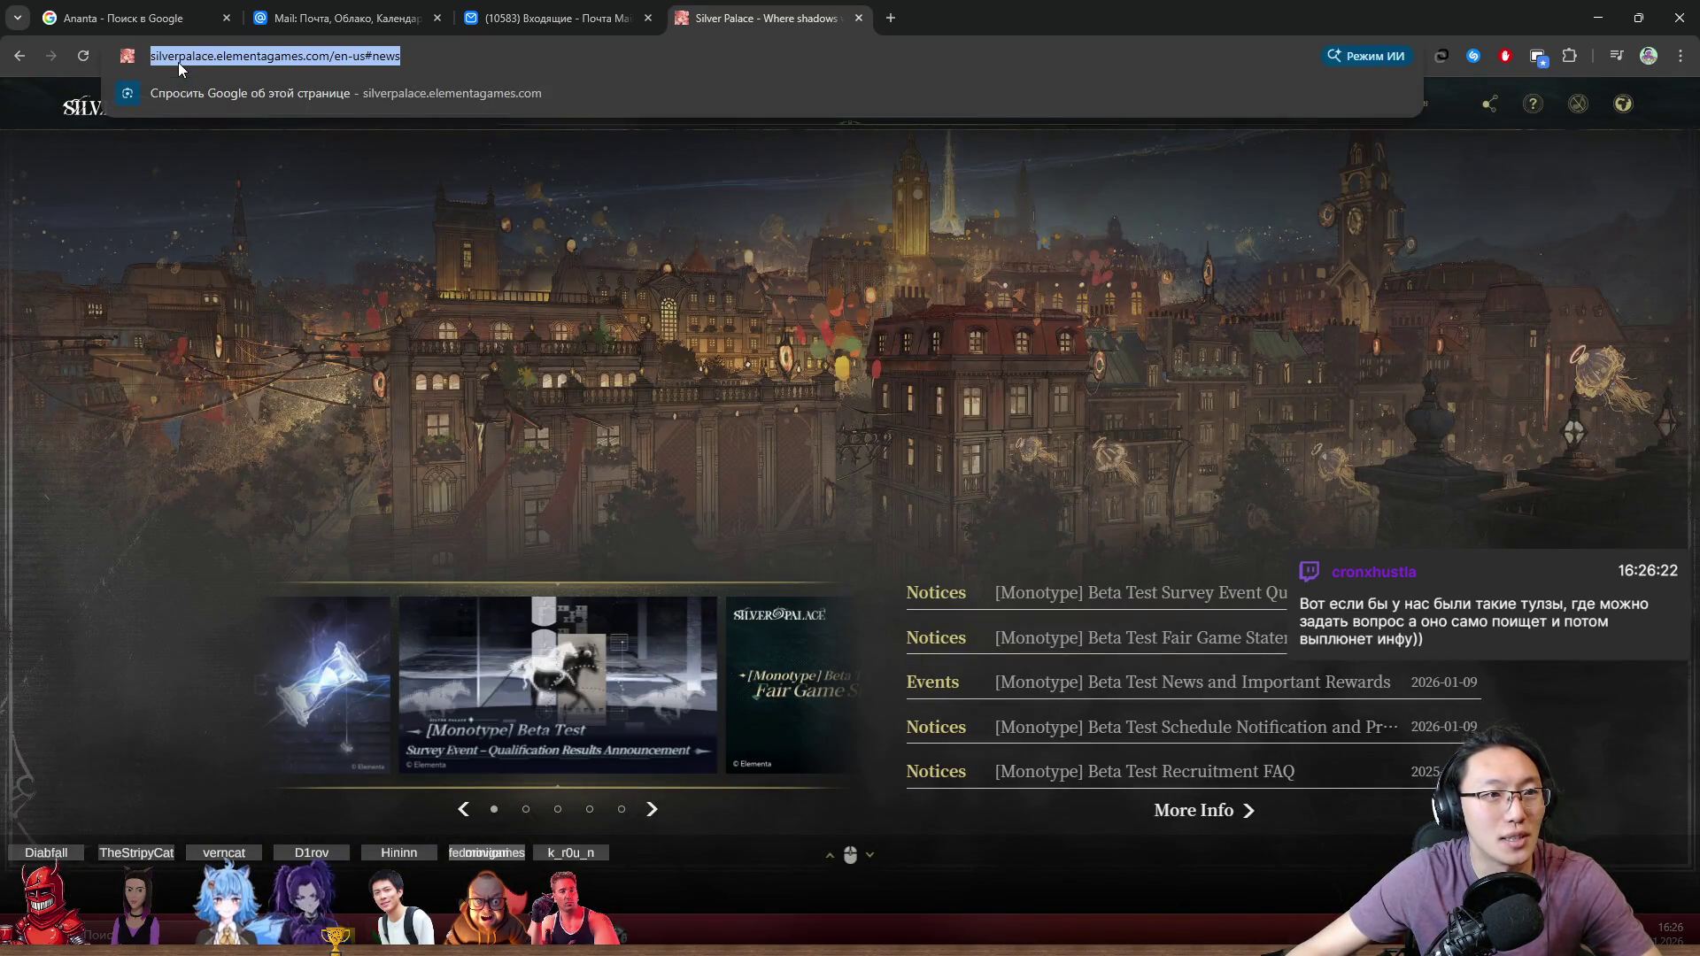
scroll(581, 292, down, 1)
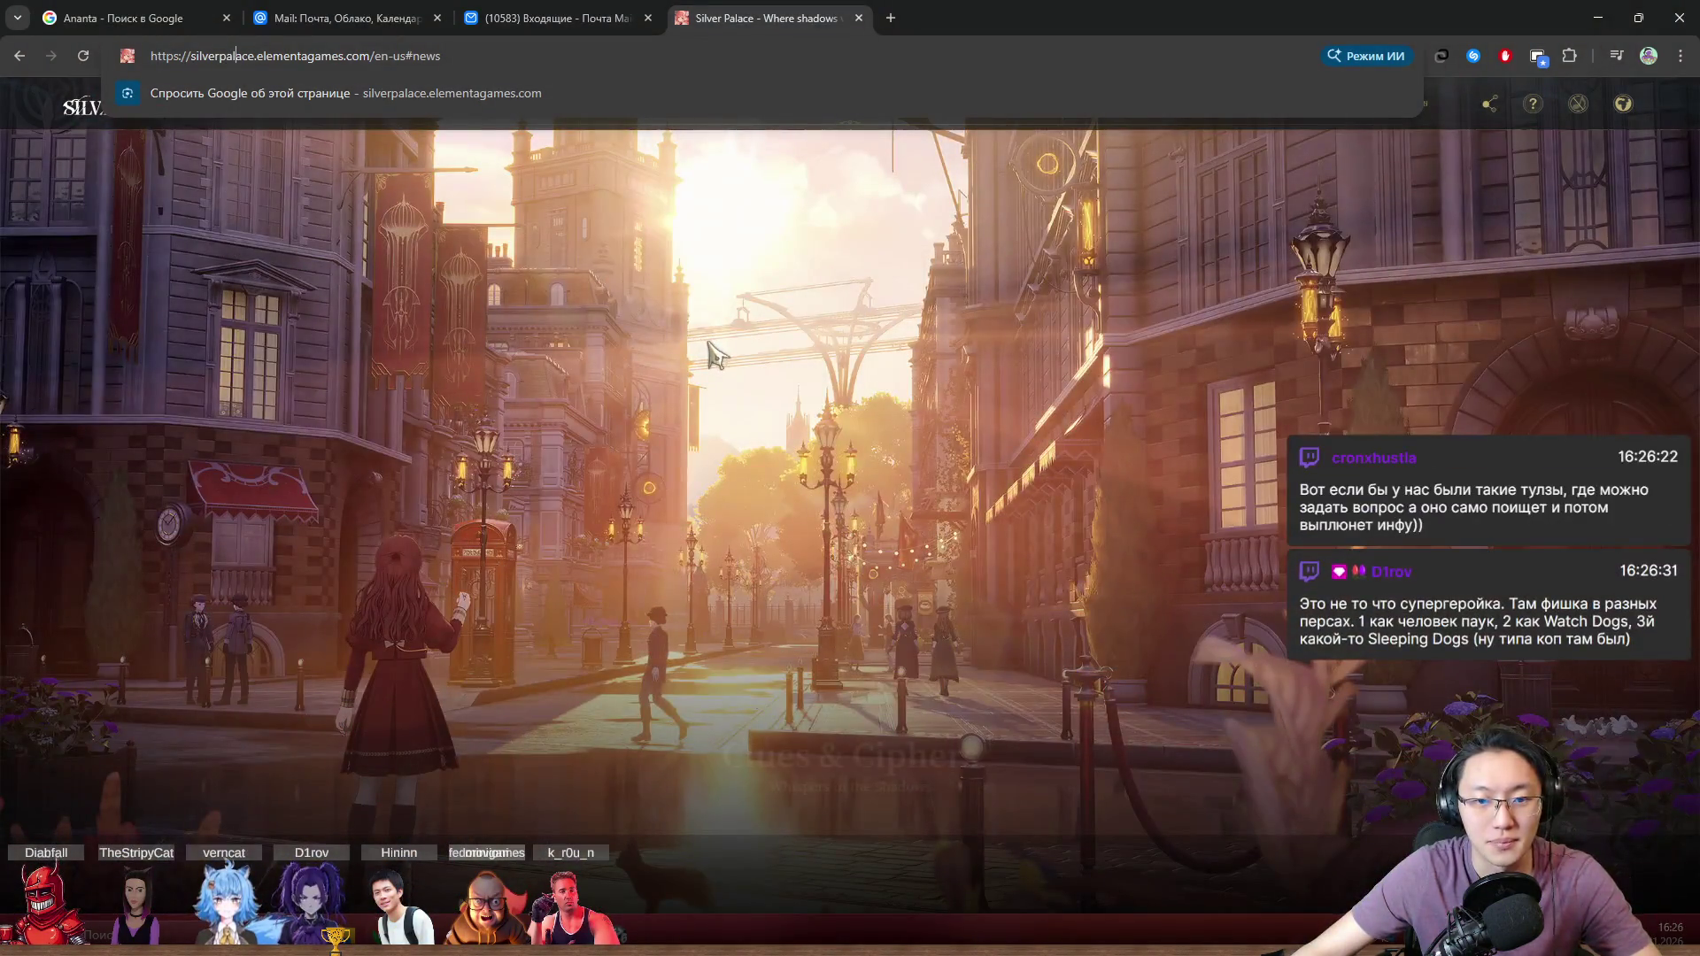
scroll(722, 355, down, 1)
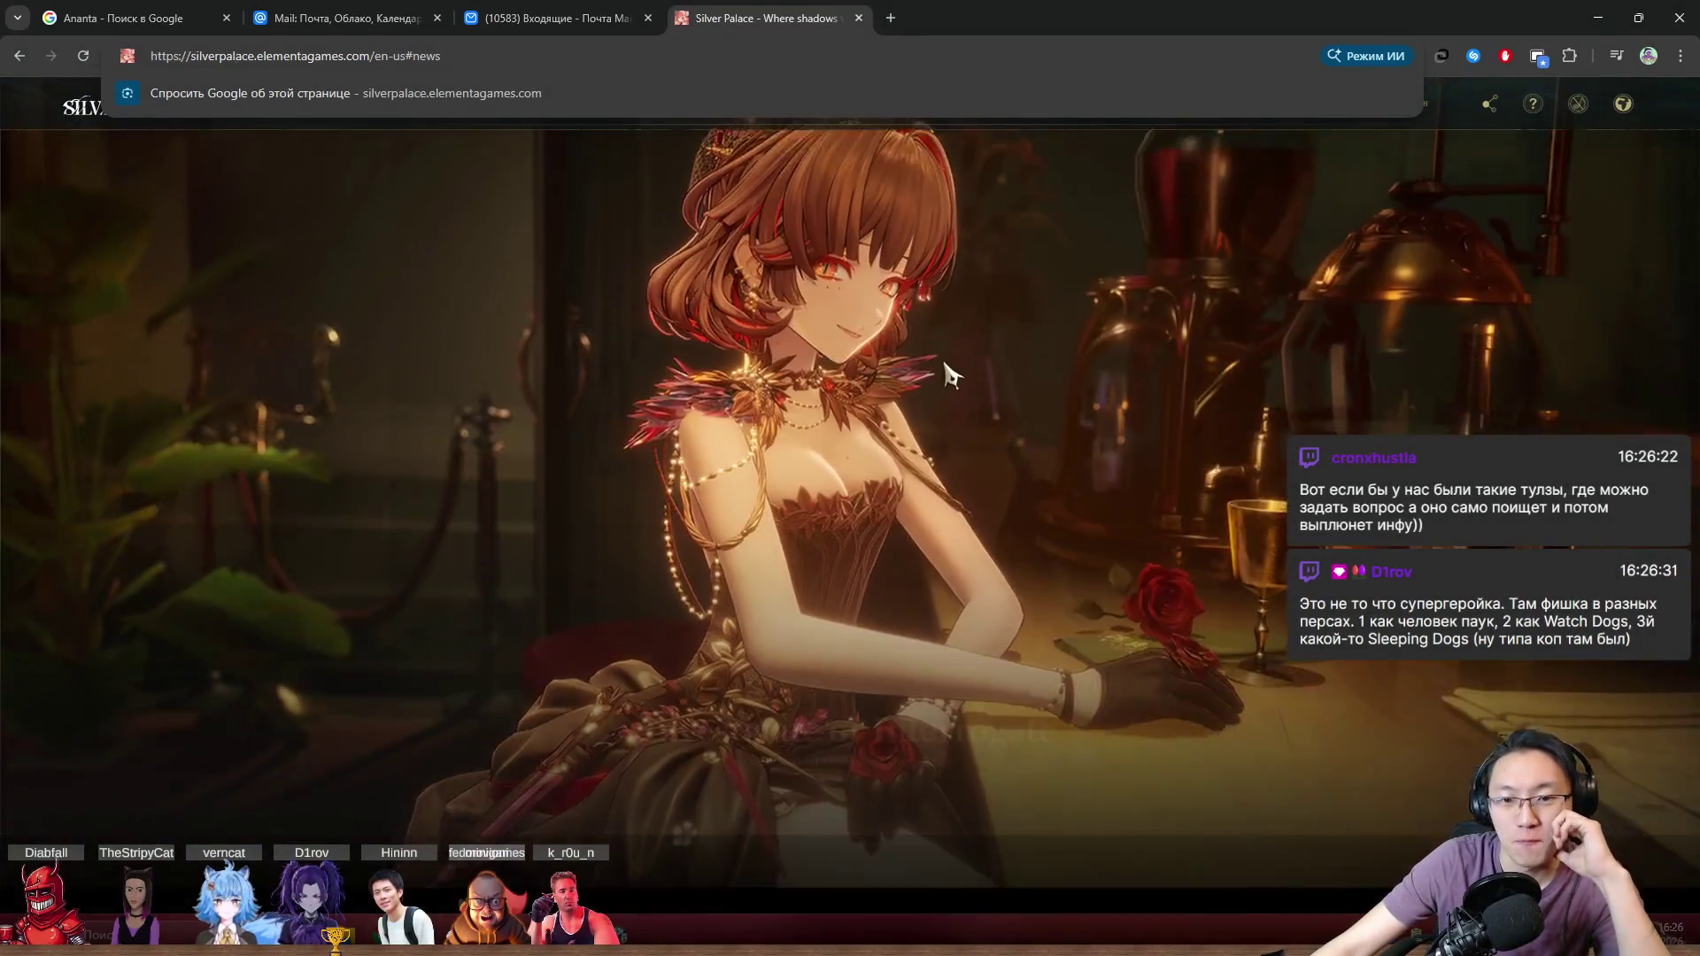
scroll(952, 376, down, 2)
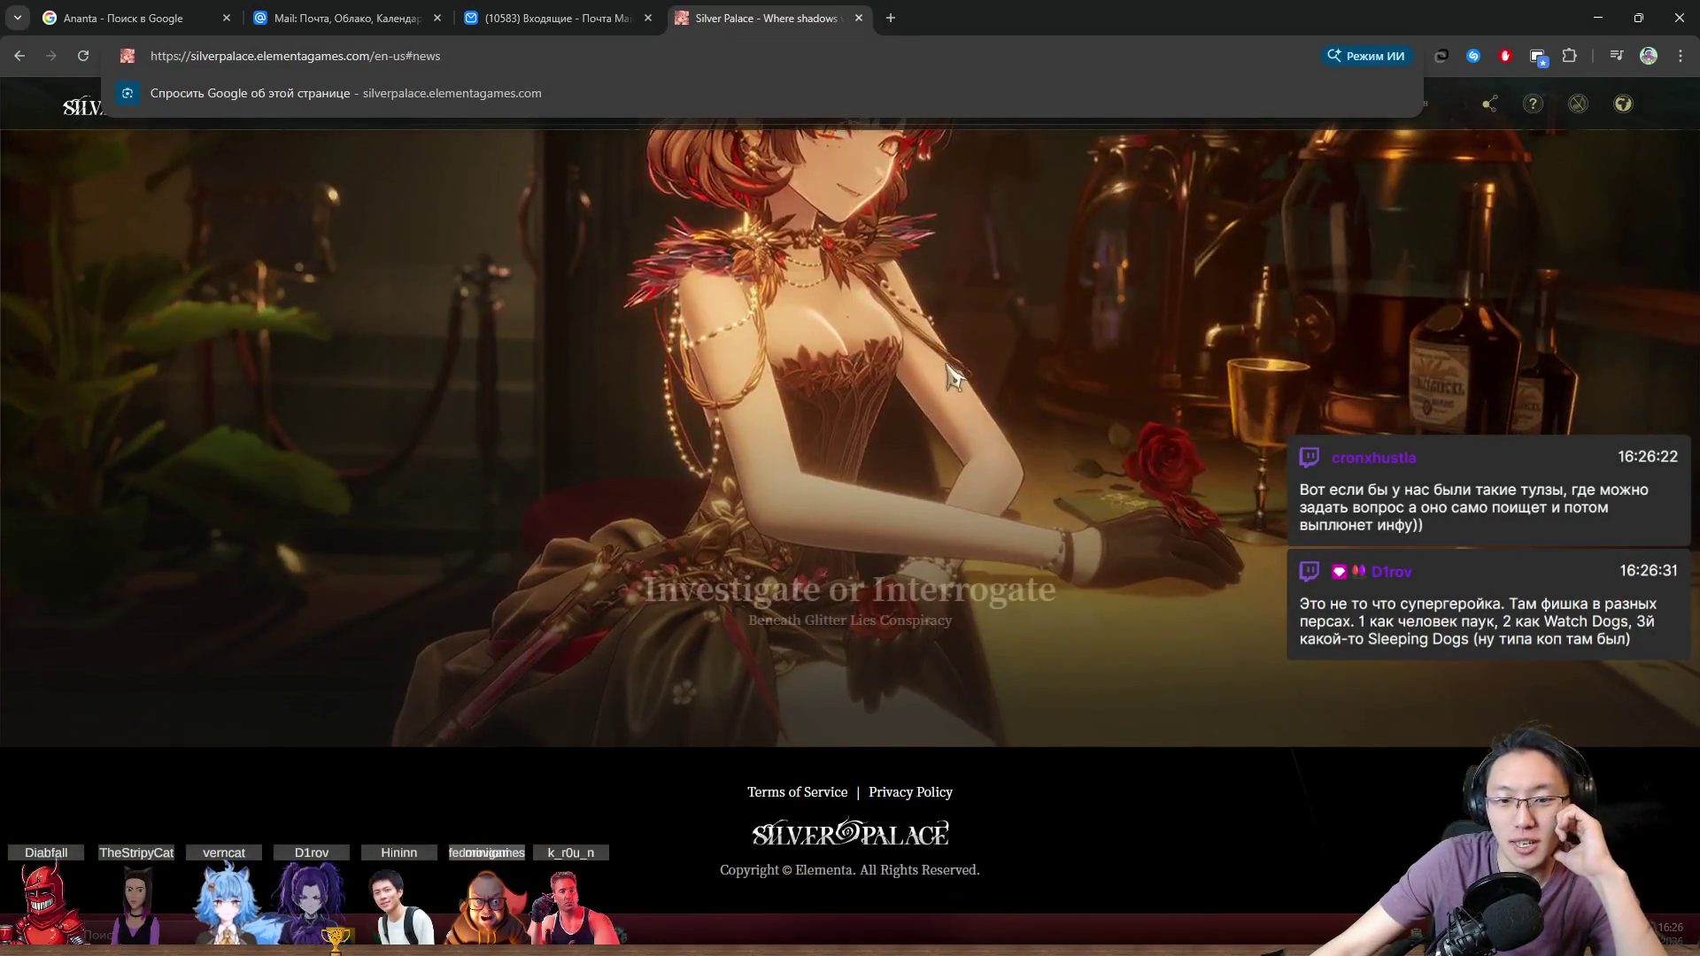
scroll(952, 376, up, 2)
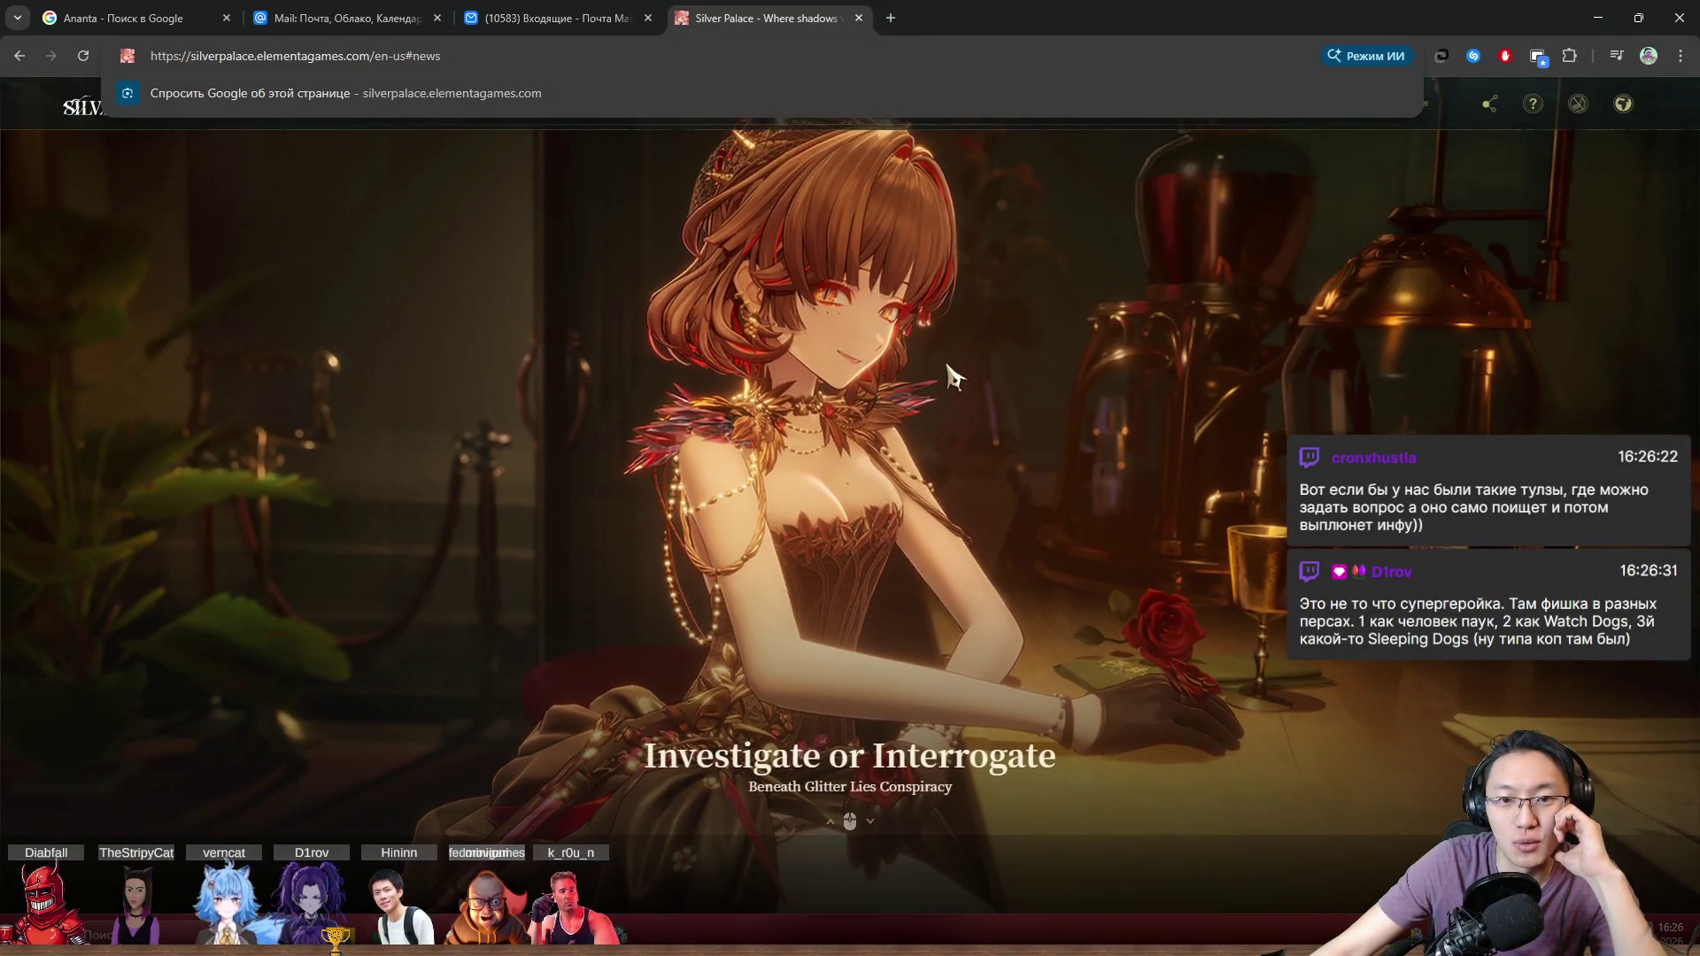
scroll(952, 376, up, 1)
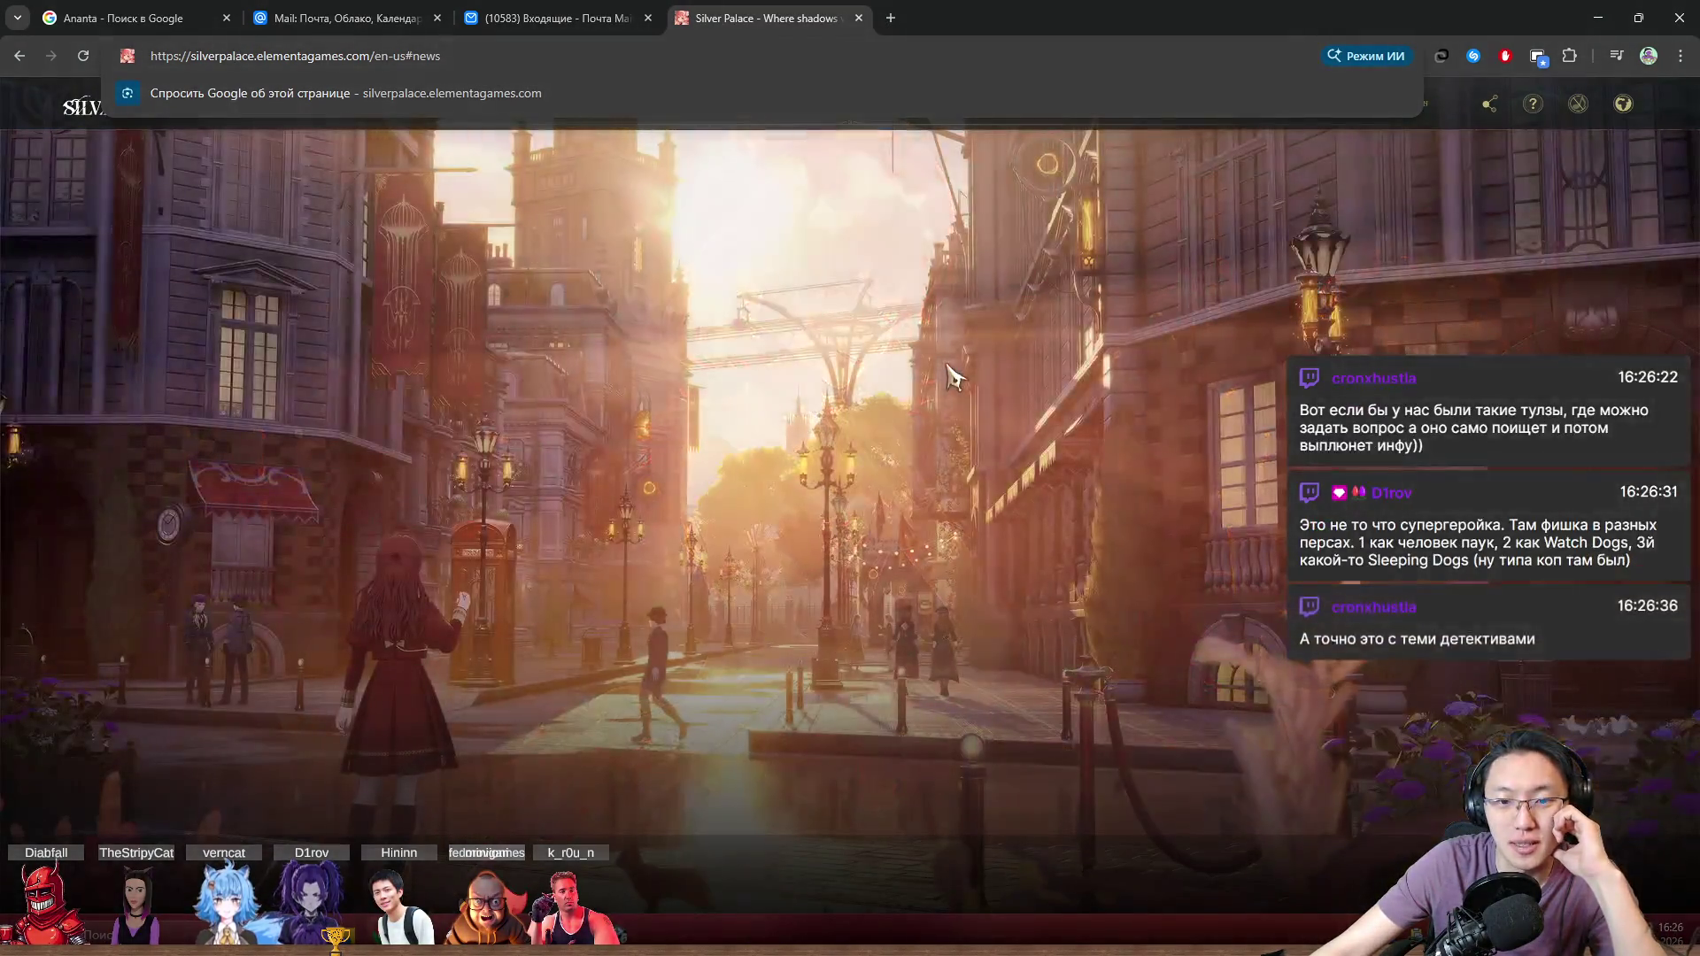
scroll(952, 377, up, 1)
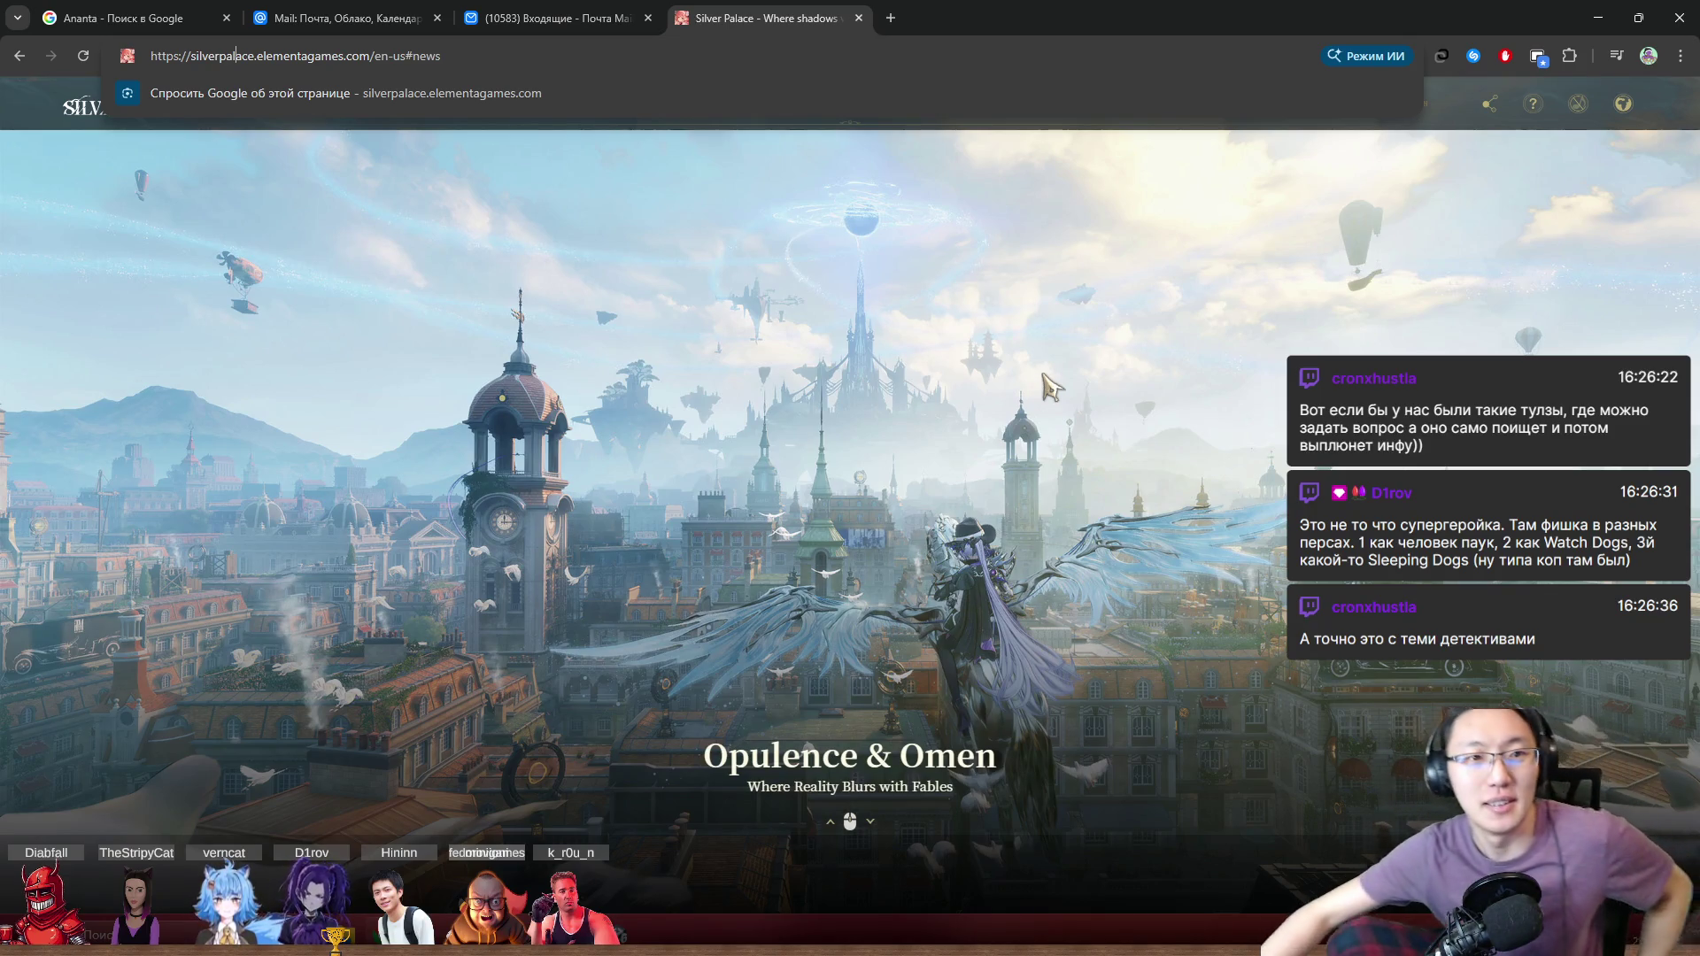
scroll(1048, 385, down, 1)
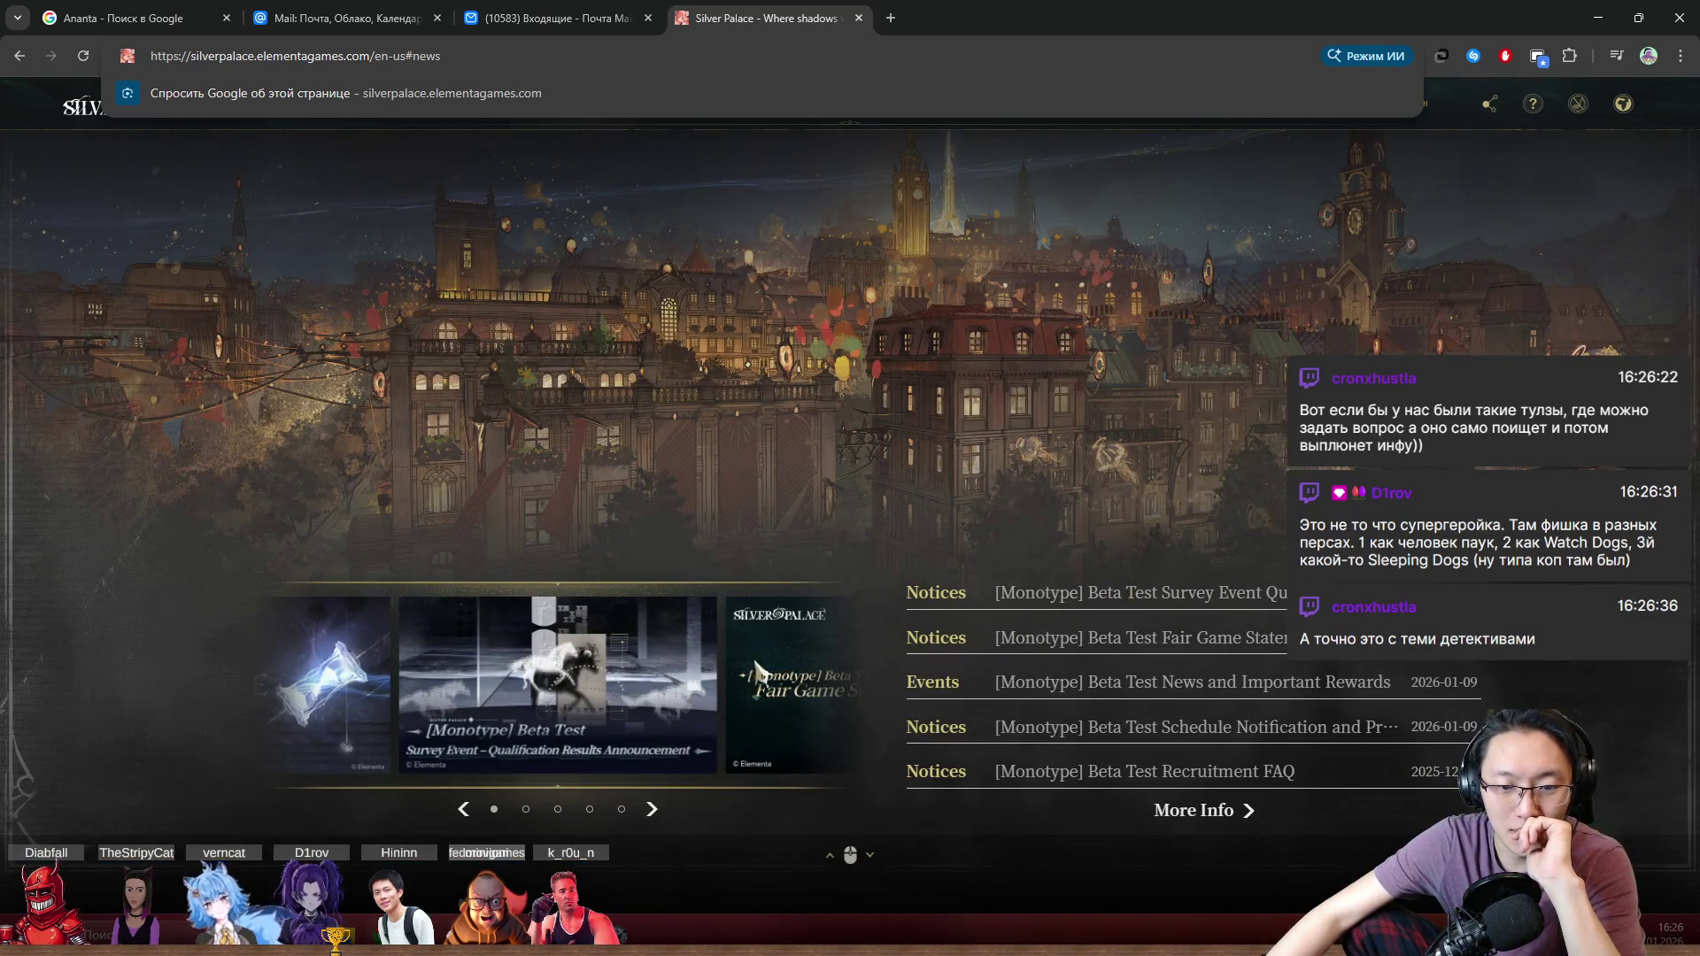
Step: Flip the news carousel forward and back, then start the Monotype Beta Test Trailer
click(652, 809)
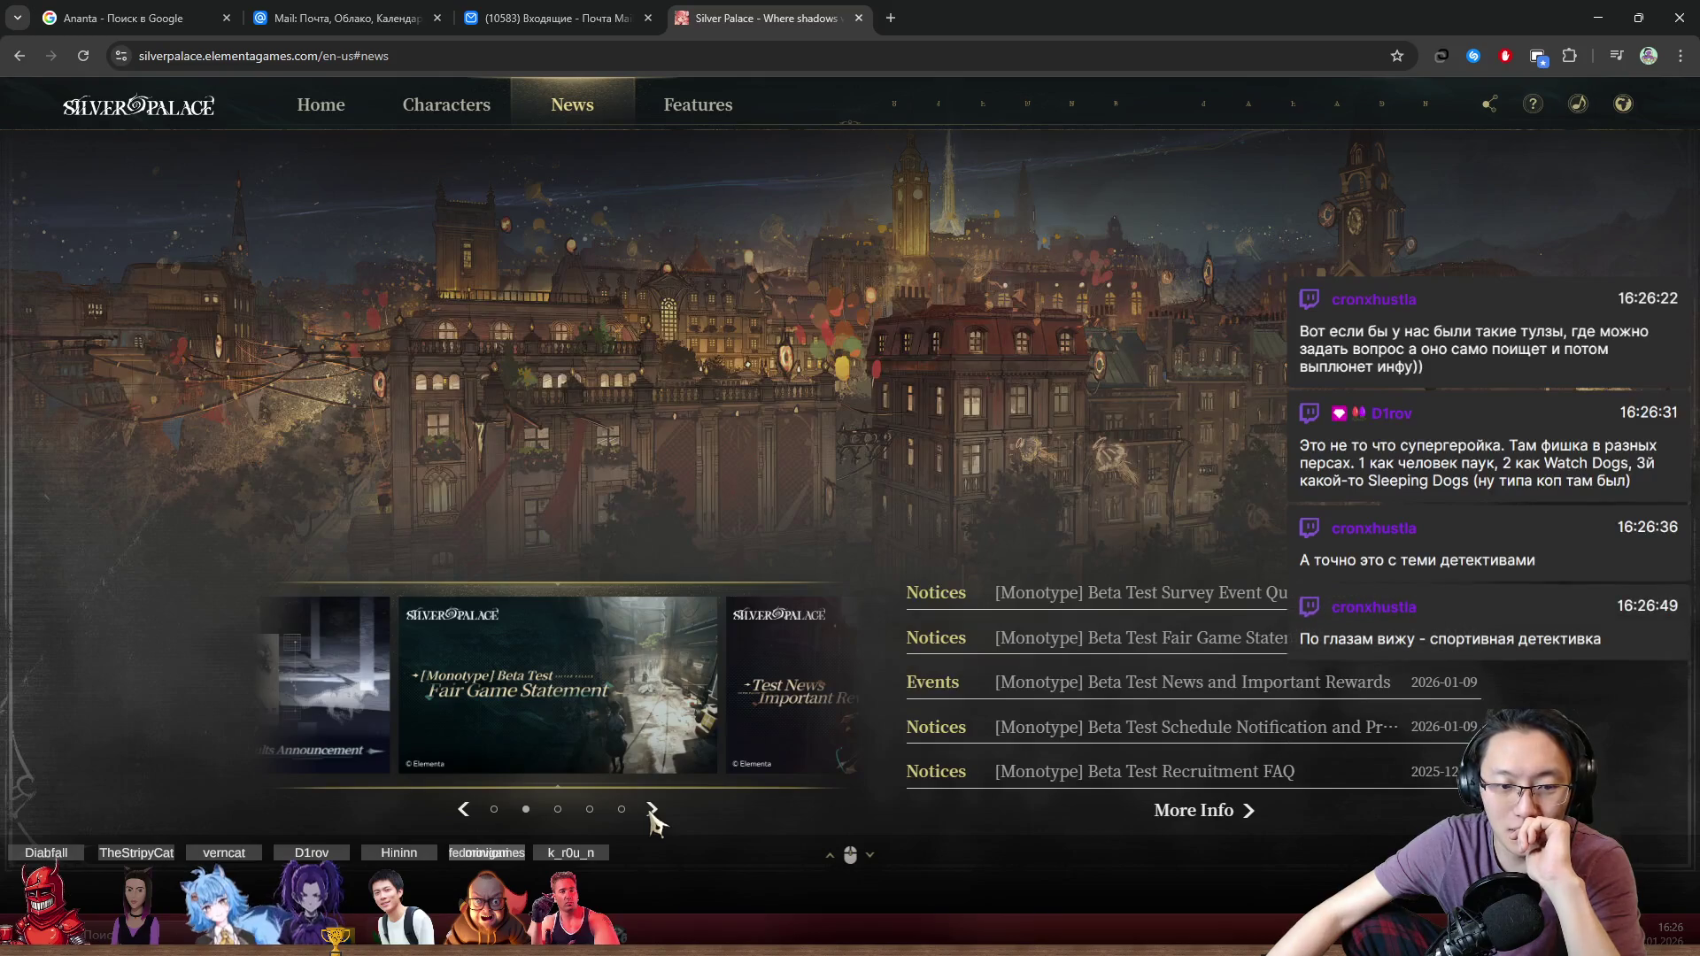
click(463, 809)
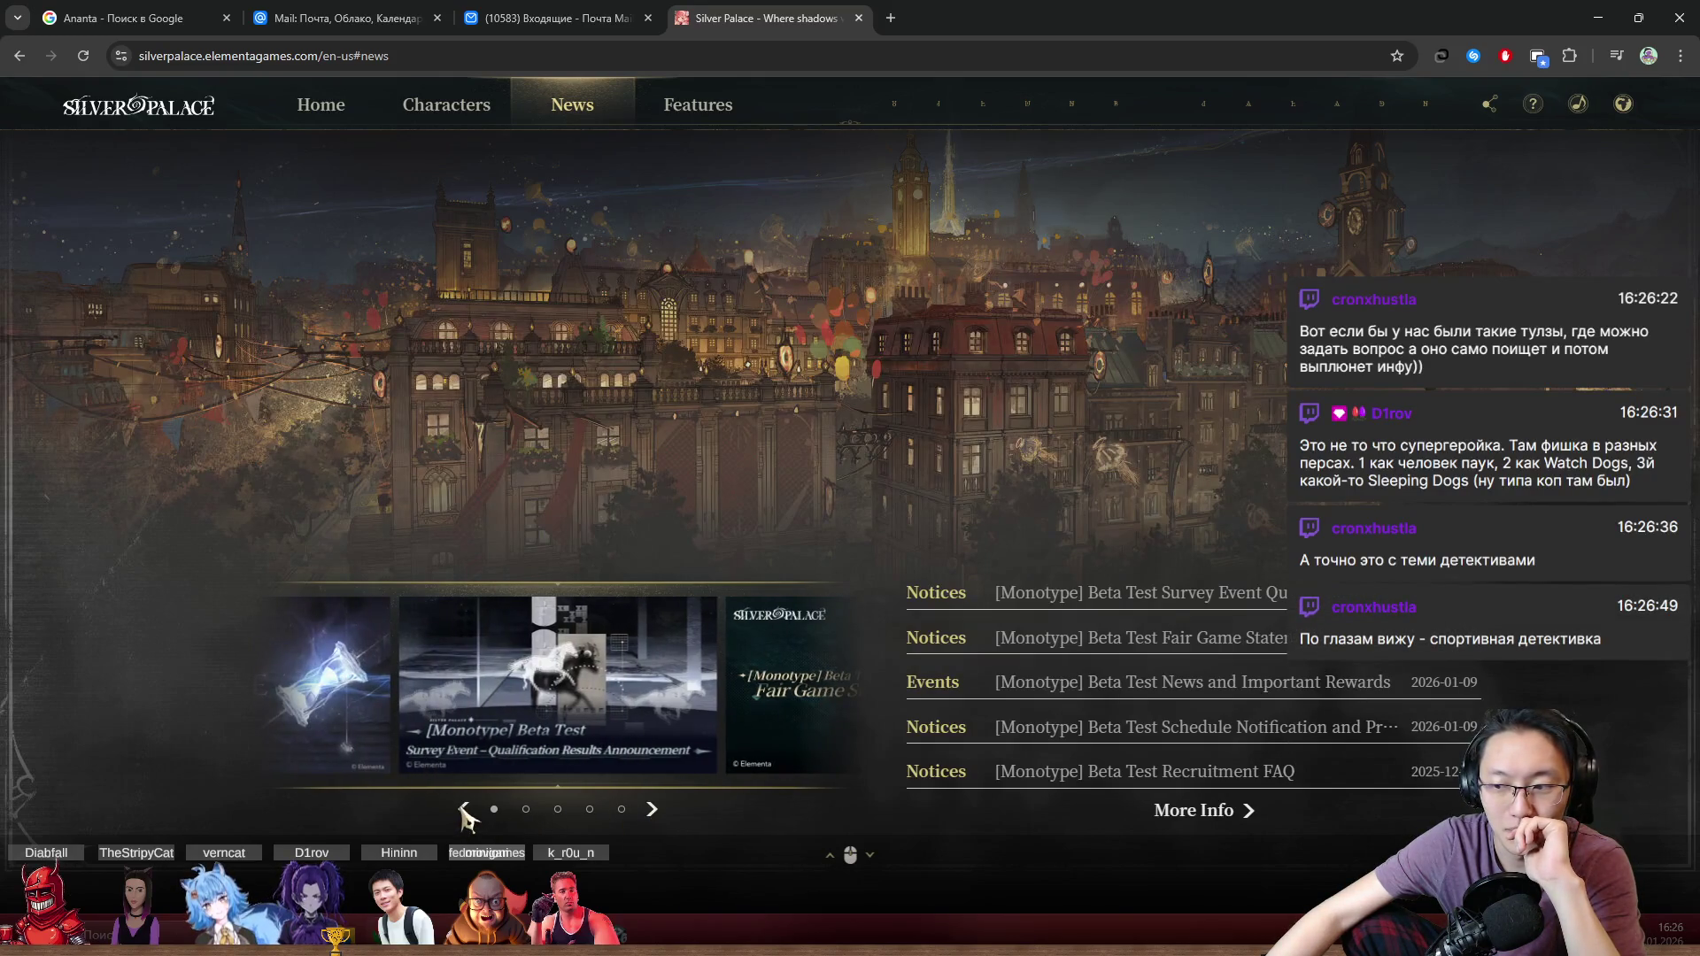
scroll(719, 511, up, 1)
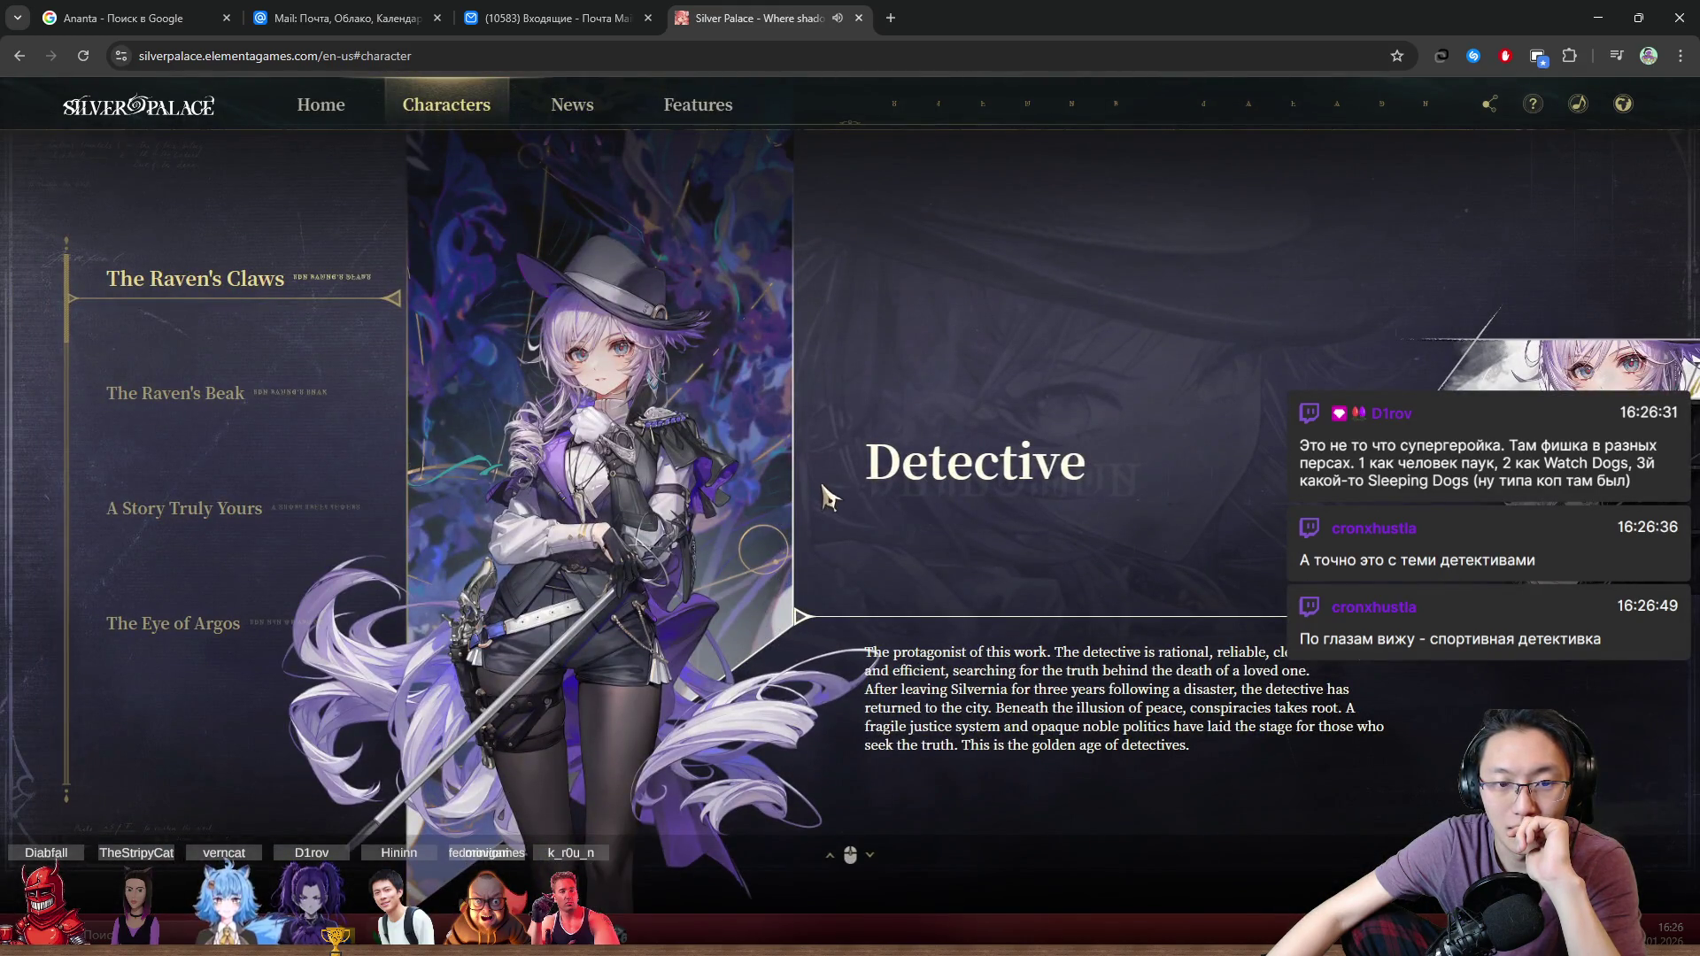
scroll(828, 498, up, 1)
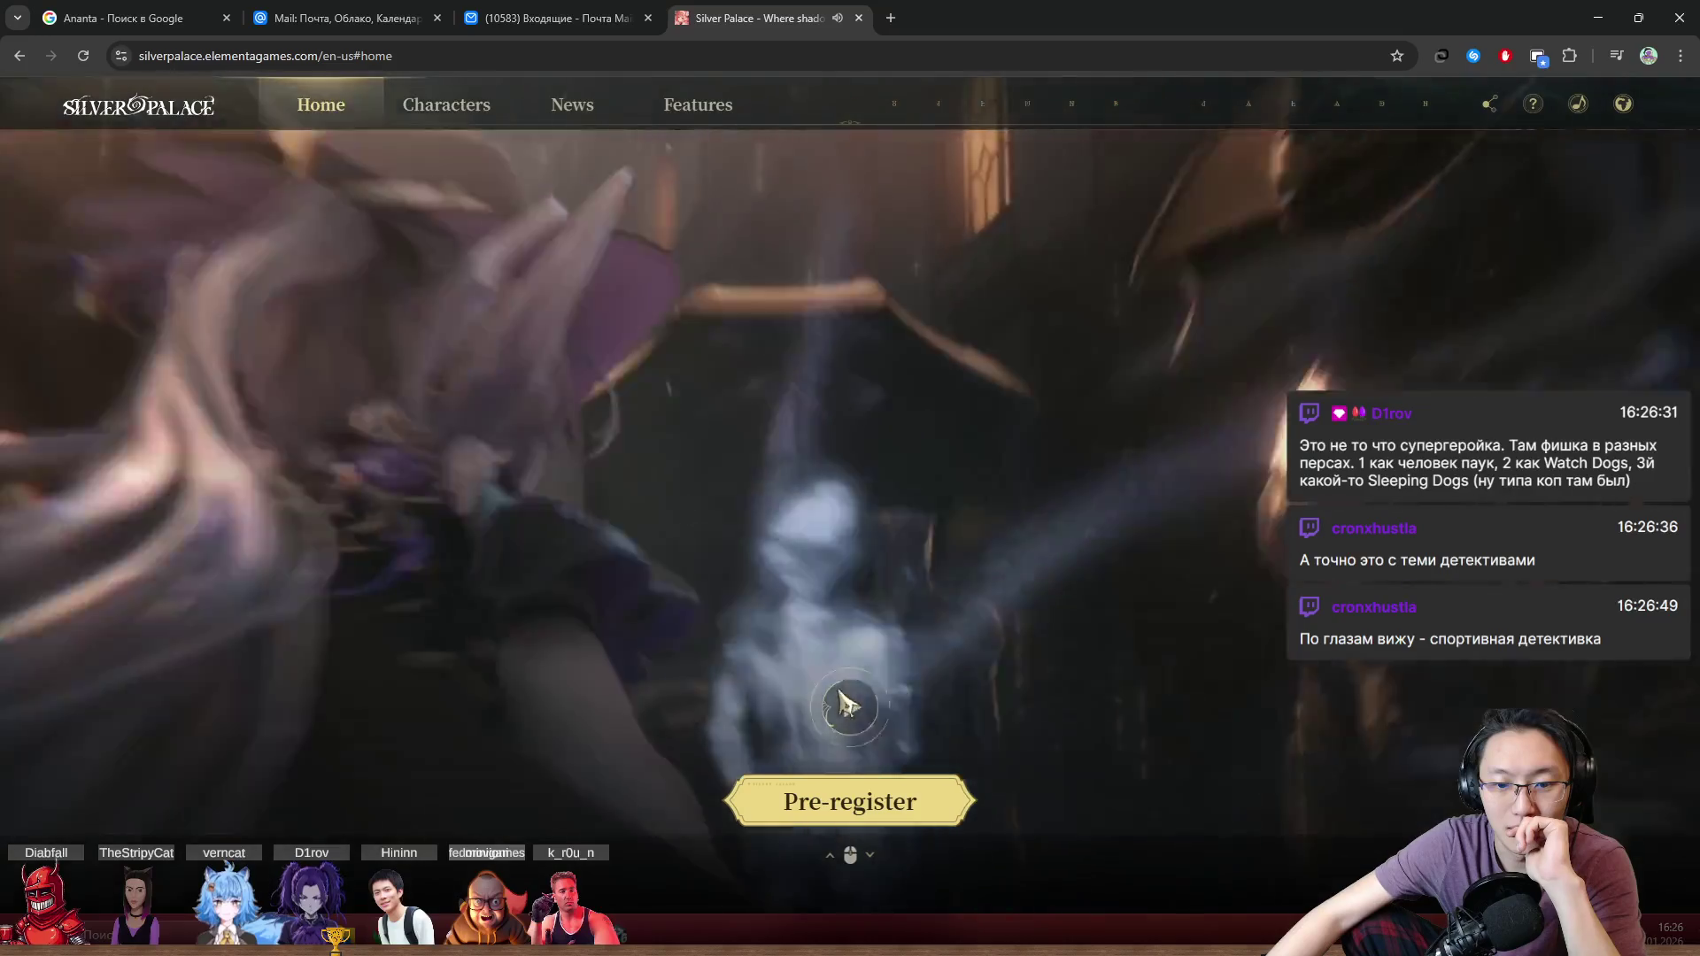
click(846, 703)
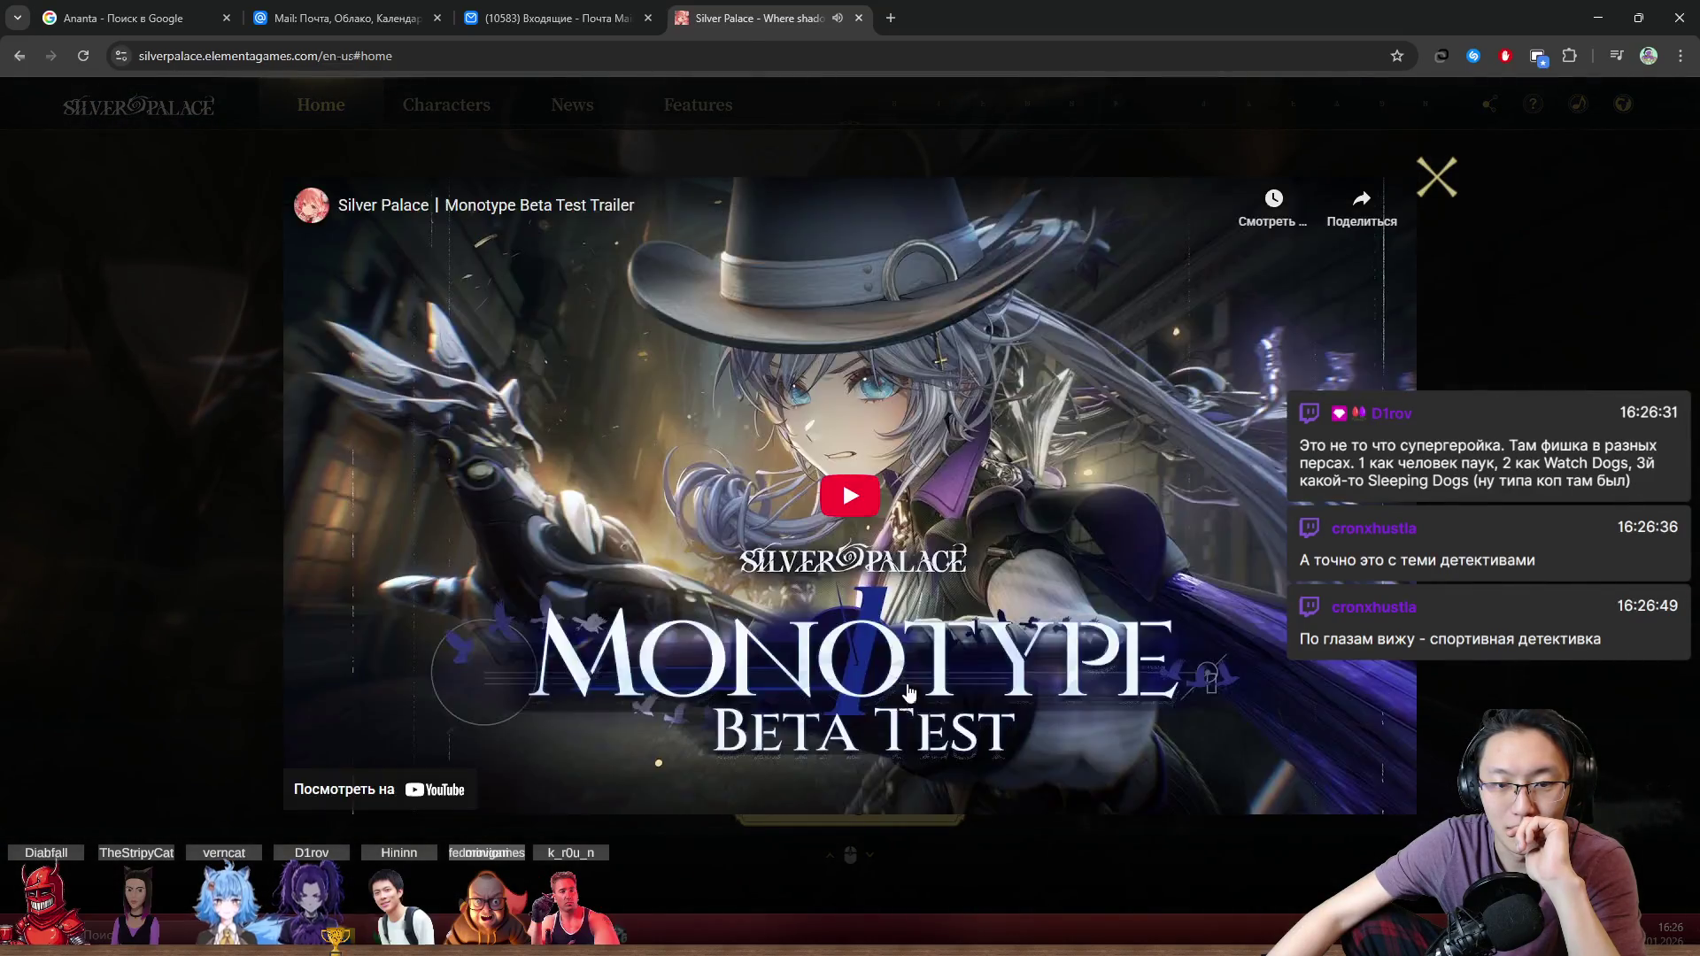
Step: Watch the Monotype Beta Test Trailer full screen, pausing it at 1:11 of 2:01
double_click(881, 710)
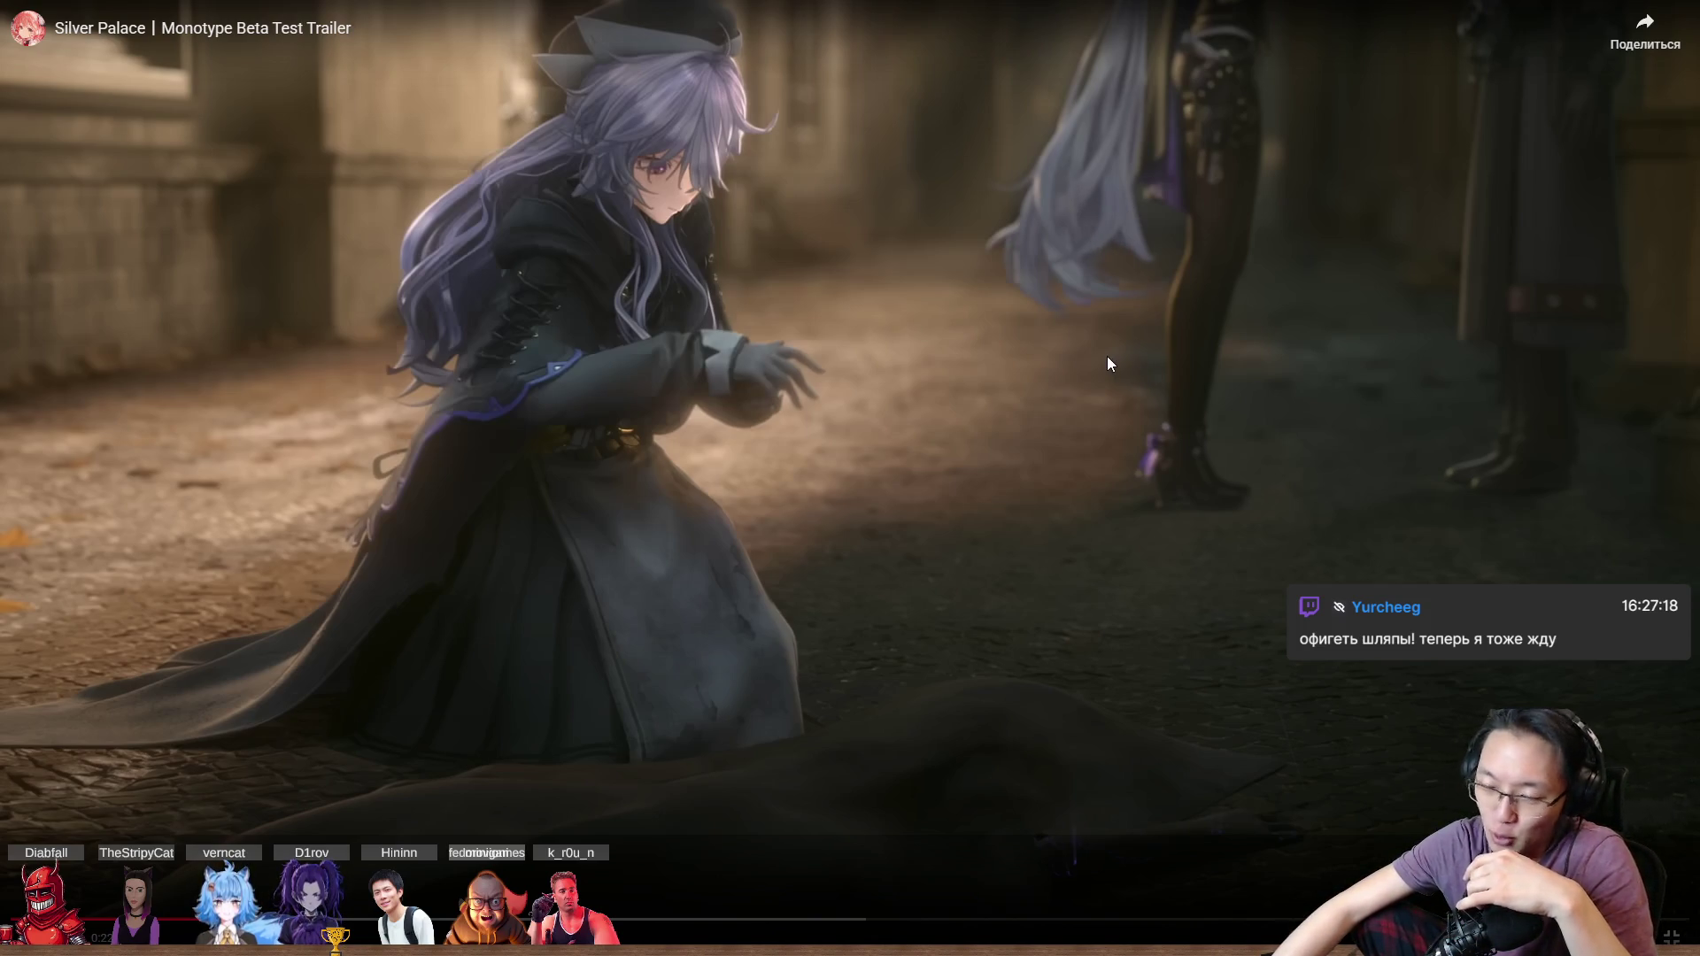
click(1229, 433)
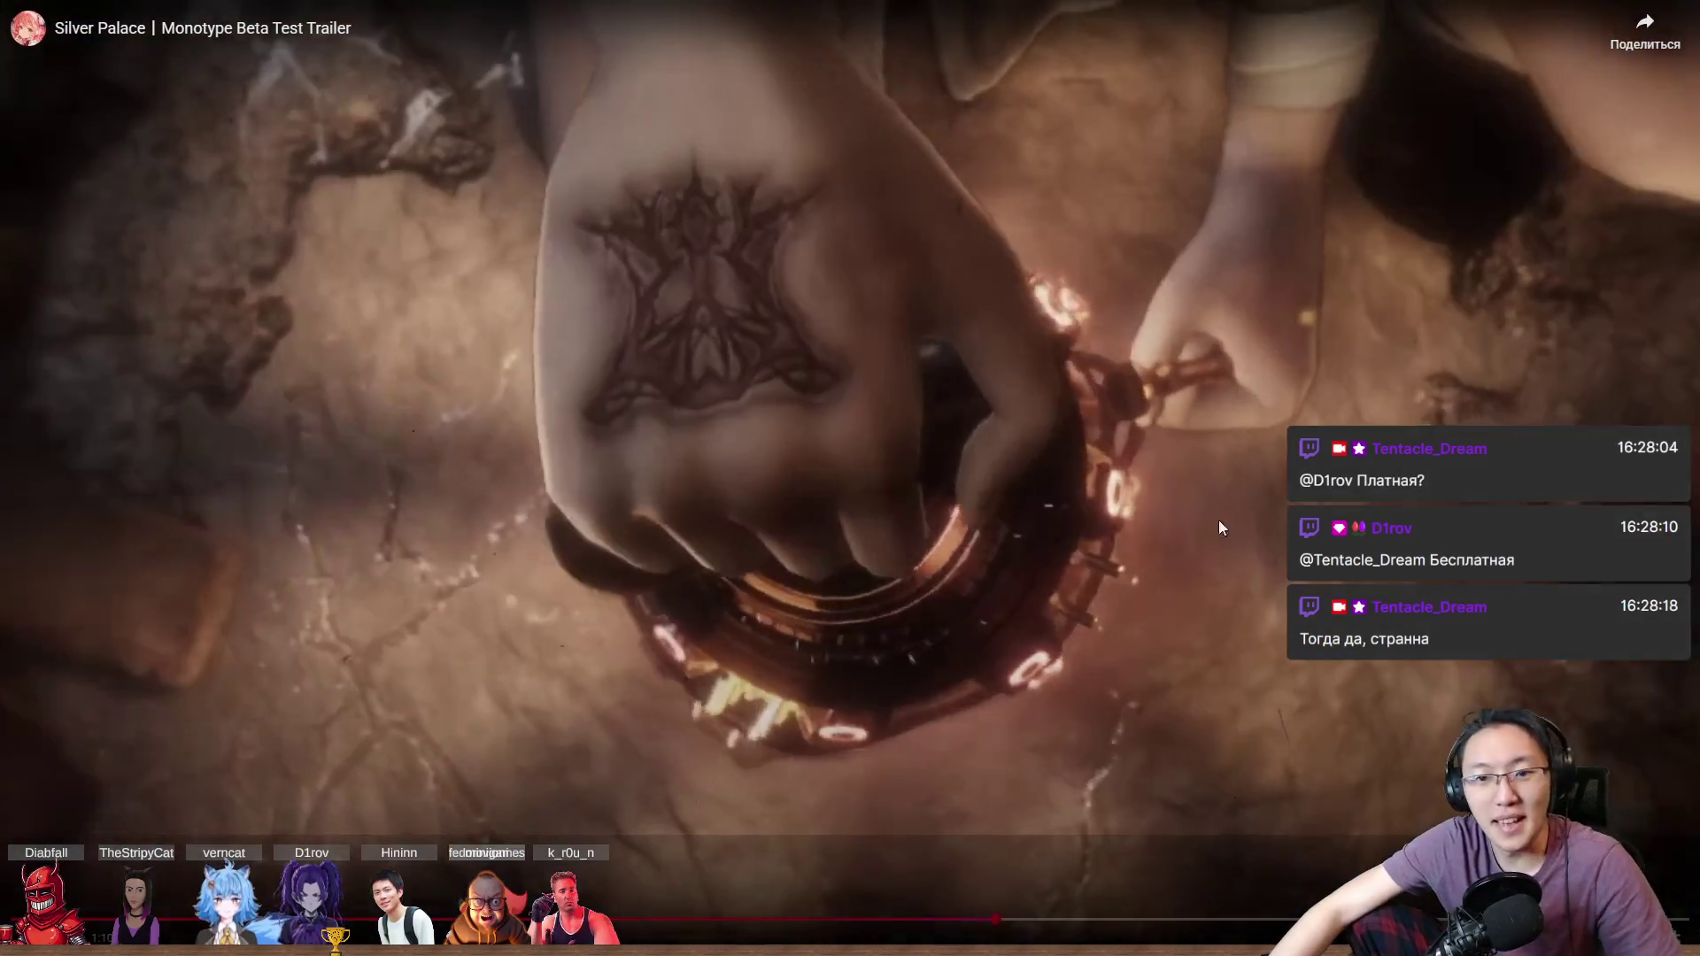
click(1057, 406)
Step: Leave the trailer and bring up the Mail.ru inbox tab in a maximized browser
key(Escape)
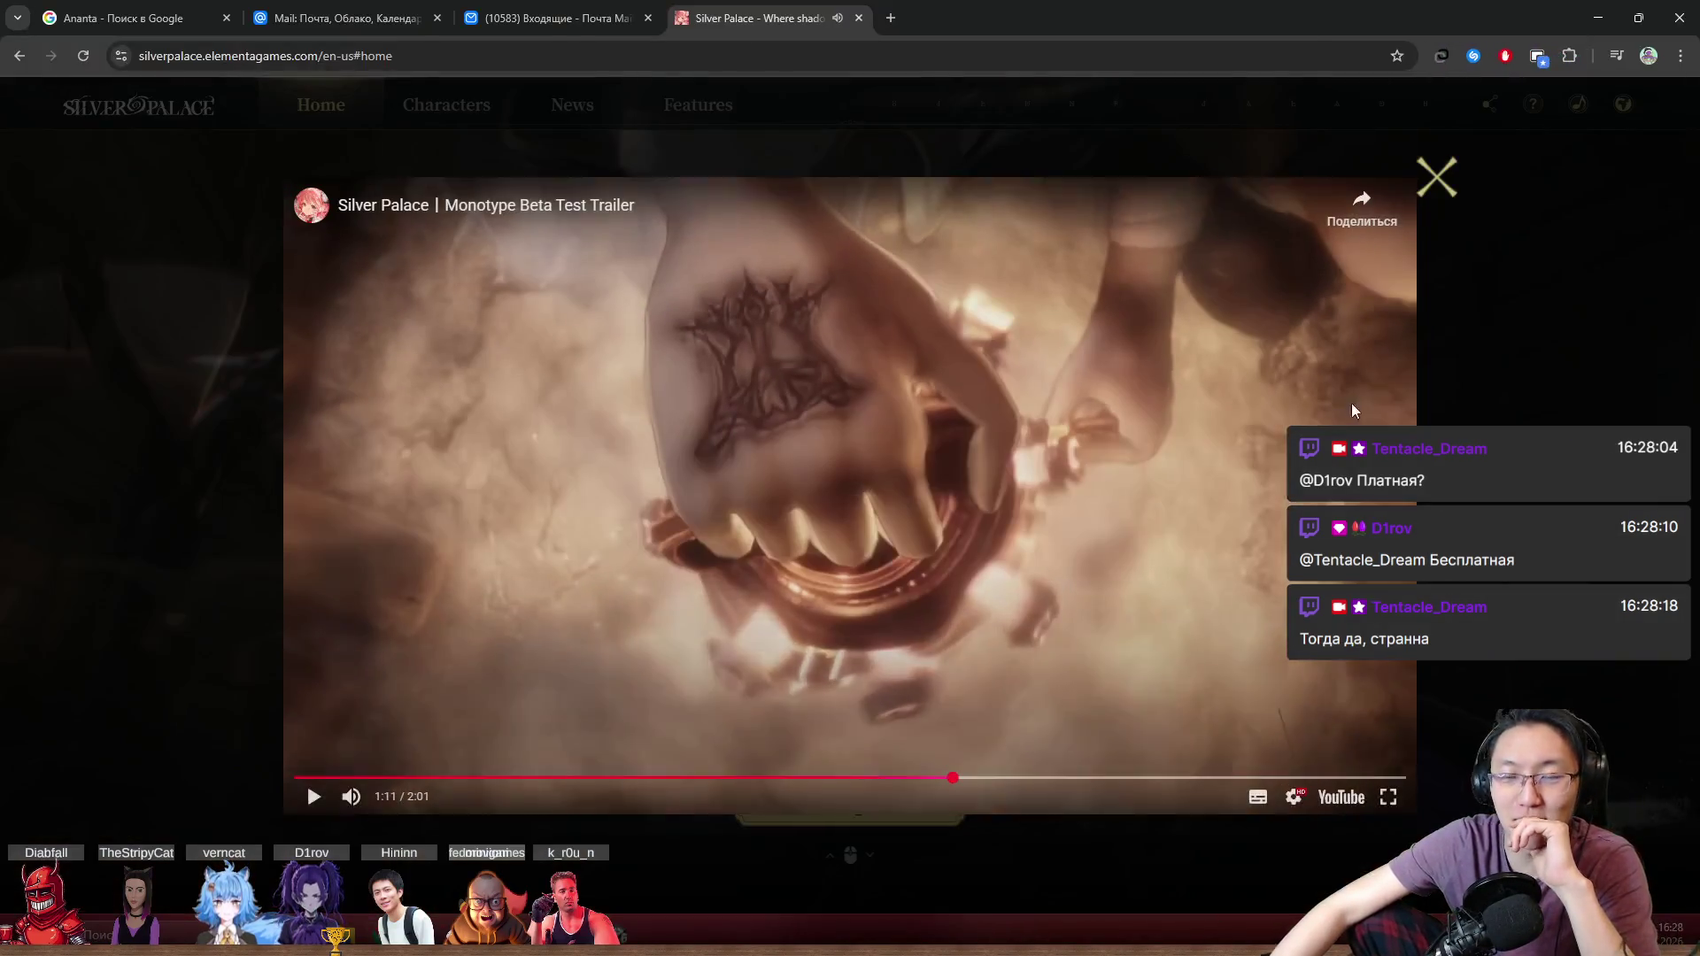
click(1639, 10)
key(Escape)
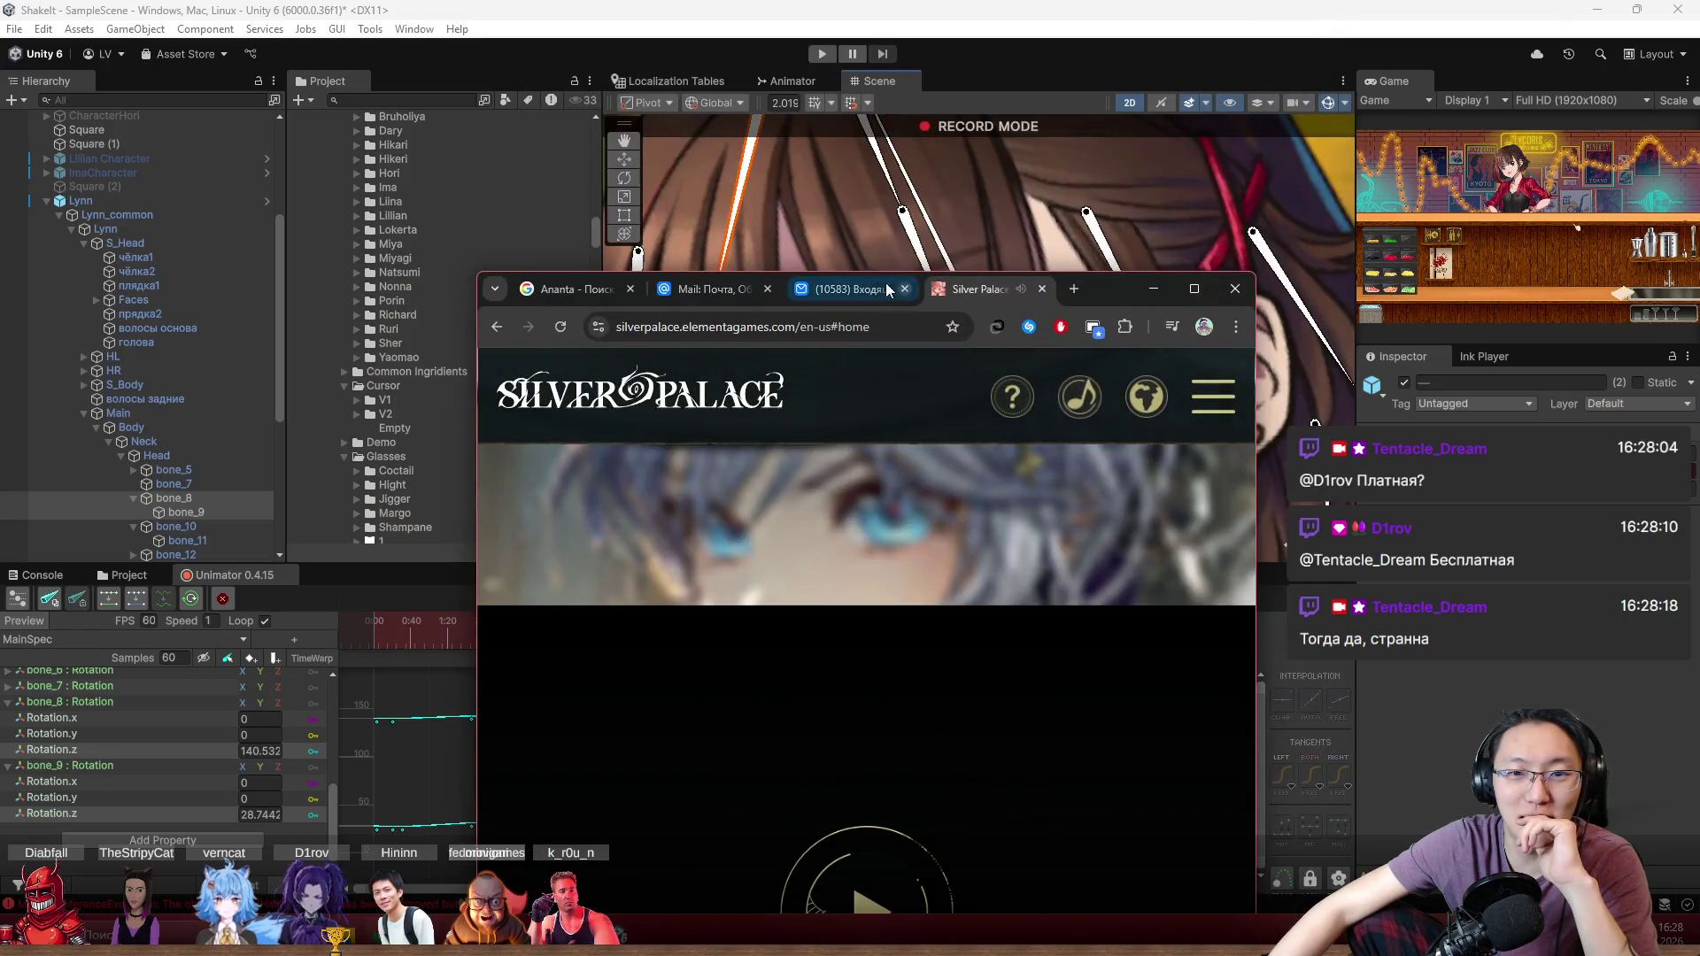
click(888, 291)
drag(1098, 288, 1072, 4)
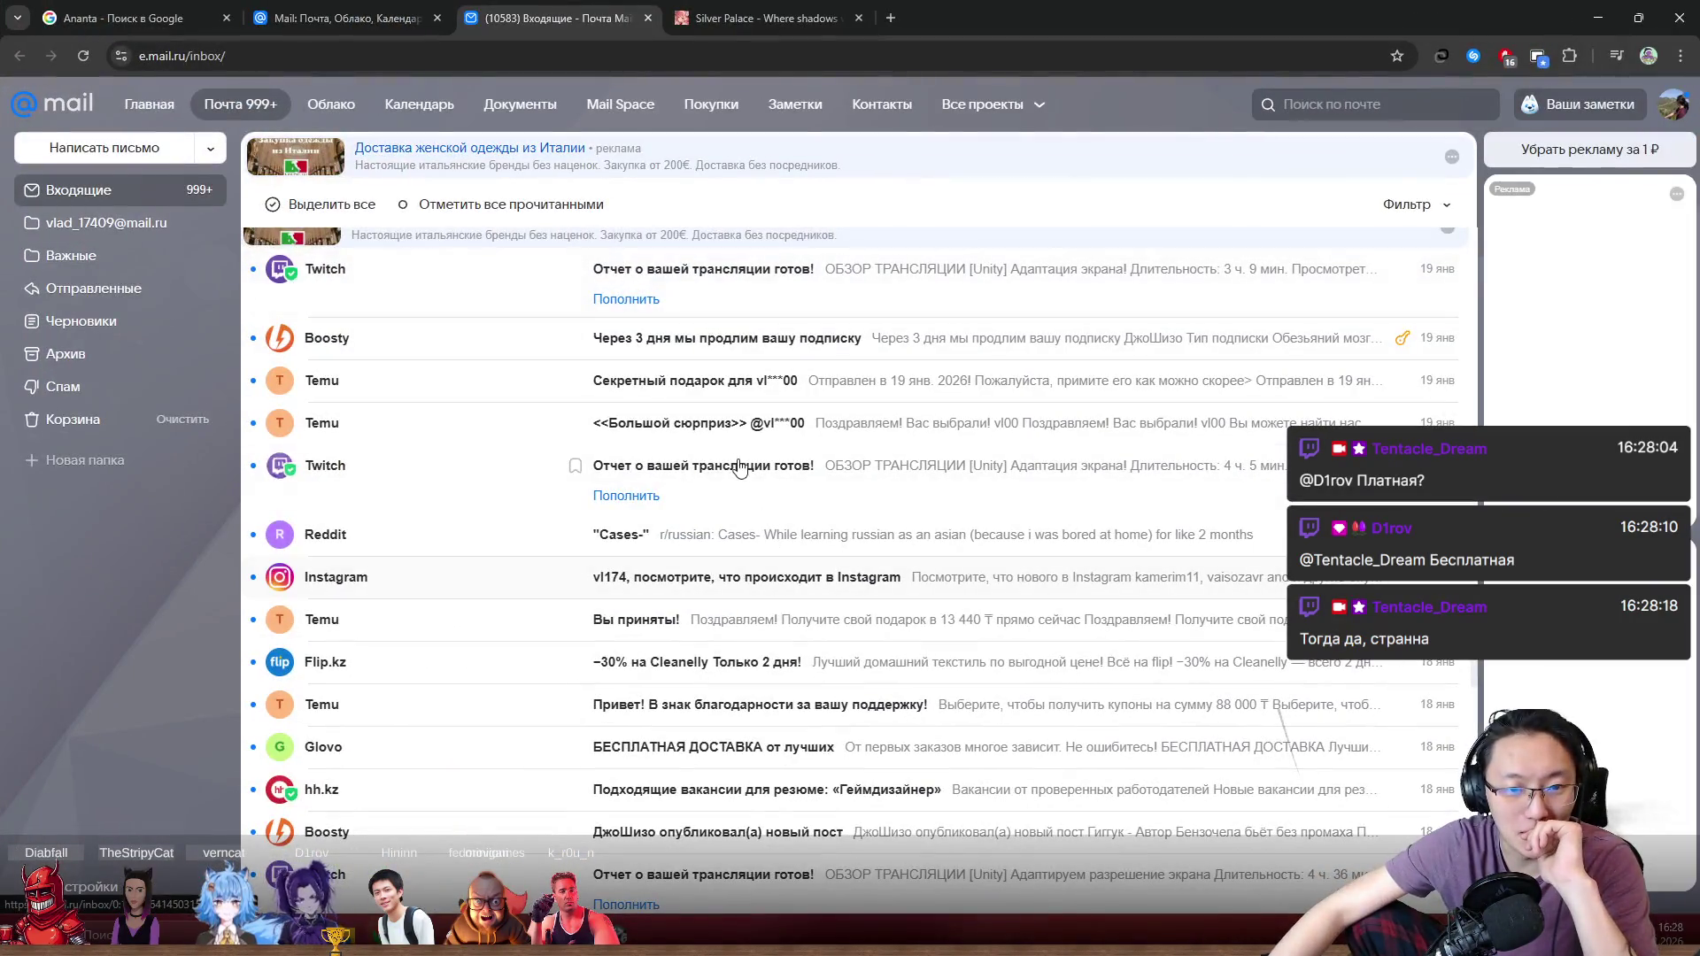
click(312, 10)
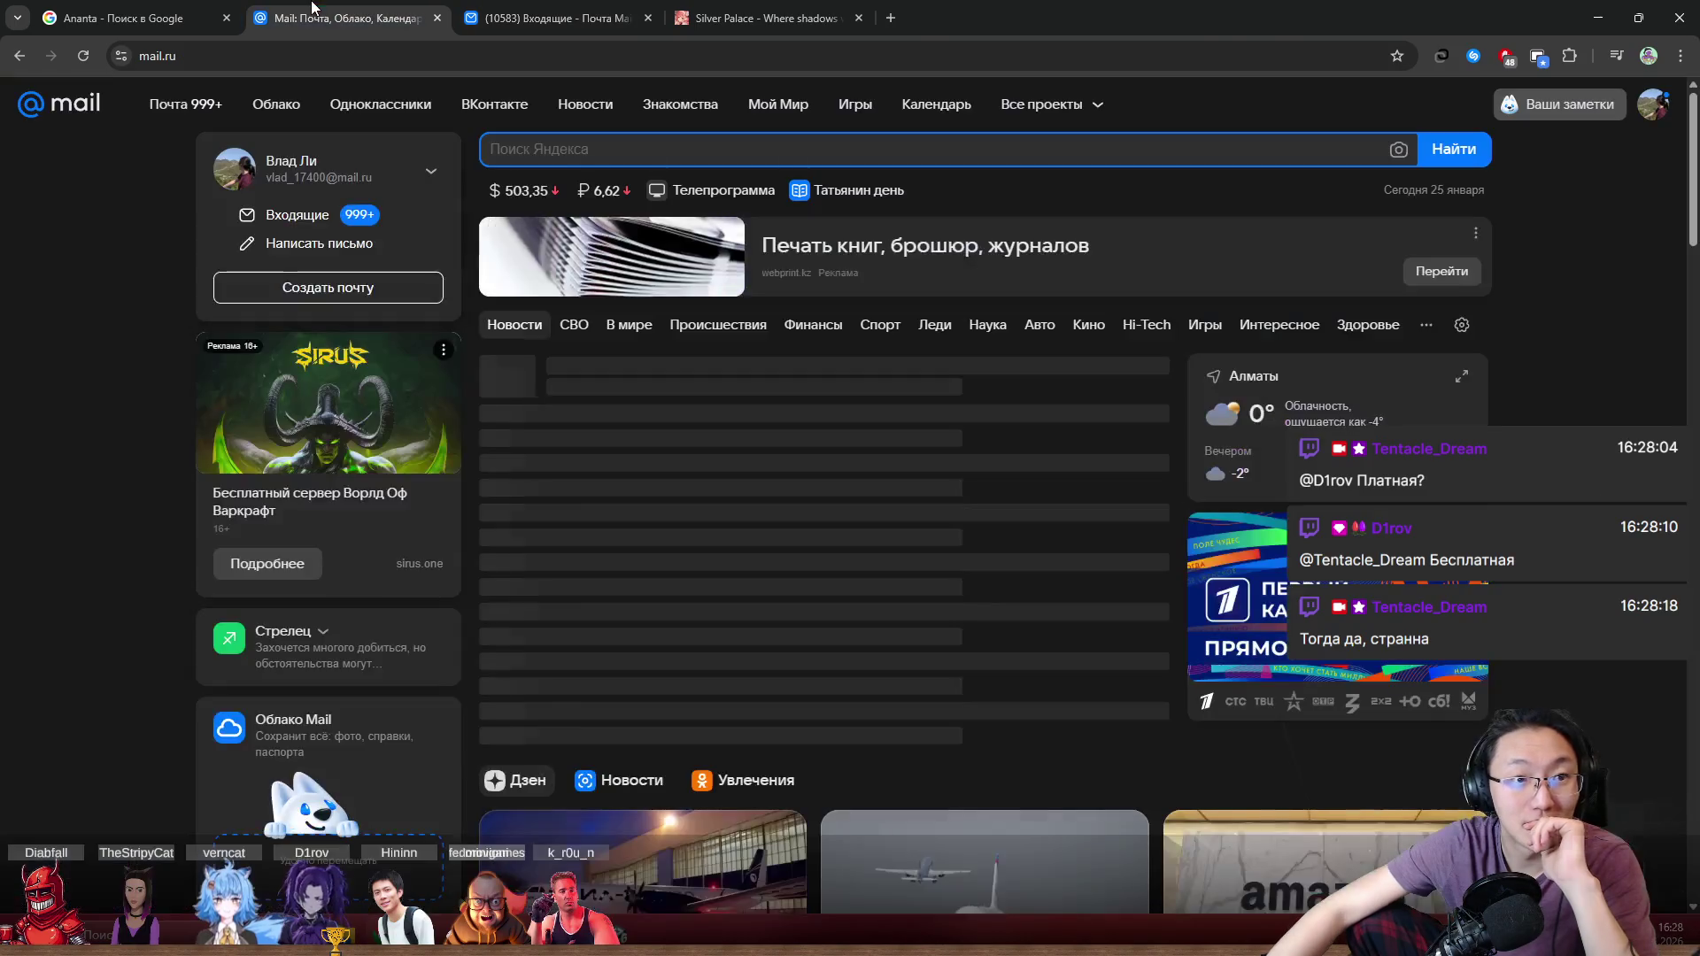
click(558, 17)
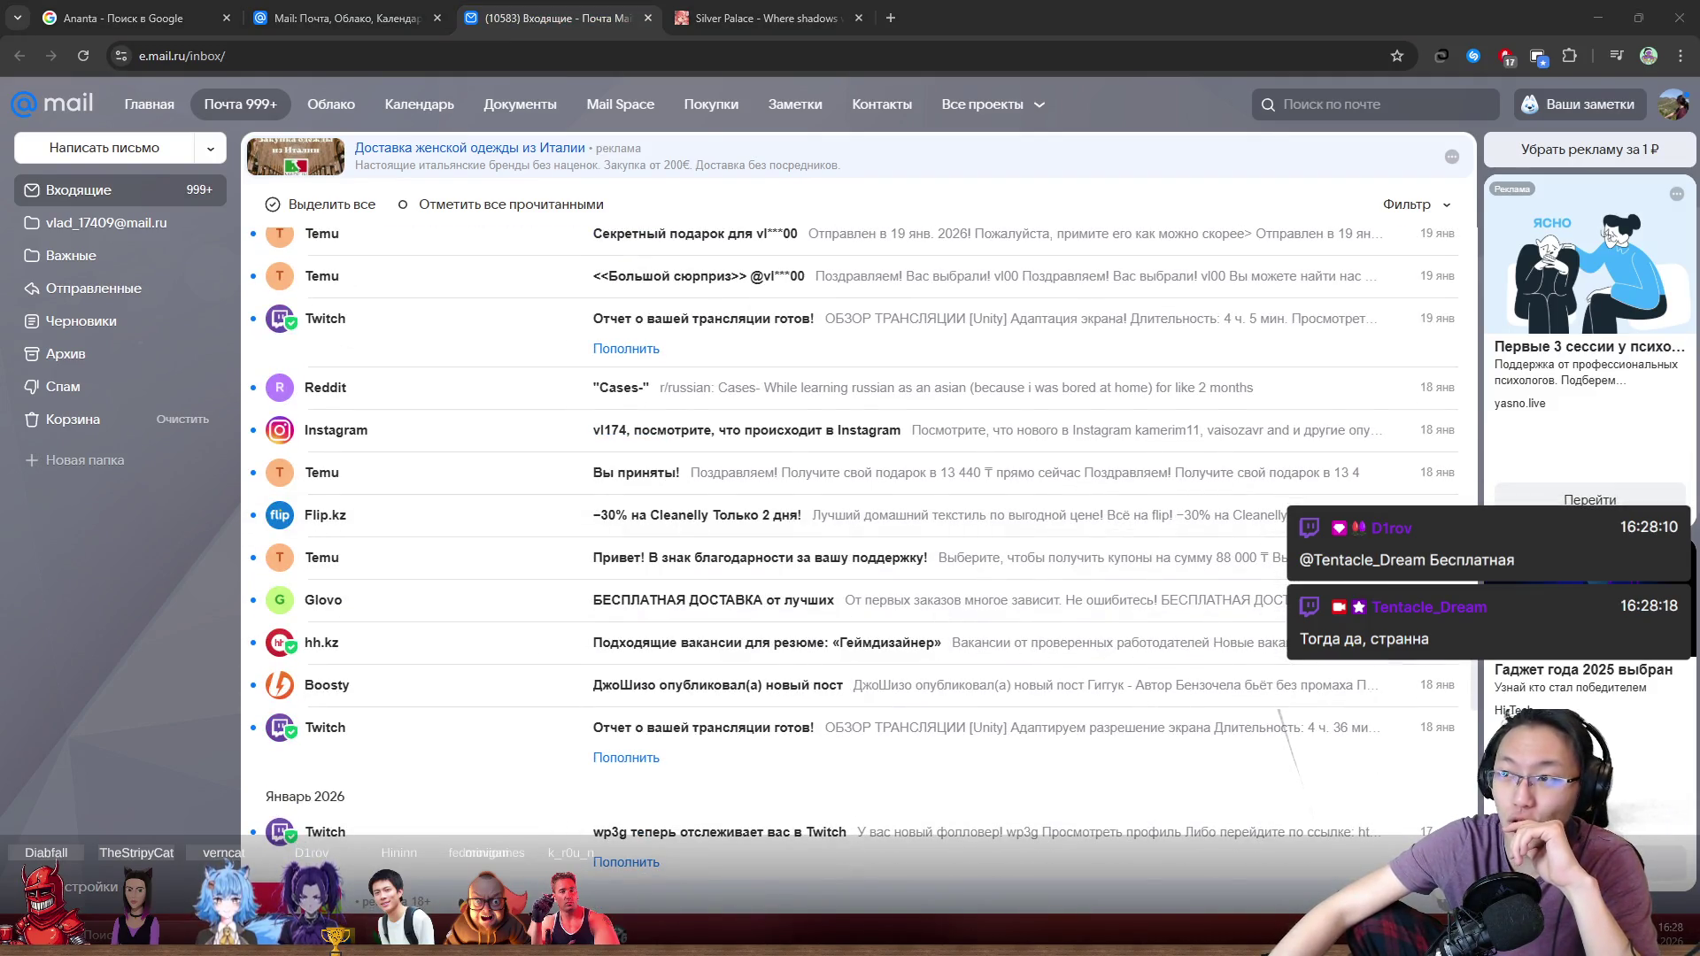
Step: Open the Silver Palace pre-registration email and highlight parts of its subject and text
scroll(948, 460, down, 2)
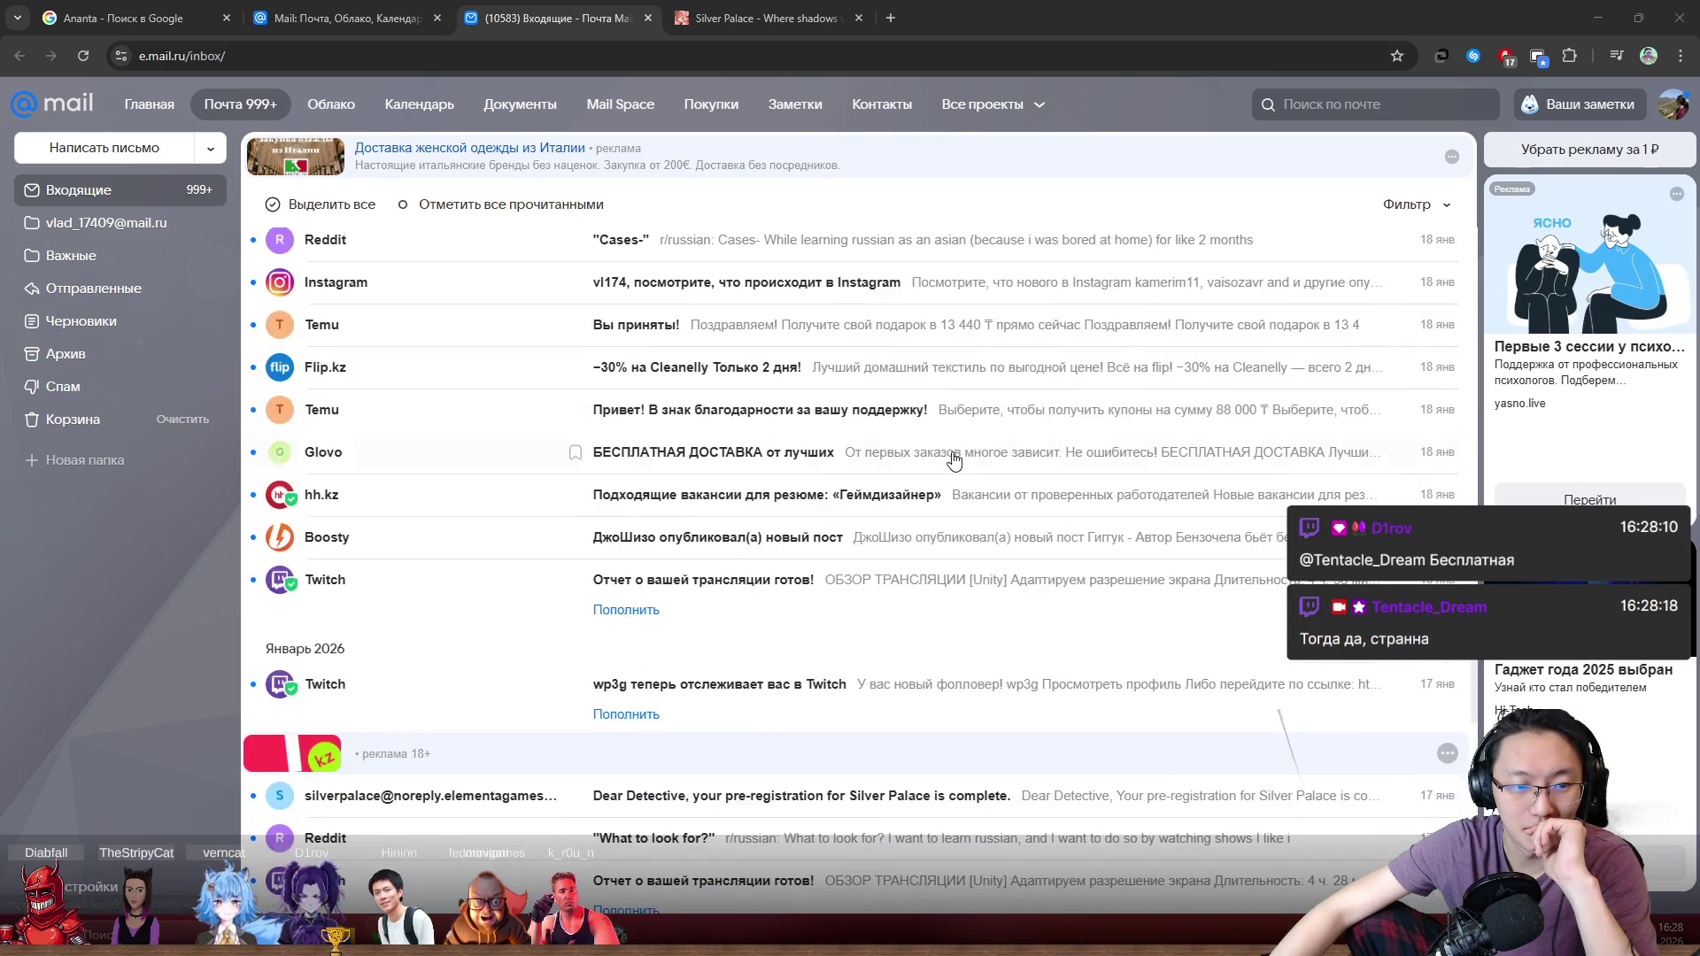
scroll(928, 542, down, 2)
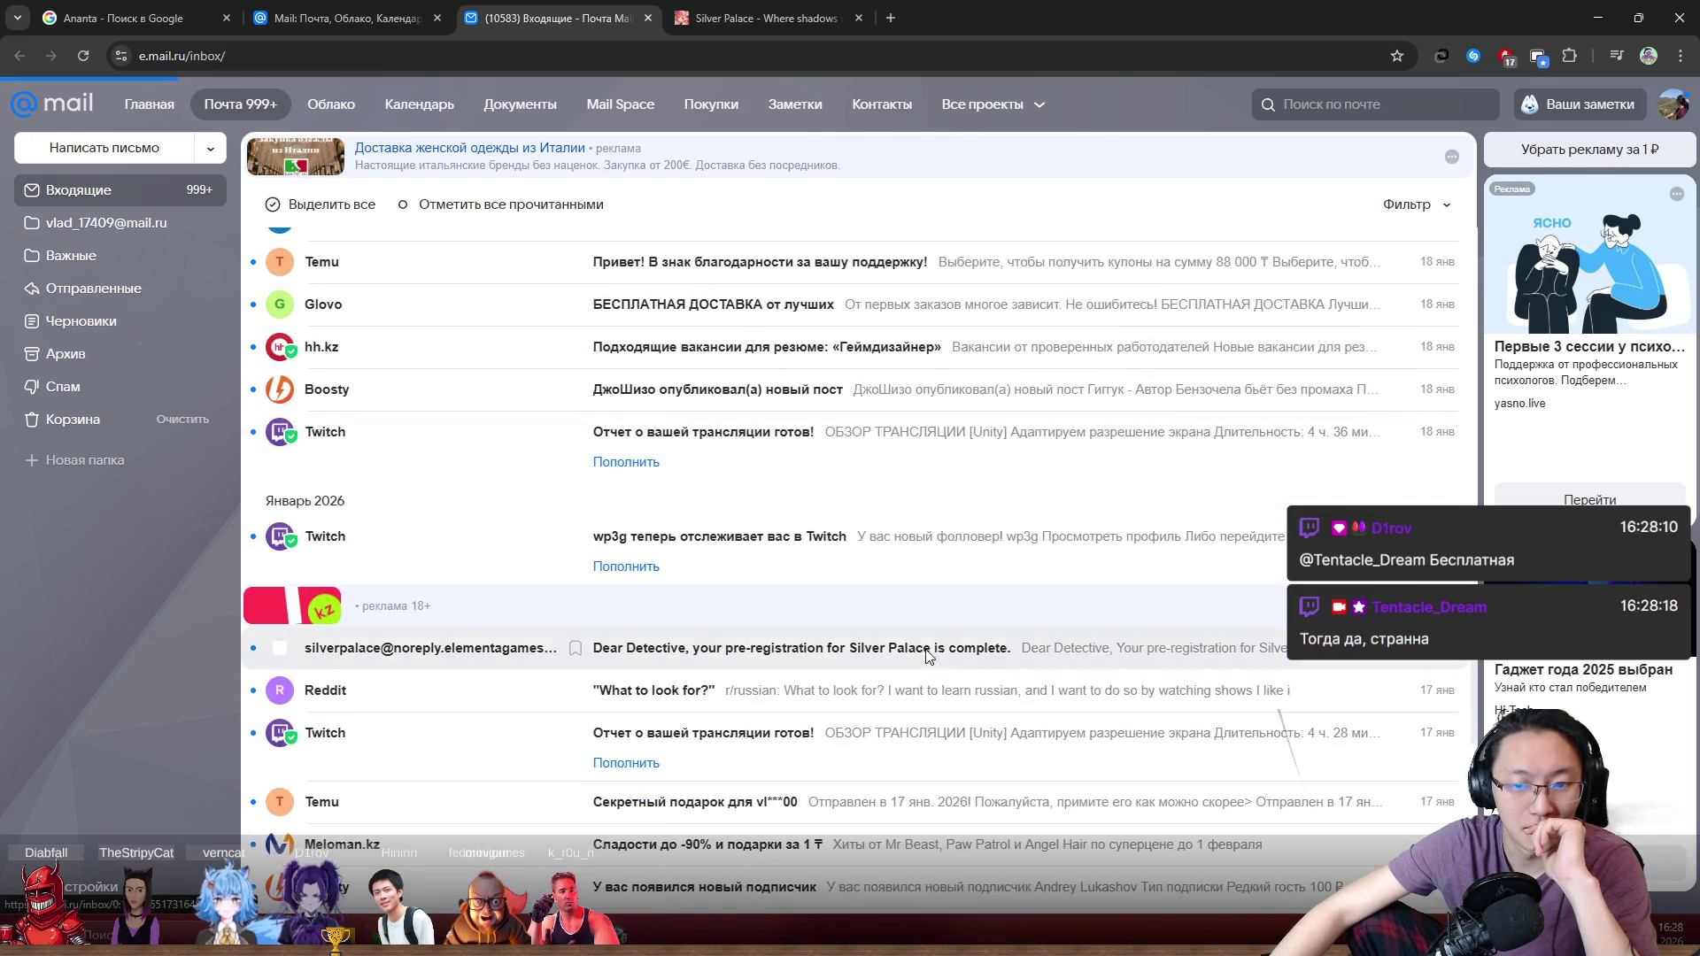
click(864, 653)
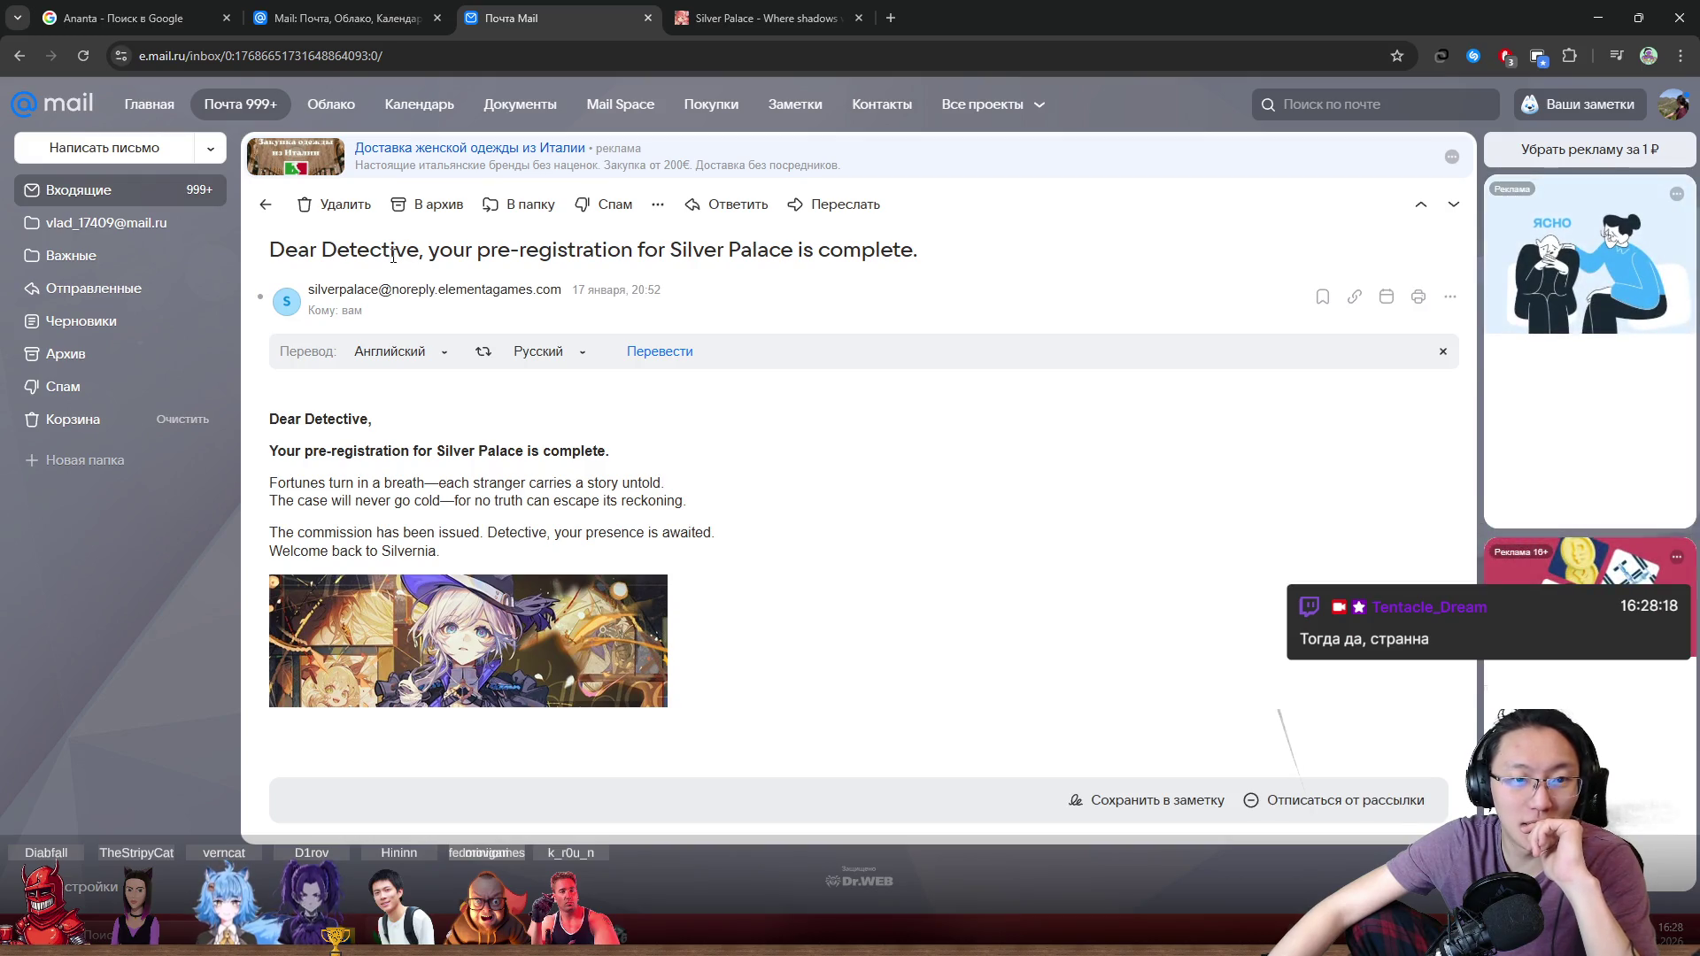
drag(408, 252, 746, 255)
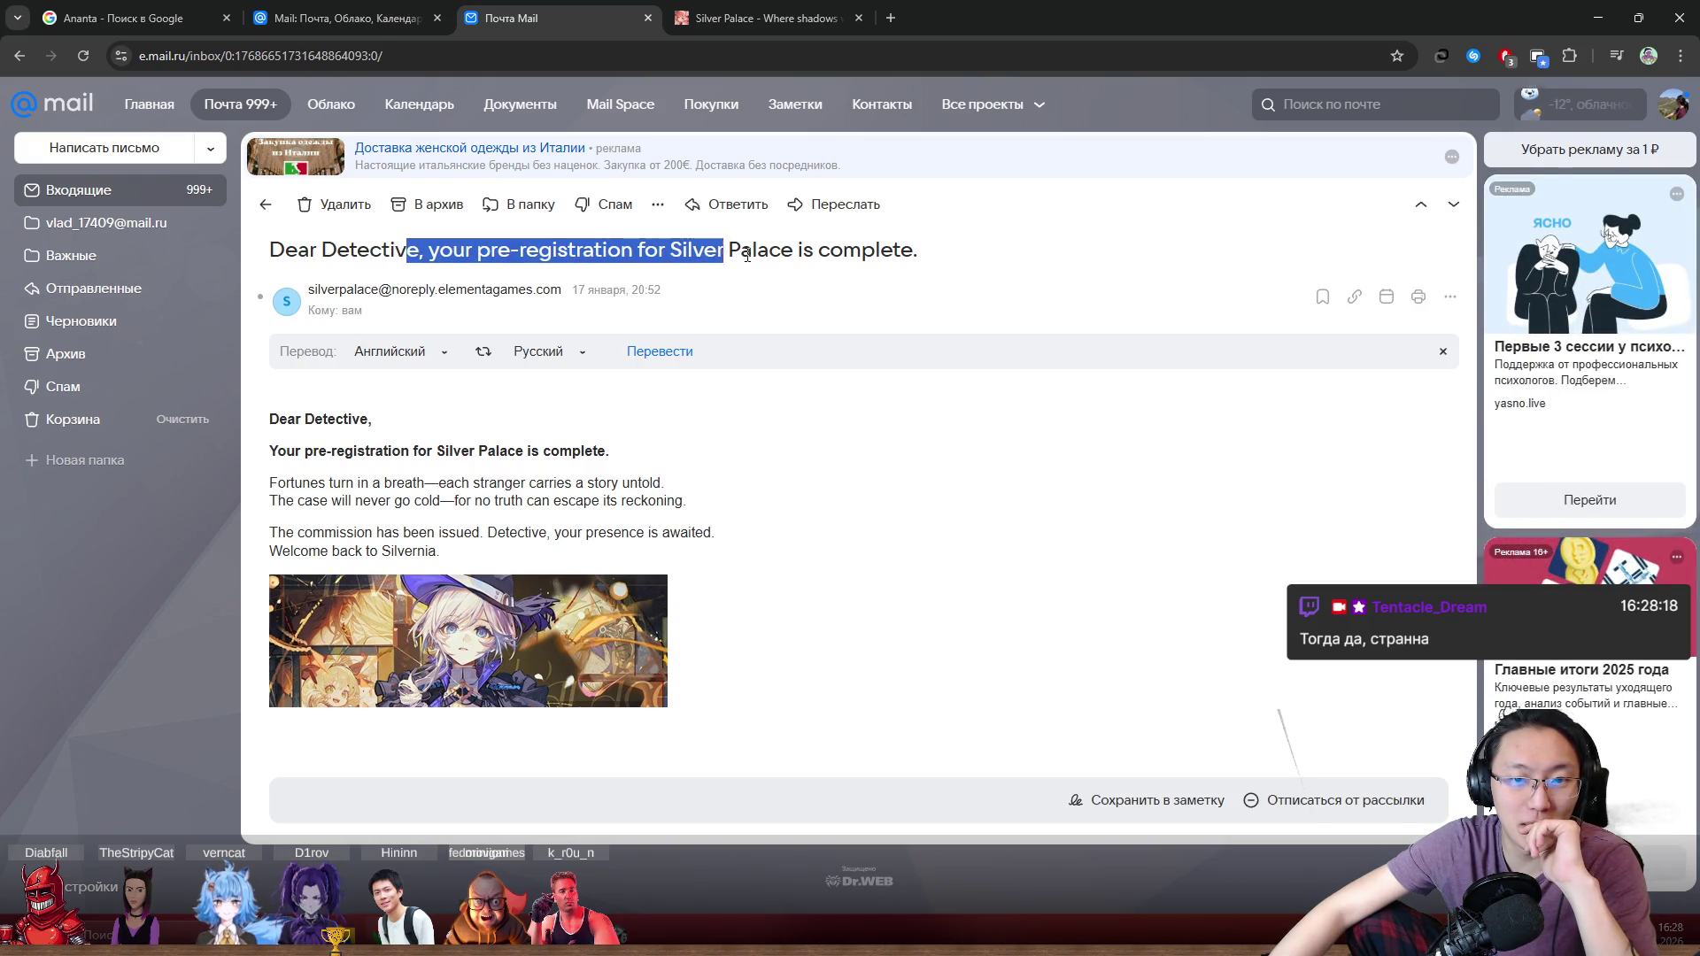
click(918, 261)
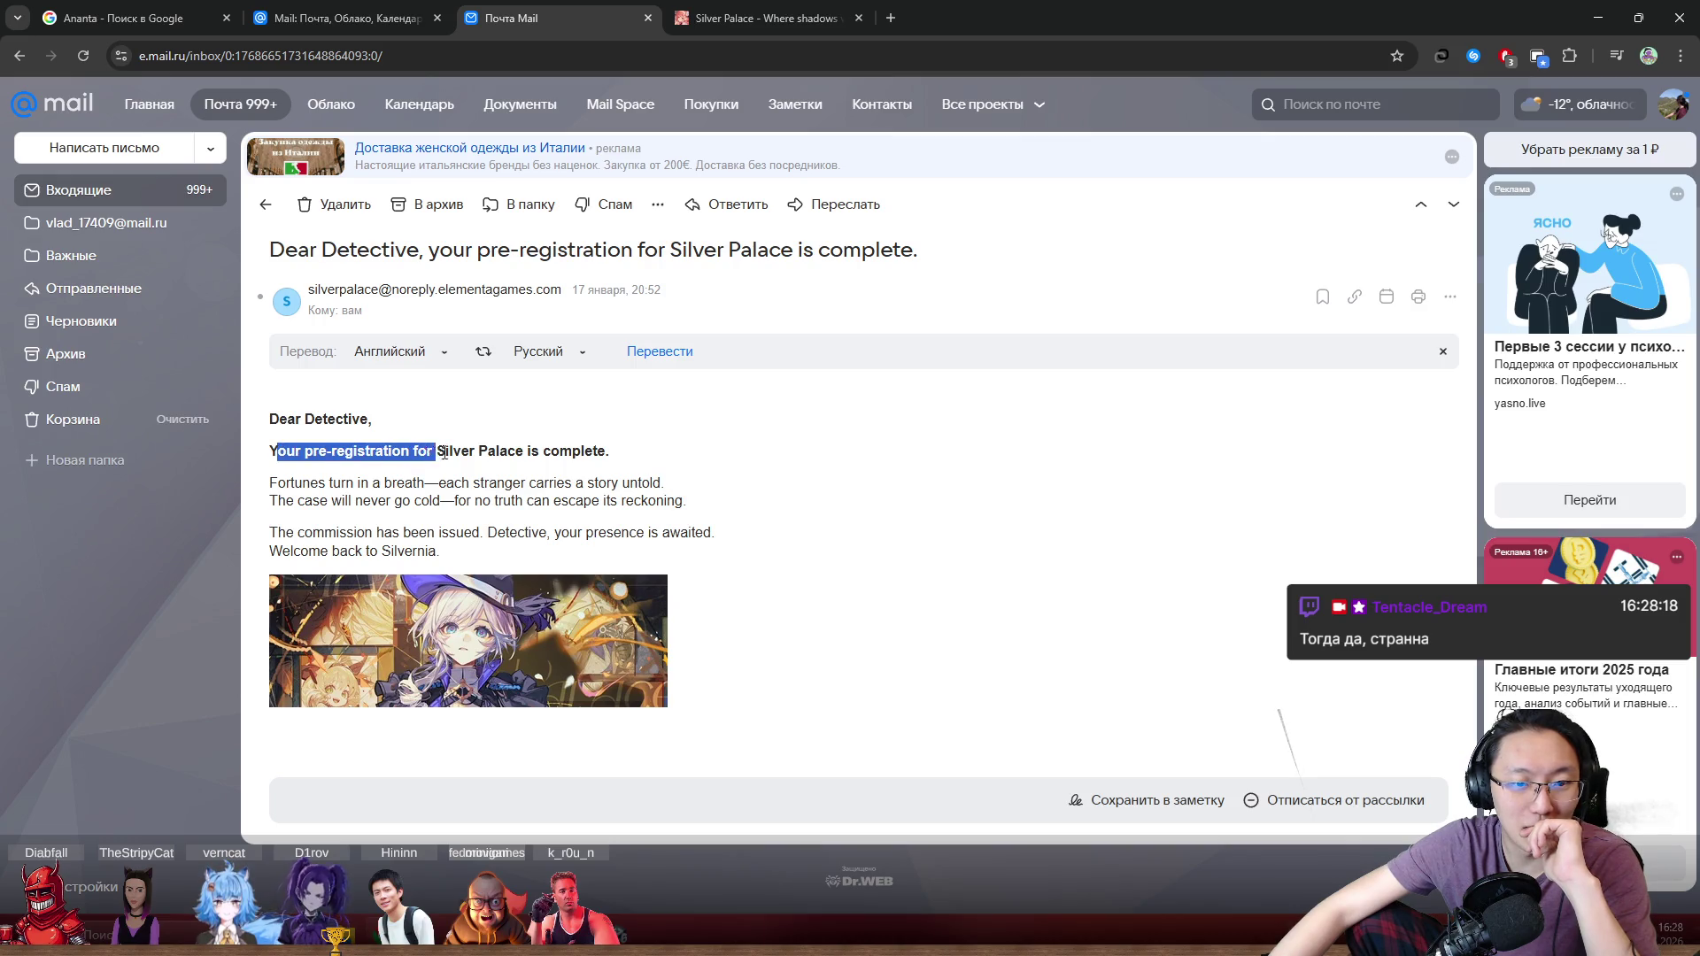
right_click(560, 456)
click(496, 486)
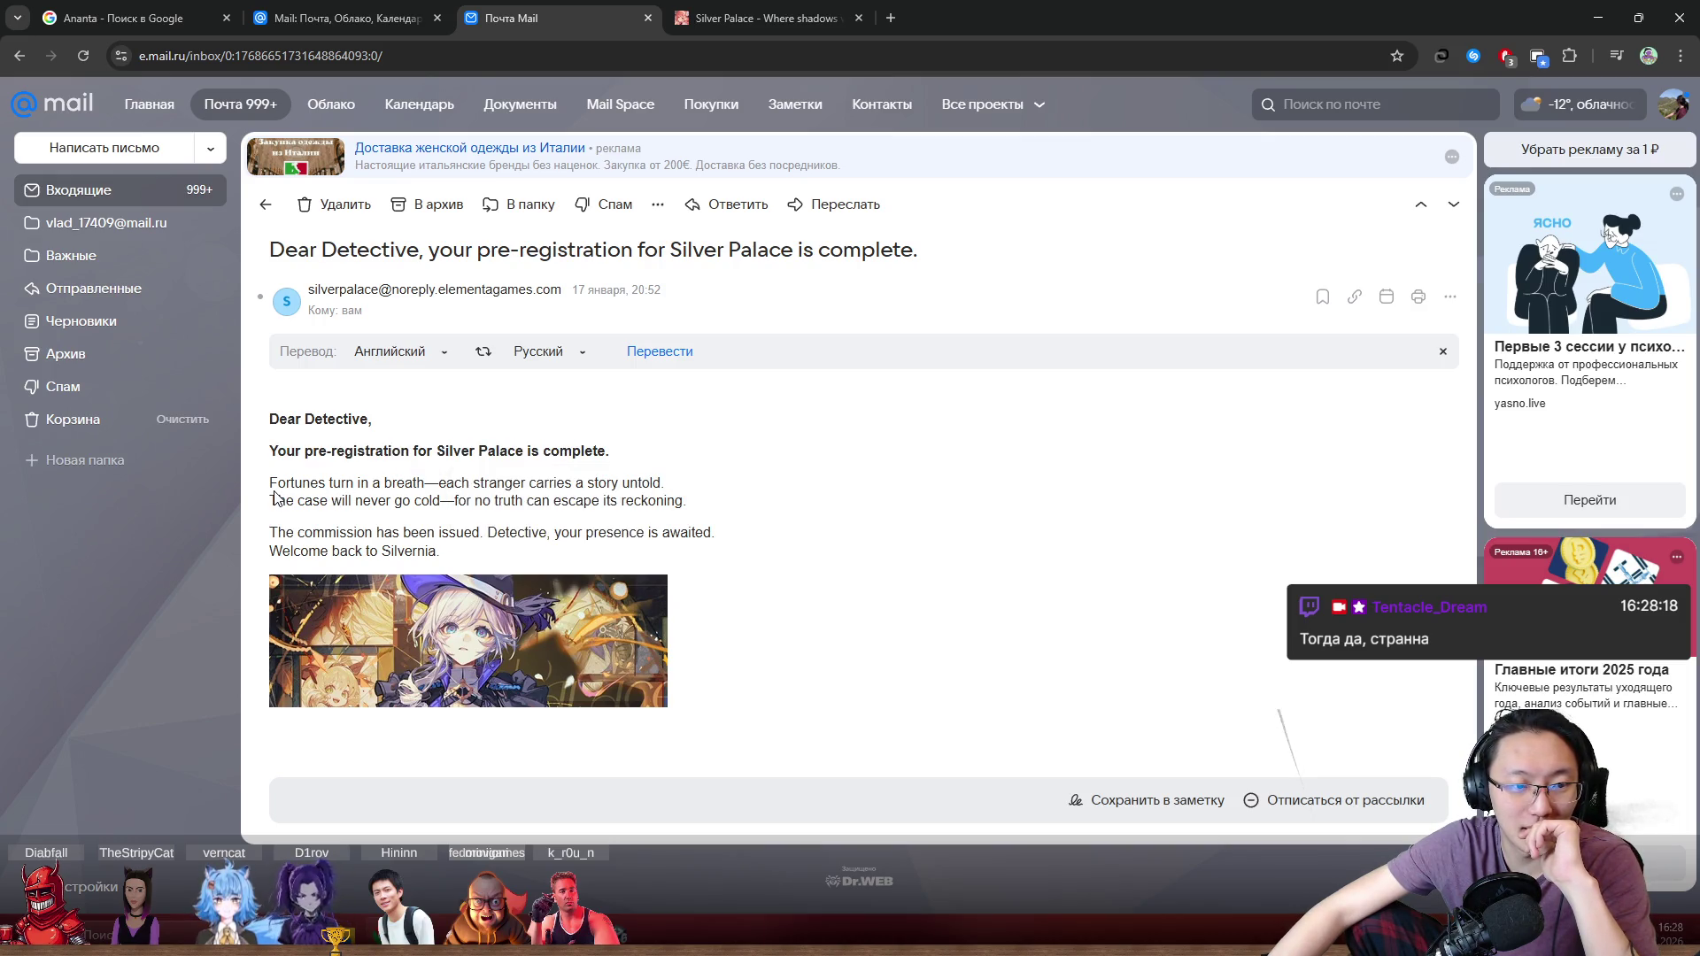
Step: Select lines of the email body while reading, then restore the browser window size
drag(277, 482, 357, 486)
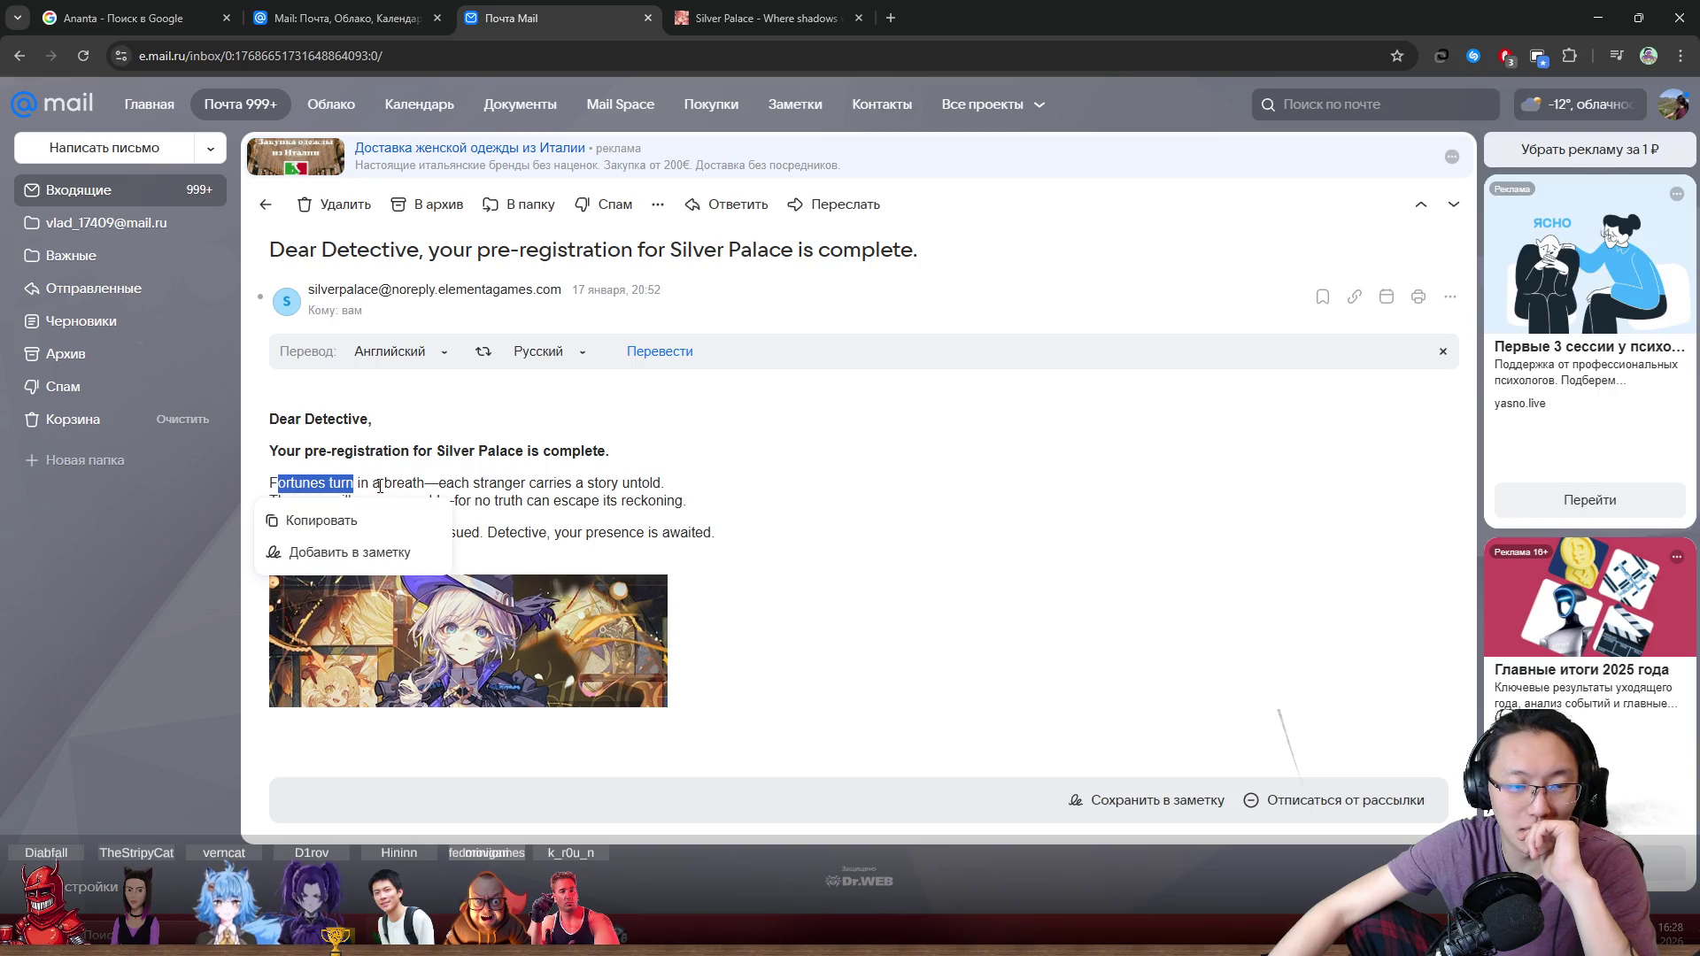
click(391, 483)
click(462, 485)
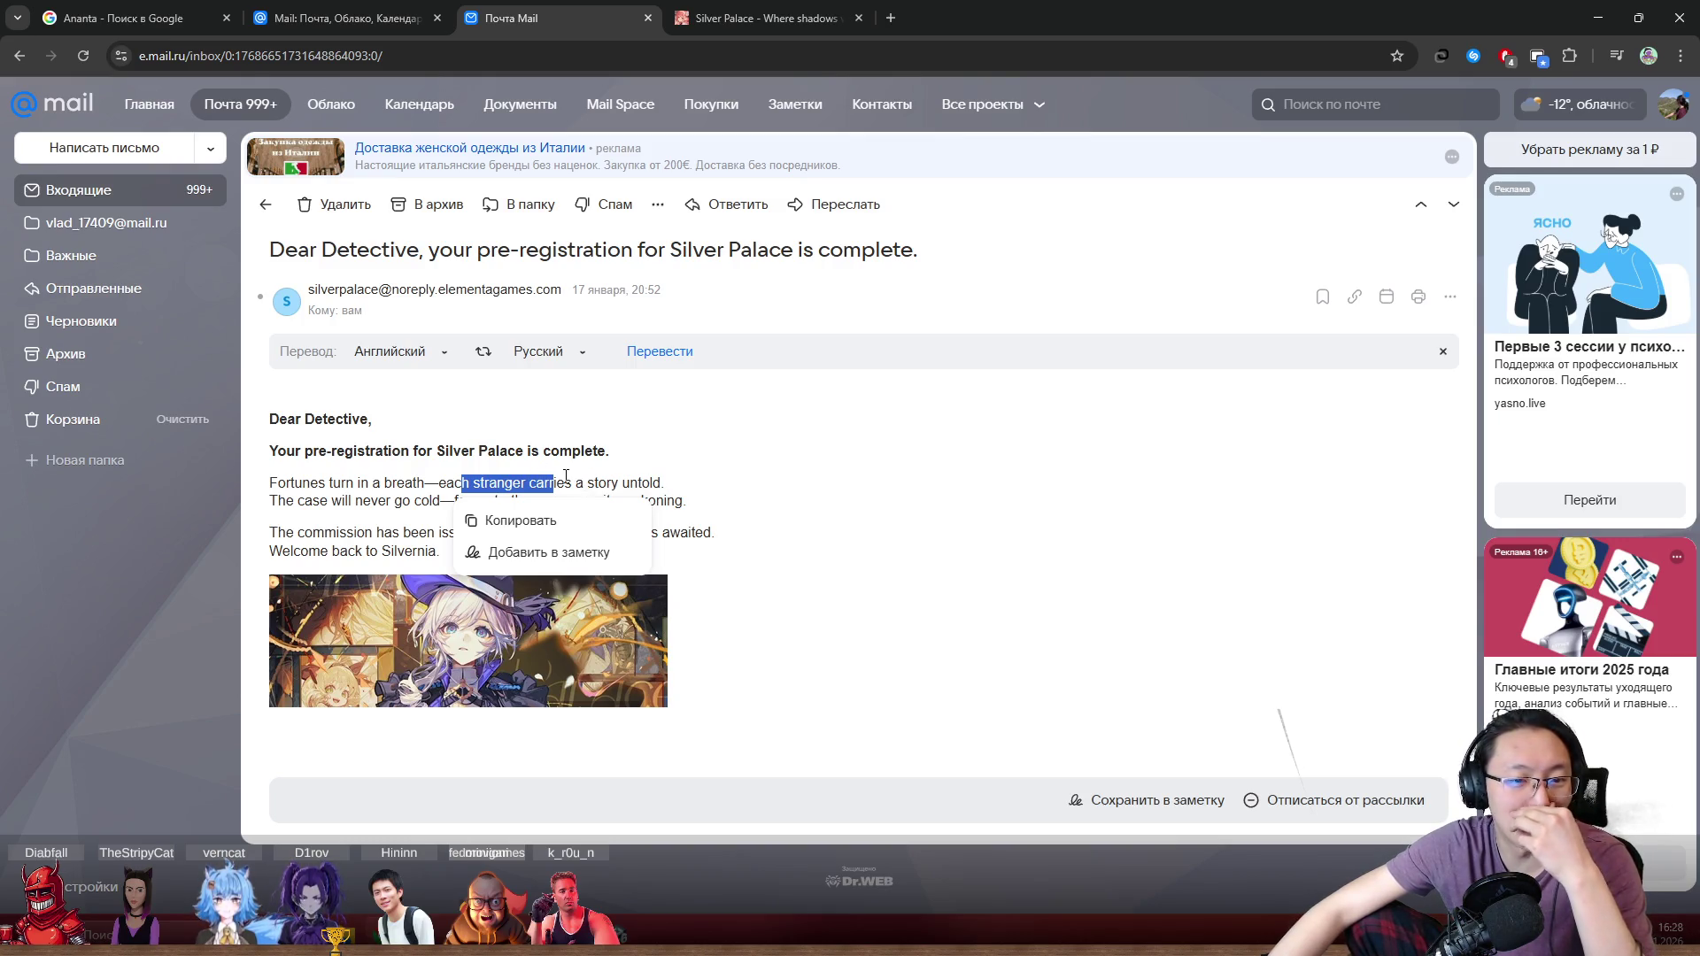
click(756, 531)
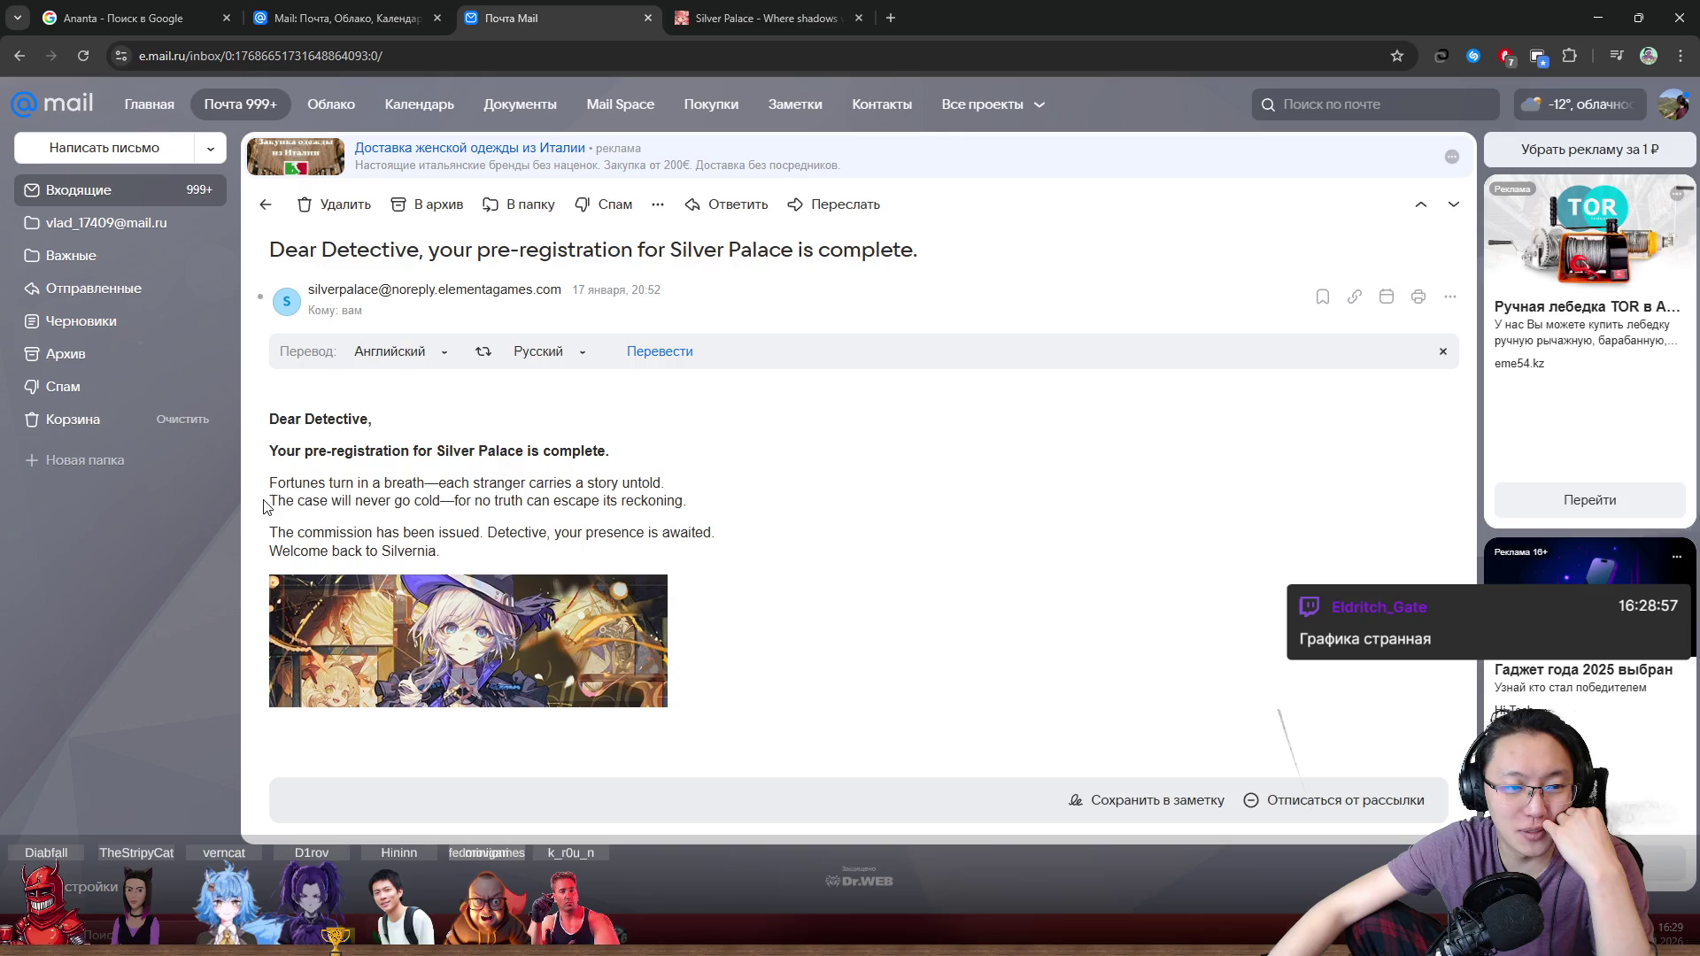
drag(304, 502, 309, 501)
click(334, 489)
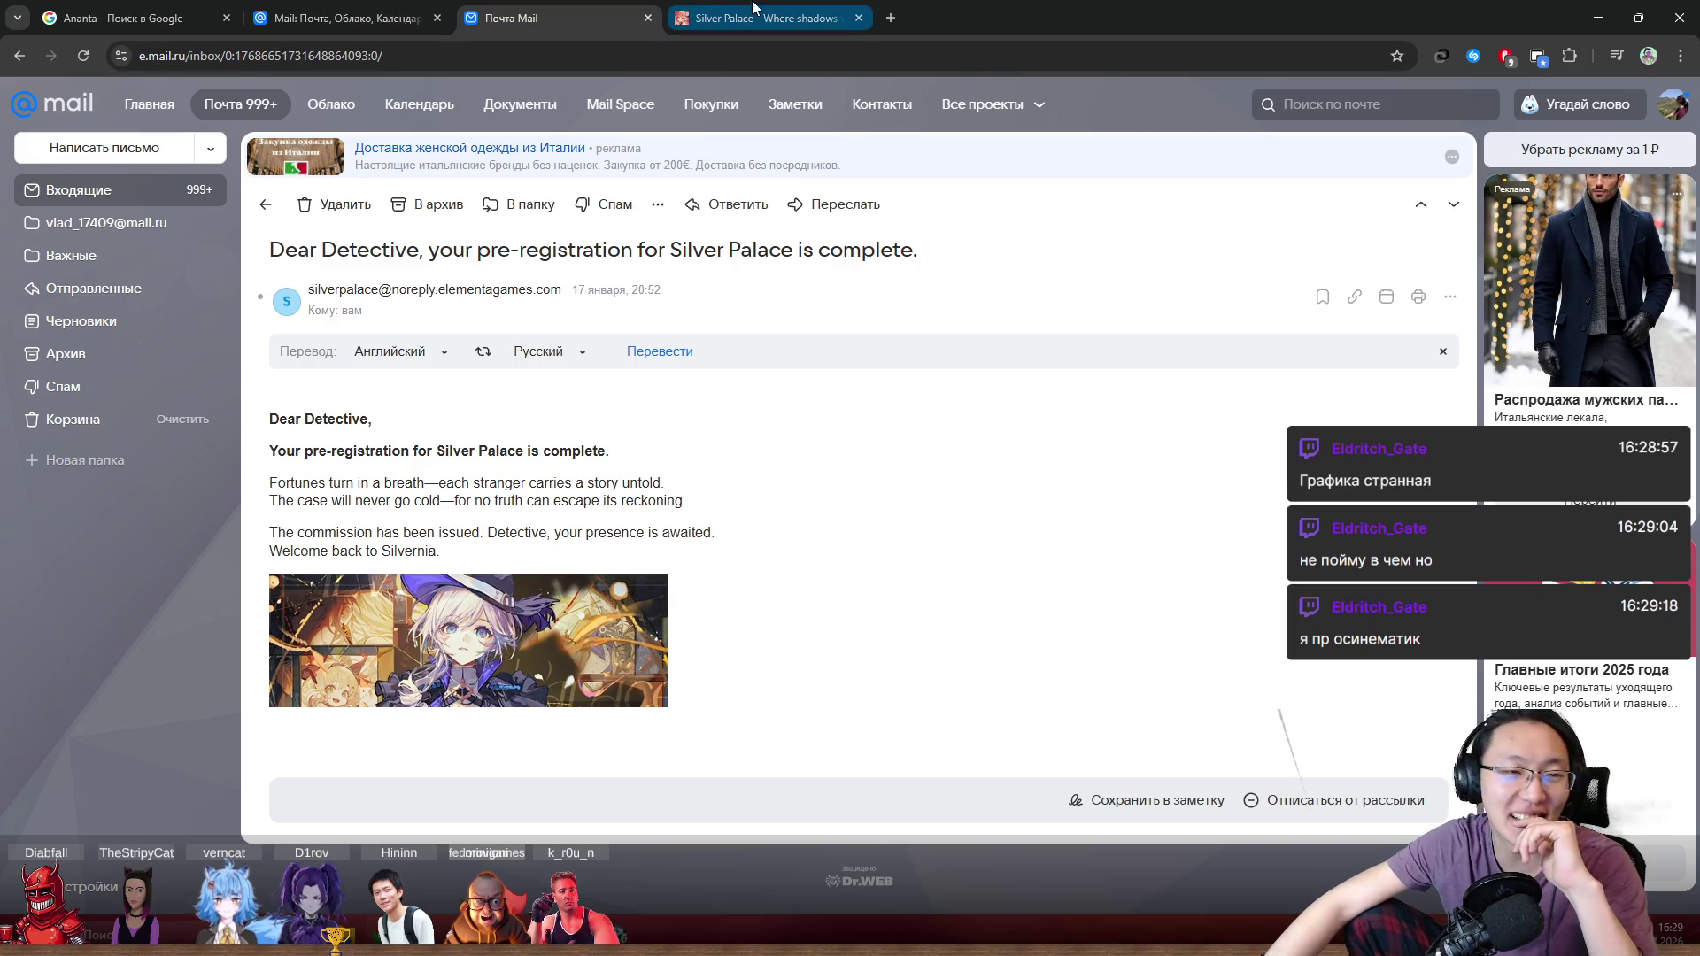
double_click(1072, 7)
Step: Close the browser to get back to the Unity editor
click(1115, 157)
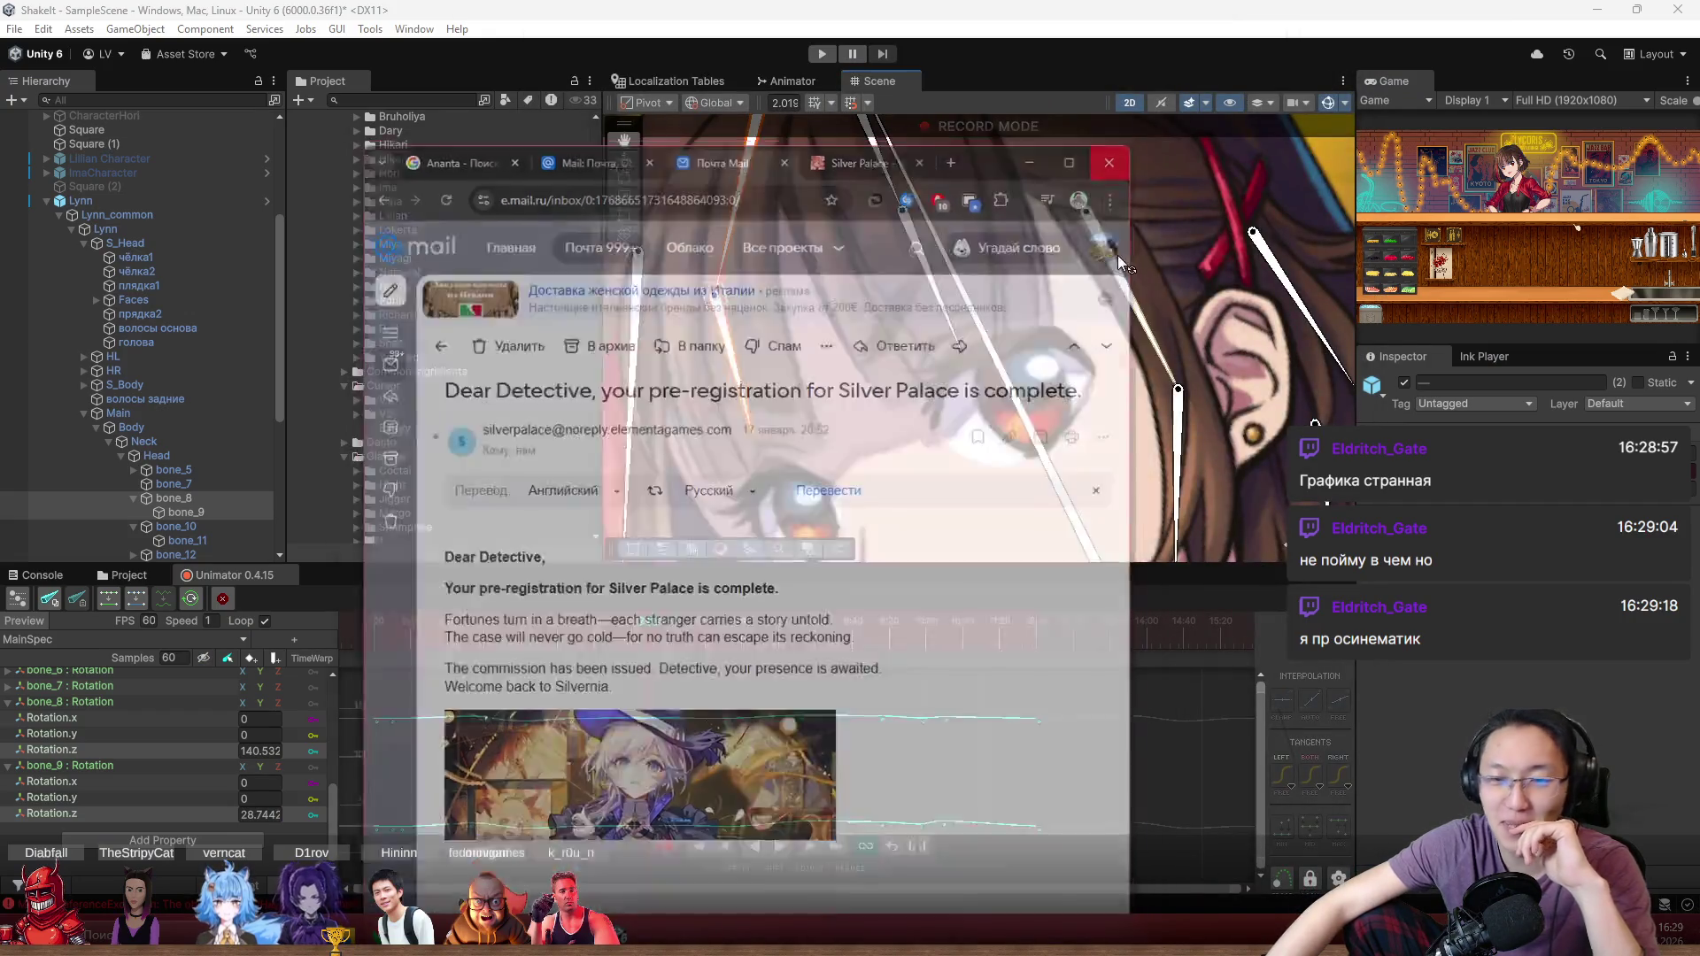
scroll(1059, 318, down, 10)
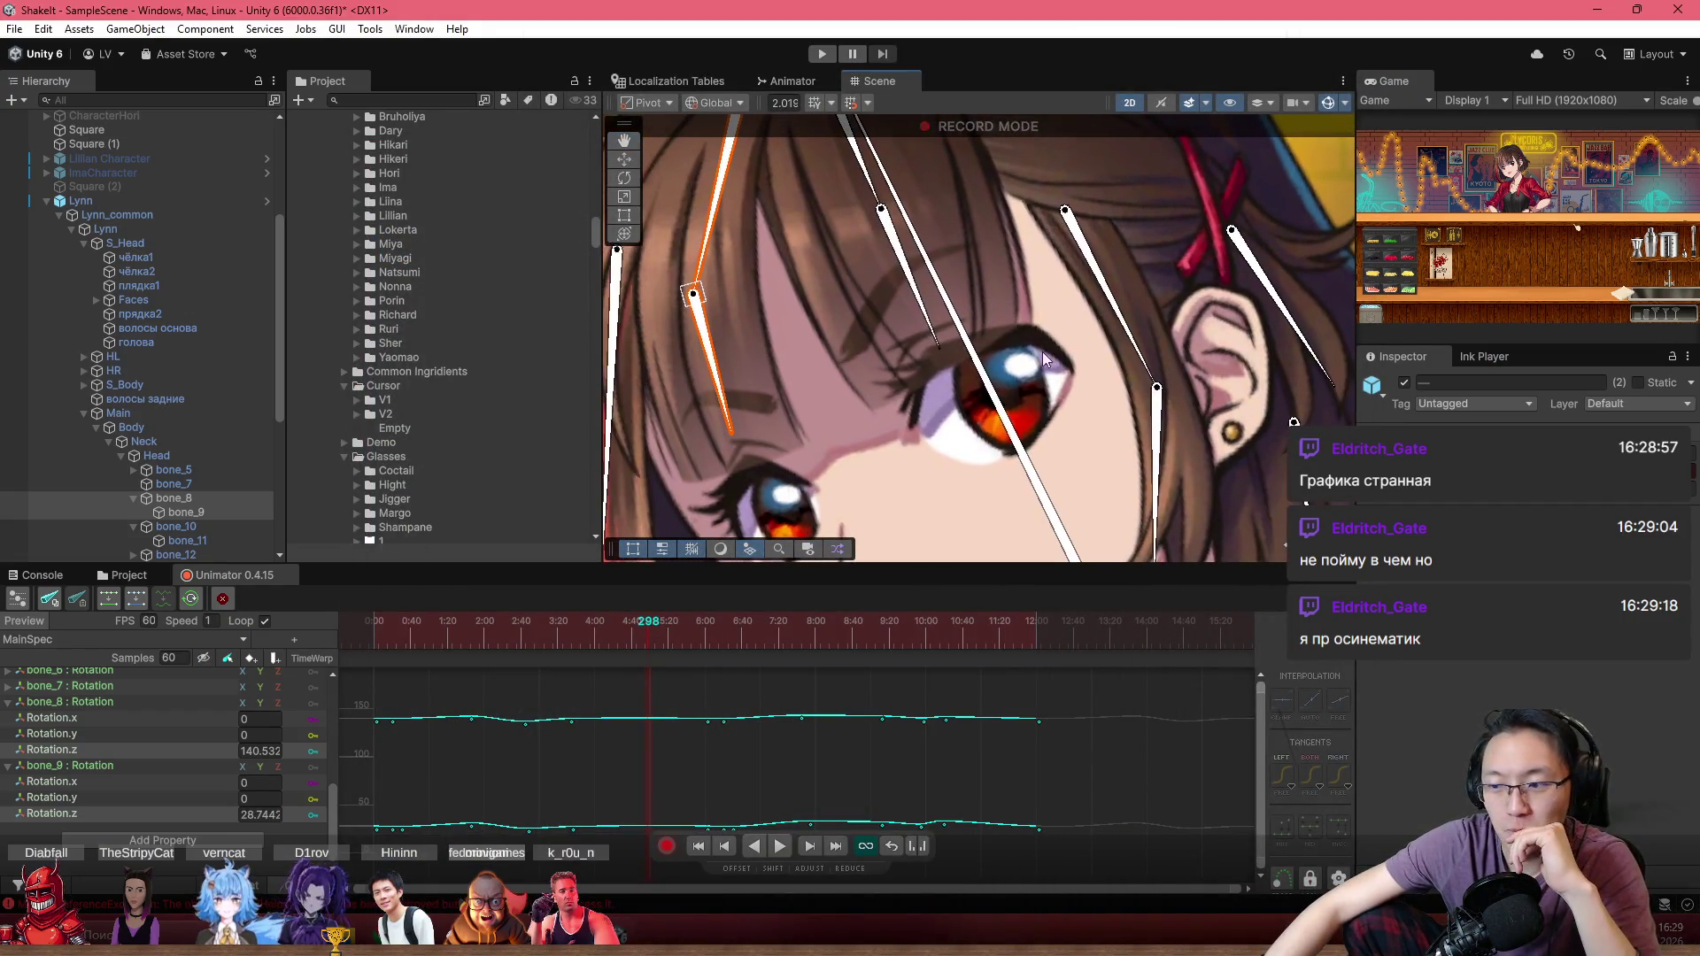
scroll(1093, 412, up, 5)
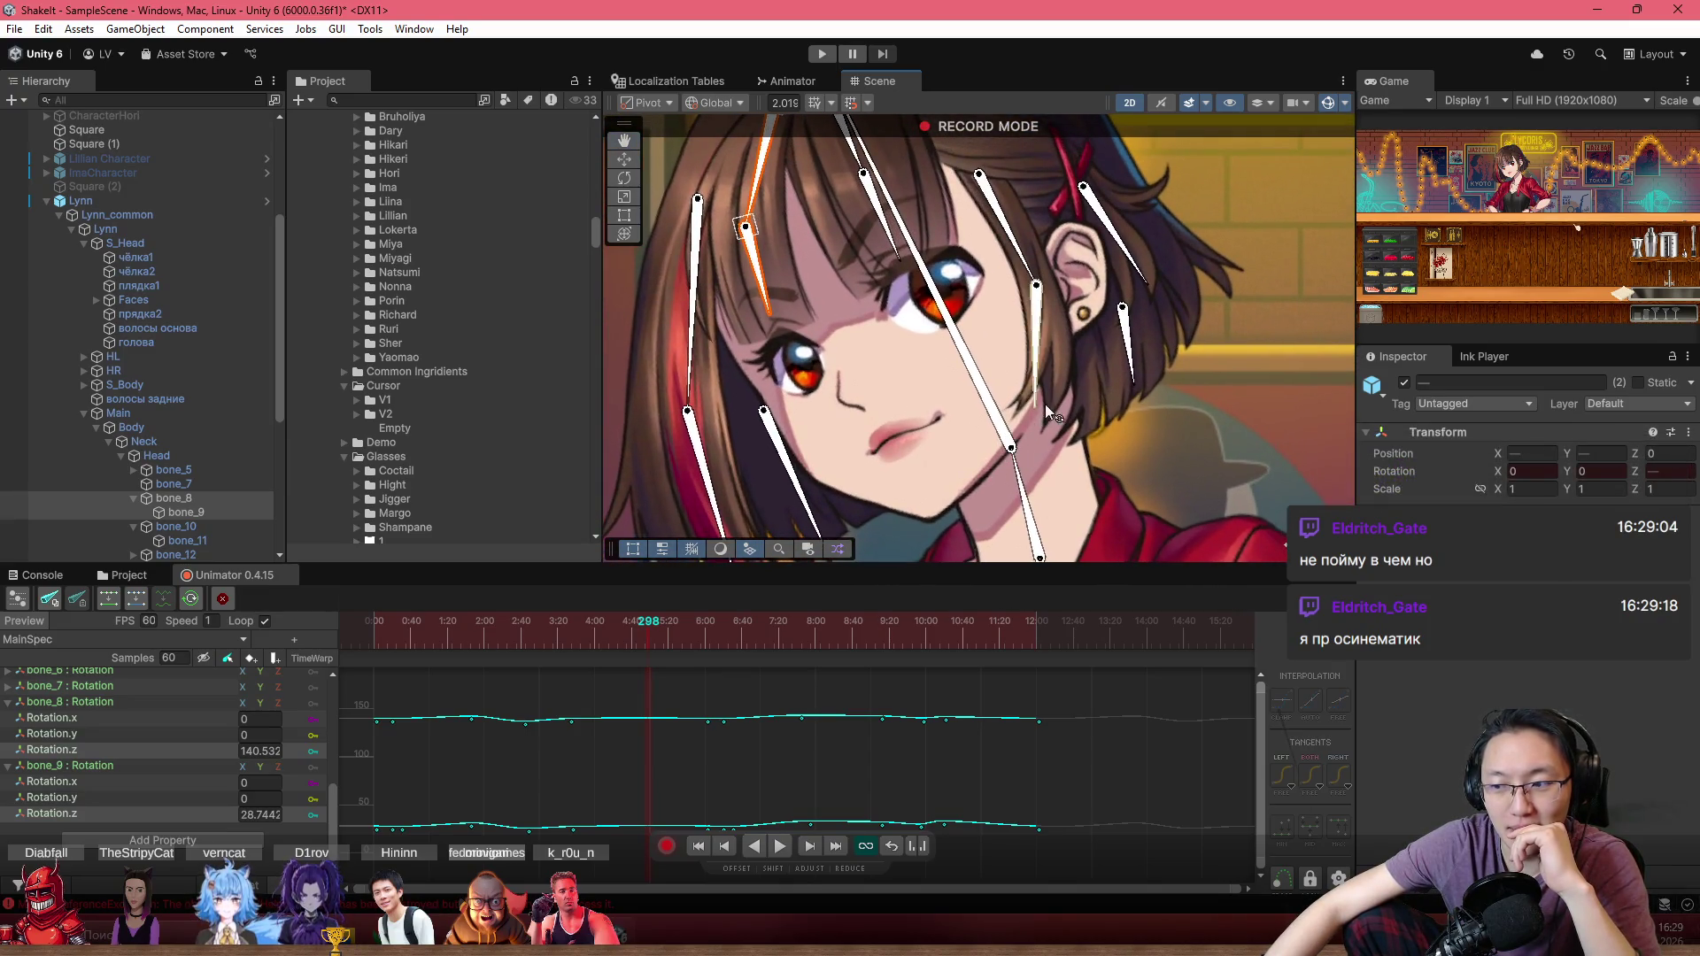
Step: Shift the selected bone_8/bone_9 Rotation keyframes near frame 601 a few frames later
mouse_move(579, 634)
mouse_down()
mouse_move(550, 645)
mouse_move(594, 640)
mouse_up()
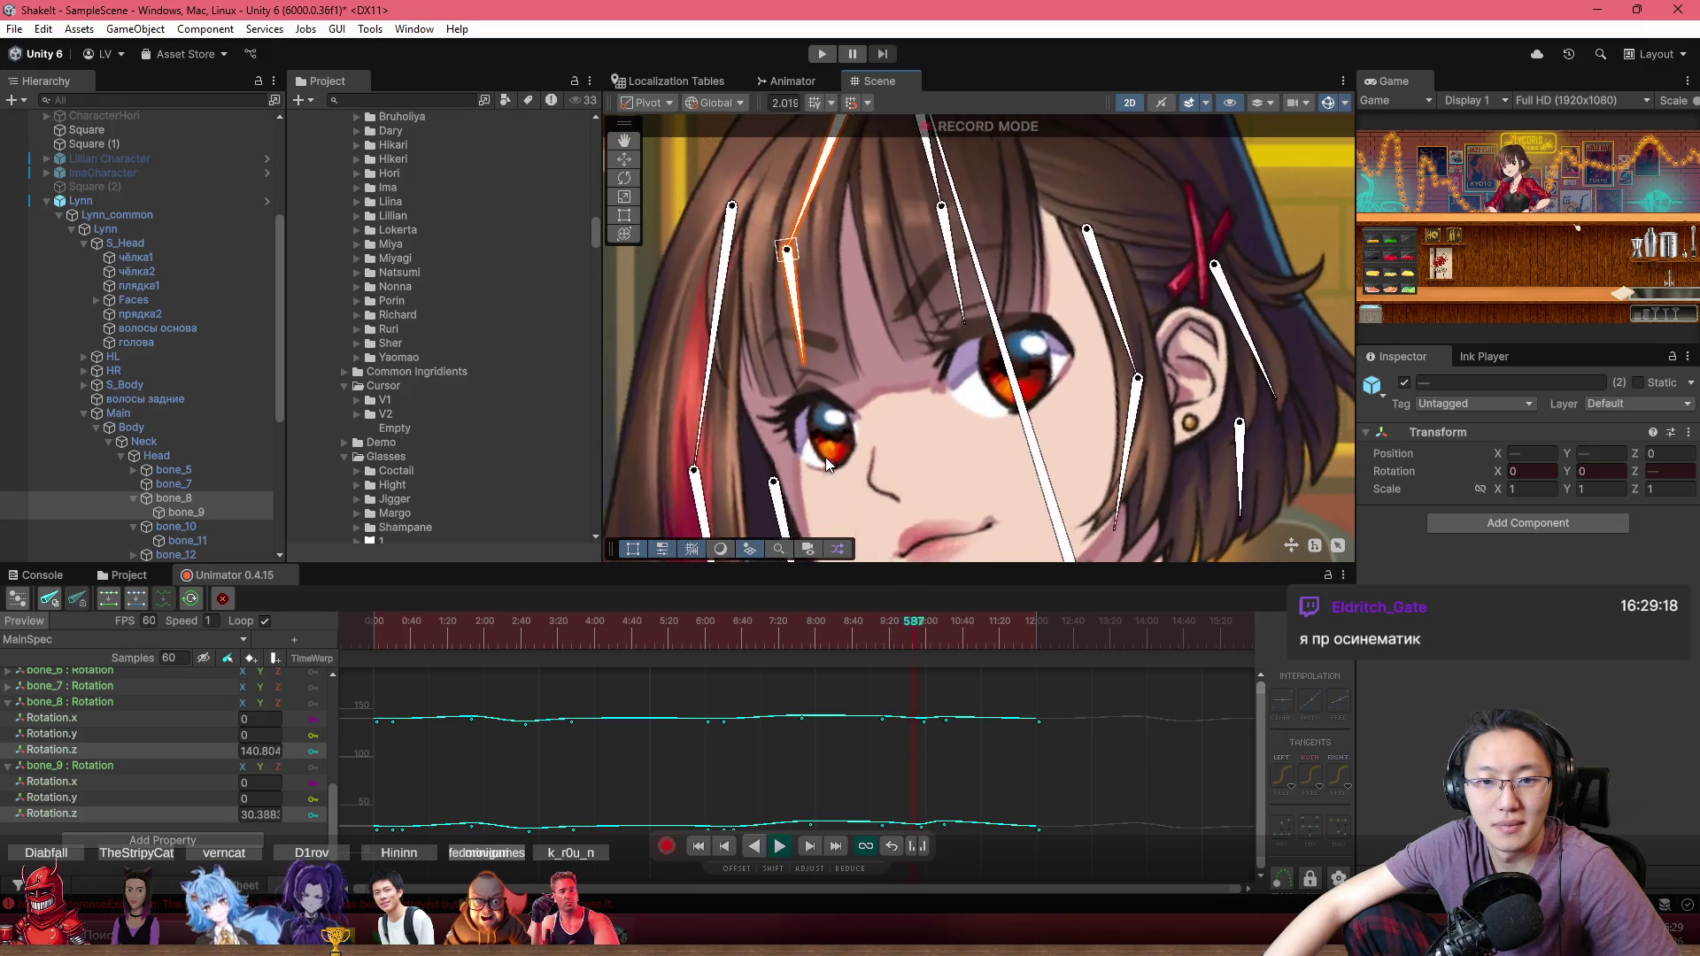
drag(886, 630, 937, 646)
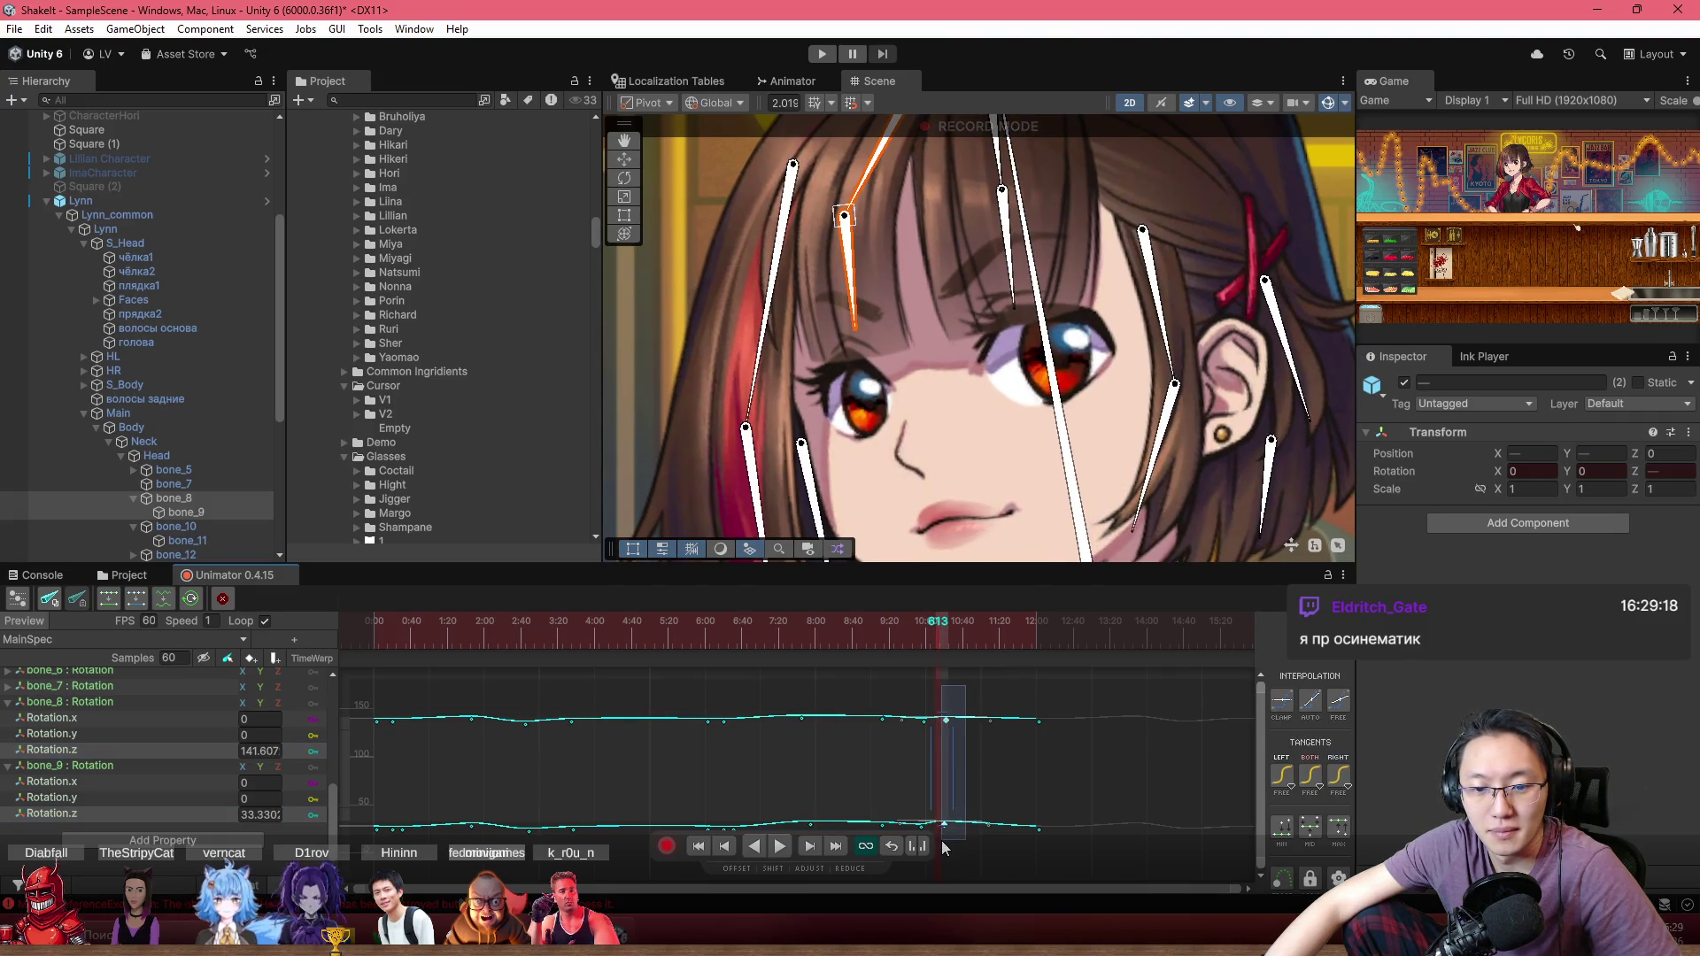
drag(944, 775, 964, 773)
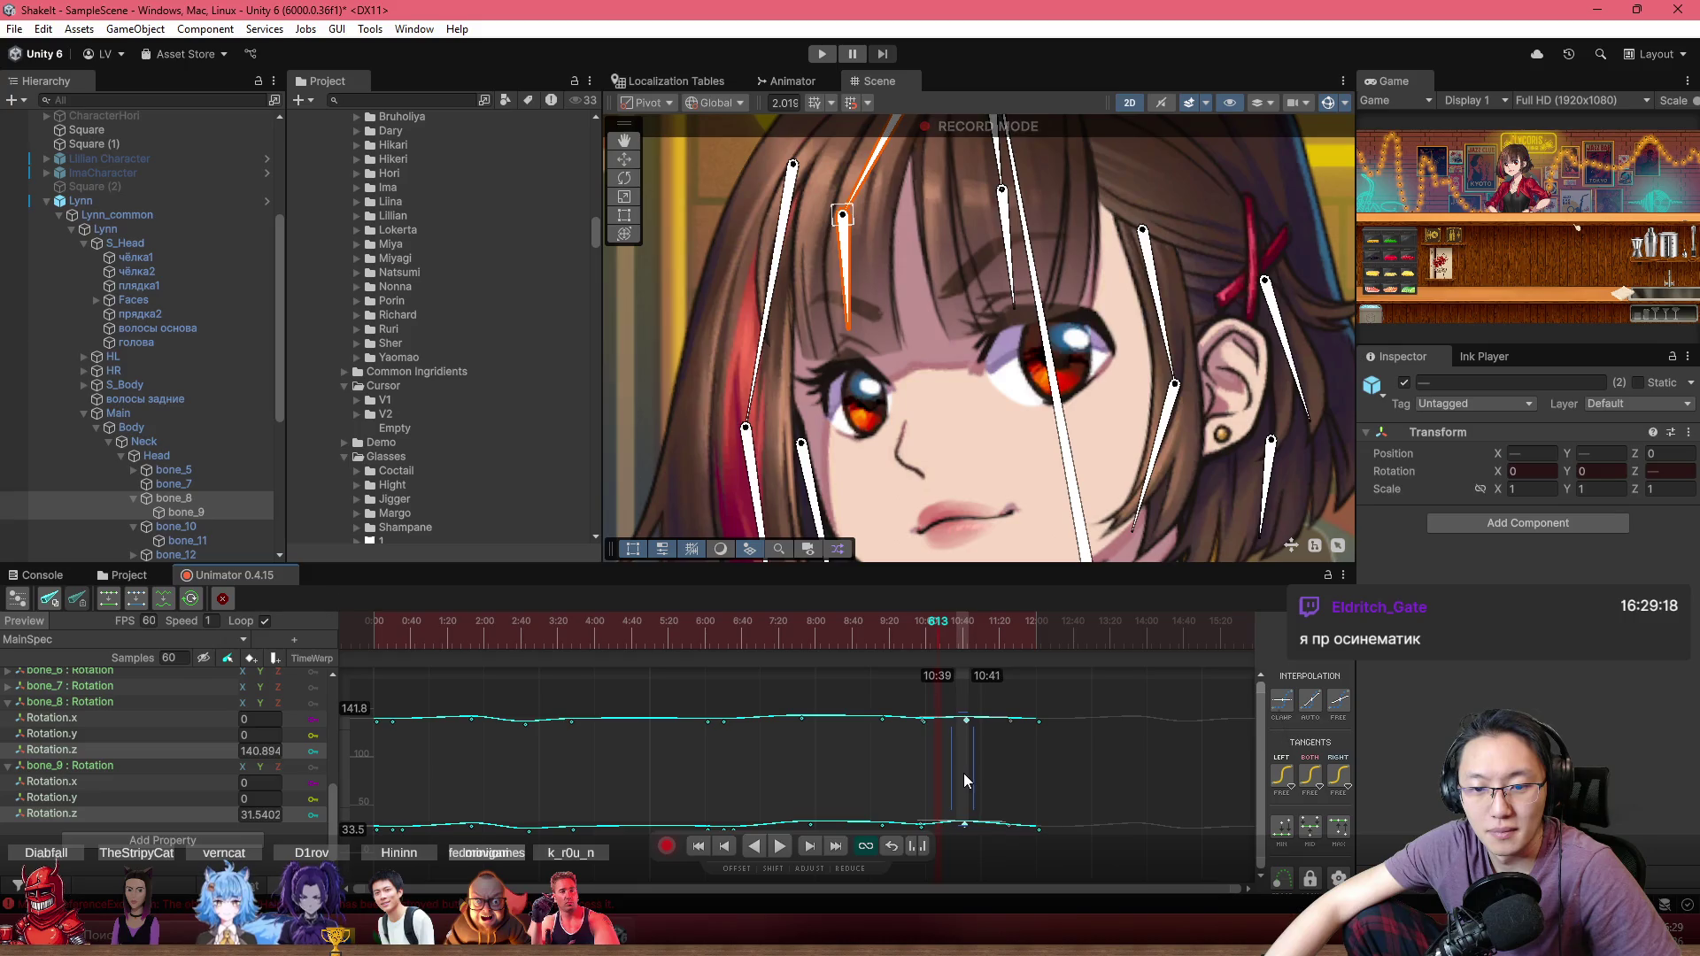
click(894, 630)
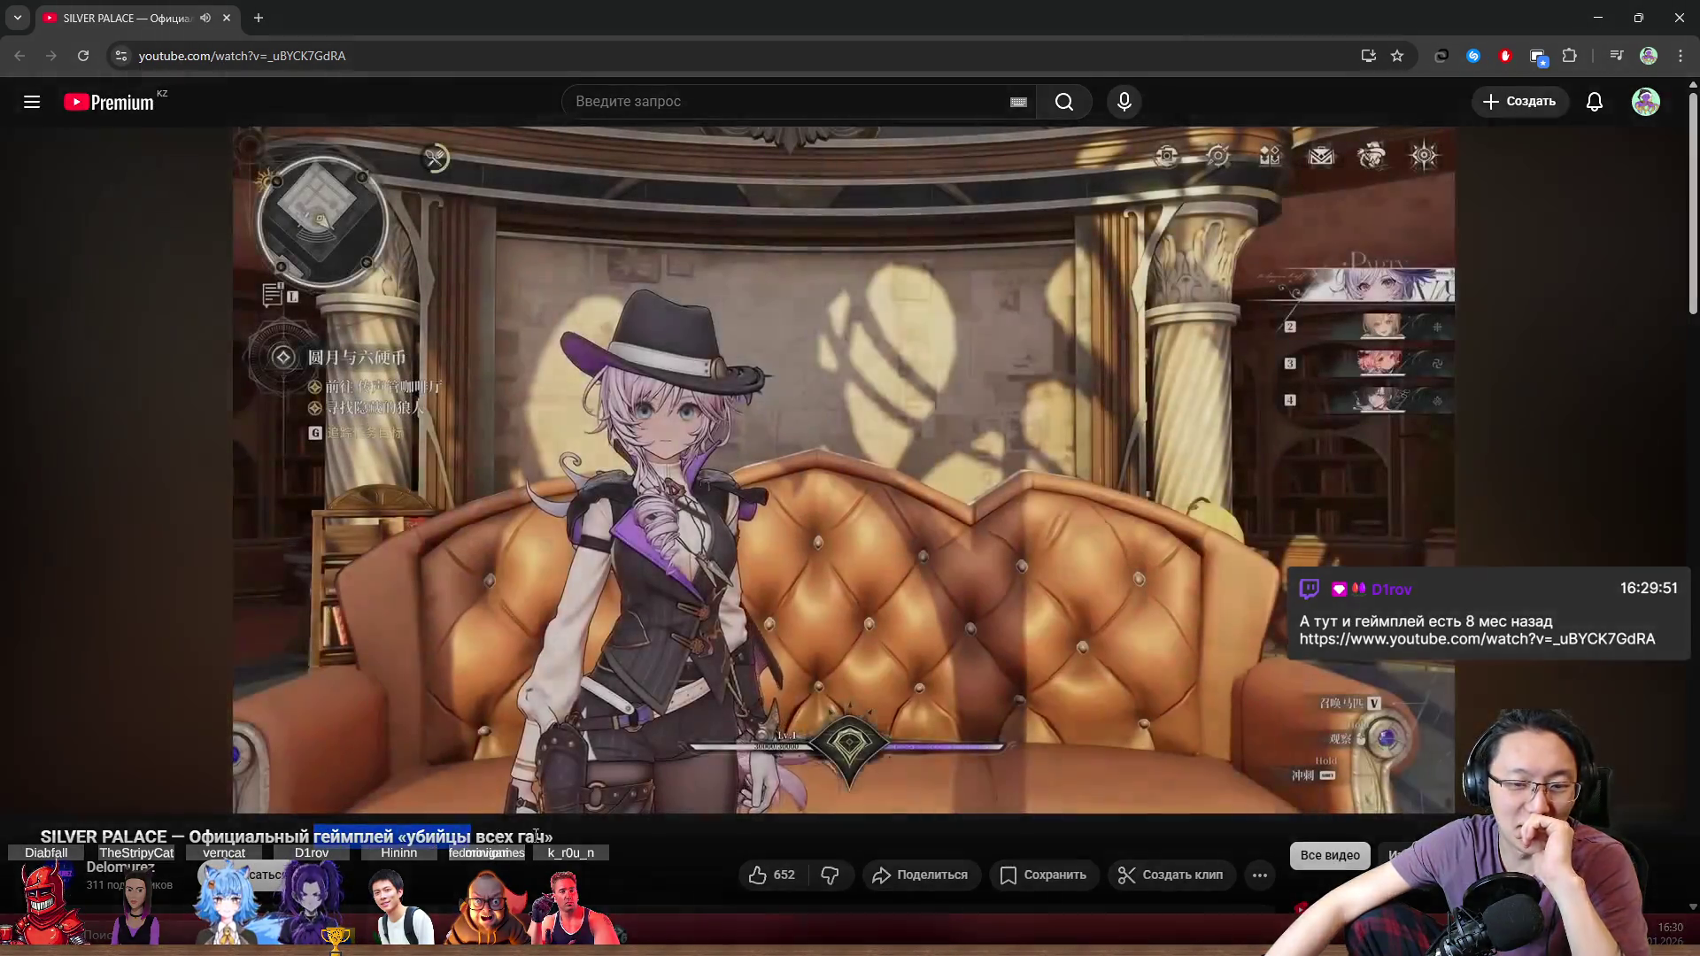
Step: Watch the Silver Palace gameplay video fullscreen, pausing and resuming it up to about 1:54
drag(354, 837, 559, 843)
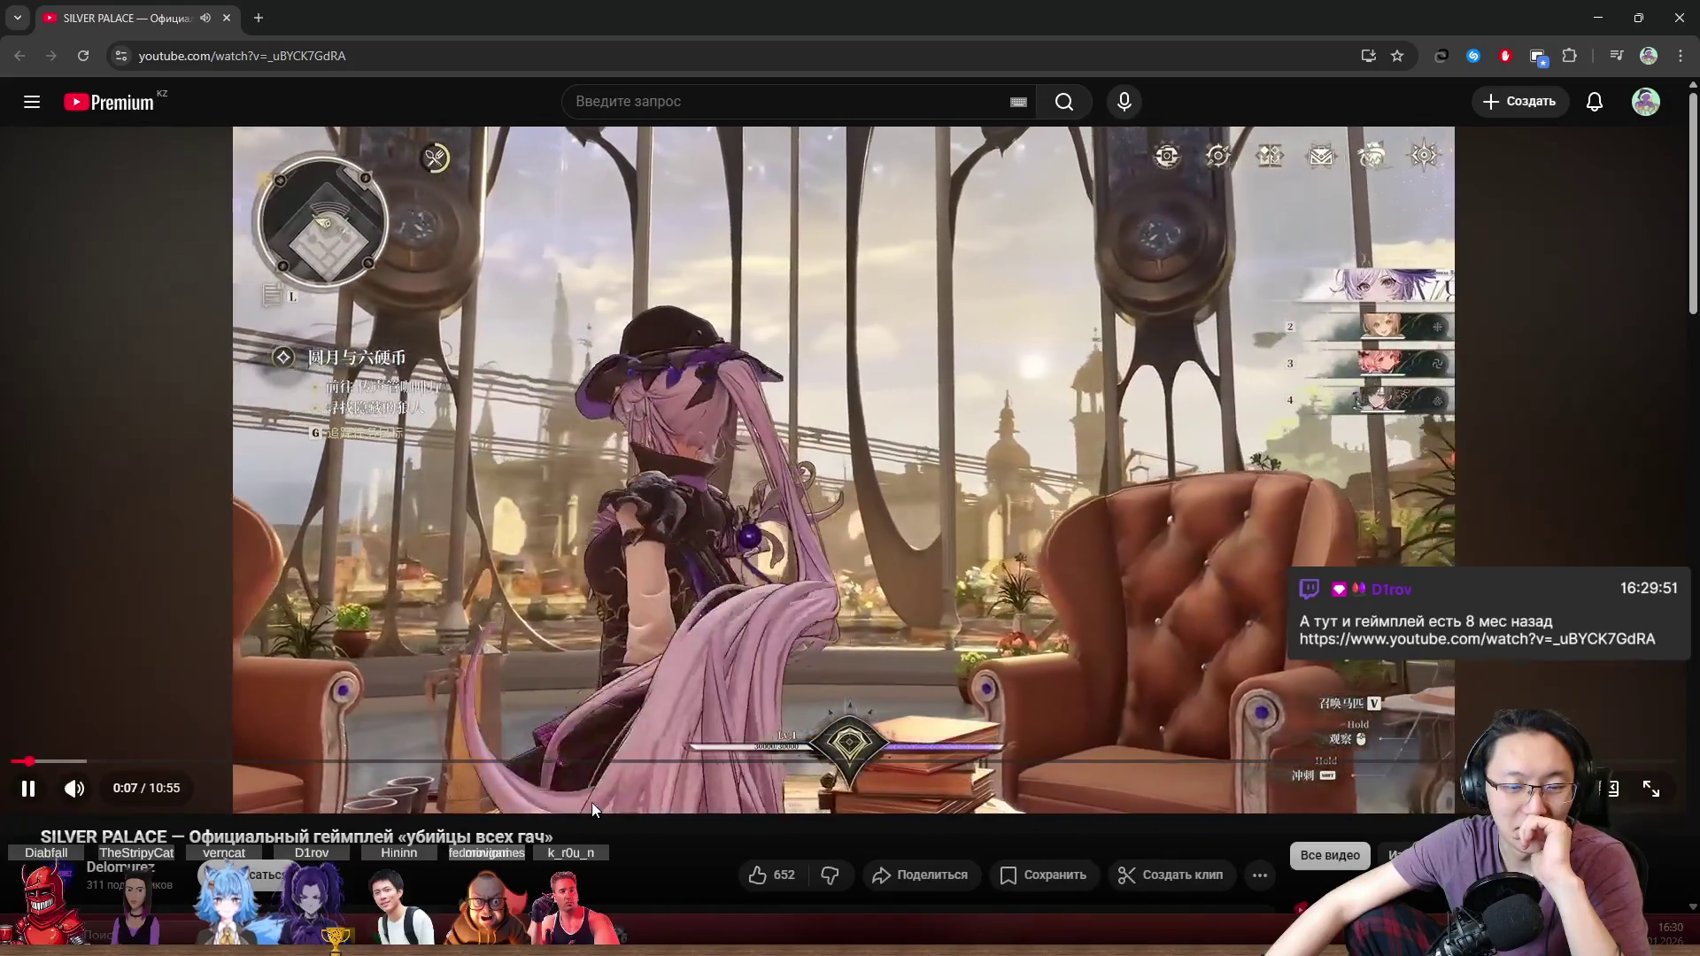
click(1650, 791)
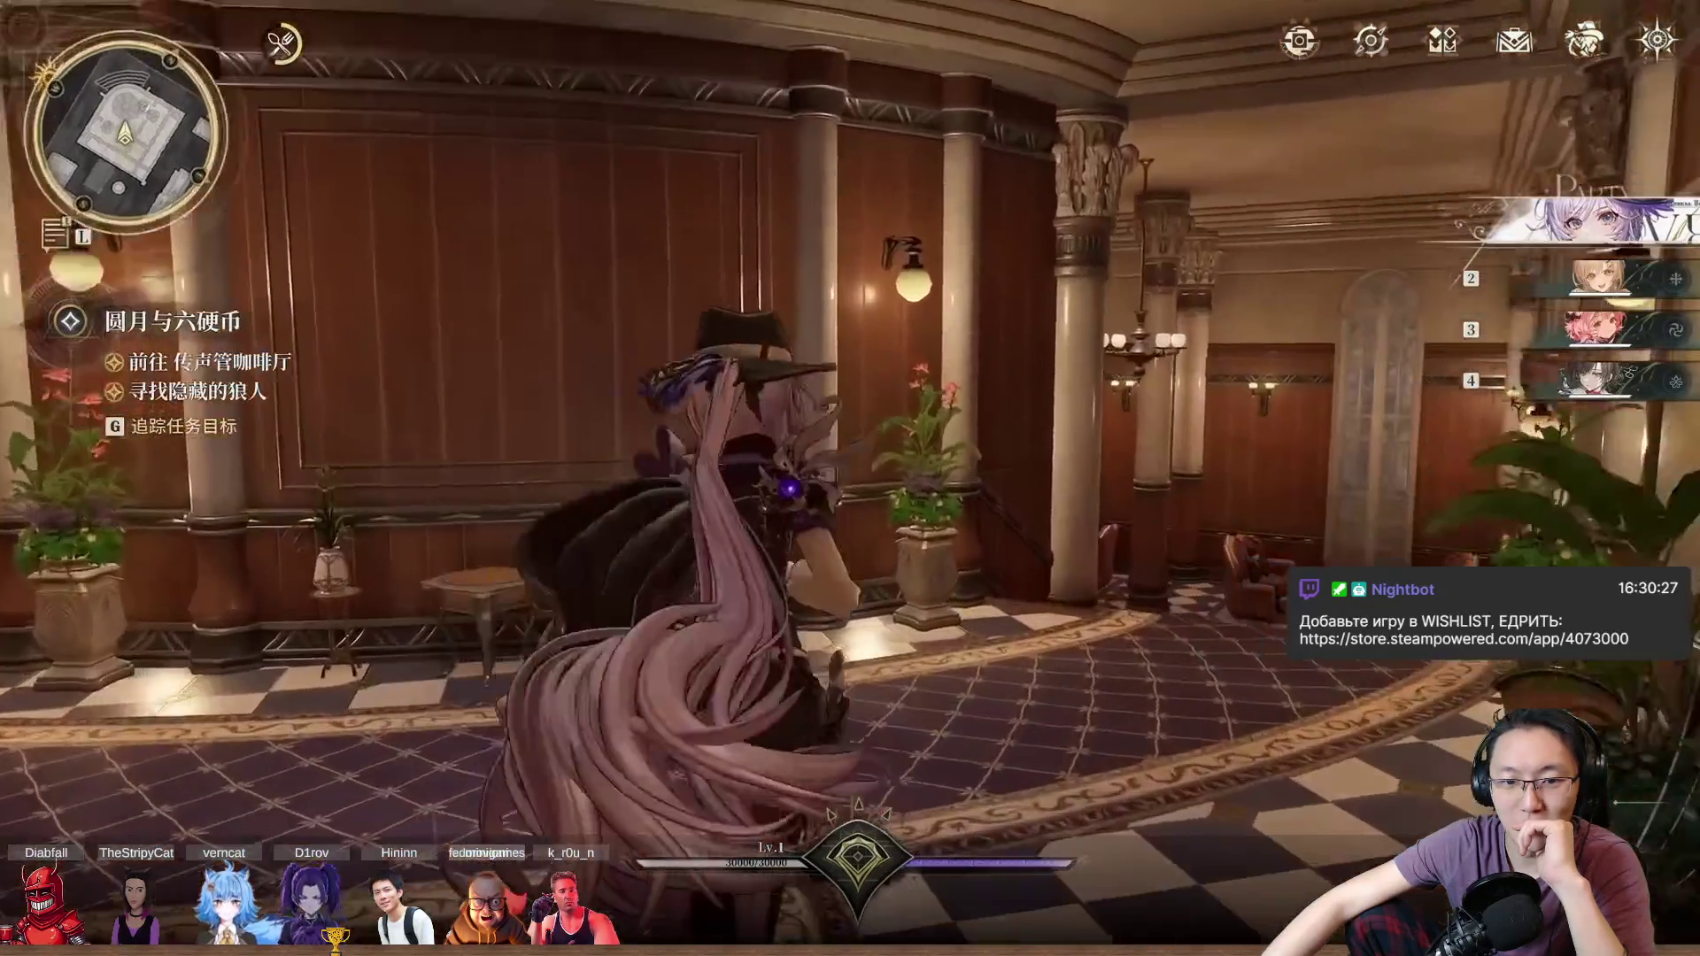
mouse_move(1298, 376)
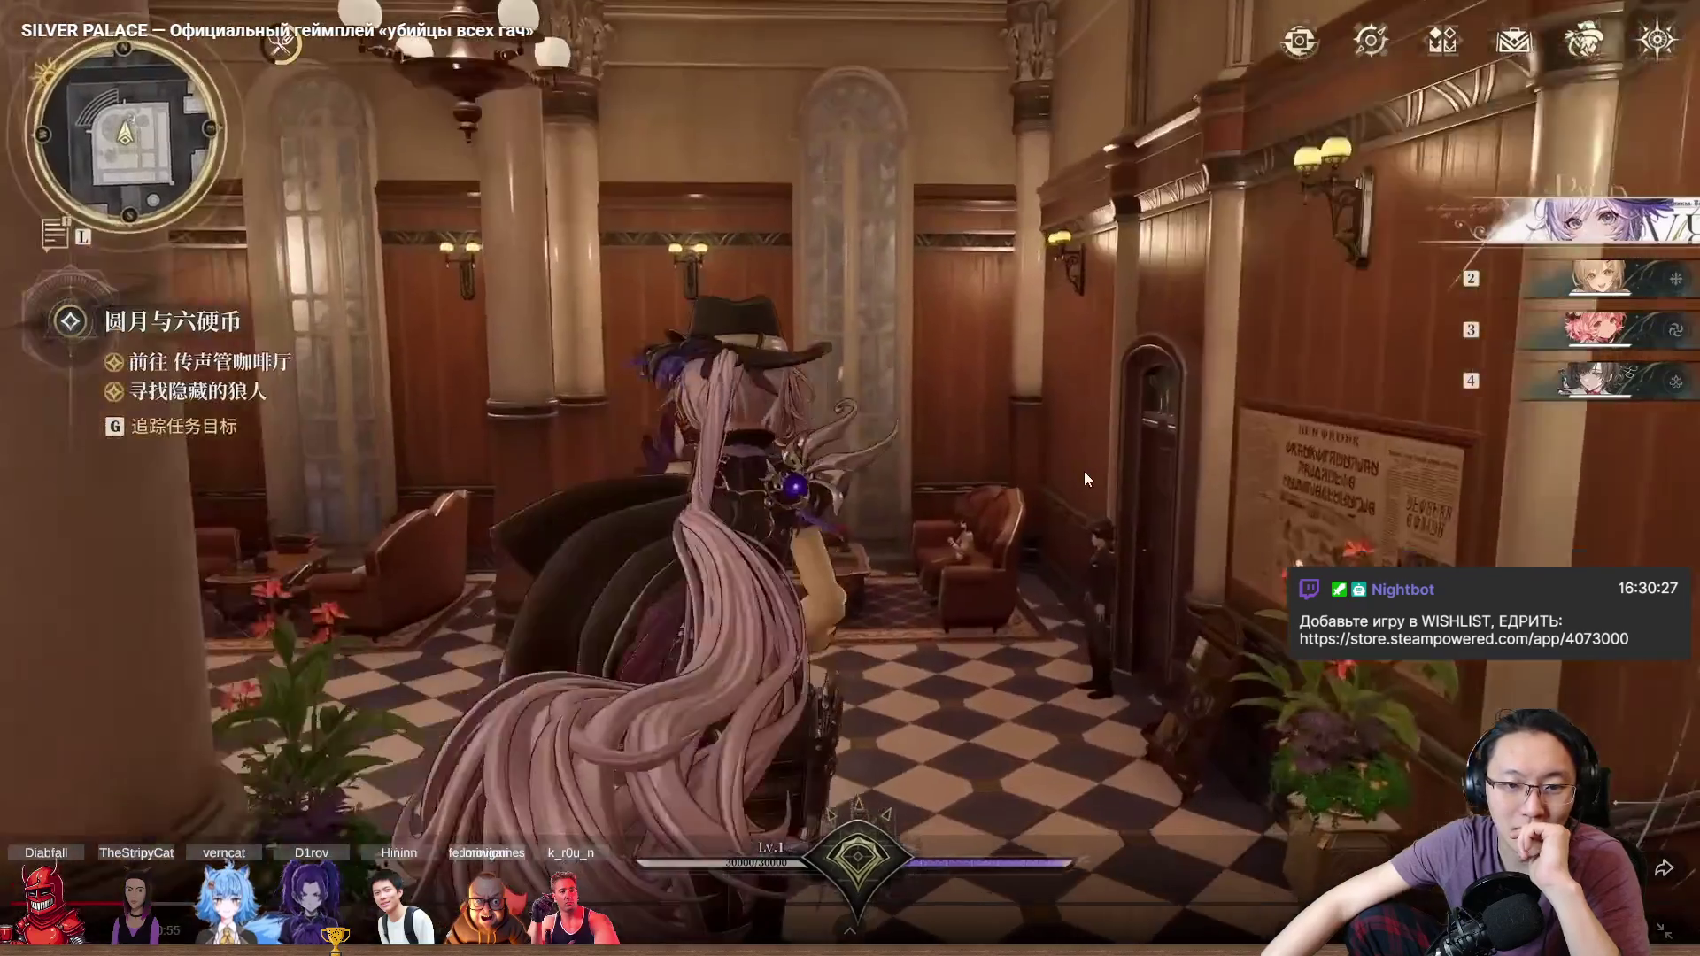
click(1084, 471)
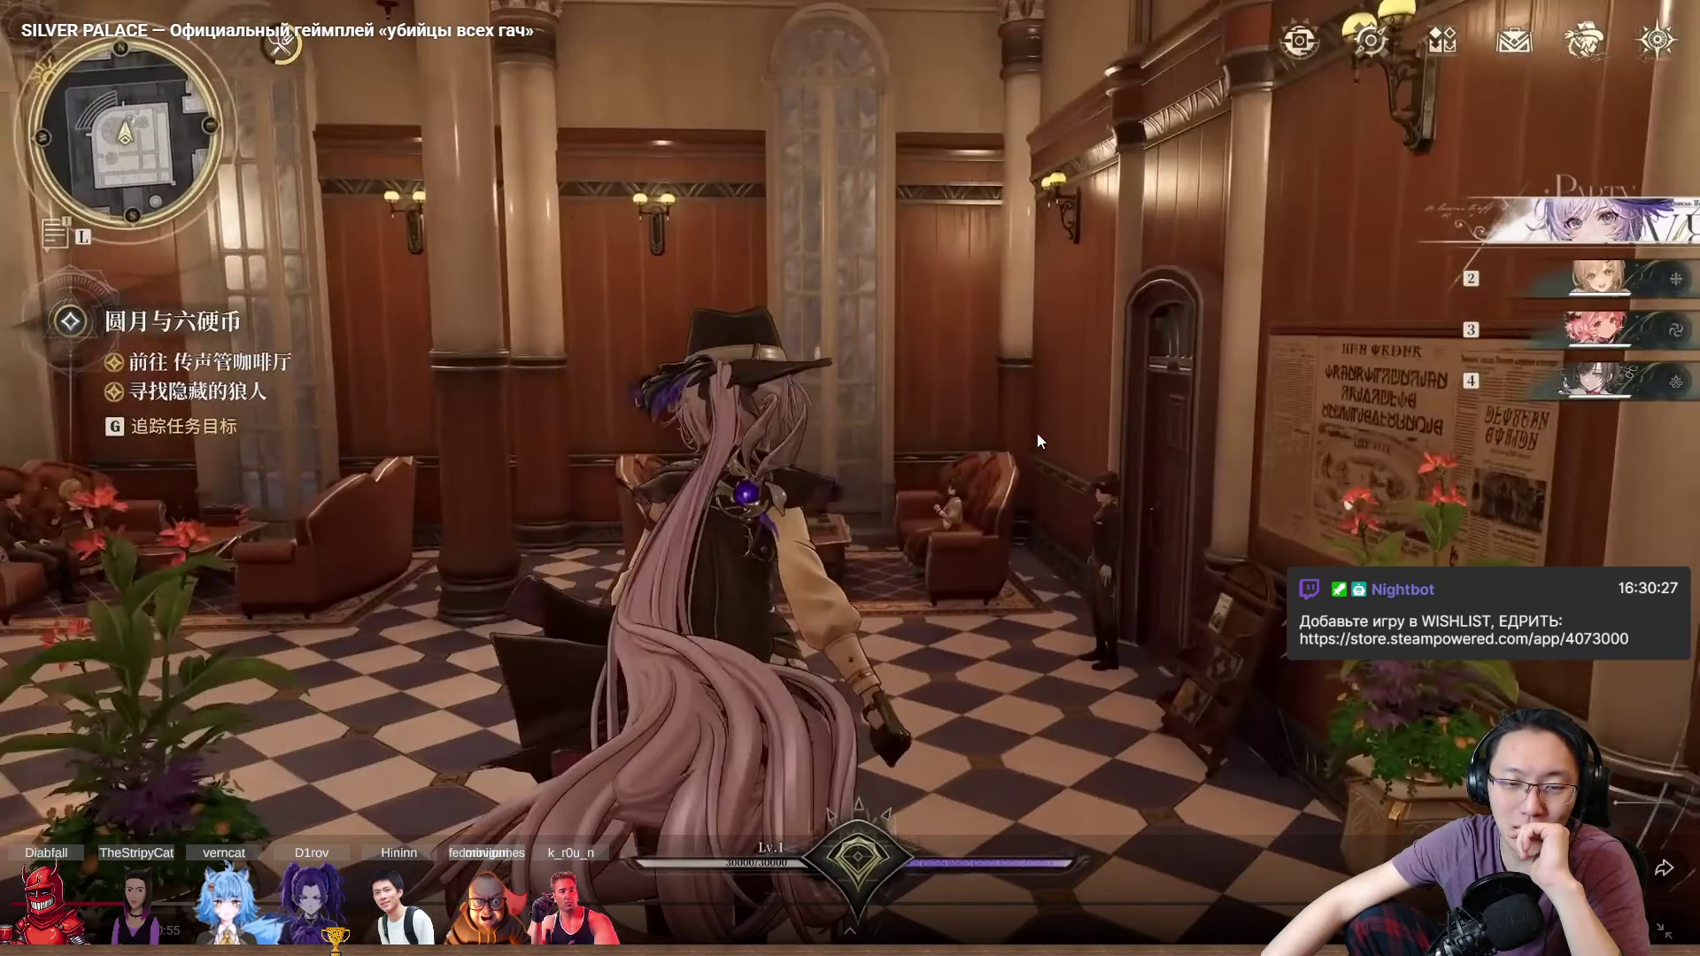
click(815, 534)
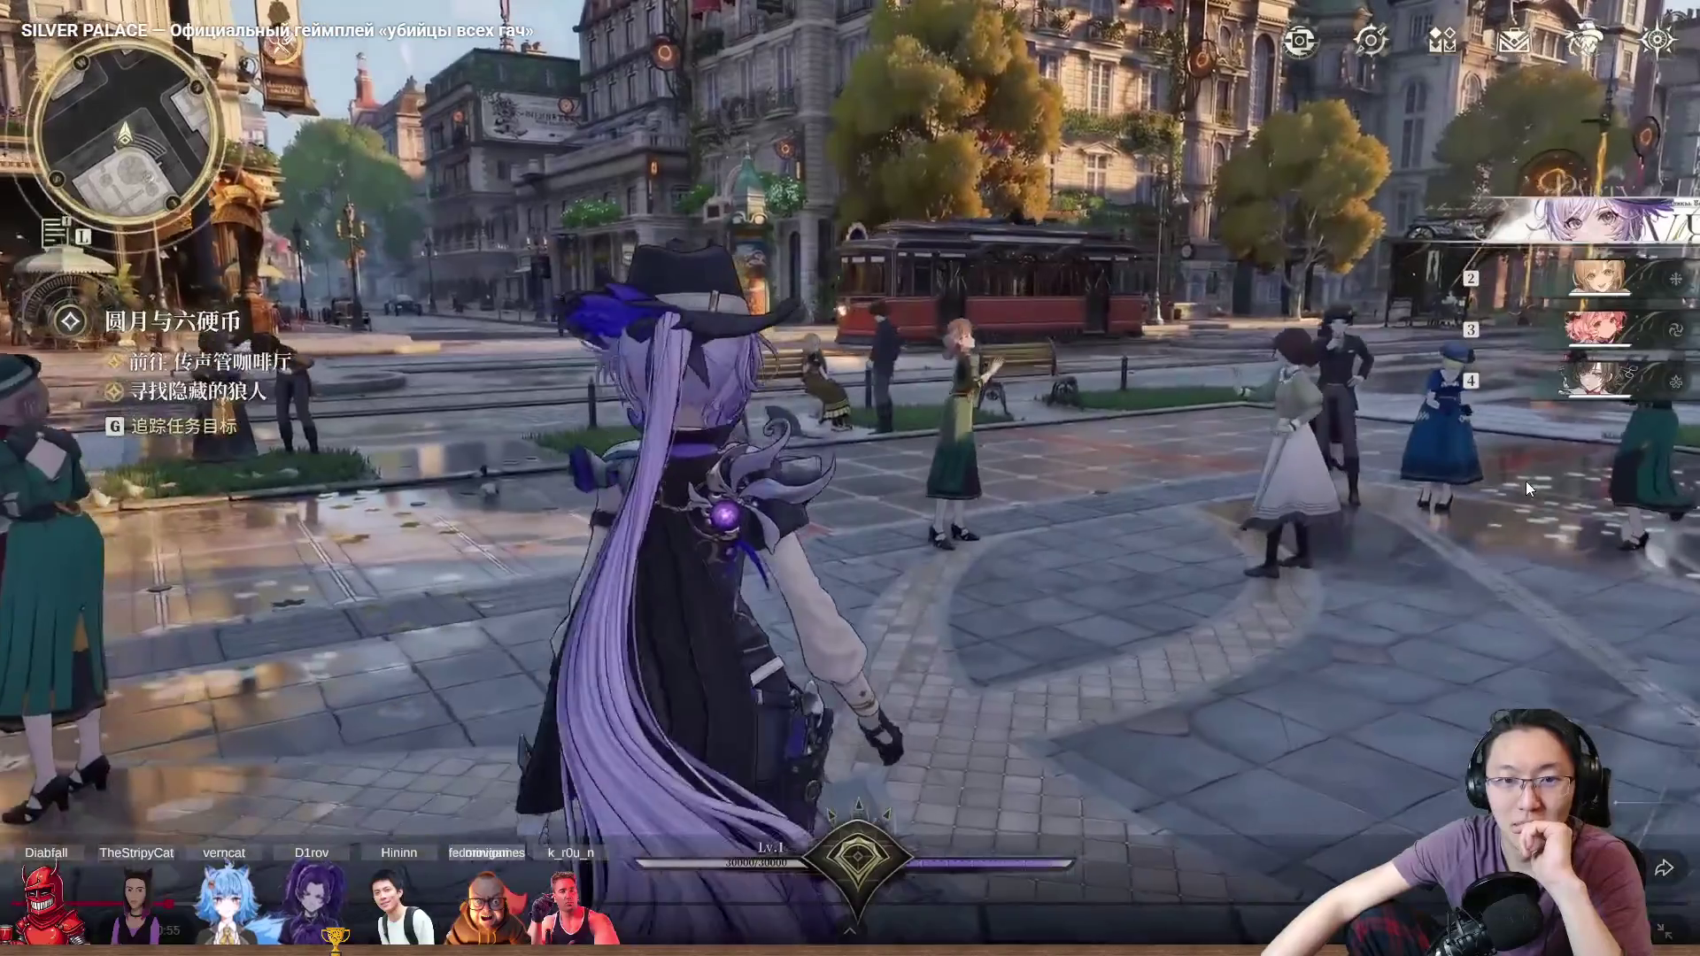
click(1526, 481)
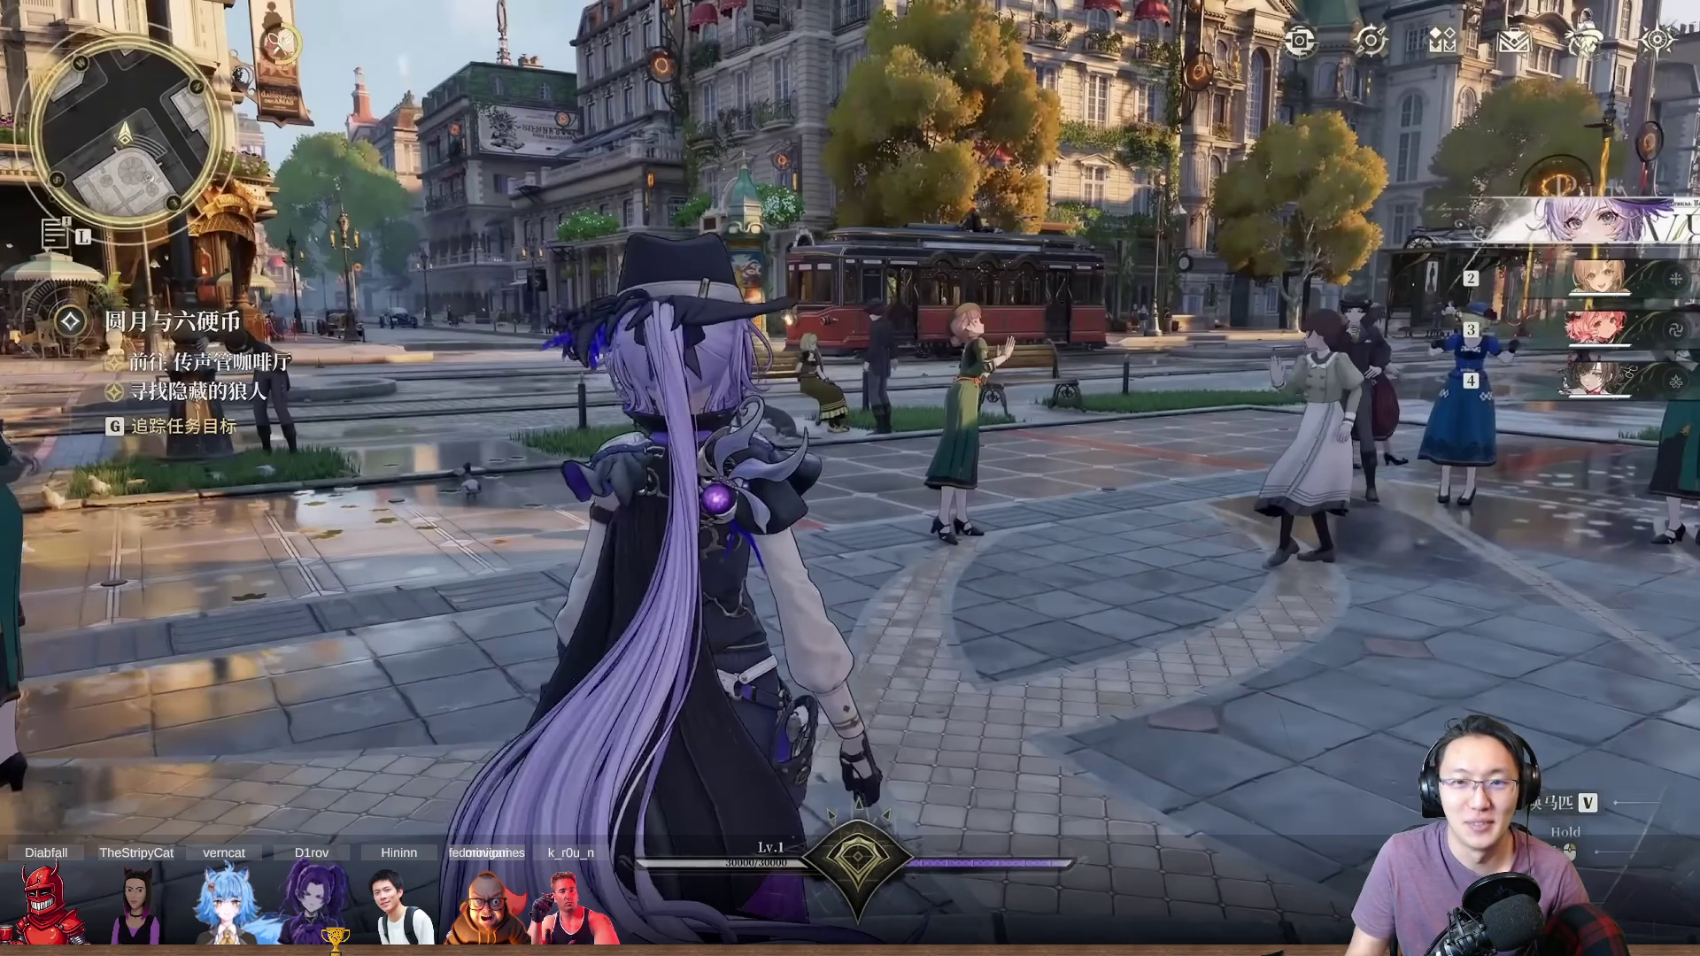
click(570, 408)
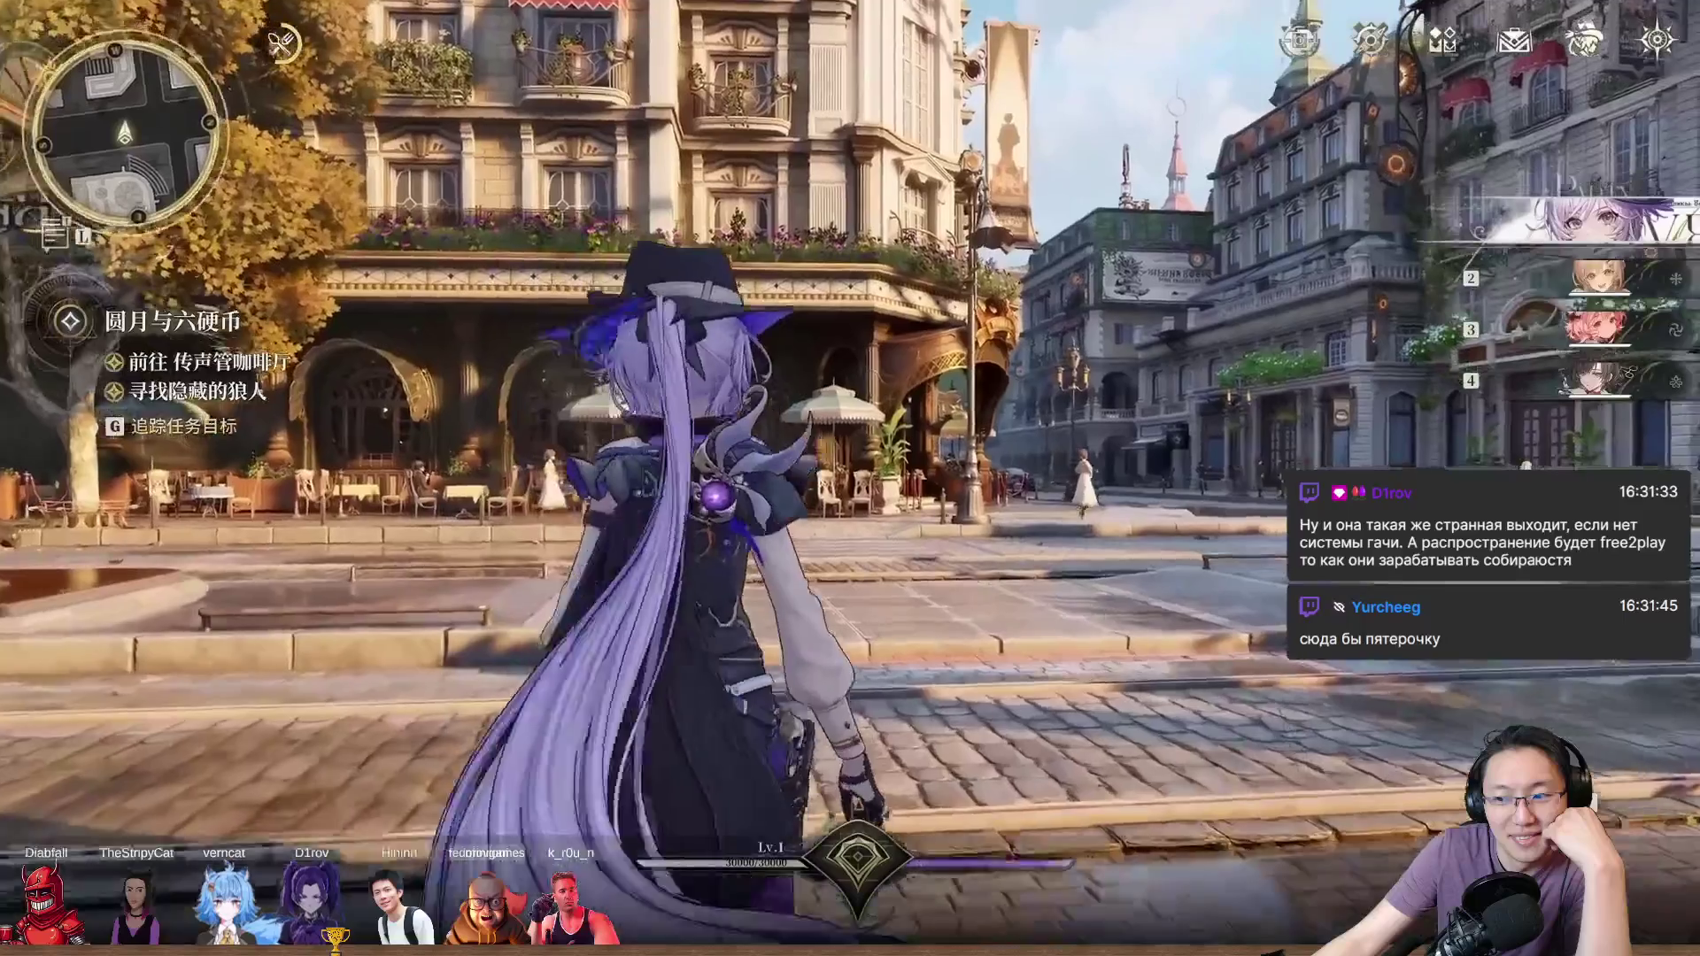
mouse_move(158, 623)
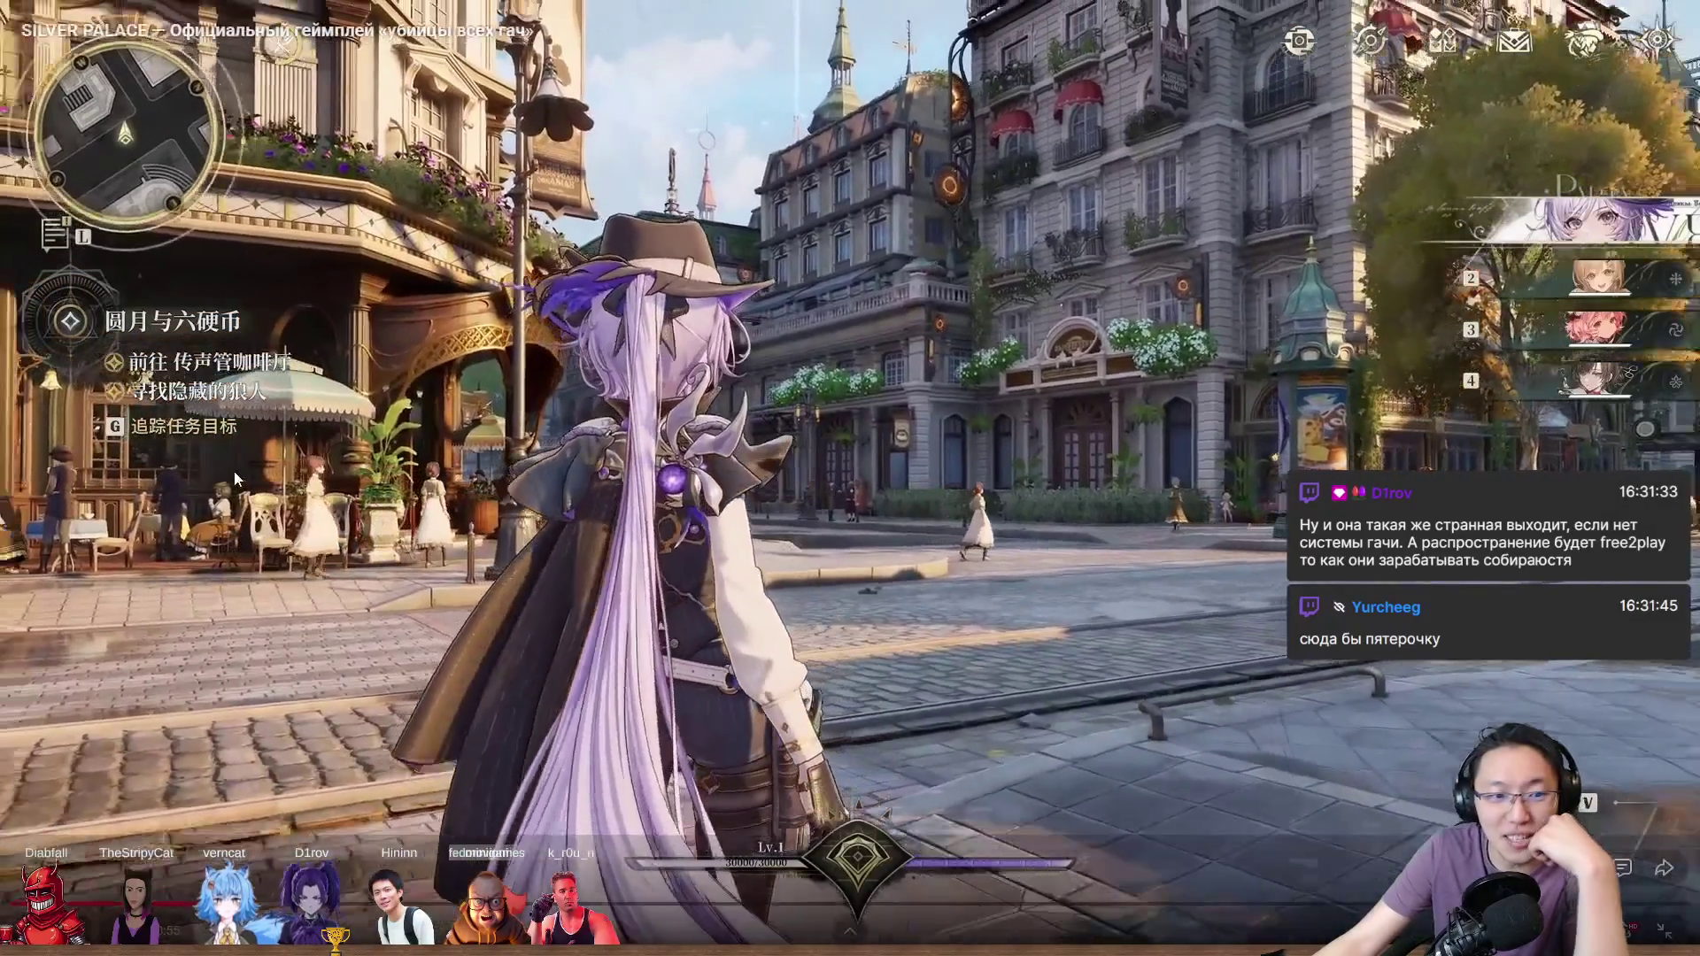
click(341, 485)
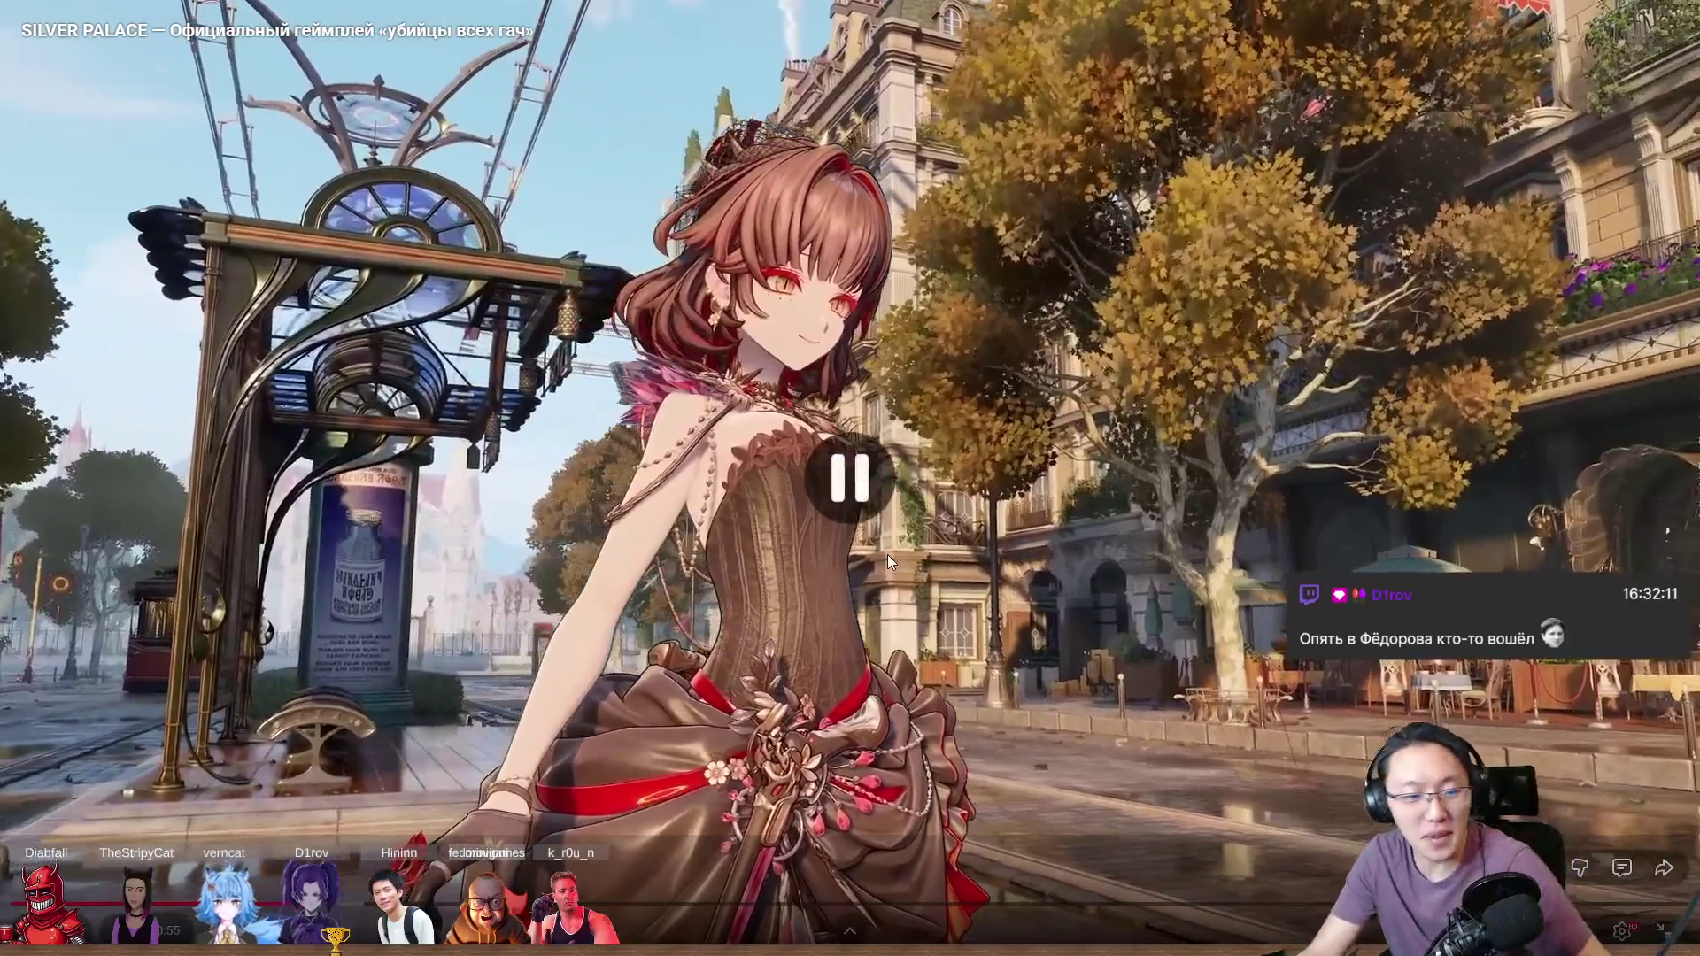
Step: Exit fullscreen, shrink the browser window and close it to return to Unity
double_click(887, 554)
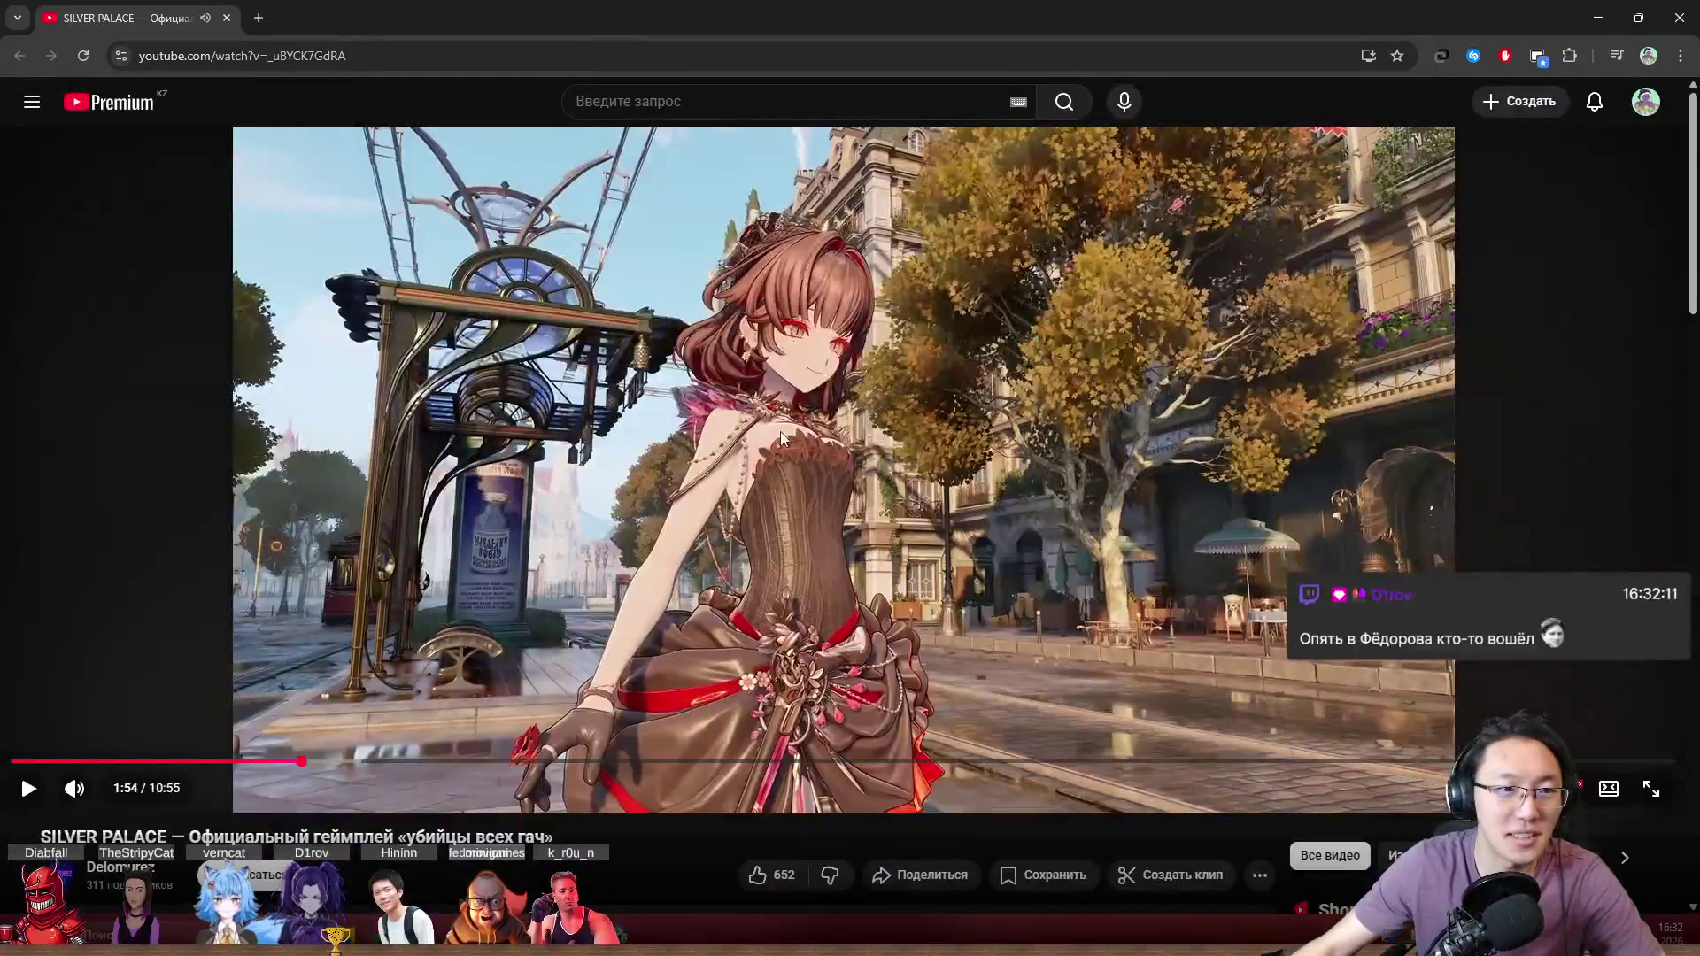
drag(753, 13, 688, 204)
click(1040, 209)
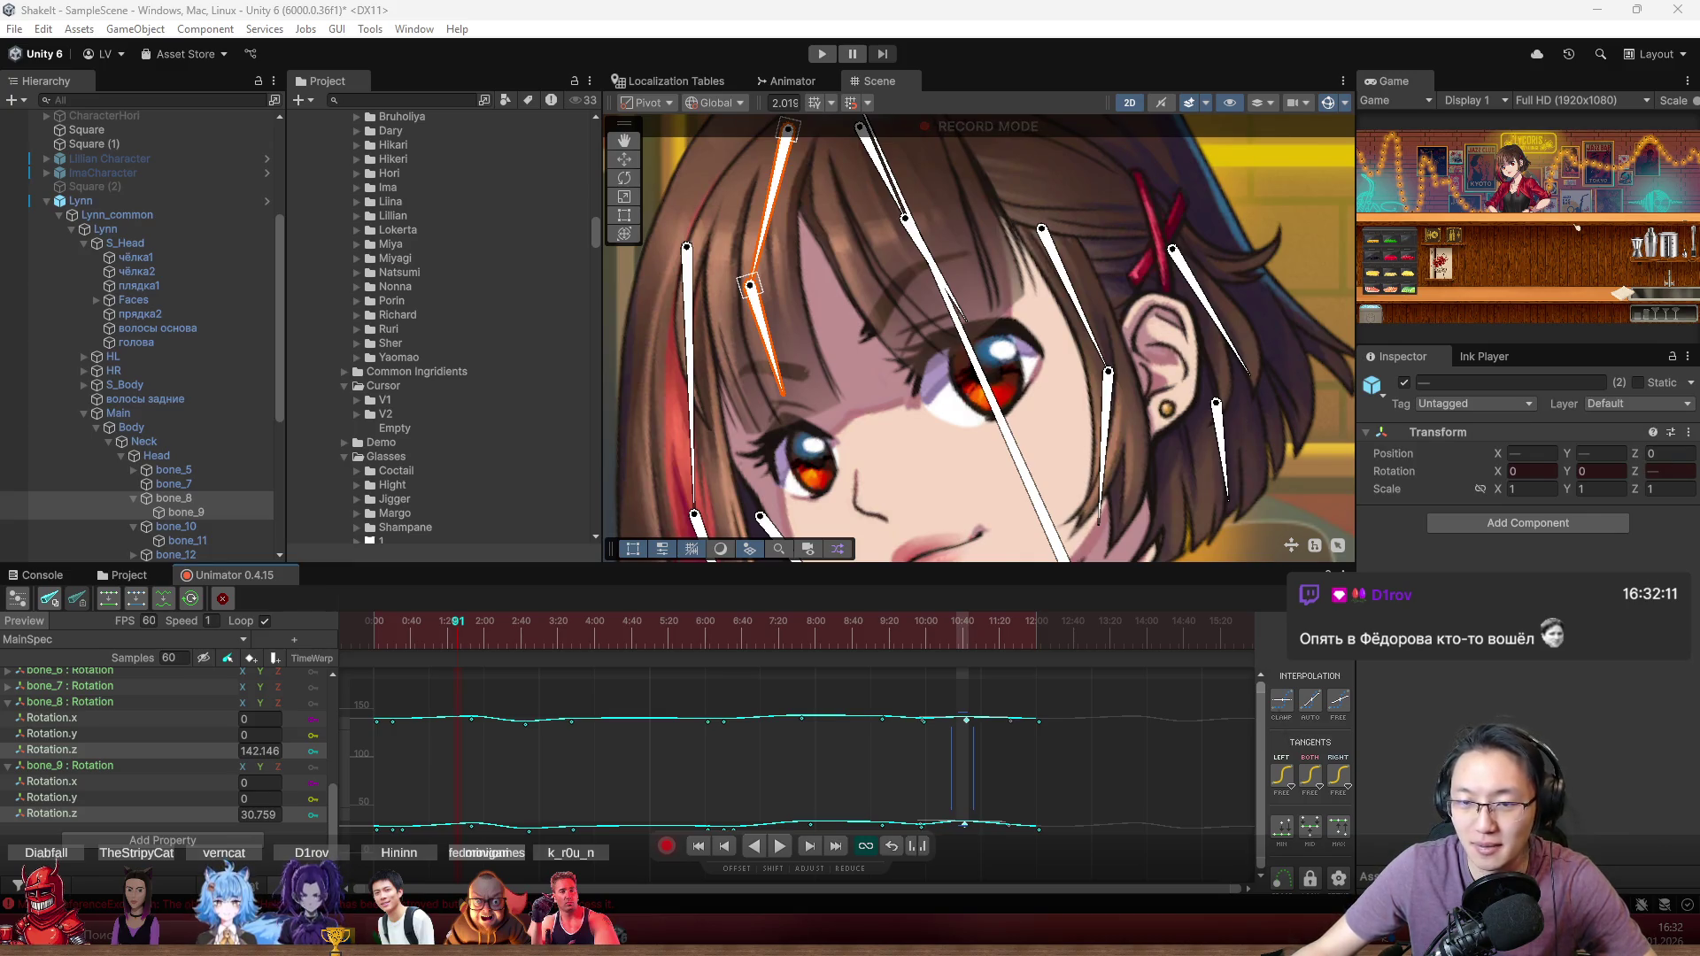
Step: Accept the Outer Wilds - Echoes of the Eye gift in Steam, then close Steam
scroll(1004, 388, down, 3)
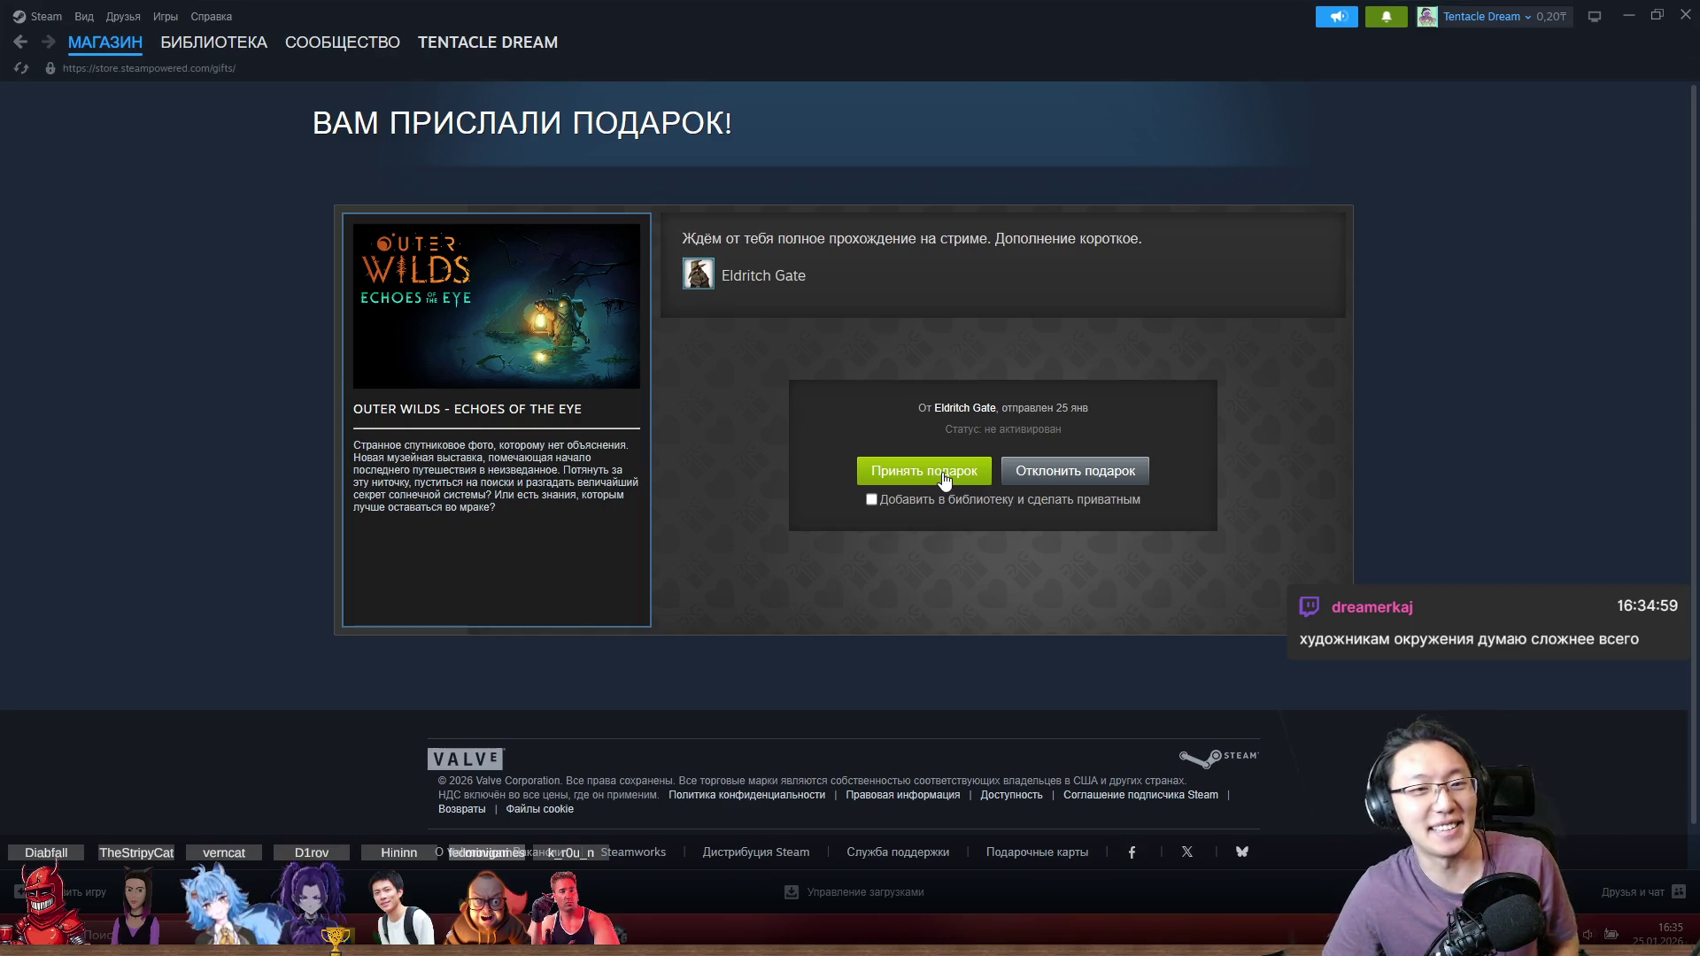
click(942, 474)
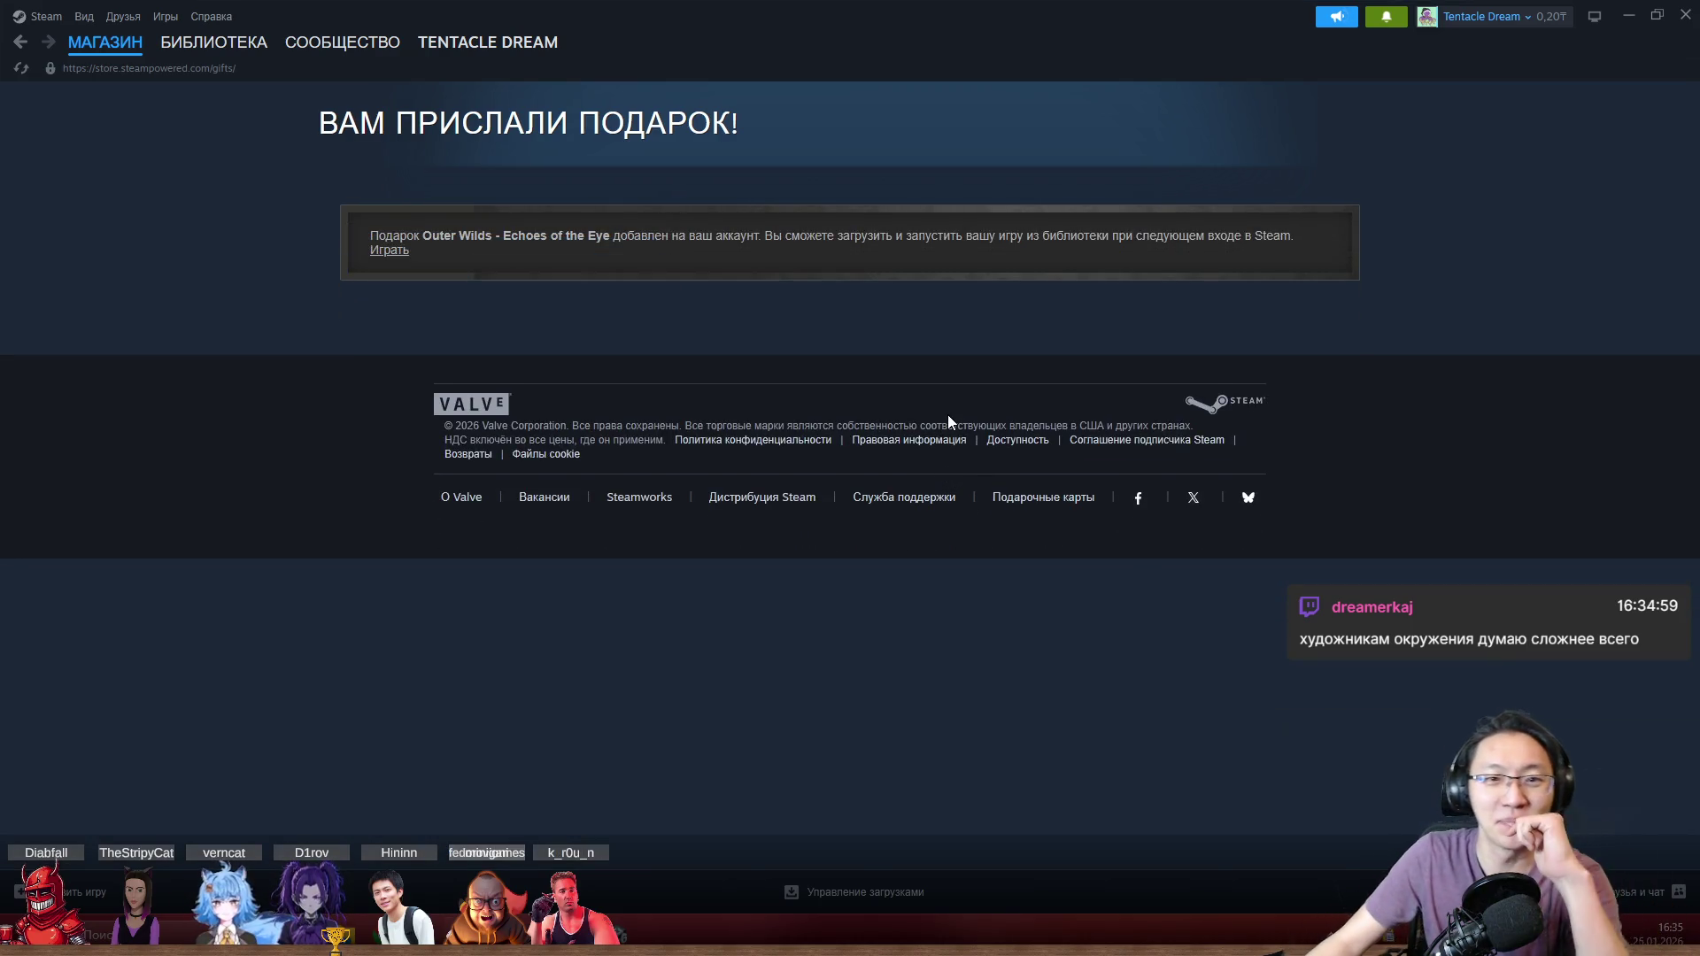
click(1687, 18)
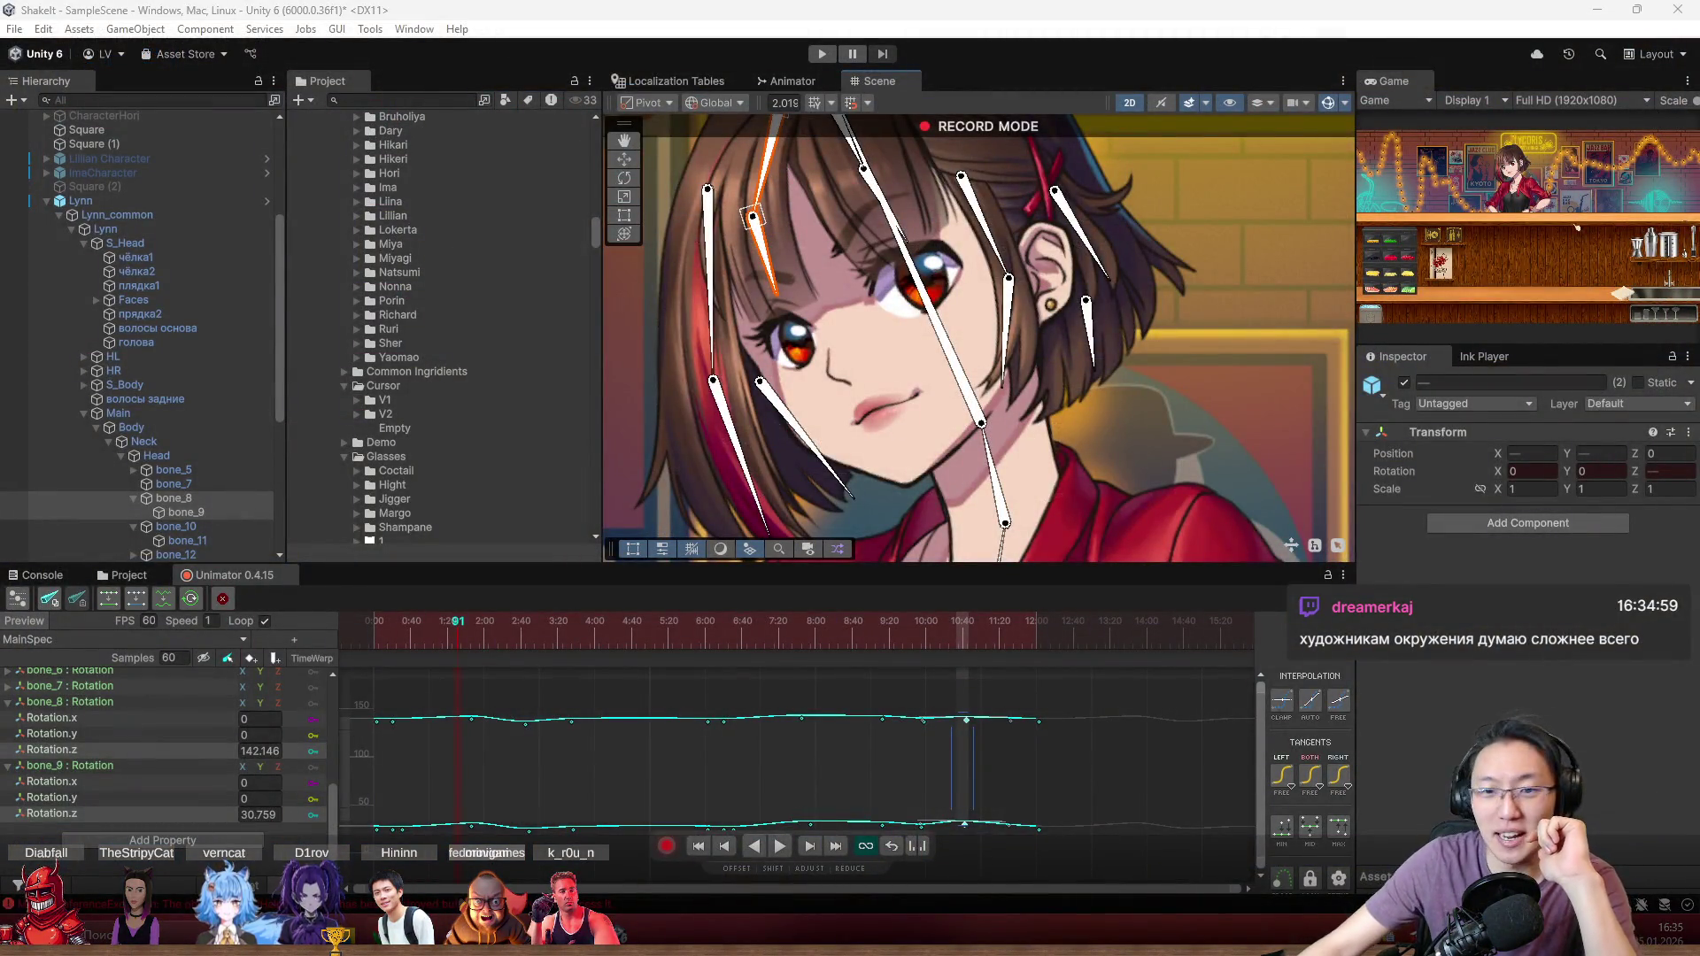
click(916, 703)
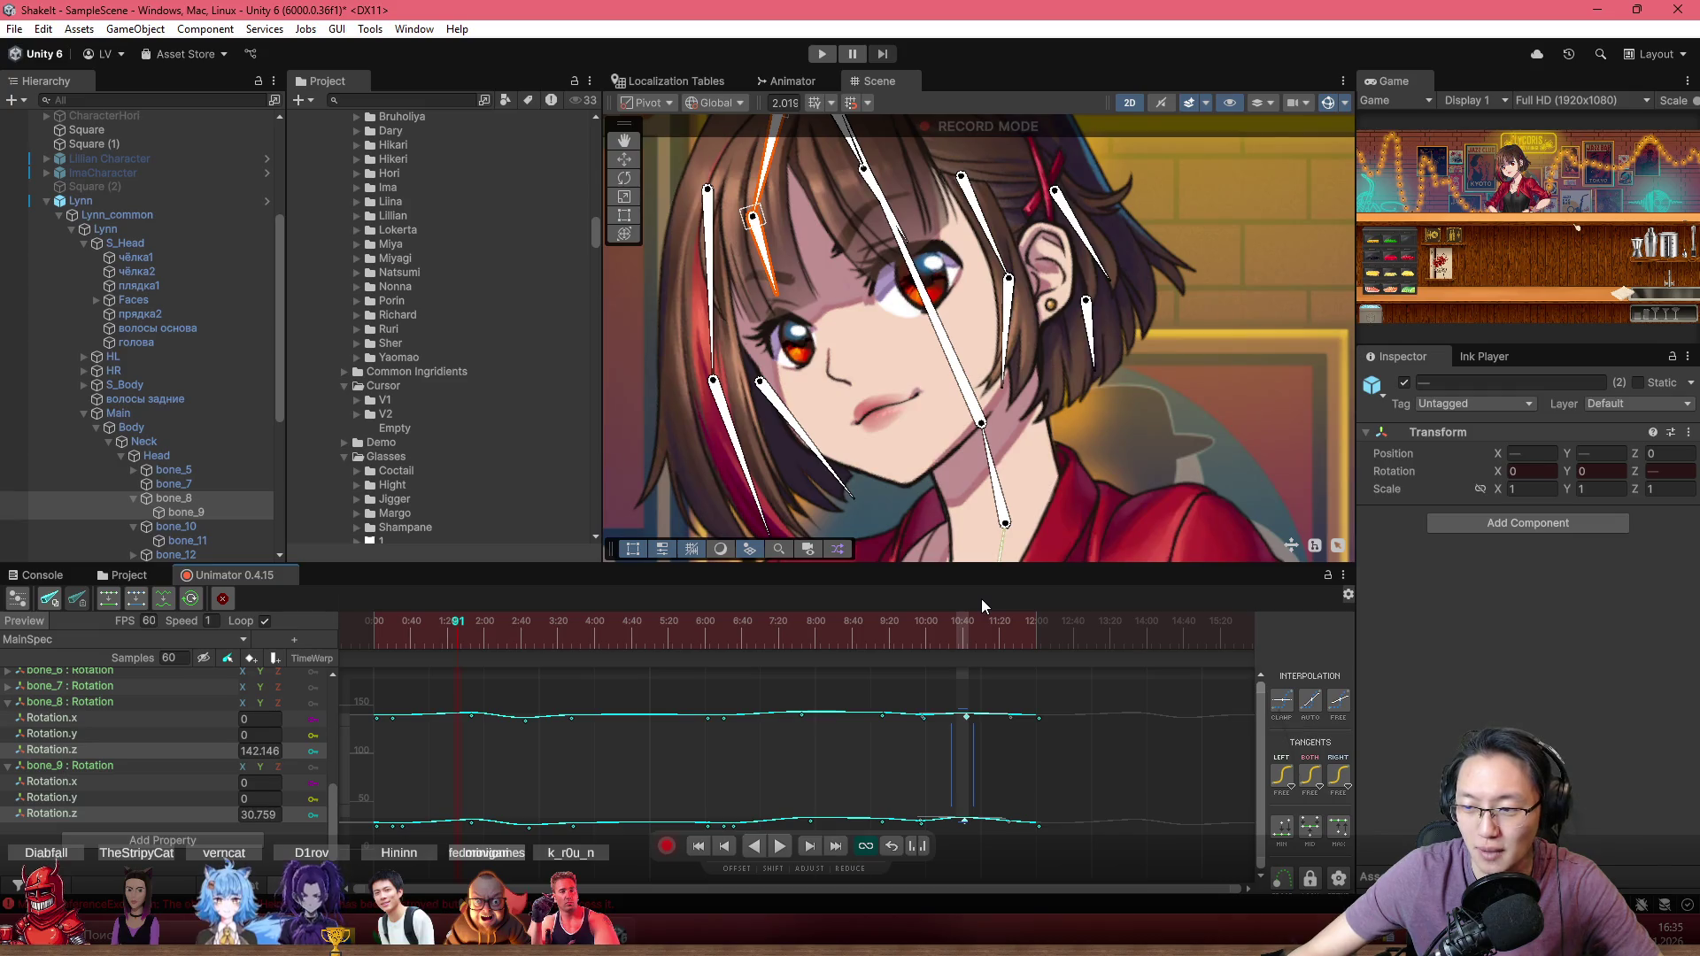
mouse_move(962, 620)
mouse_down()
mouse_move(891, 639)
mouse_move(320, 656)
mouse_up()
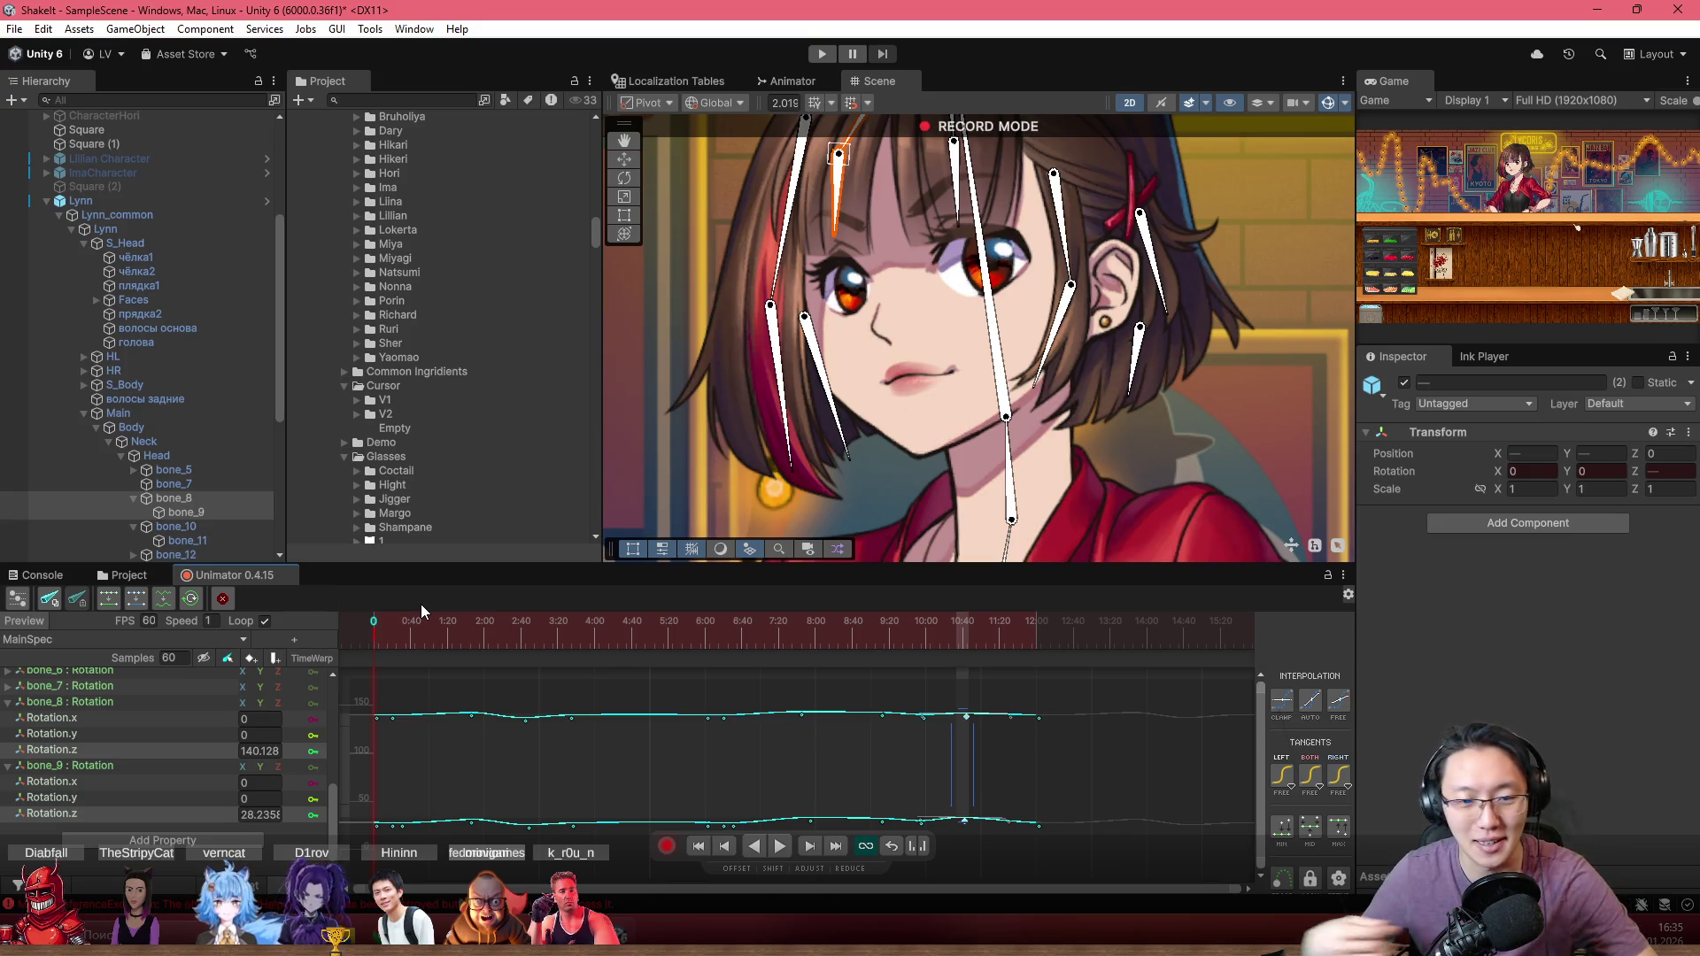
click(378, 636)
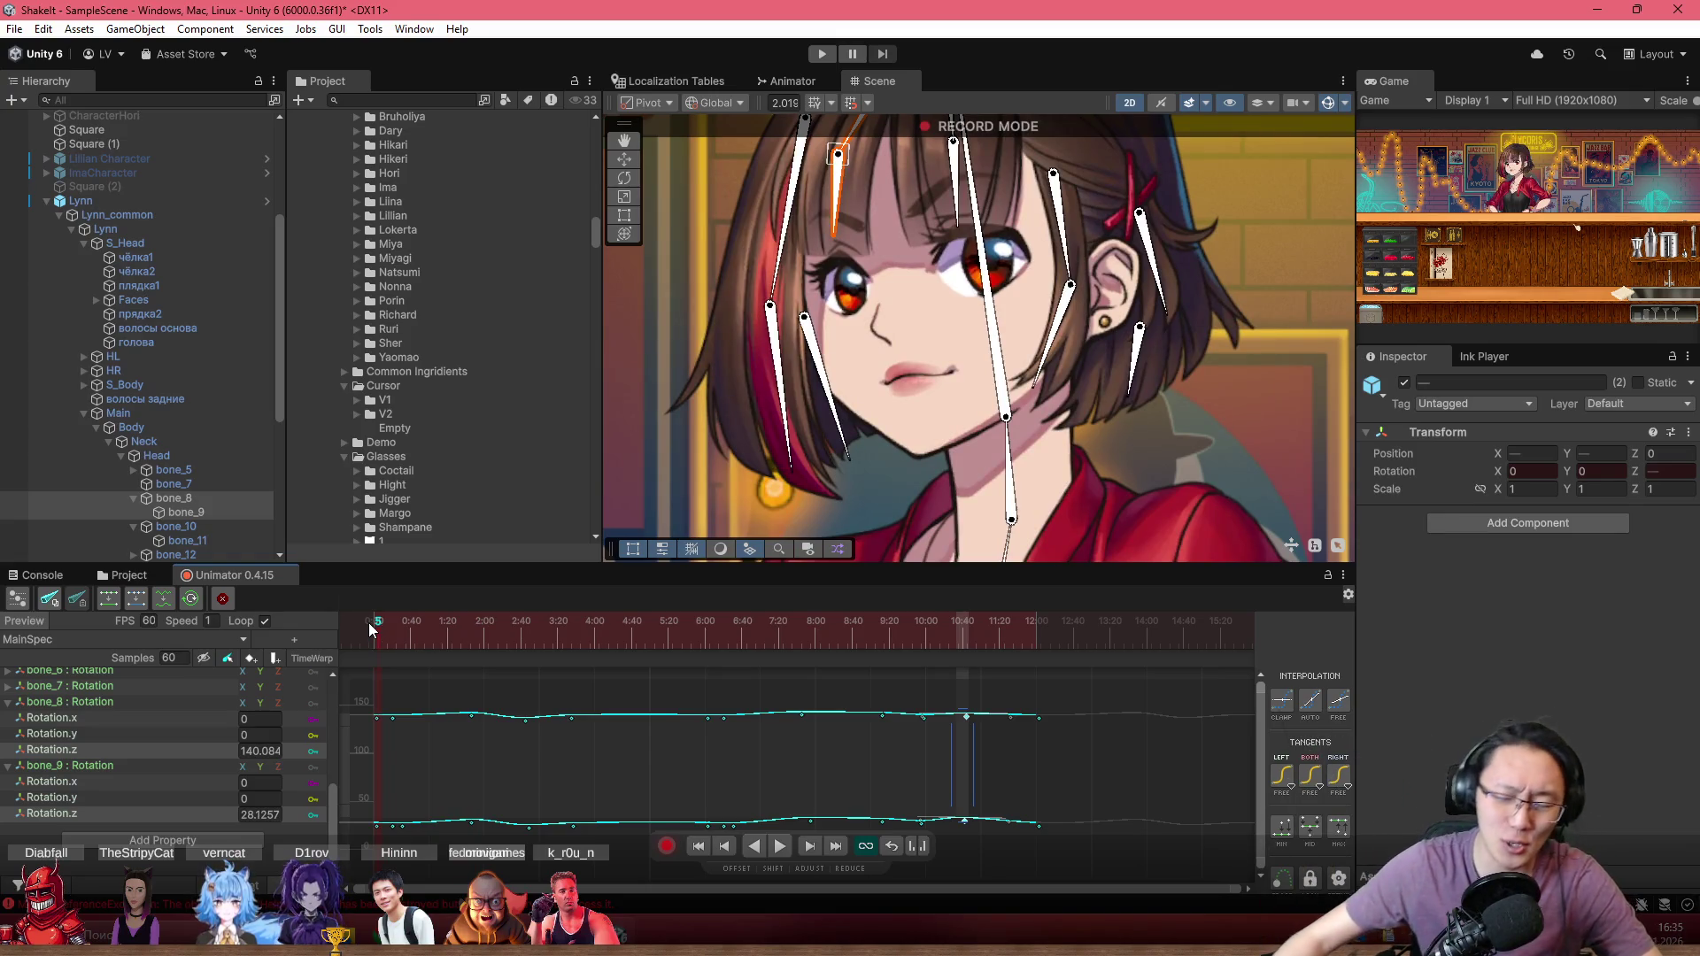
click(403, 623)
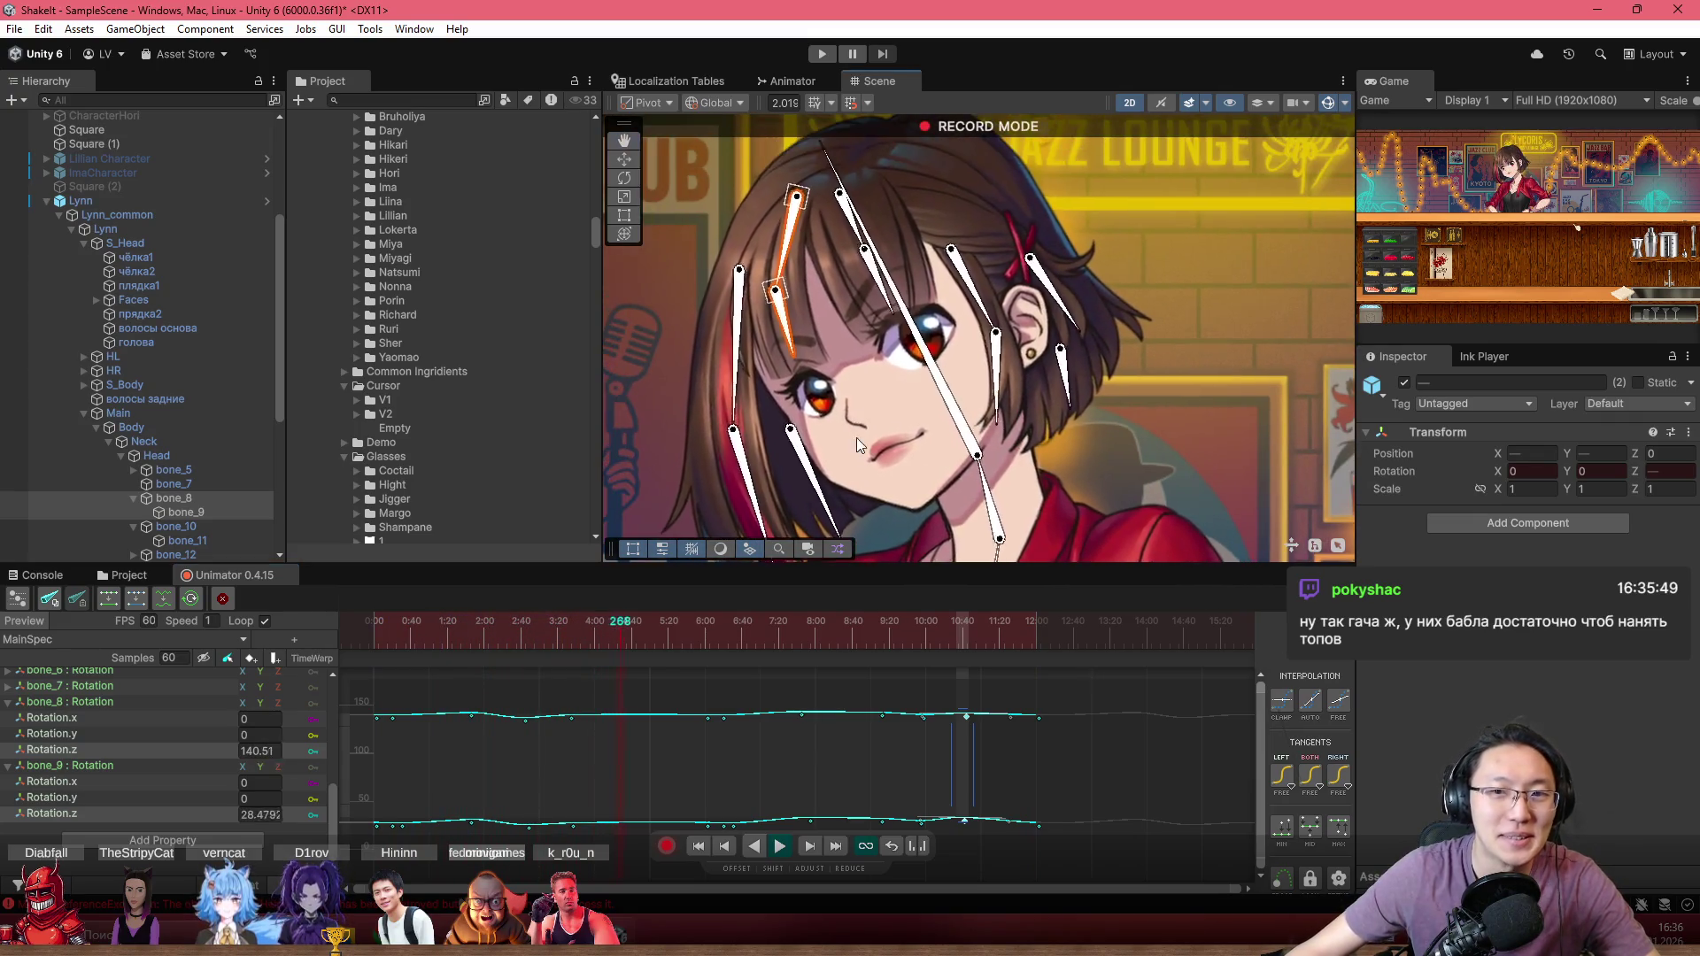
Step: Rewind to frame 54, recenter Lynn's face and play the hair sway animation
drag(689, 636, 328, 640)
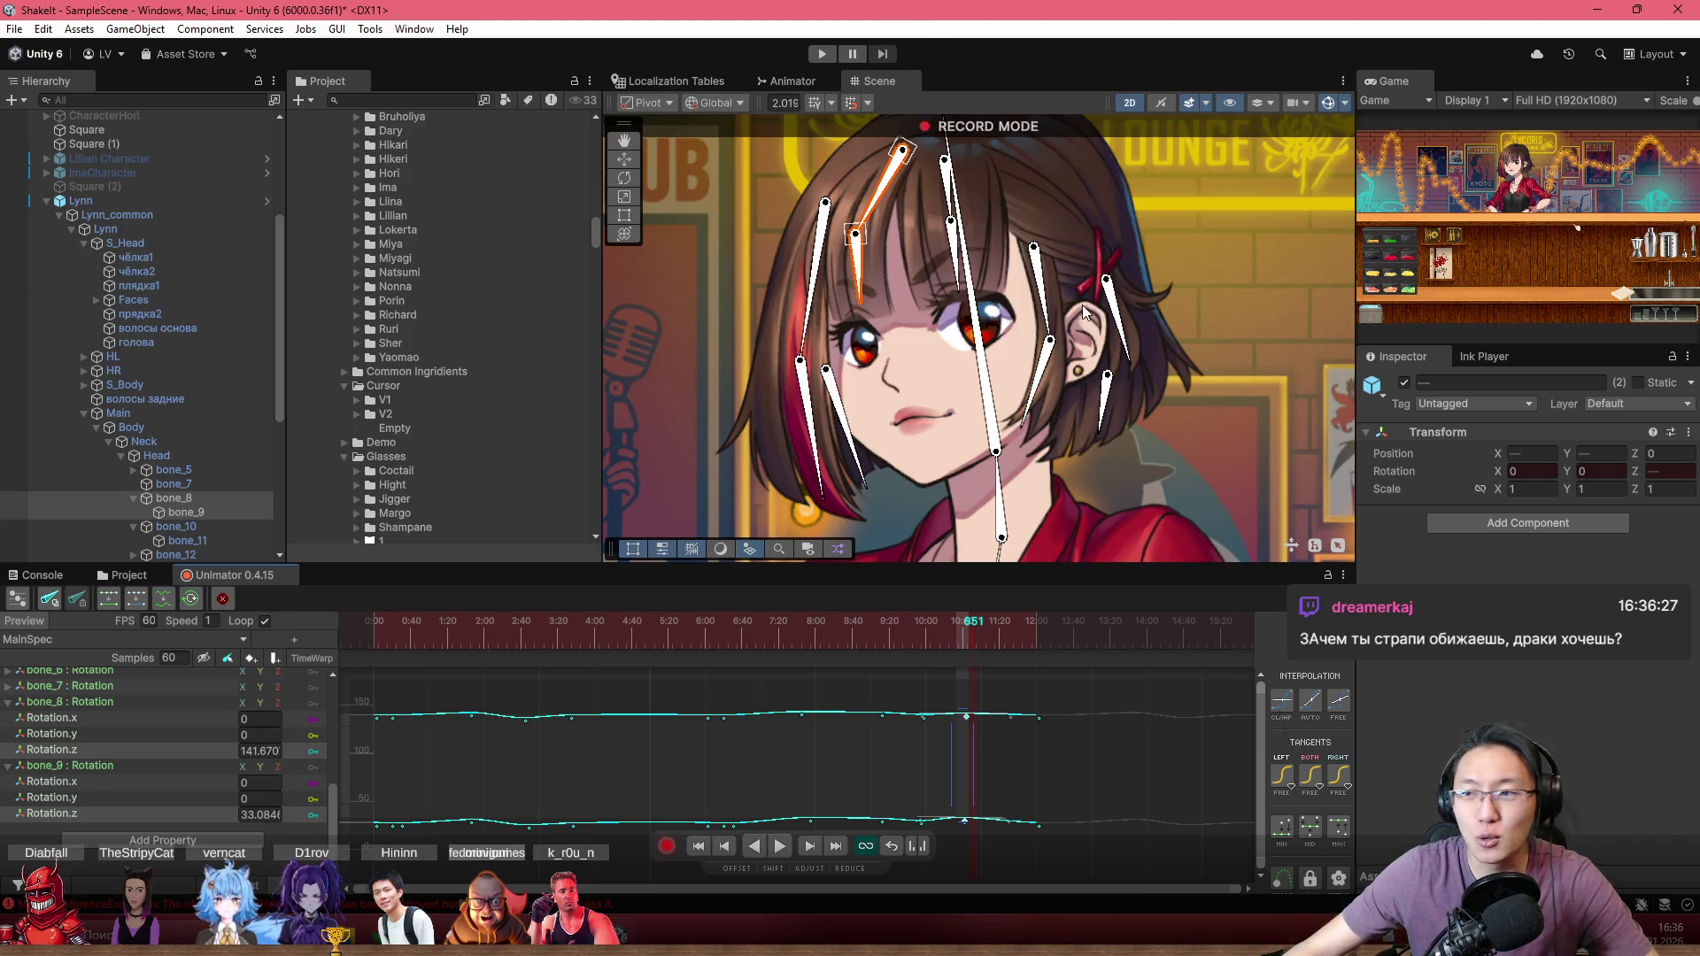
drag(1056, 295, 1024, 344)
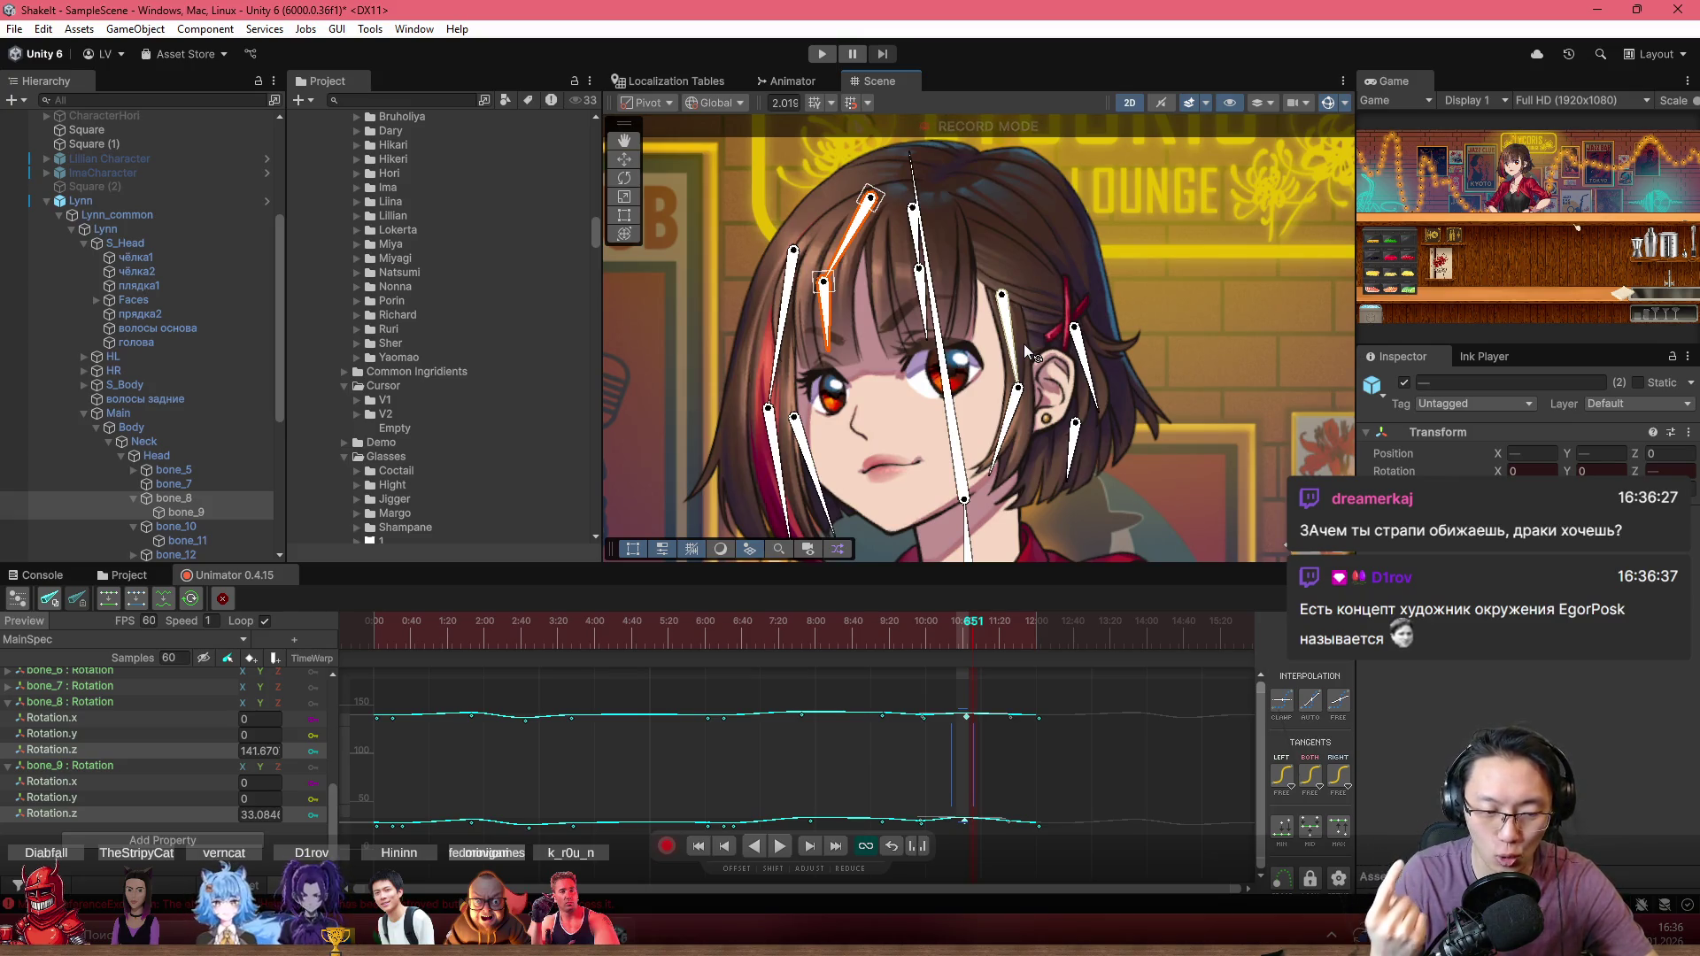
key(space)
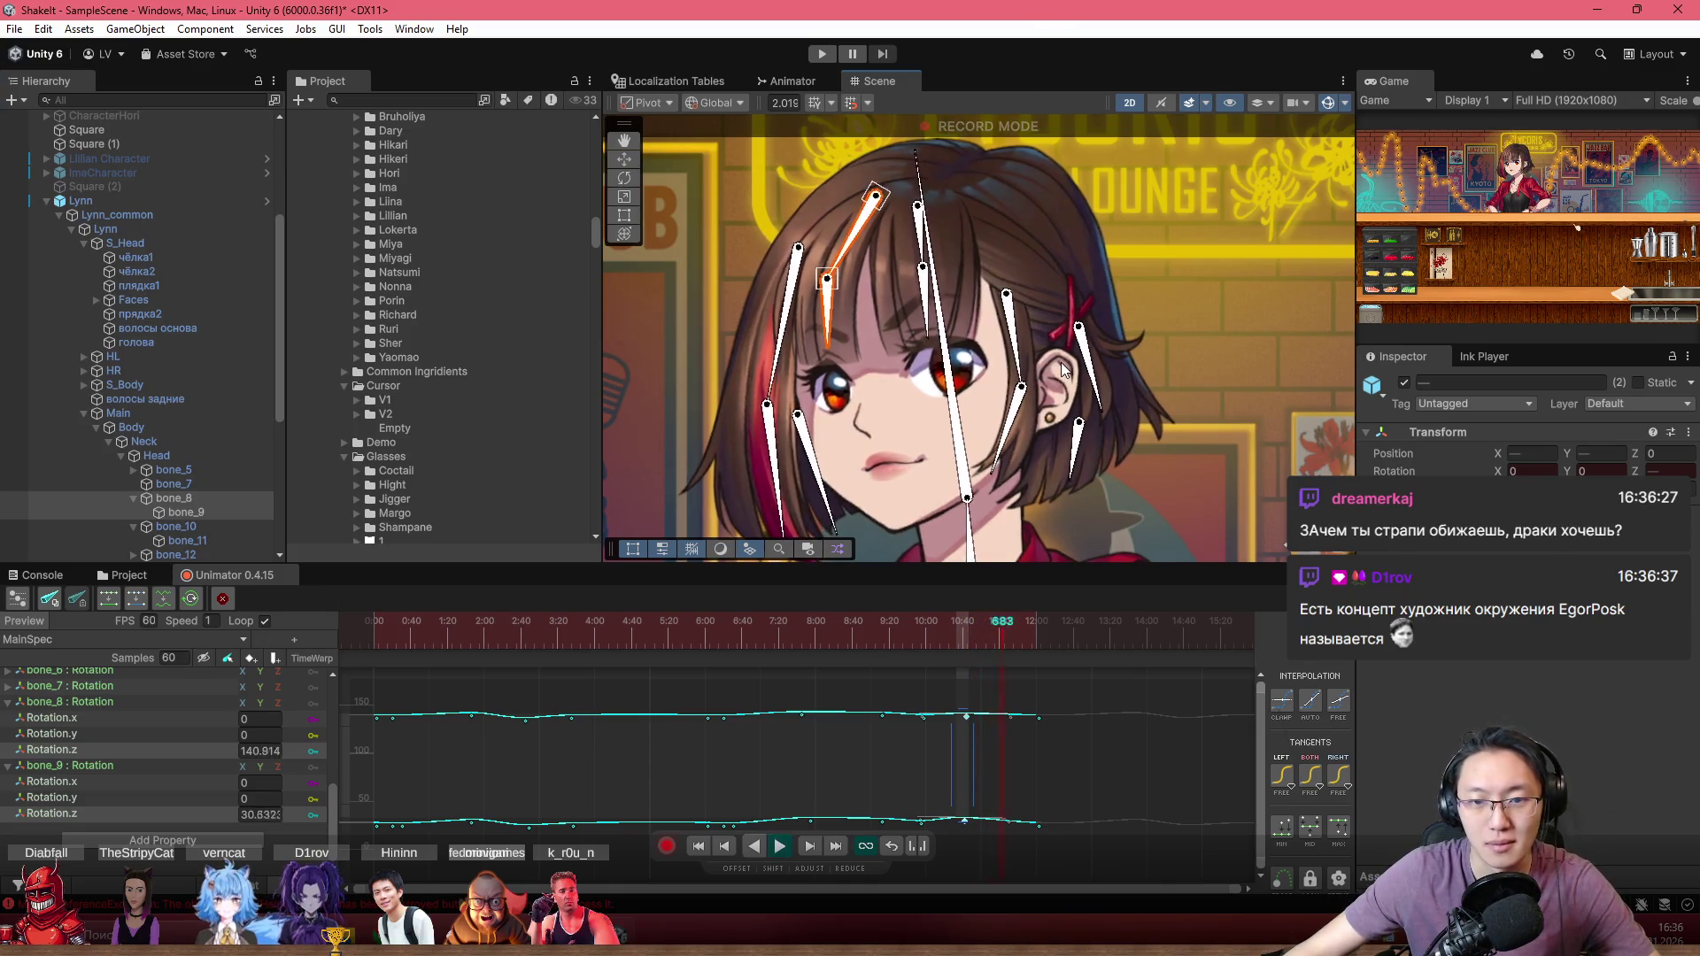
Step: Zoom the Scene view onto Lynn's face and select hair bone bone_12 beside her ear
drag(998, 412, 981, 363)
scroll(970, 352, up, 3)
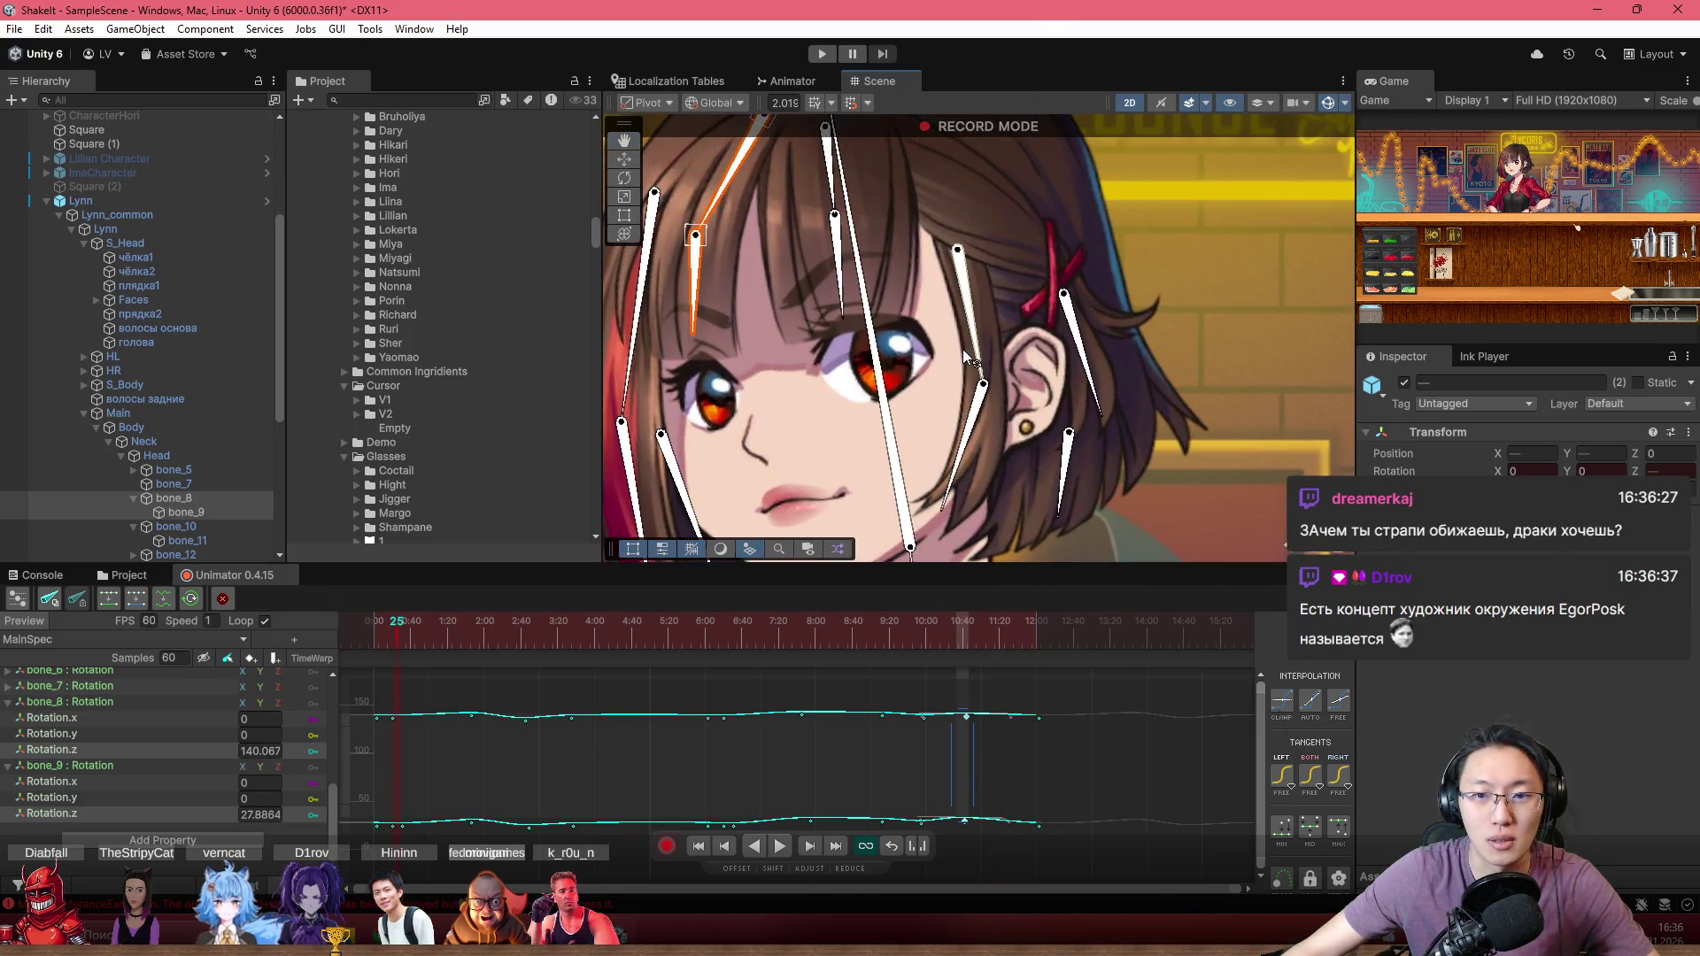
scroll(961, 363, up, 2)
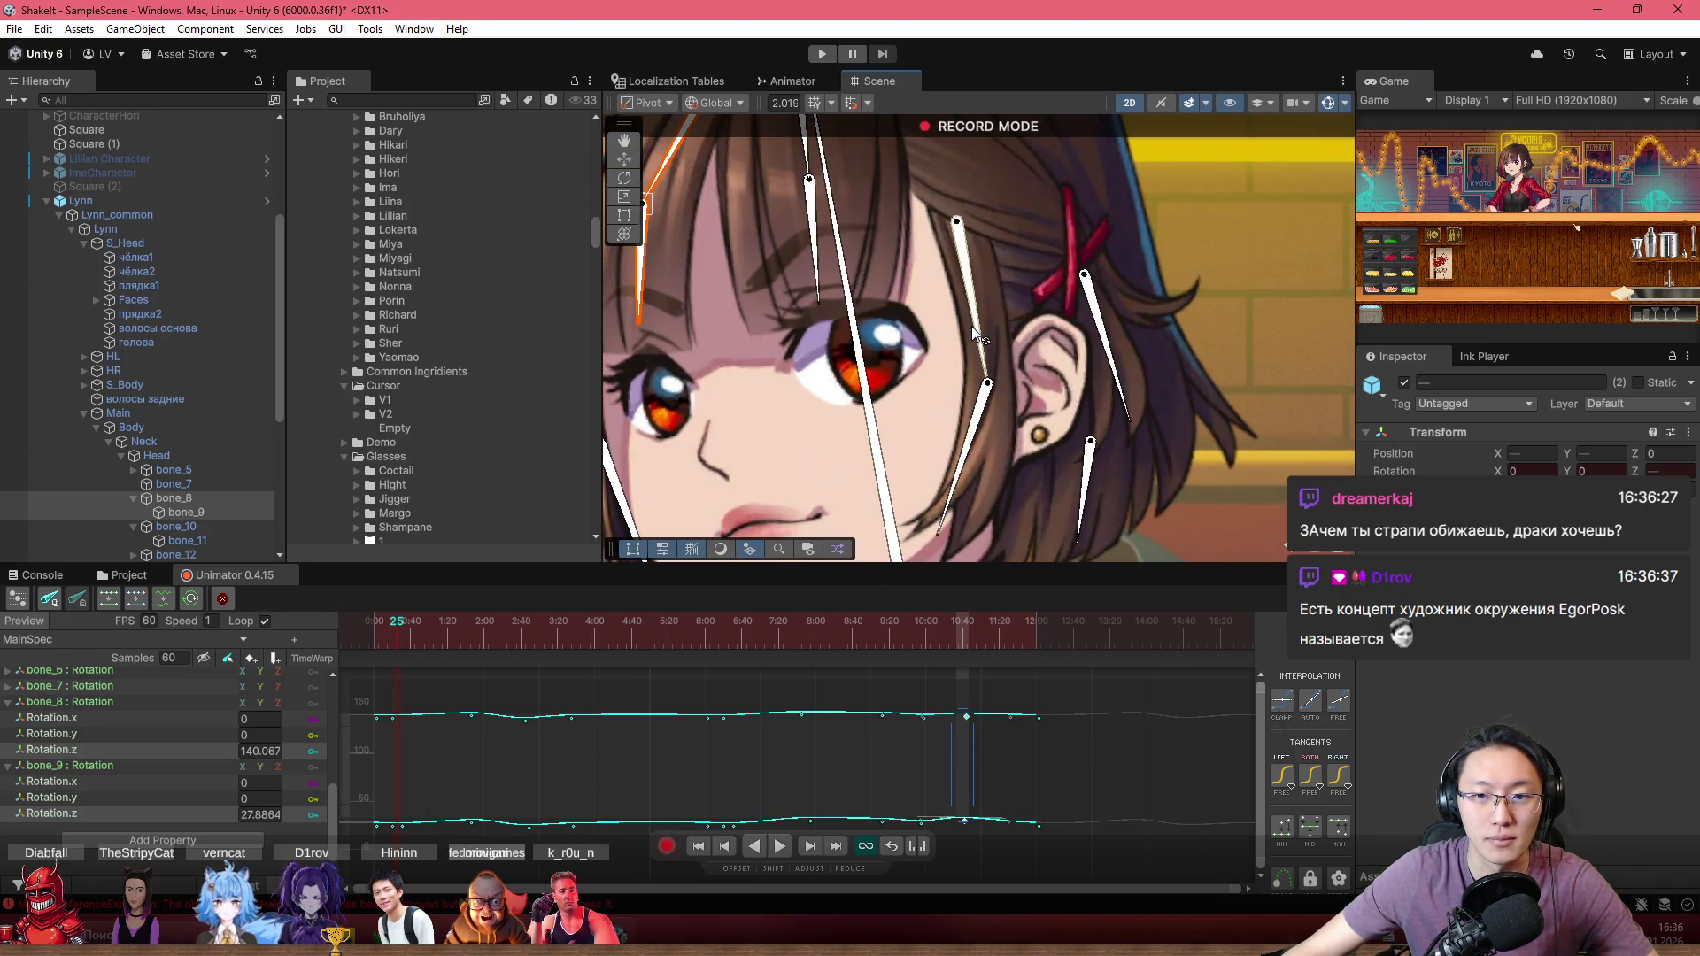
click(984, 358)
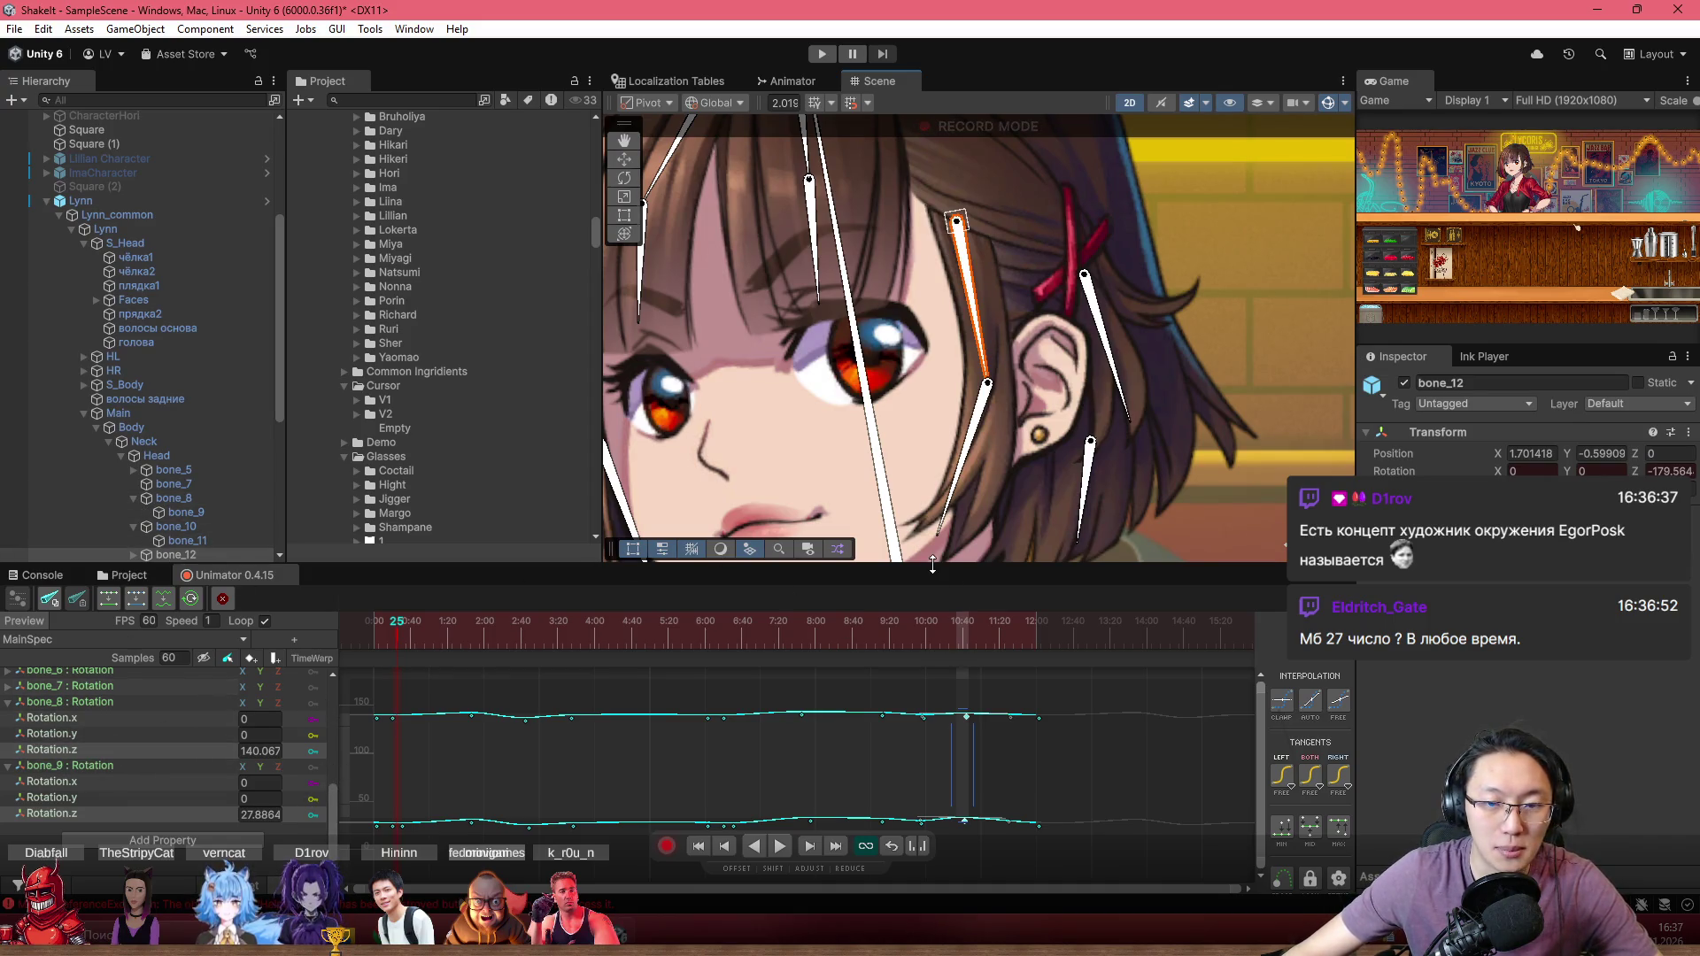
Step: Expand bone_12 : Rotation and display its Rotation.z curve, zoomed in
scroll(154, 767, up, 4)
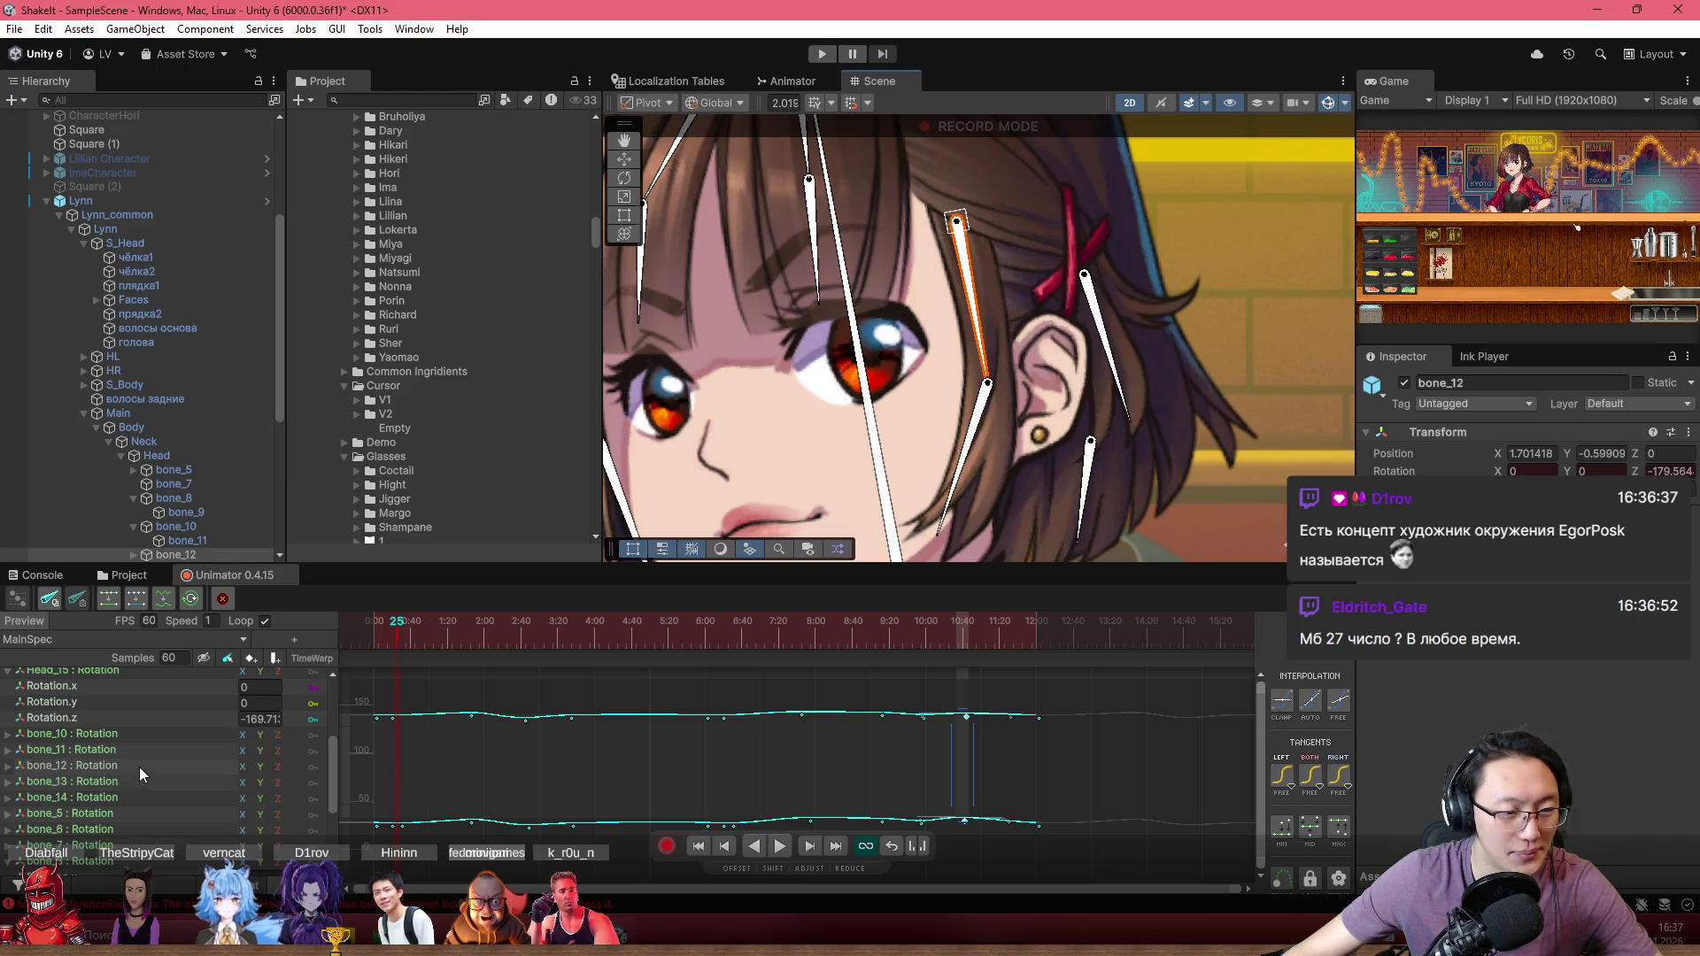
click(7, 767)
click(7, 767)
click(105, 813)
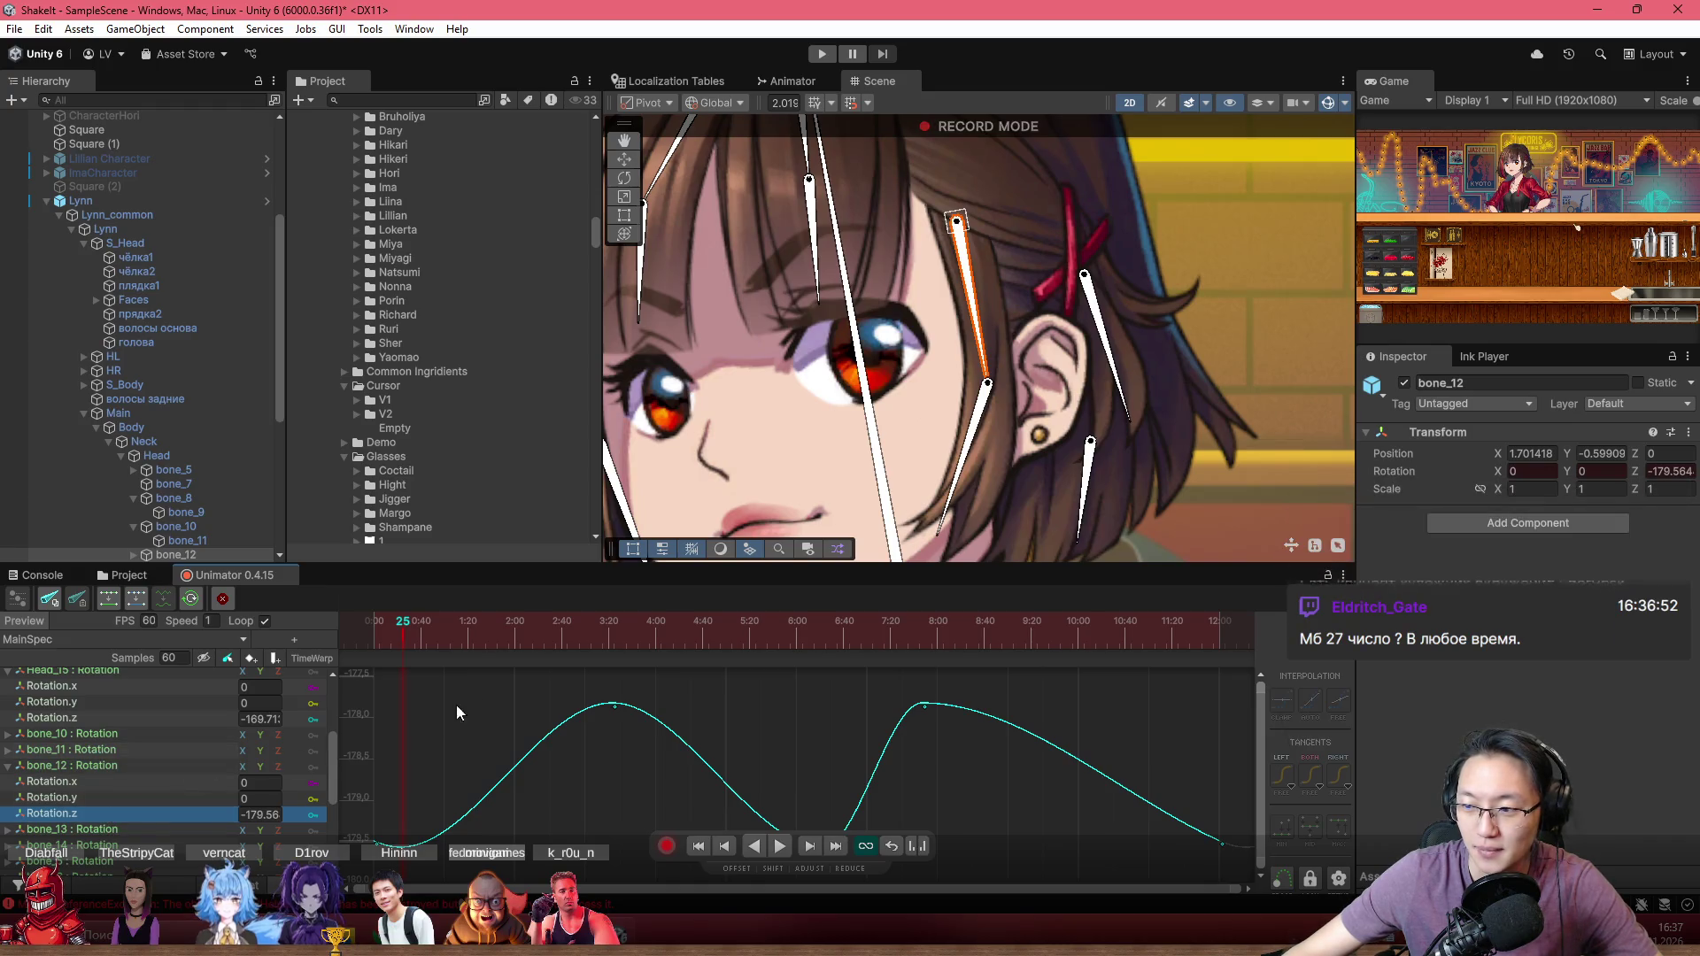
scroll(1004, 773, down, 8)
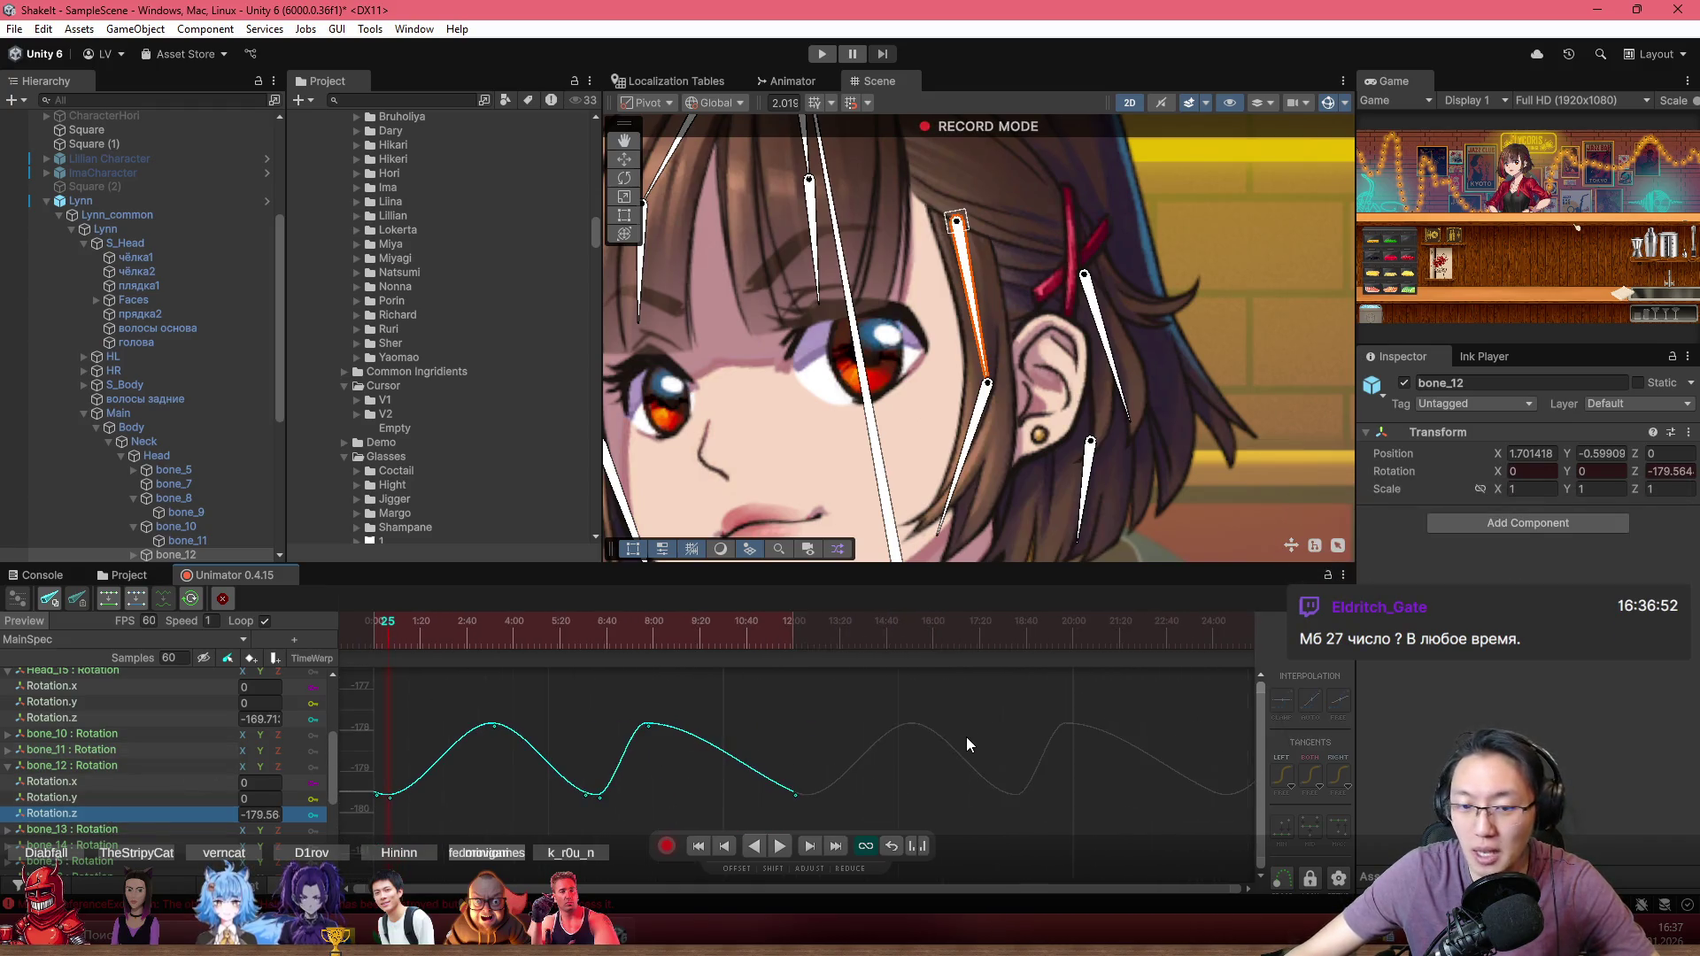
scroll(625, 753, up, 7)
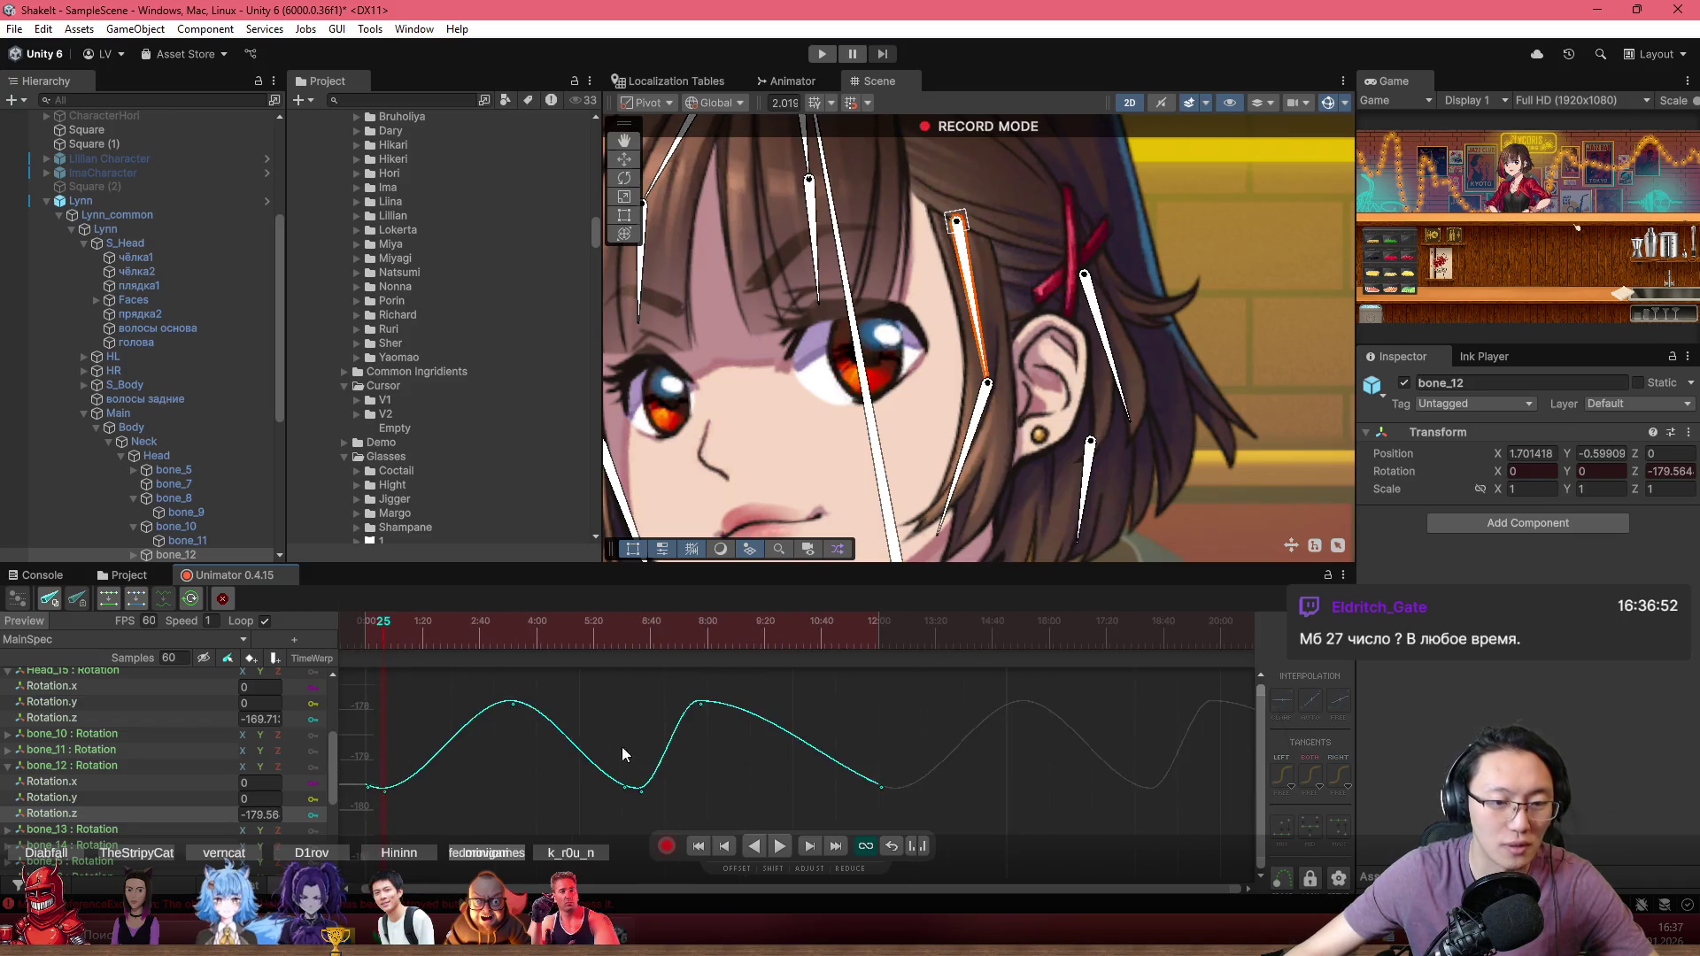
scroll(583, 753, up, 3)
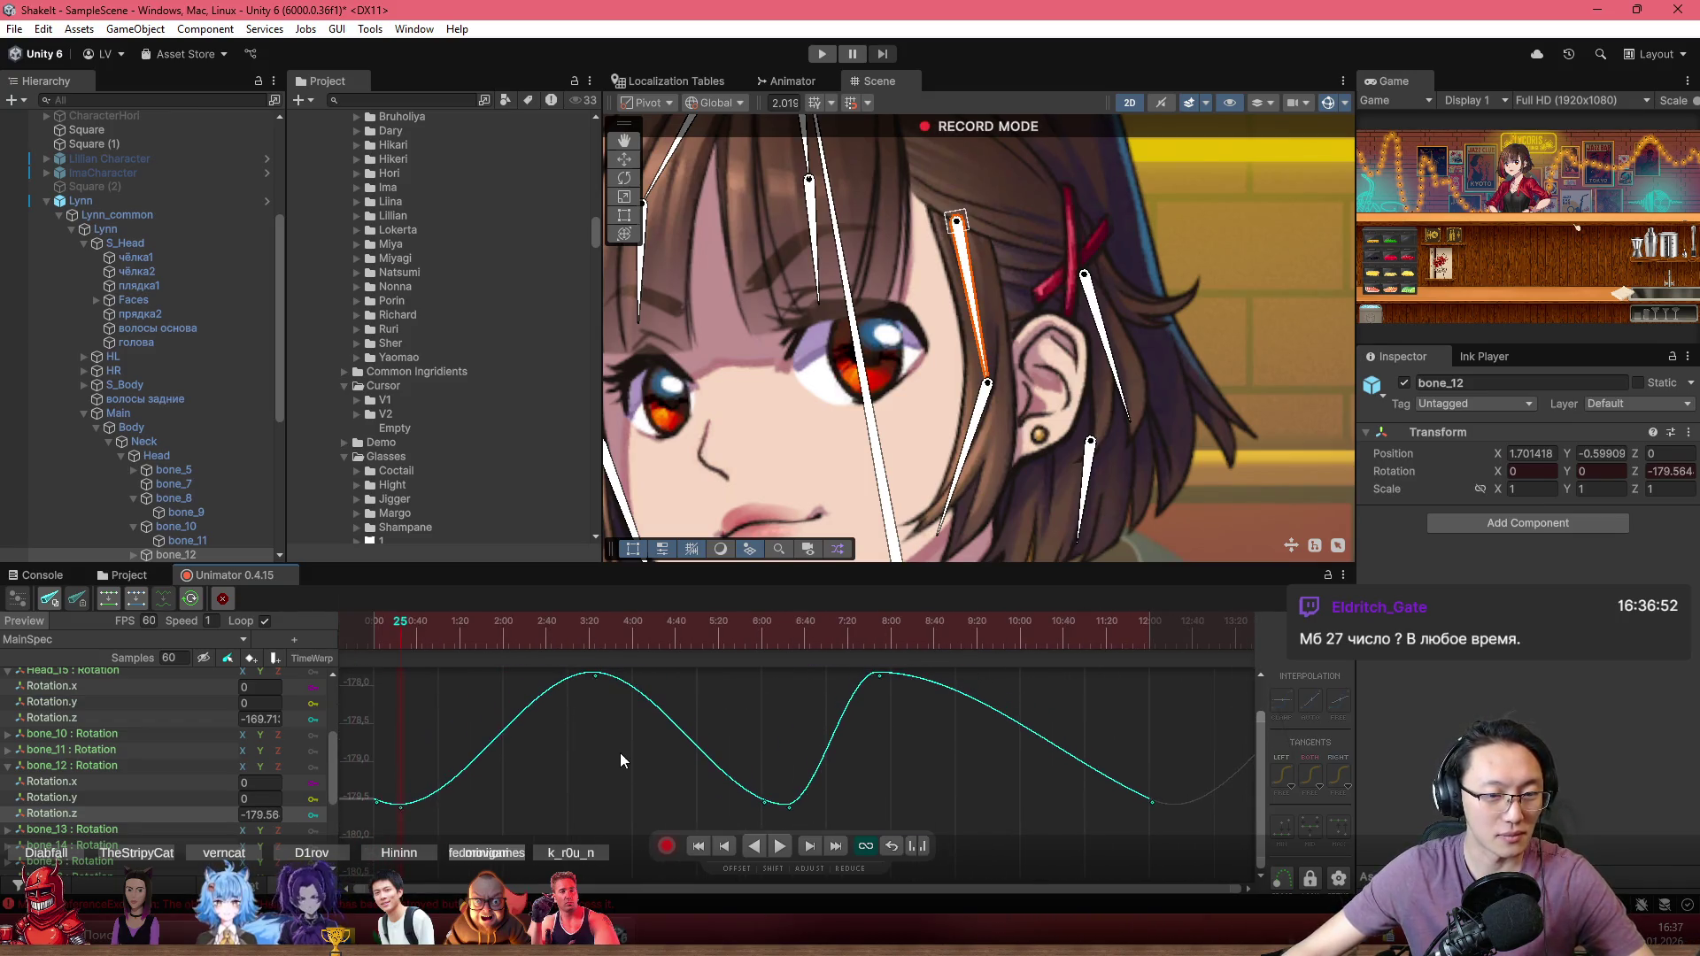
Step: Scrub the playhead from around frame 206 back to about frame 92
drag(509, 637, 597, 646)
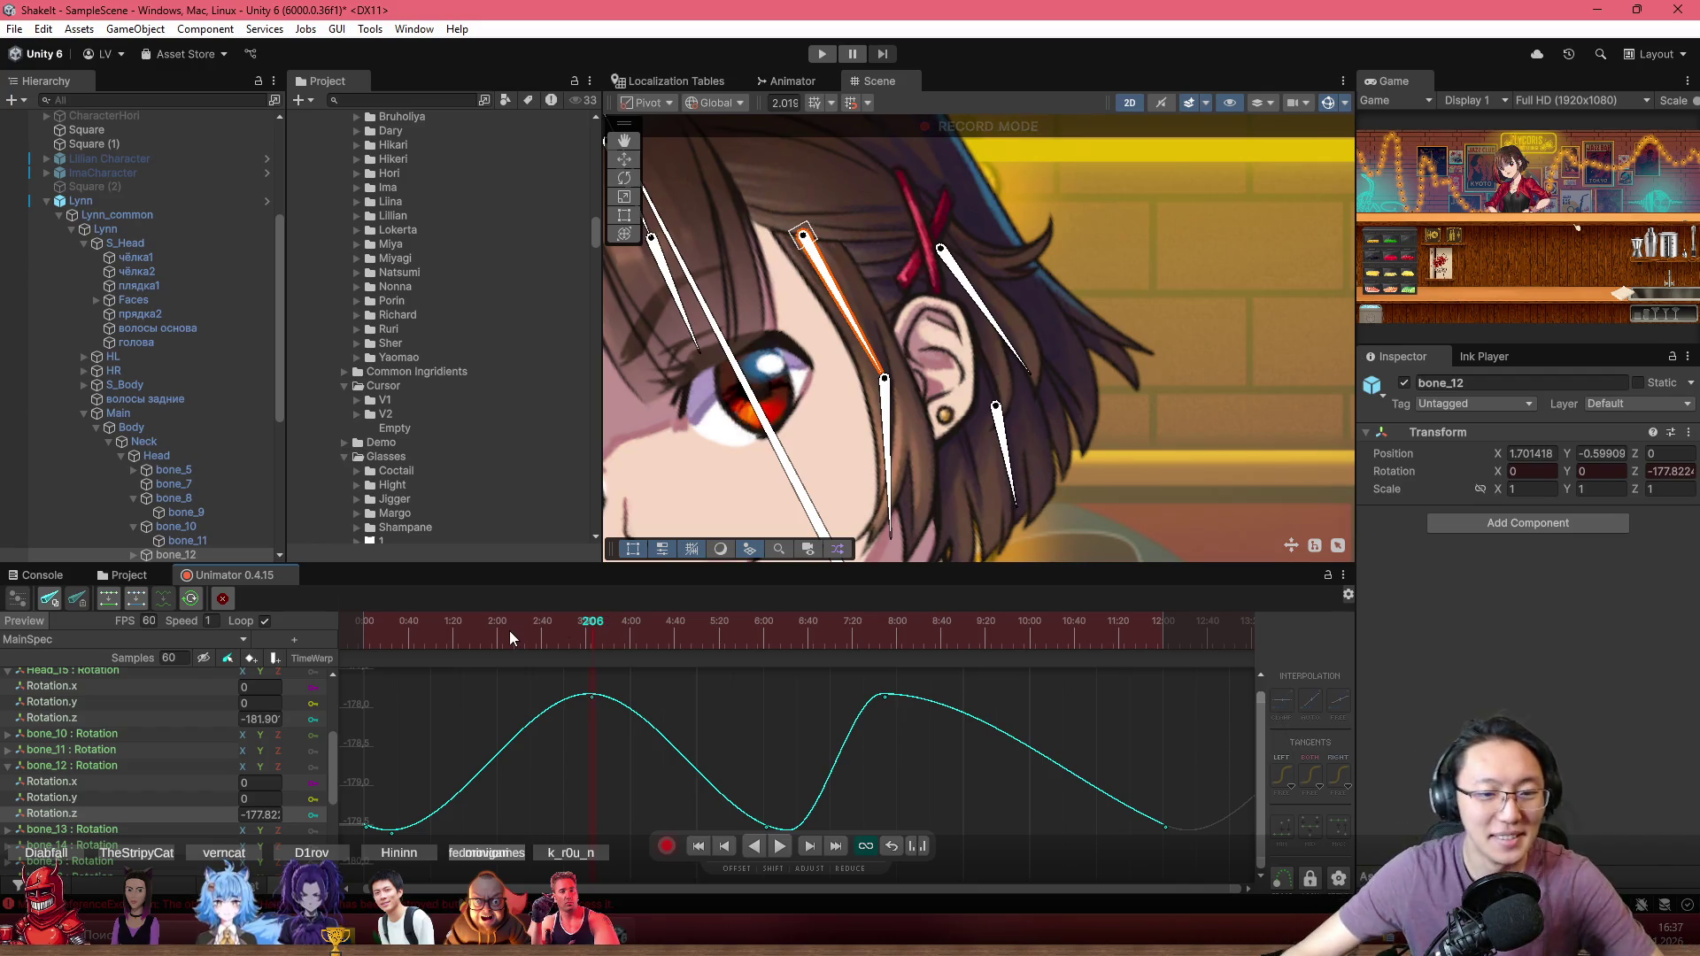
scroll(686, 784, down, 1)
click(469, 641)
mouse_move(470, 641)
mouse_down()
mouse_move(386, 645)
mouse_move(466, 648)
mouse_move(441, 652)
mouse_up()
scroll(627, 710, down, 2)
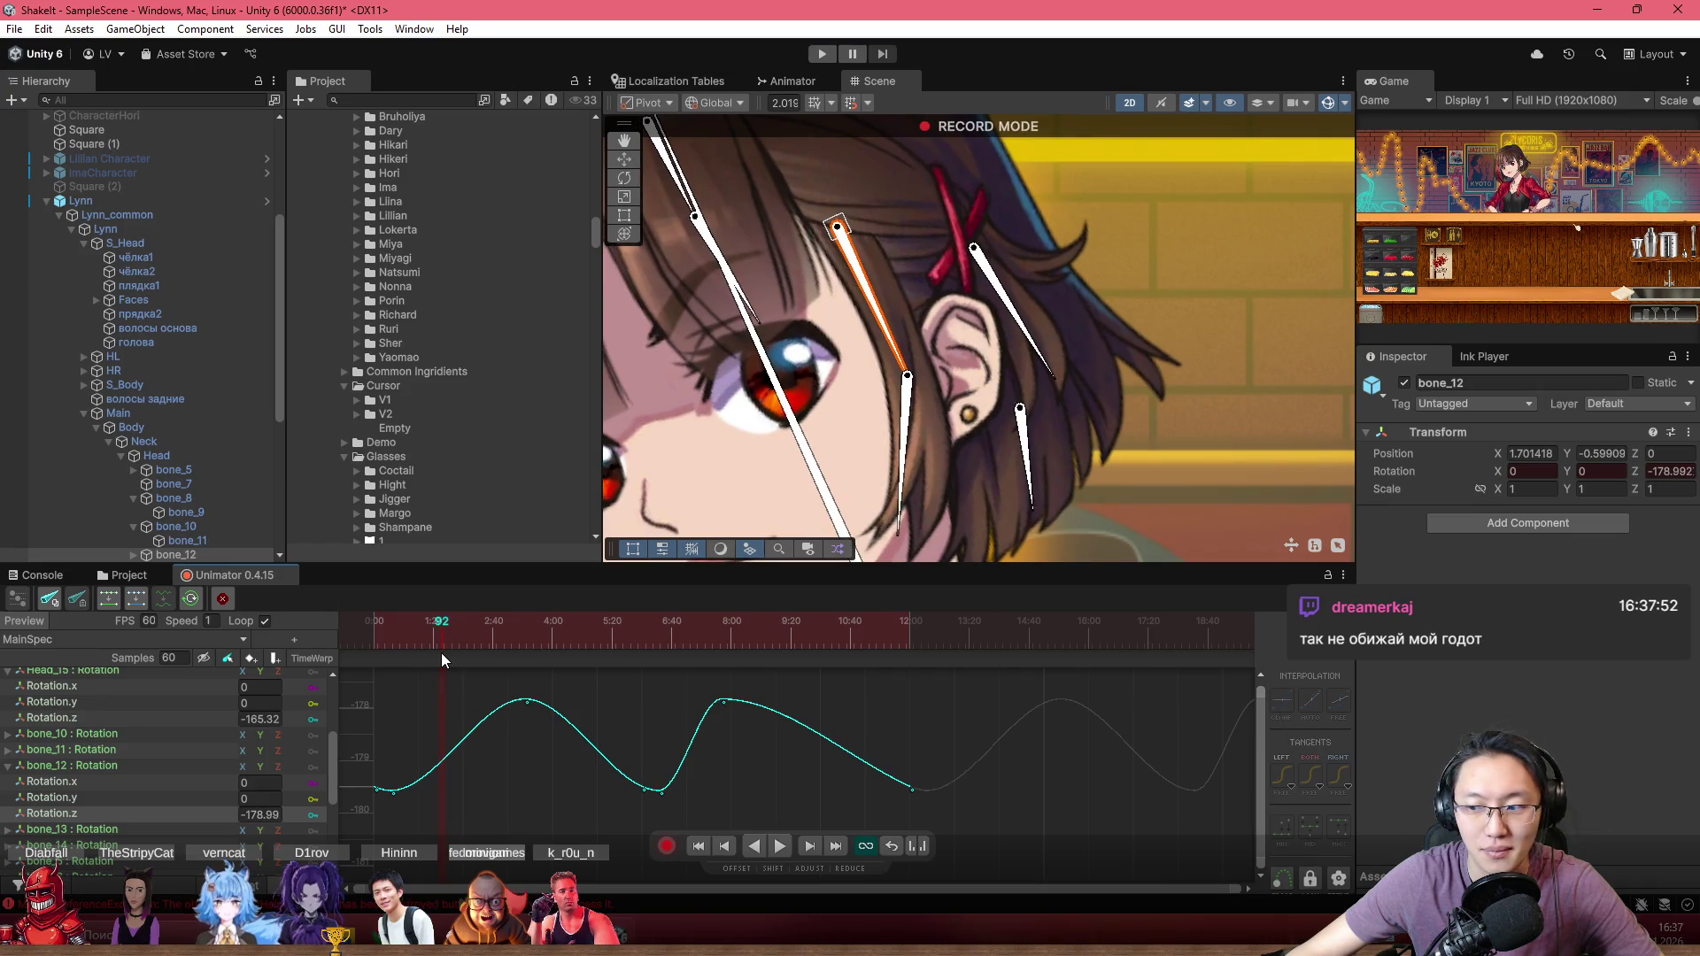
Step: Rotate the bone_12 strand to key a new angle at frame 92, then replay the animation
drag(921, 362, 927, 348)
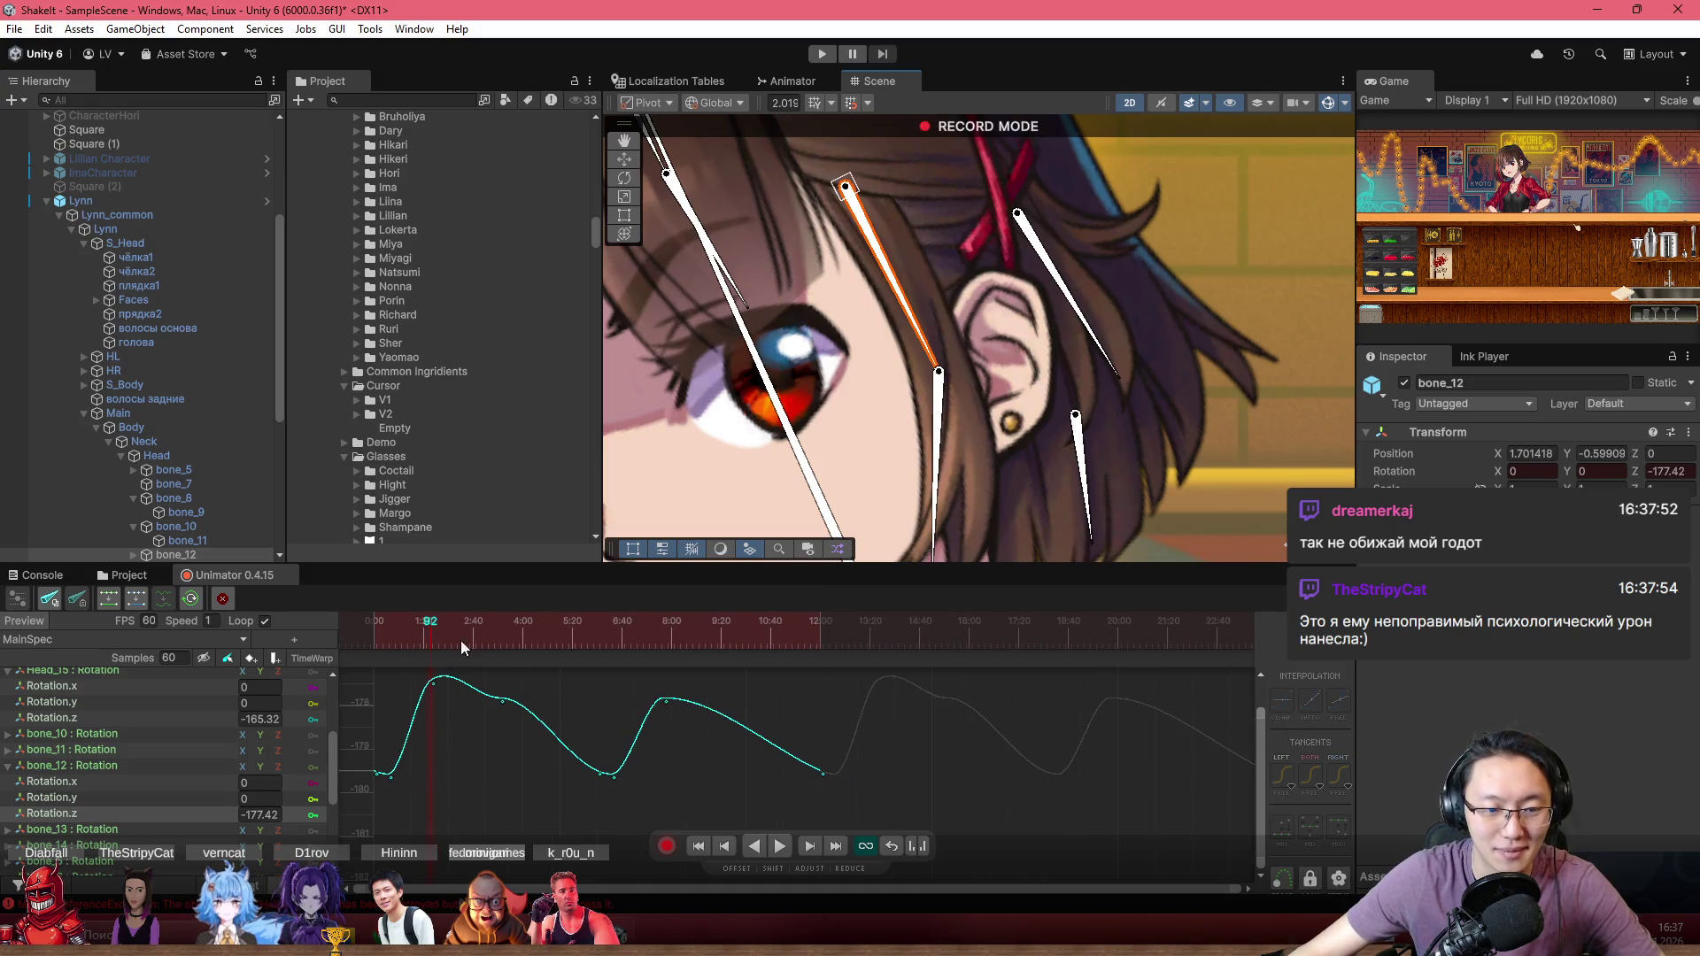
mouse_move(461, 640)
mouse_down()
mouse_move(350, 635)
mouse_move(459, 652)
mouse_move(493, 785)
mouse_up()
key(space)
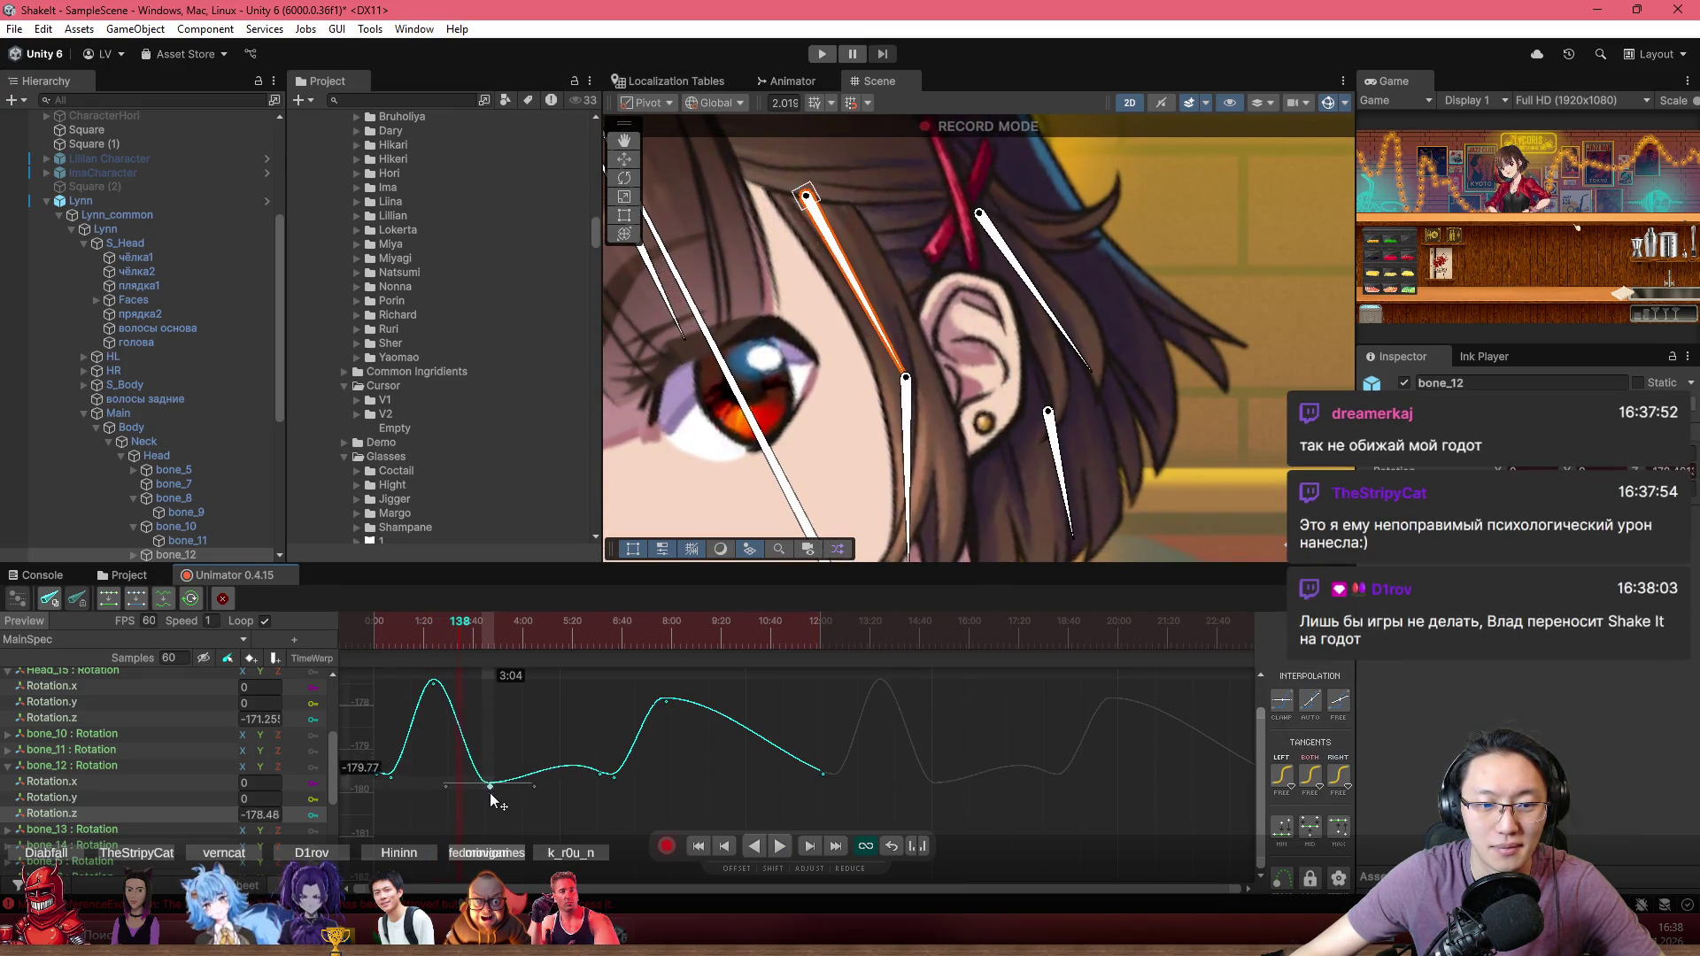
Step: Zoom the Rotation.z curve, return to frame 92 and lower the peak key to flatten the sway
click(388, 629)
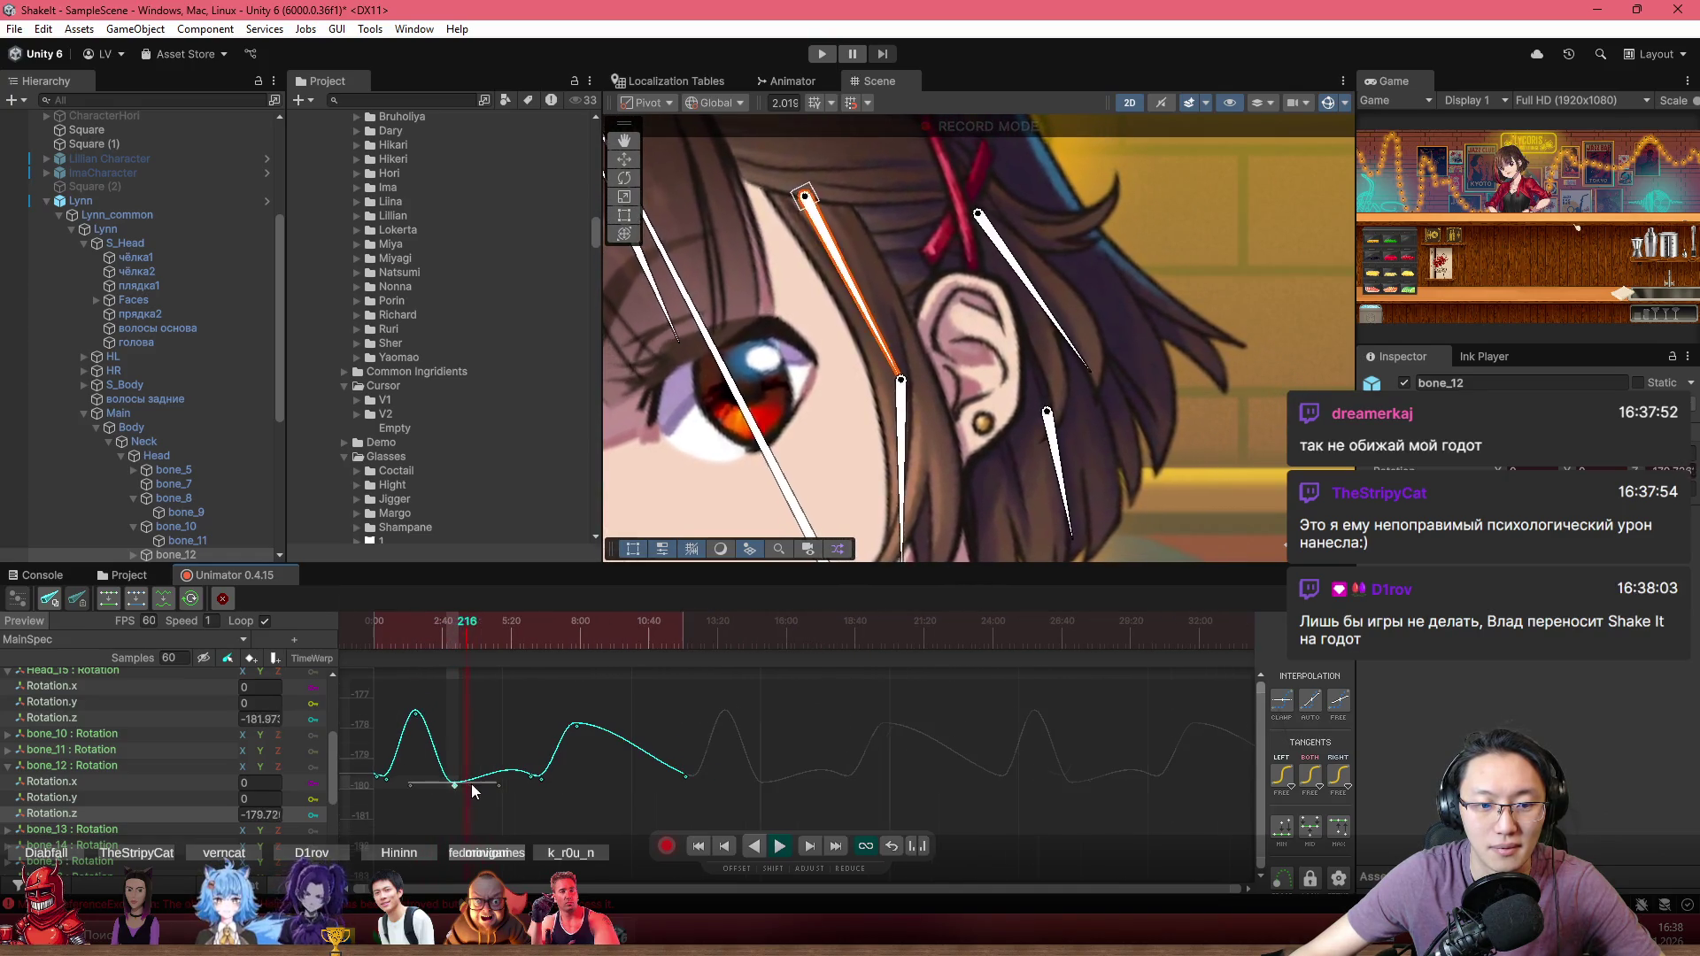
scroll(469, 788, down, 3)
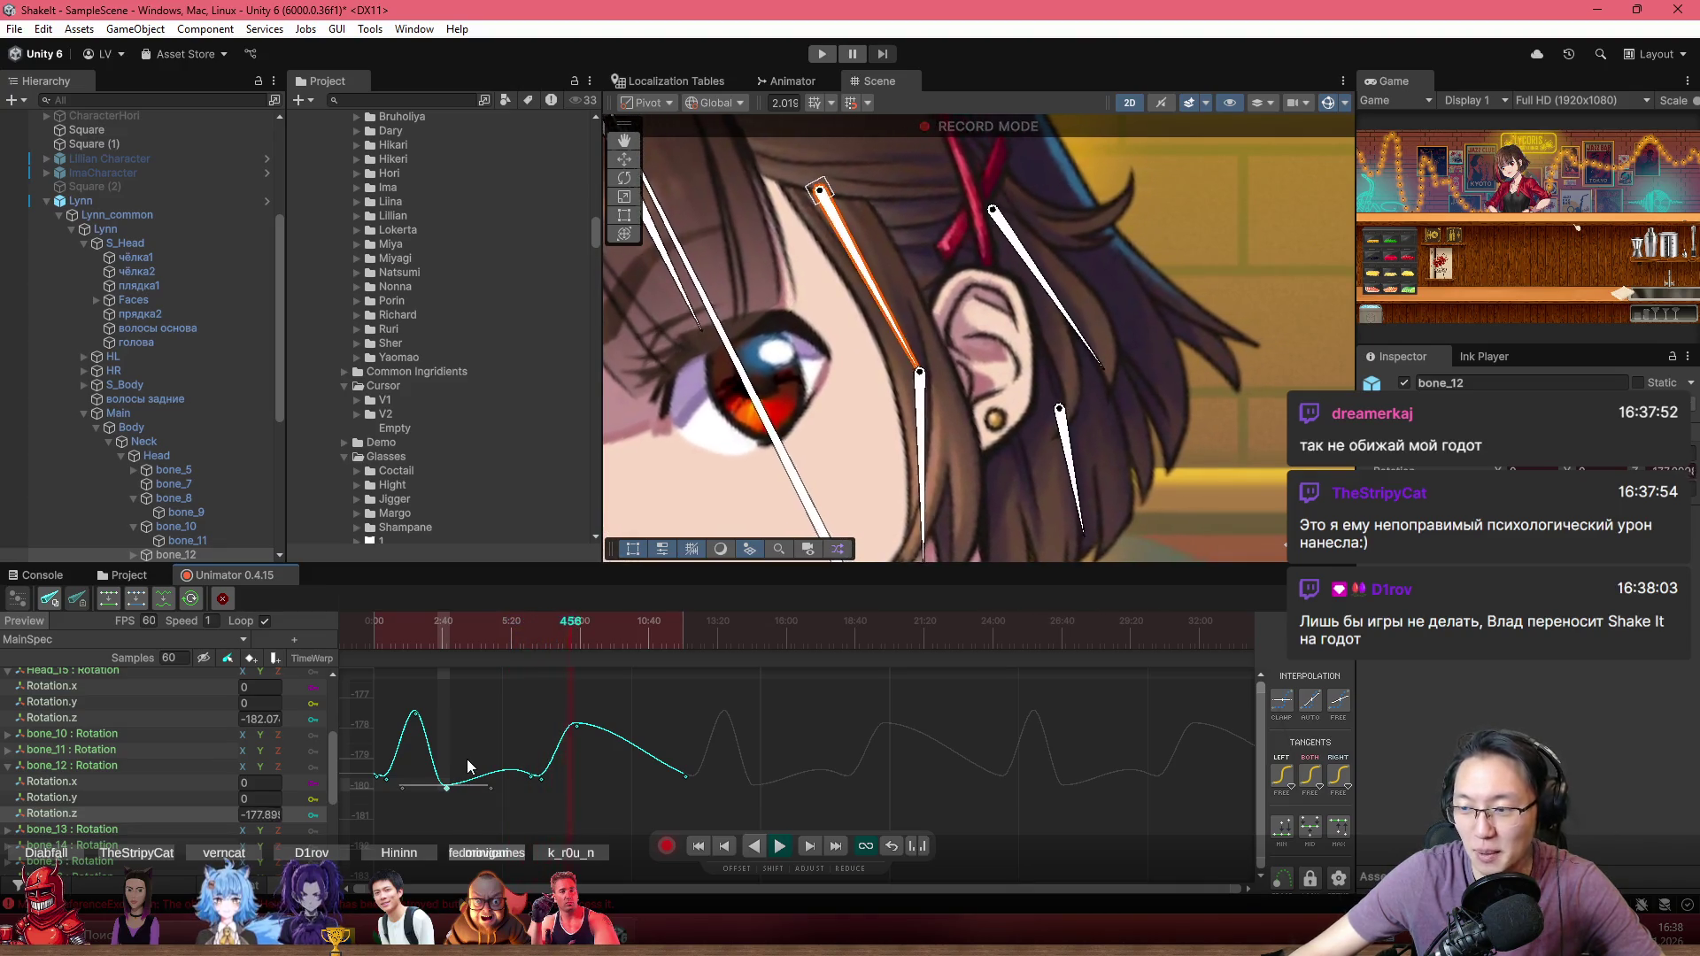
scroll(478, 781, up, 1)
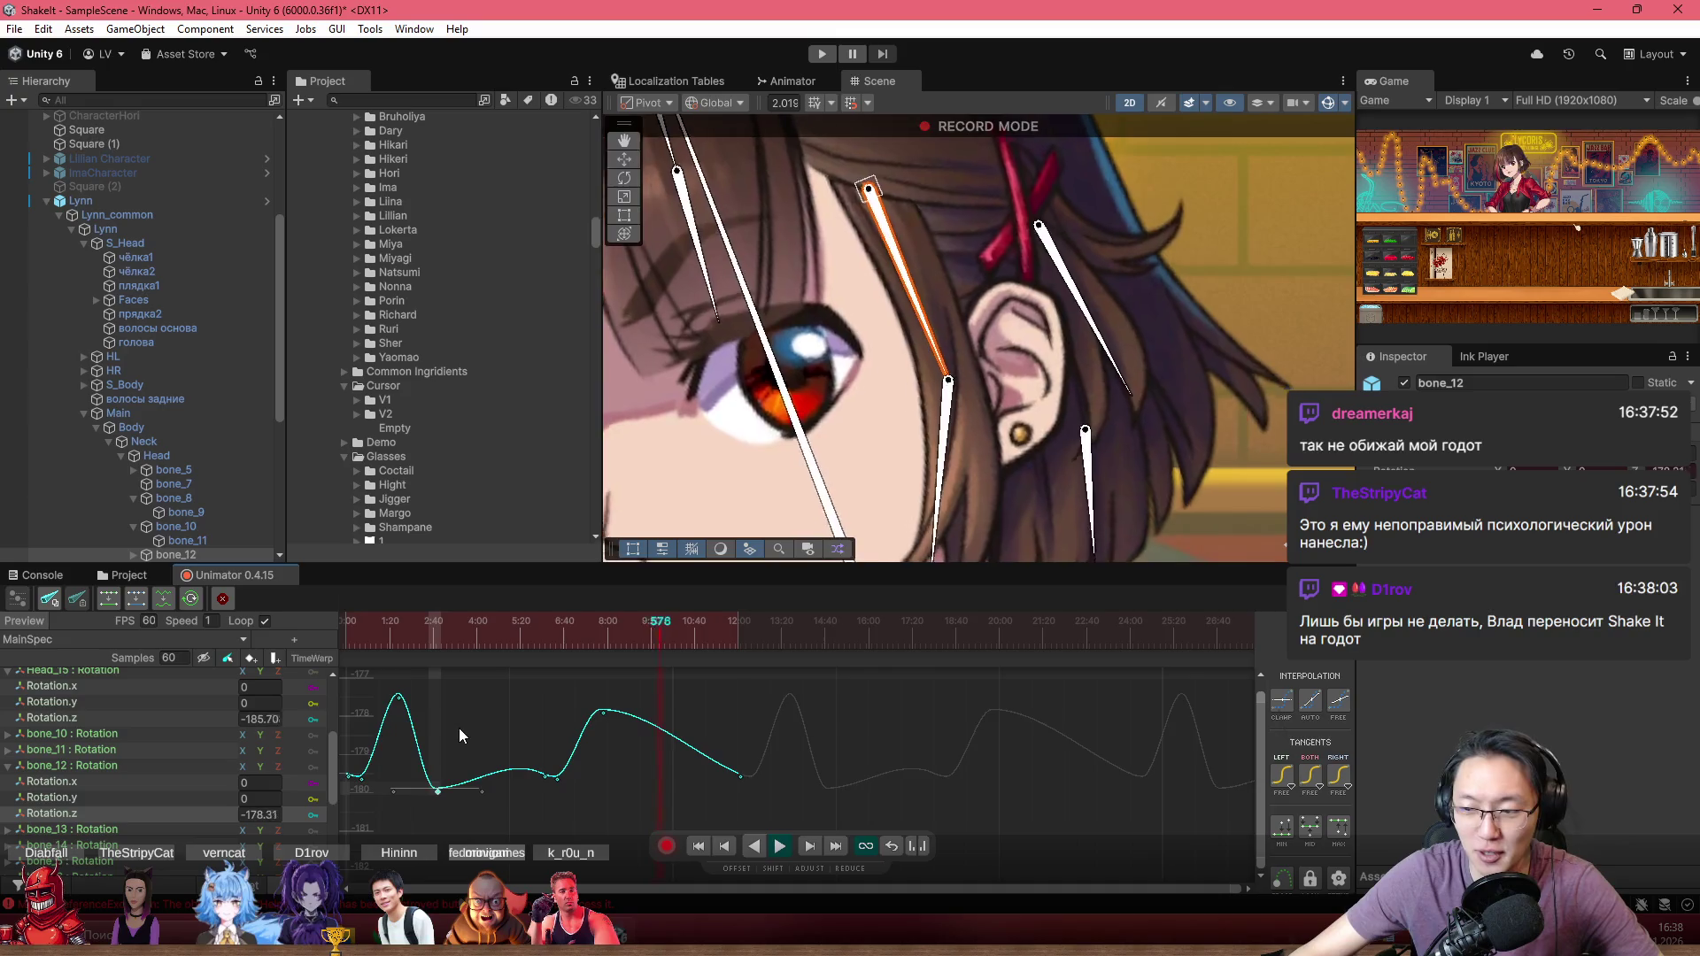
scroll(495, 730, up, 1)
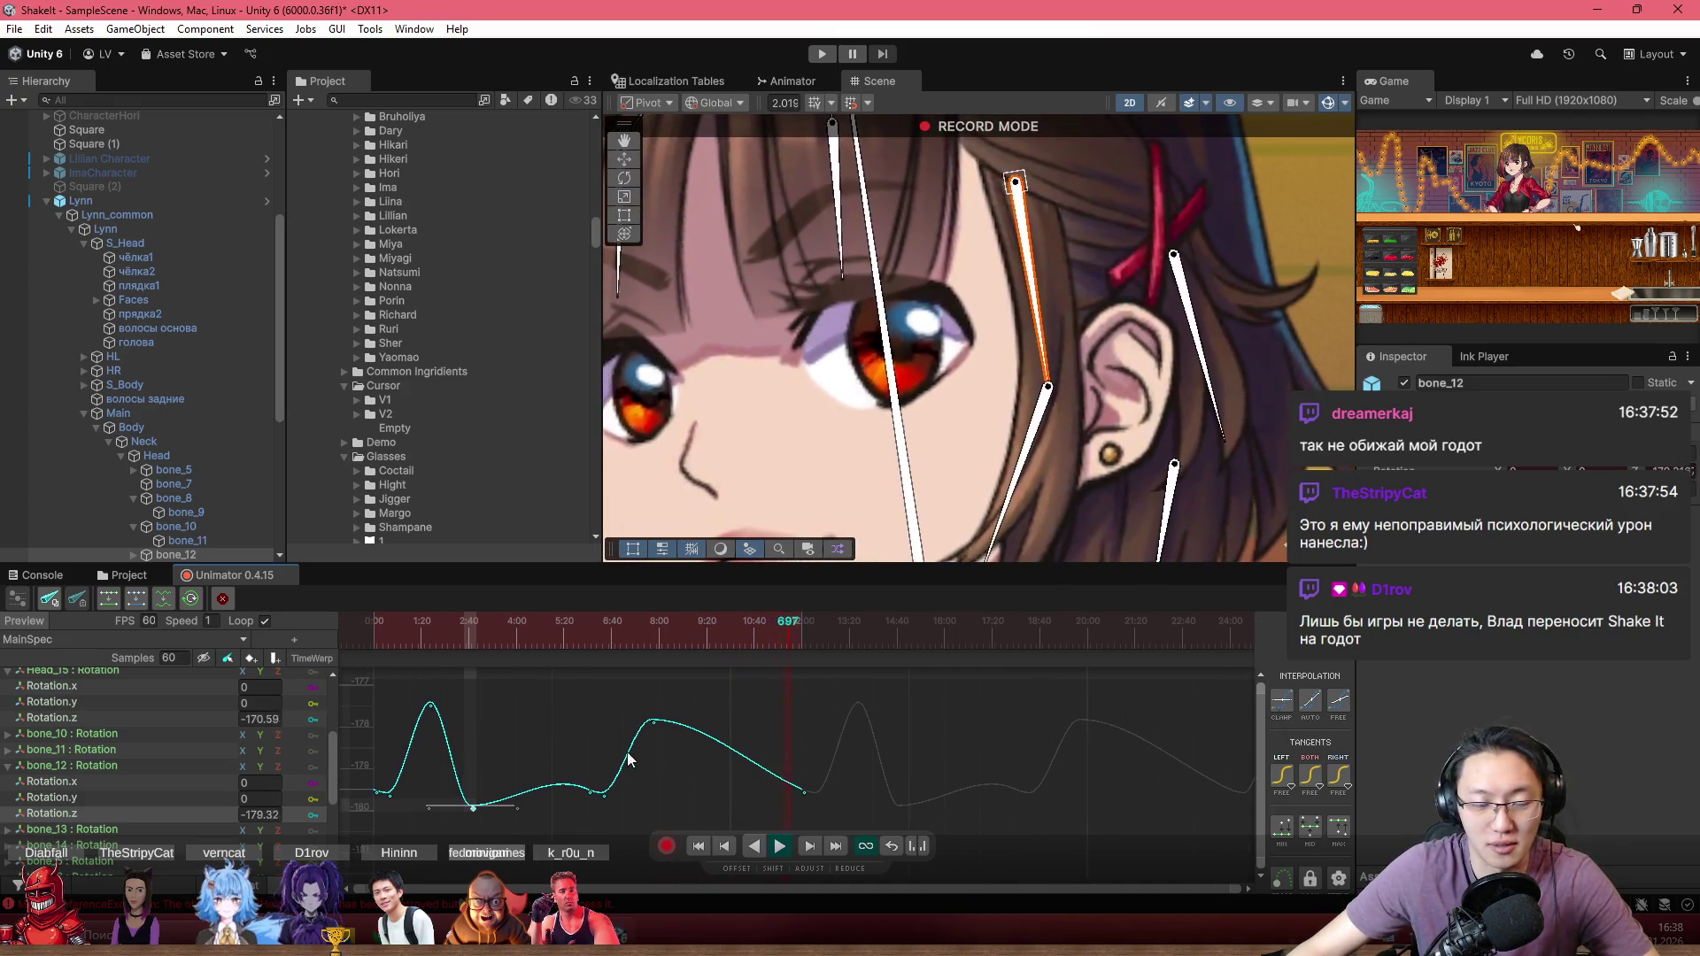
scroll(496, 806, up, 1)
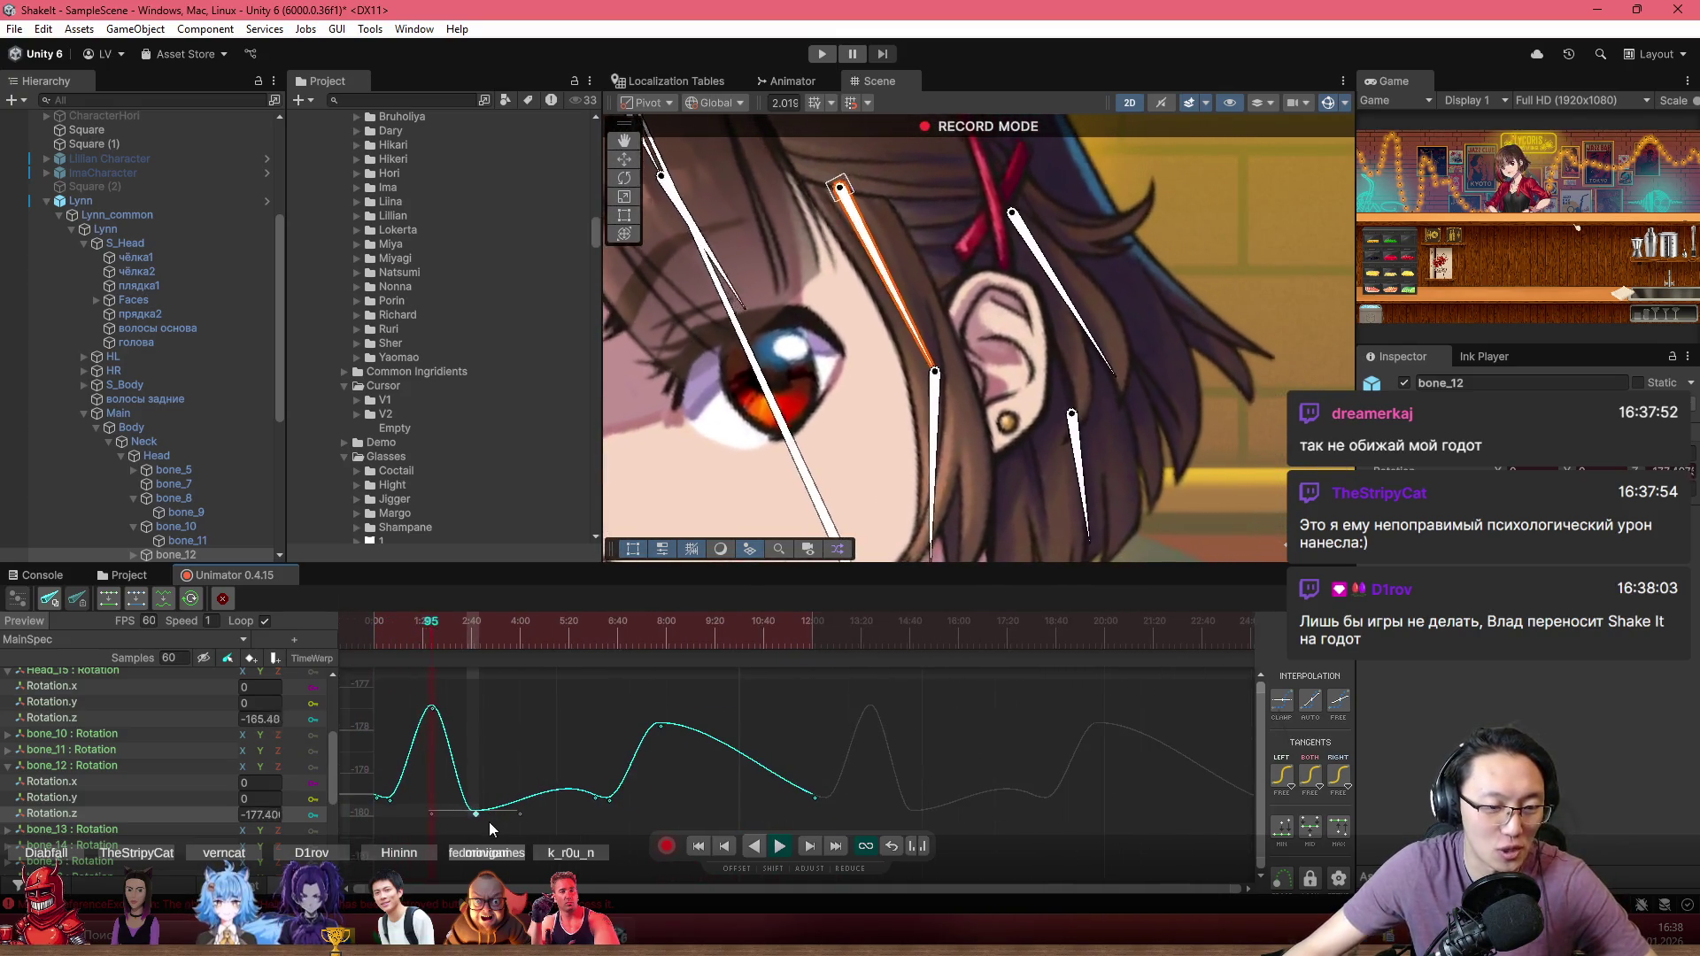
scroll(474, 802, down, 1)
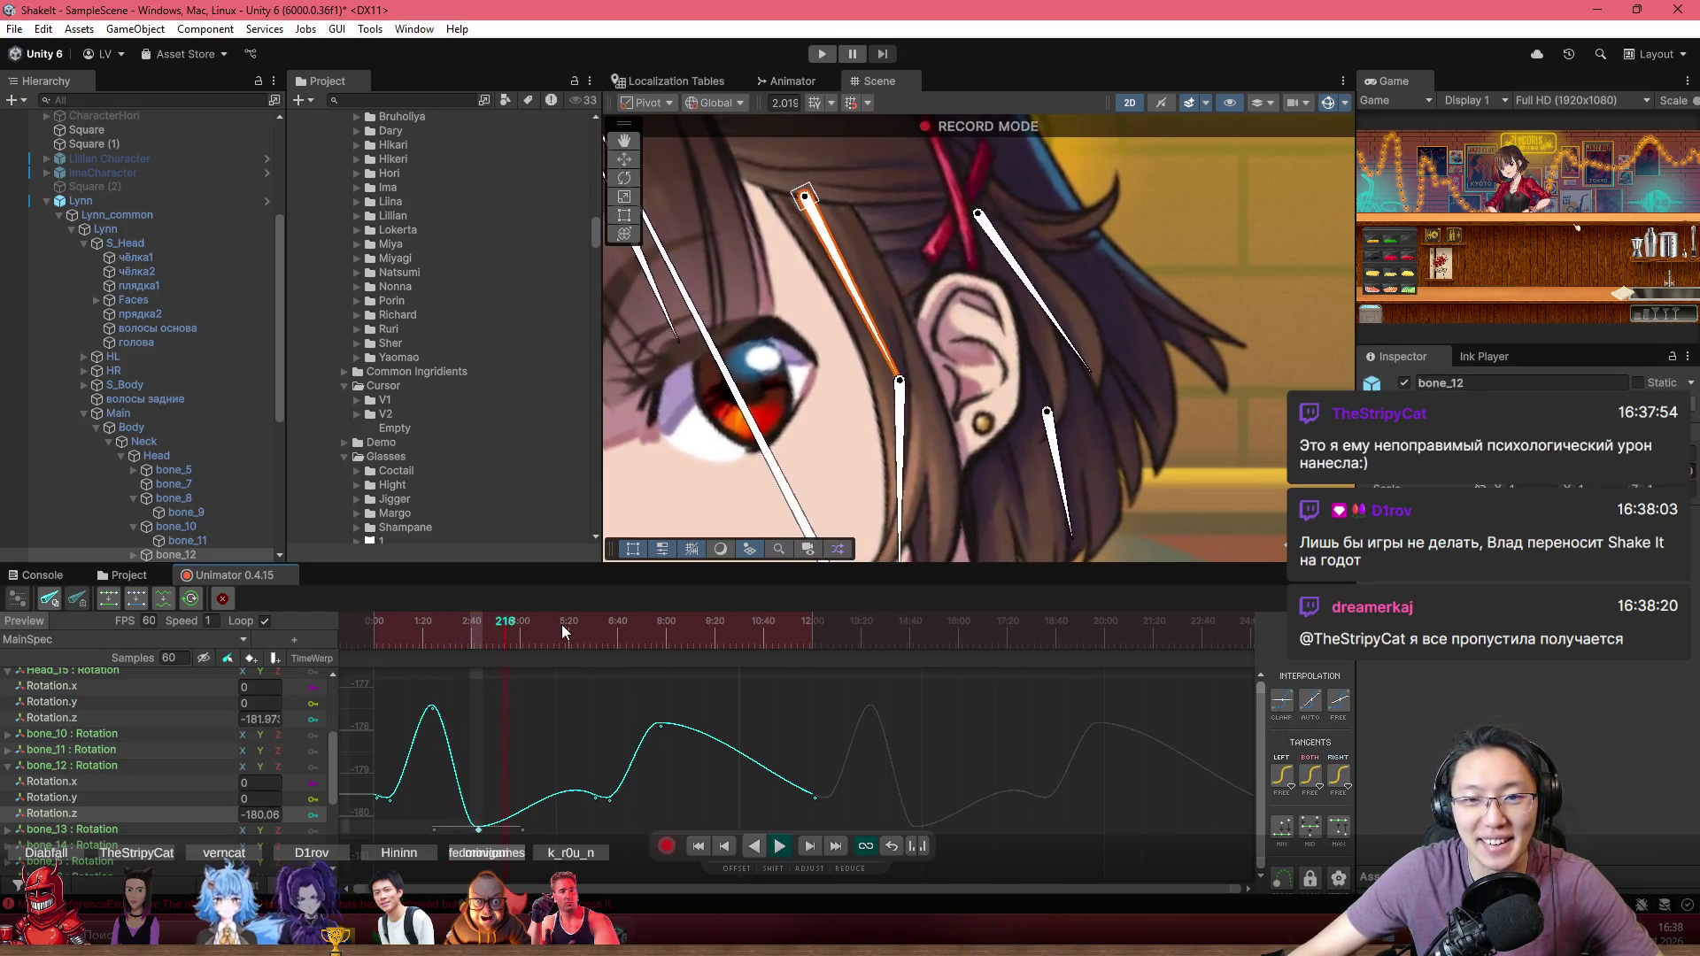
click(400, 636)
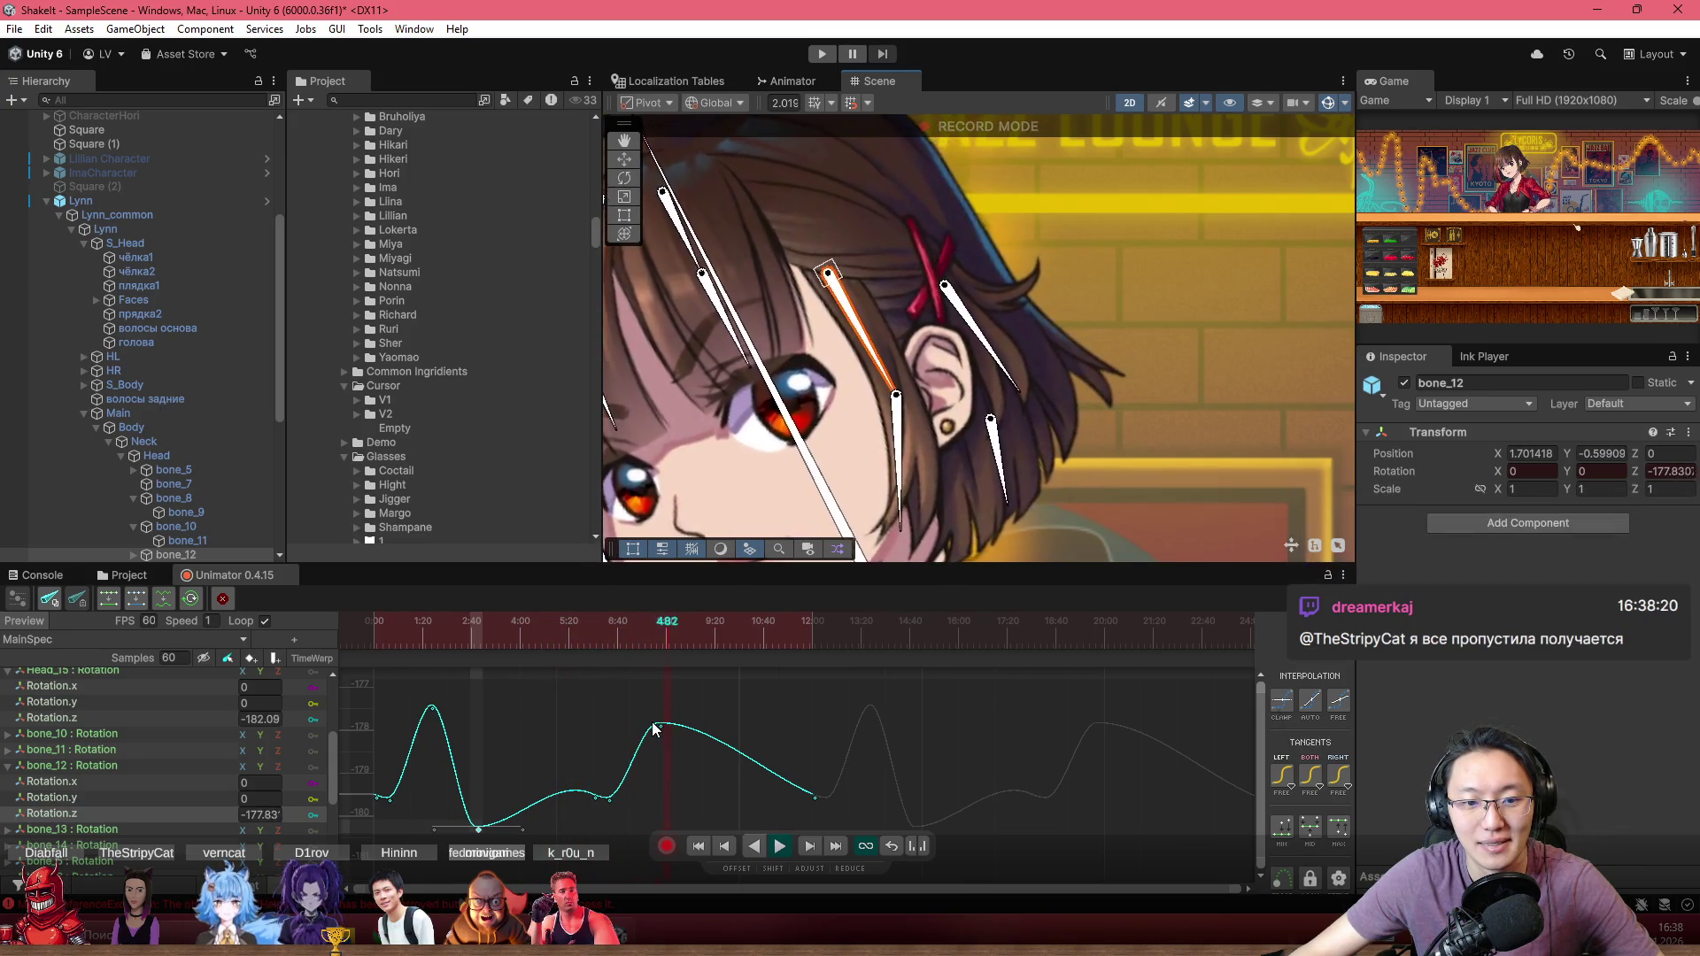
drag(660, 726, 693, 794)
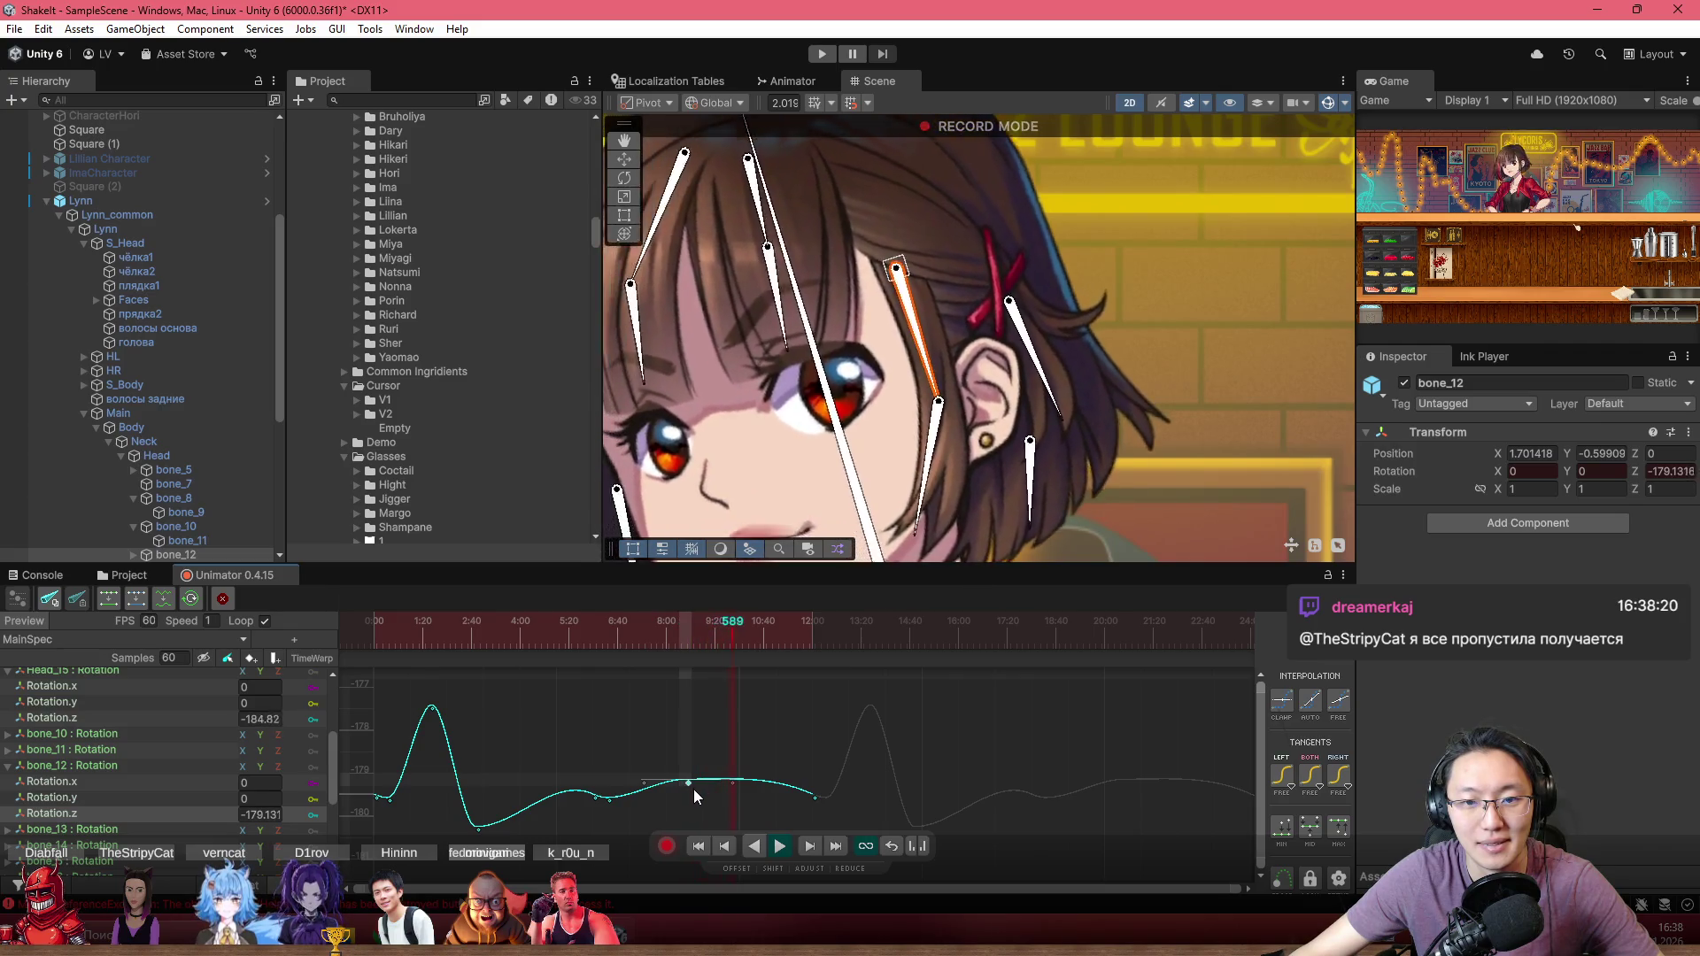
Step: Lower the bone_12 key near frame 558 to about -179.15, then preview around frame 476
click(684, 637)
drag(684, 638, 714, 649)
scroll(708, 779, up, 4)
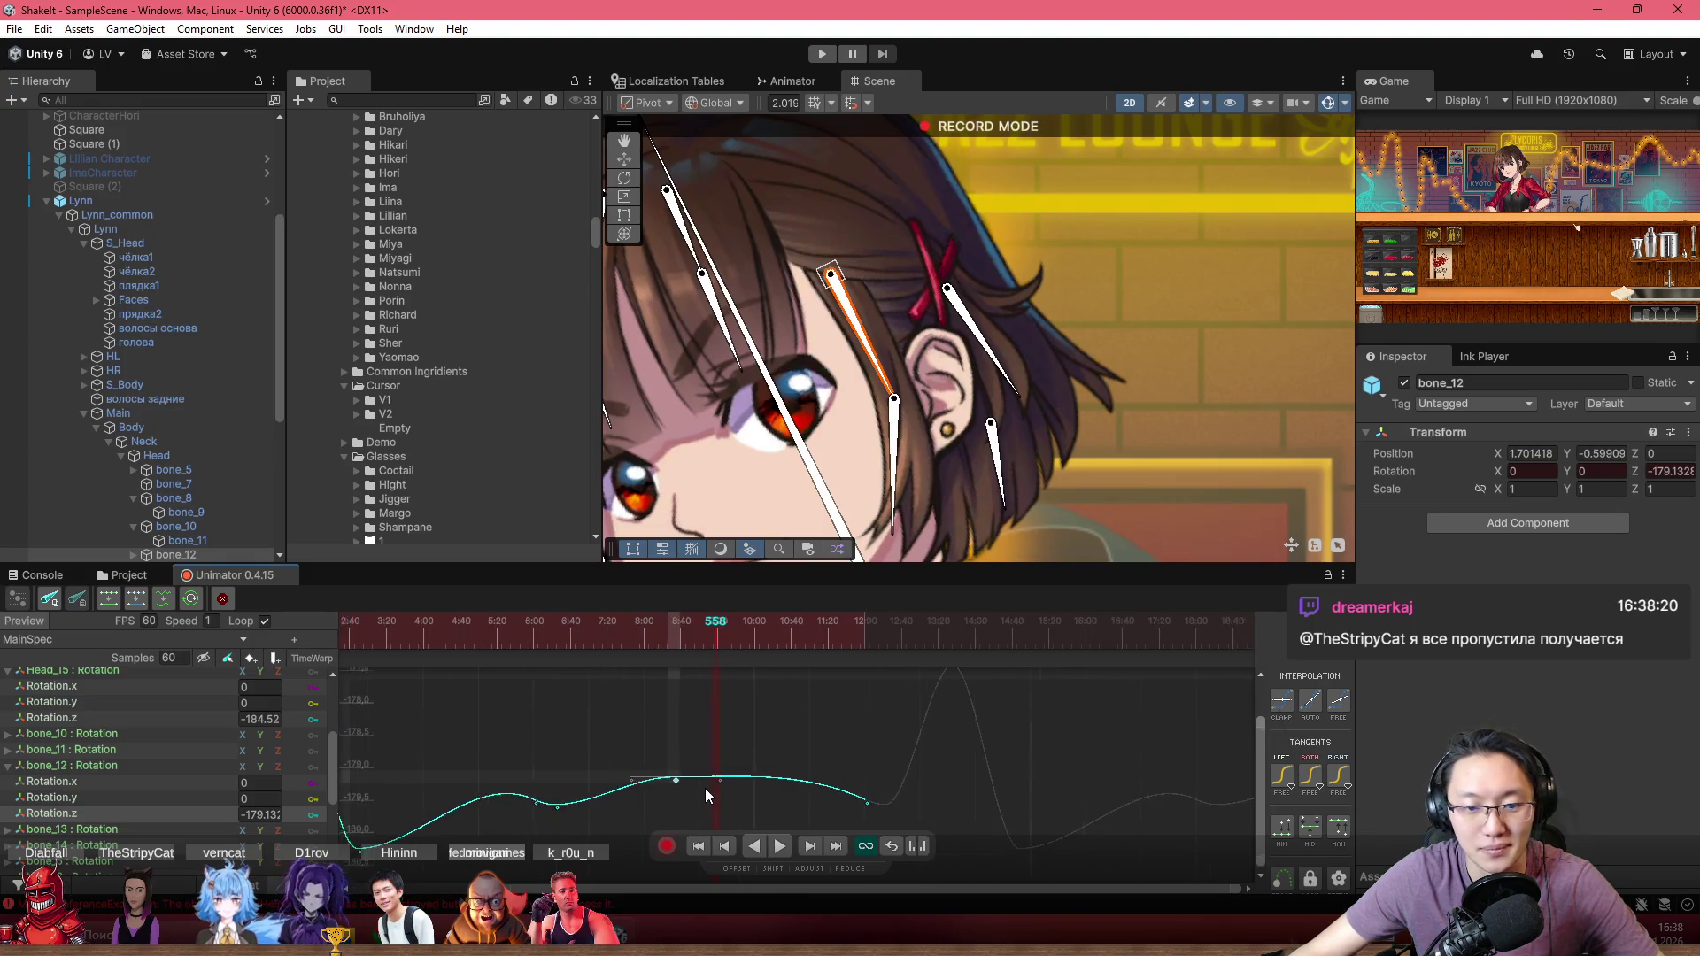
drag(678, 779, 713, 779)
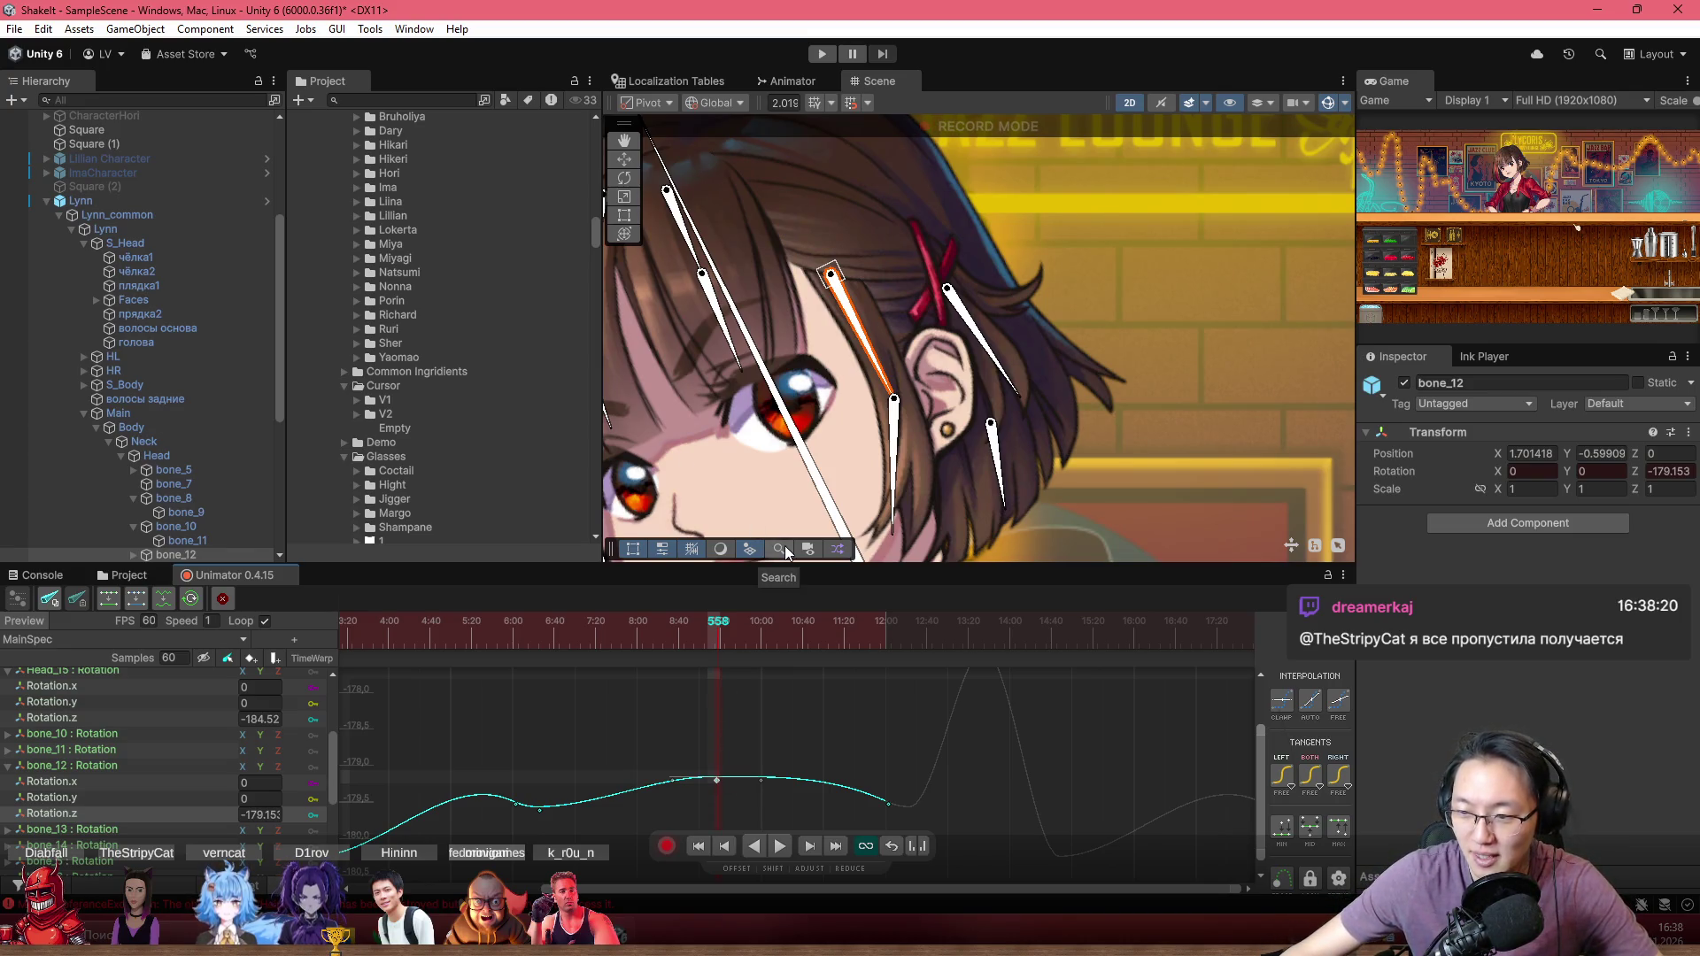
scroll(788, 717, up, 2)
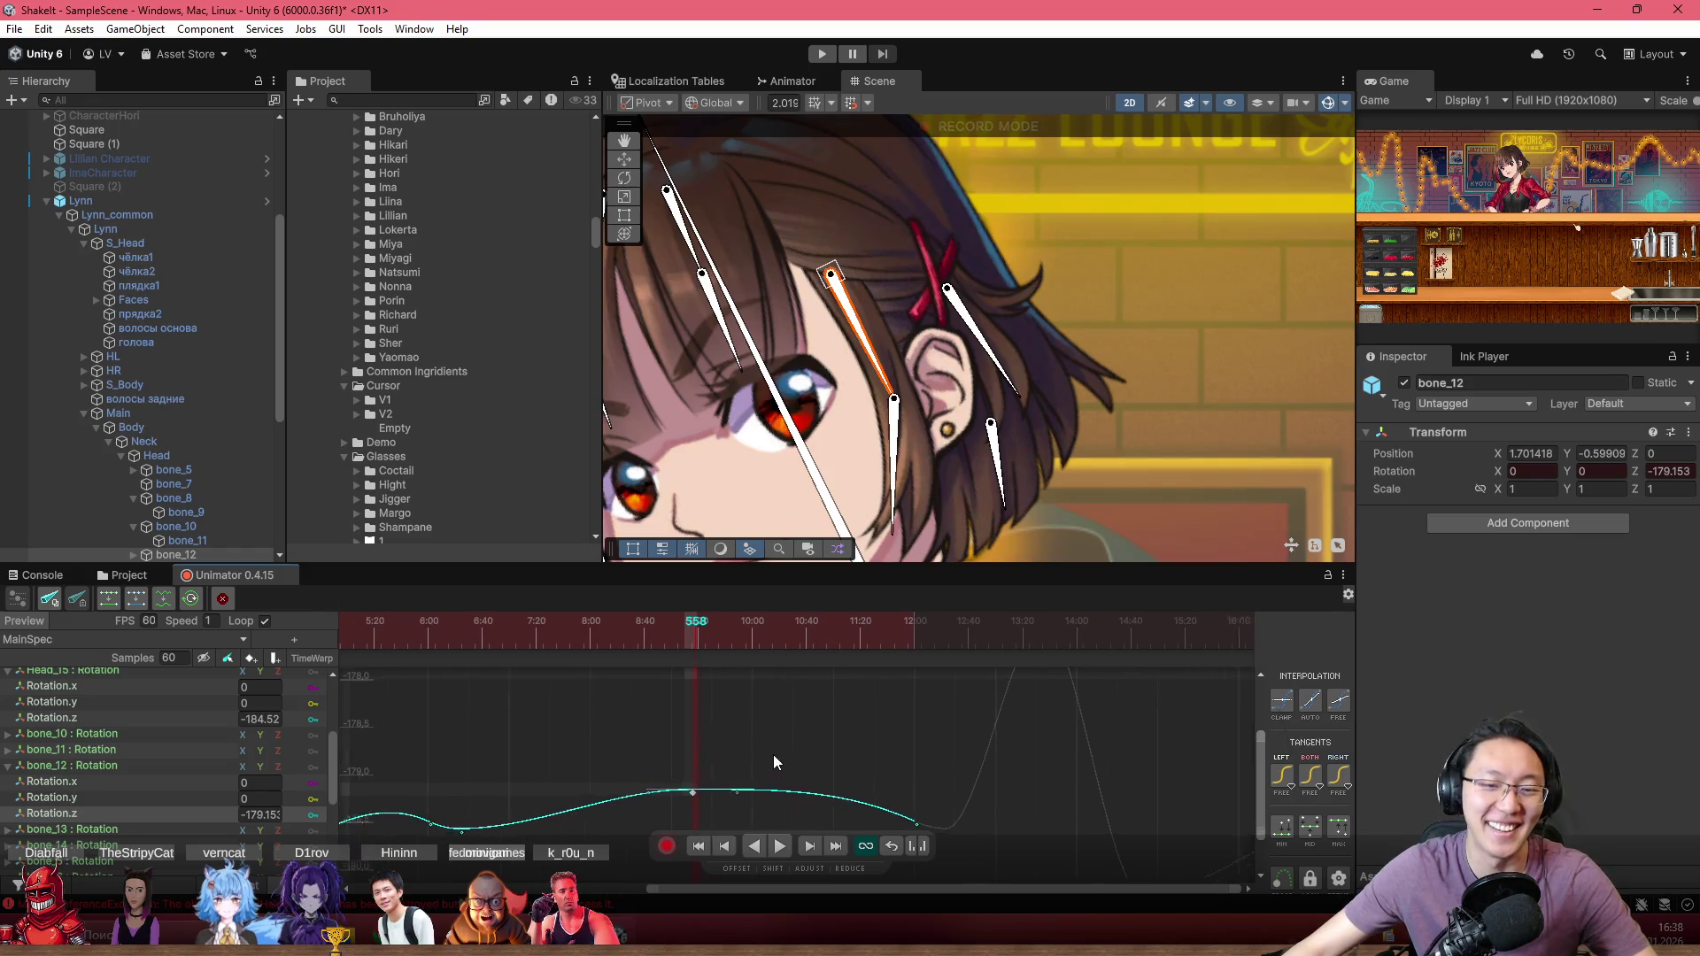
scroll(682, 630, down, 2)
mouse_move(682, 630)
mouse_down()
mouse_move(539, 645)
mouse_move(591, 636)
mouse_move(562, 645)
mouse_move(577, 642)
mouse_up()
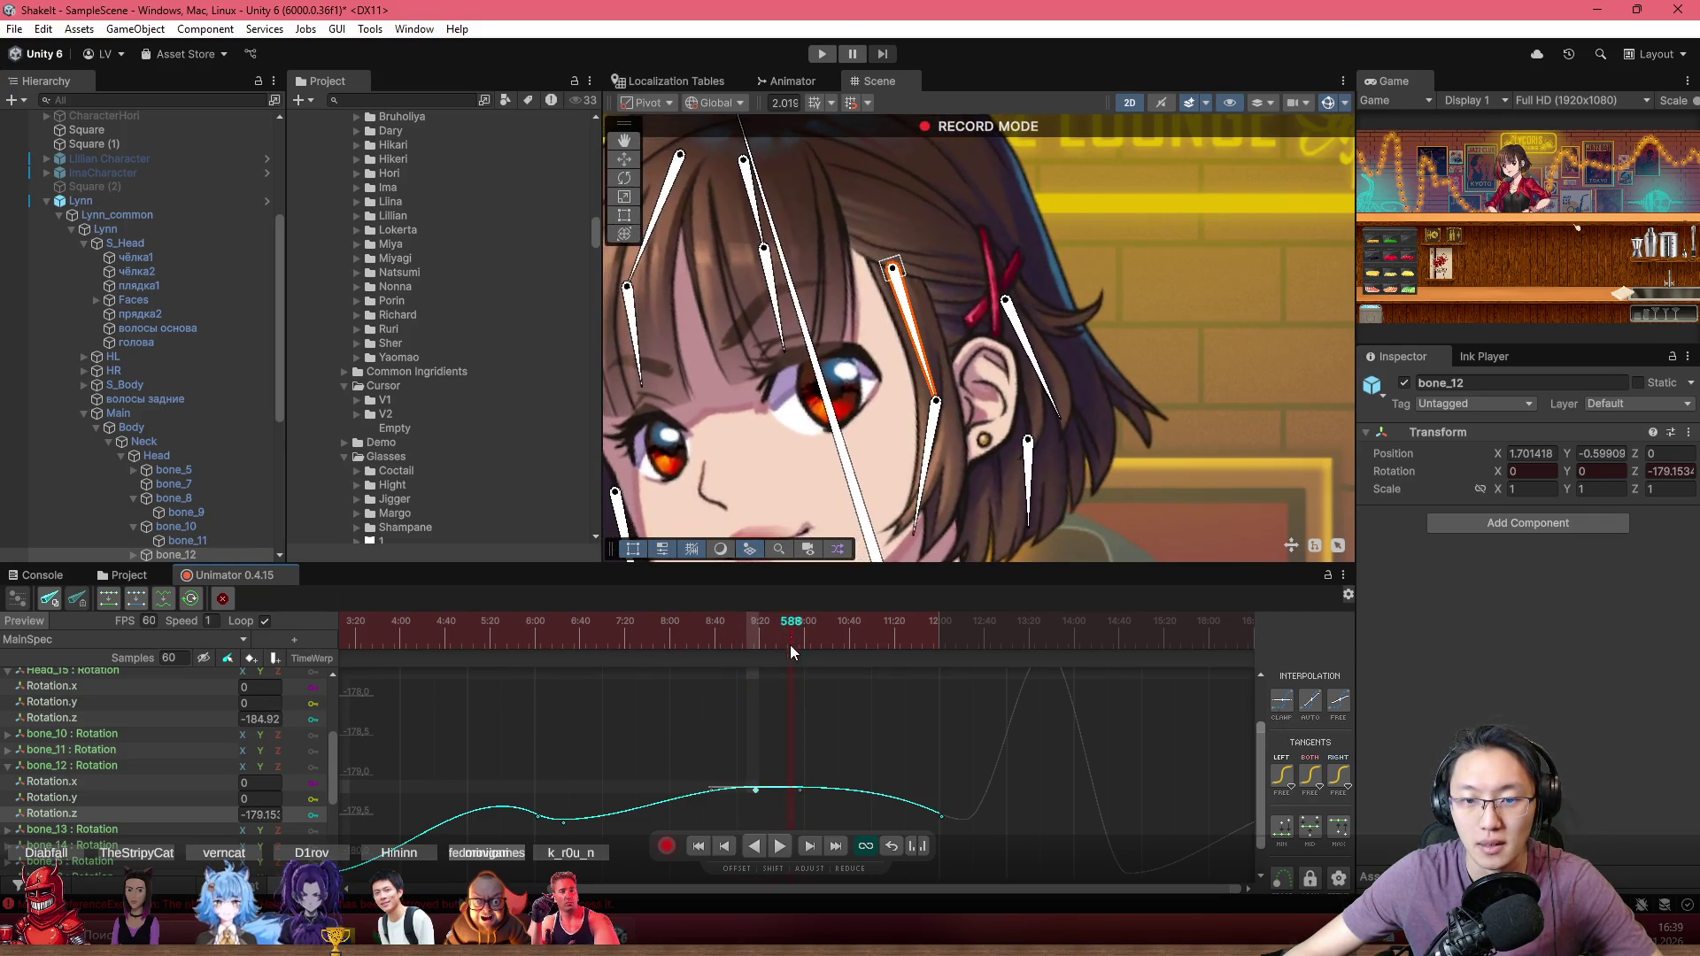
Step: Pull bone_12's Rotation.z key down to about -179.65, previewing the sway around frame 543
drag(802, 788, 802, 804)
click(732, 640)
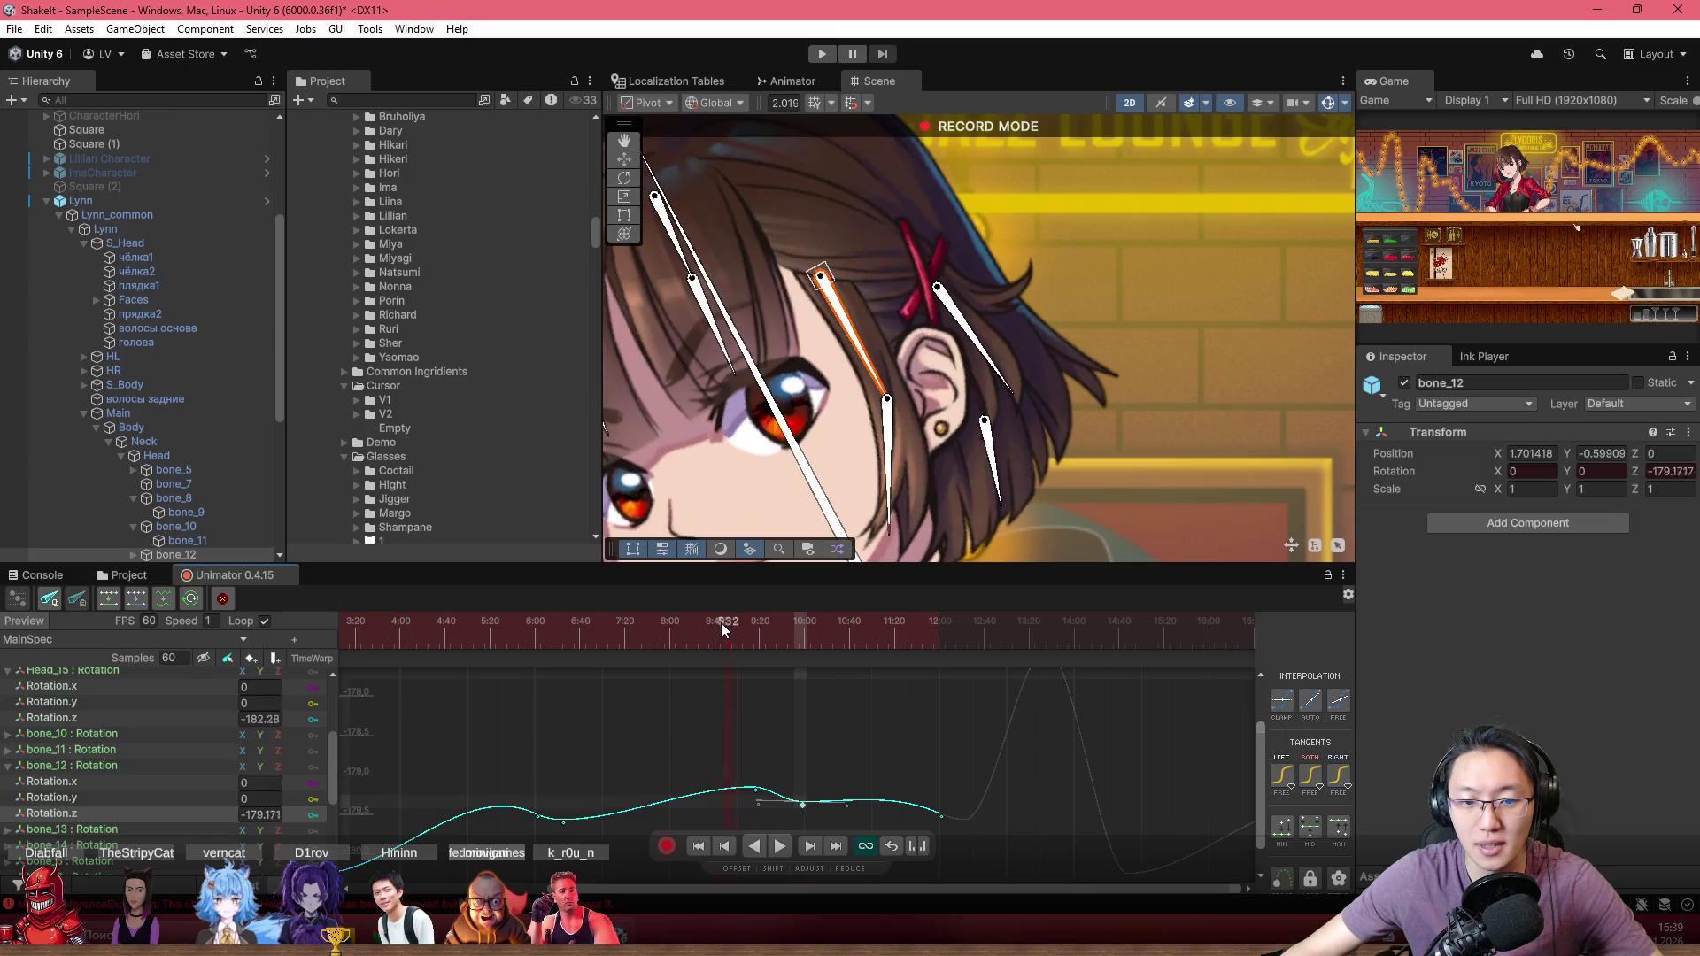
mouse_move(732, 635)
mouse_down()
mouse_move(746, 635)
mouse_move(694, 635)
mouse_move(772, 651)
mouse_up()
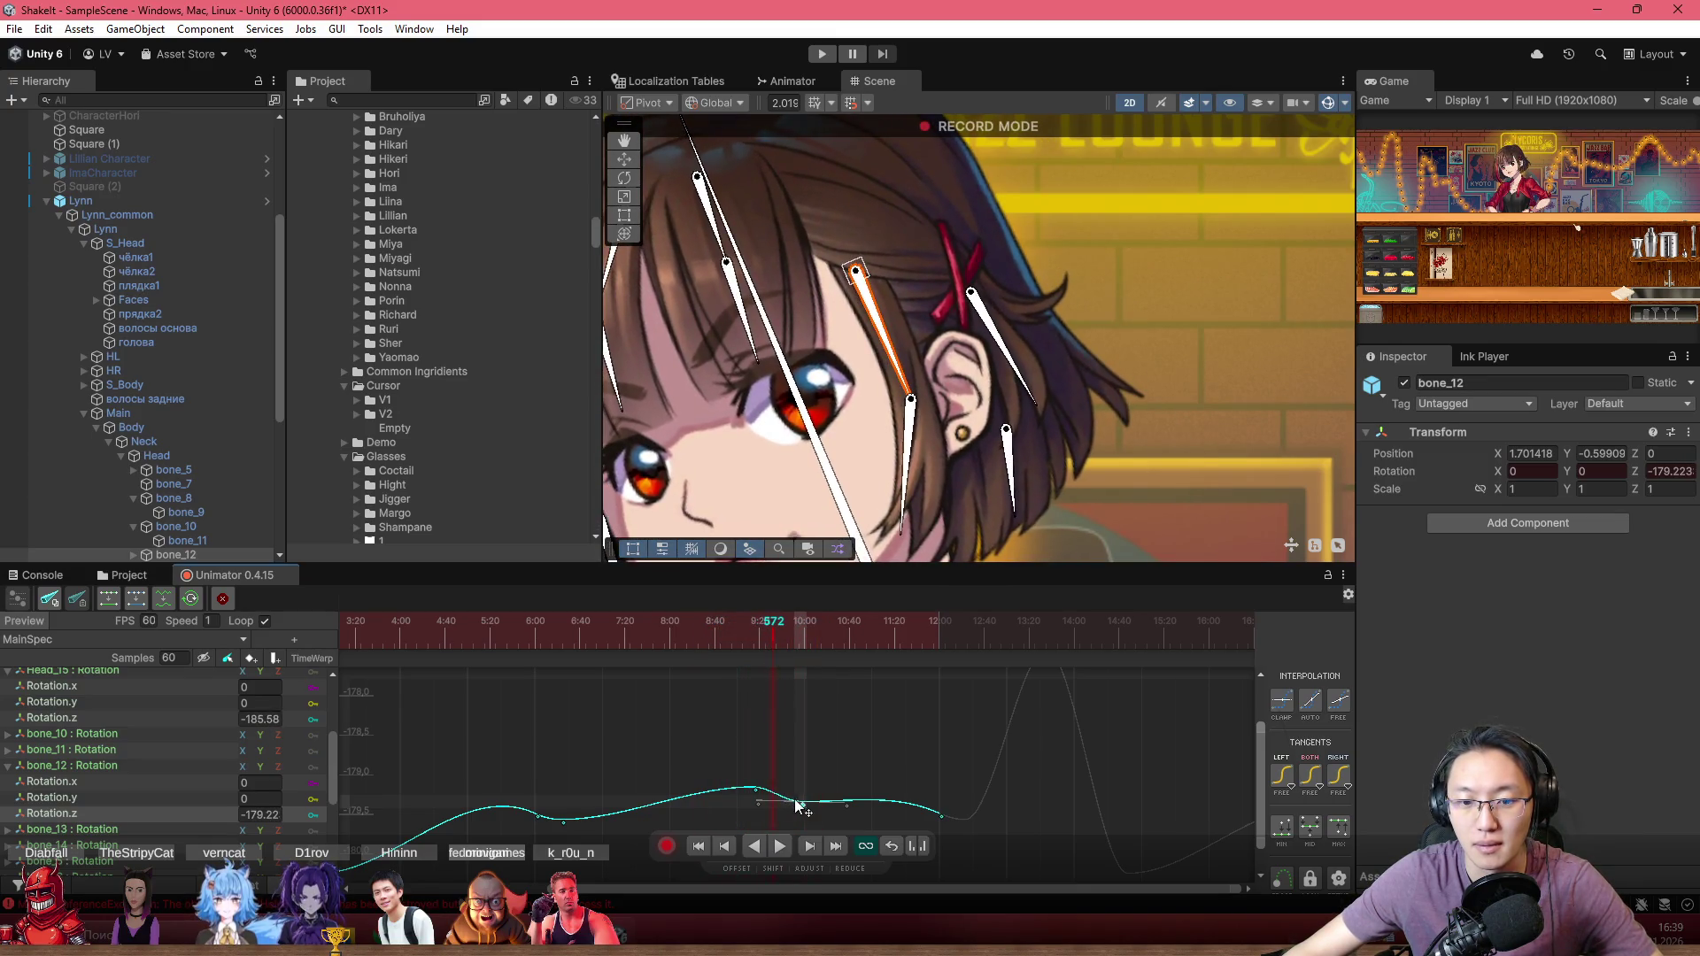
drag(802, 805, 795, 828)
scroll(842, 748, down, 3)
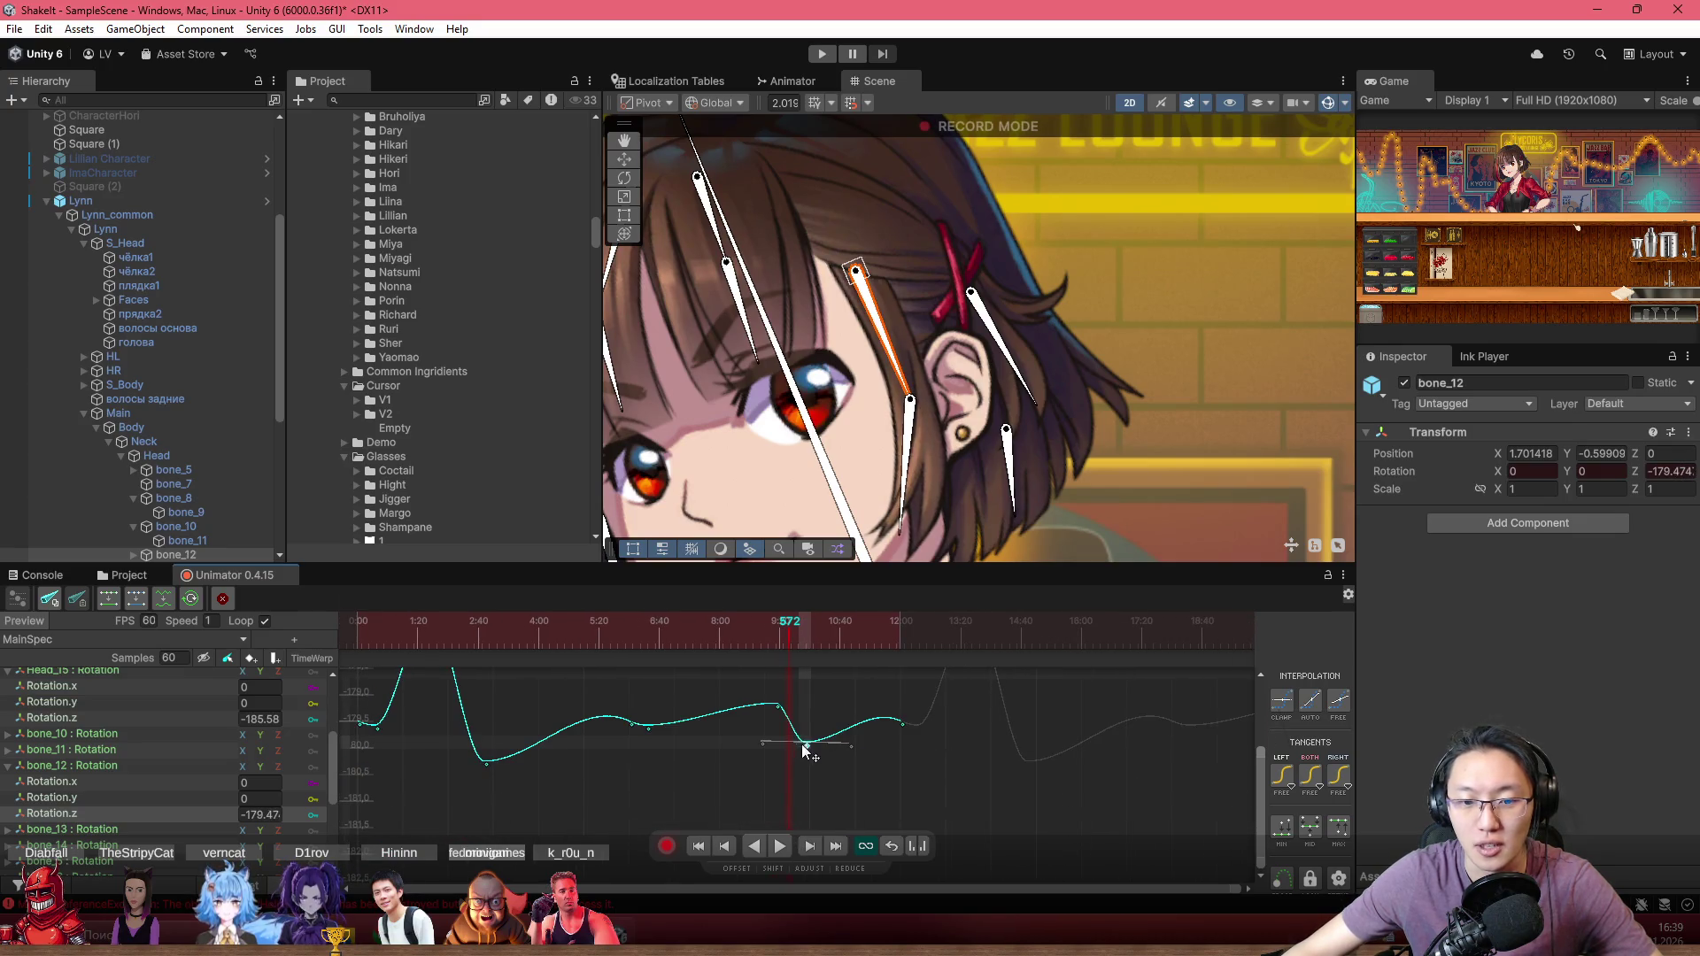
Step: Lower the key into a deeper dip and shift it later to -180.34, checked at frame 619
drag(804, 747, 805, 773)
click(762, 626)
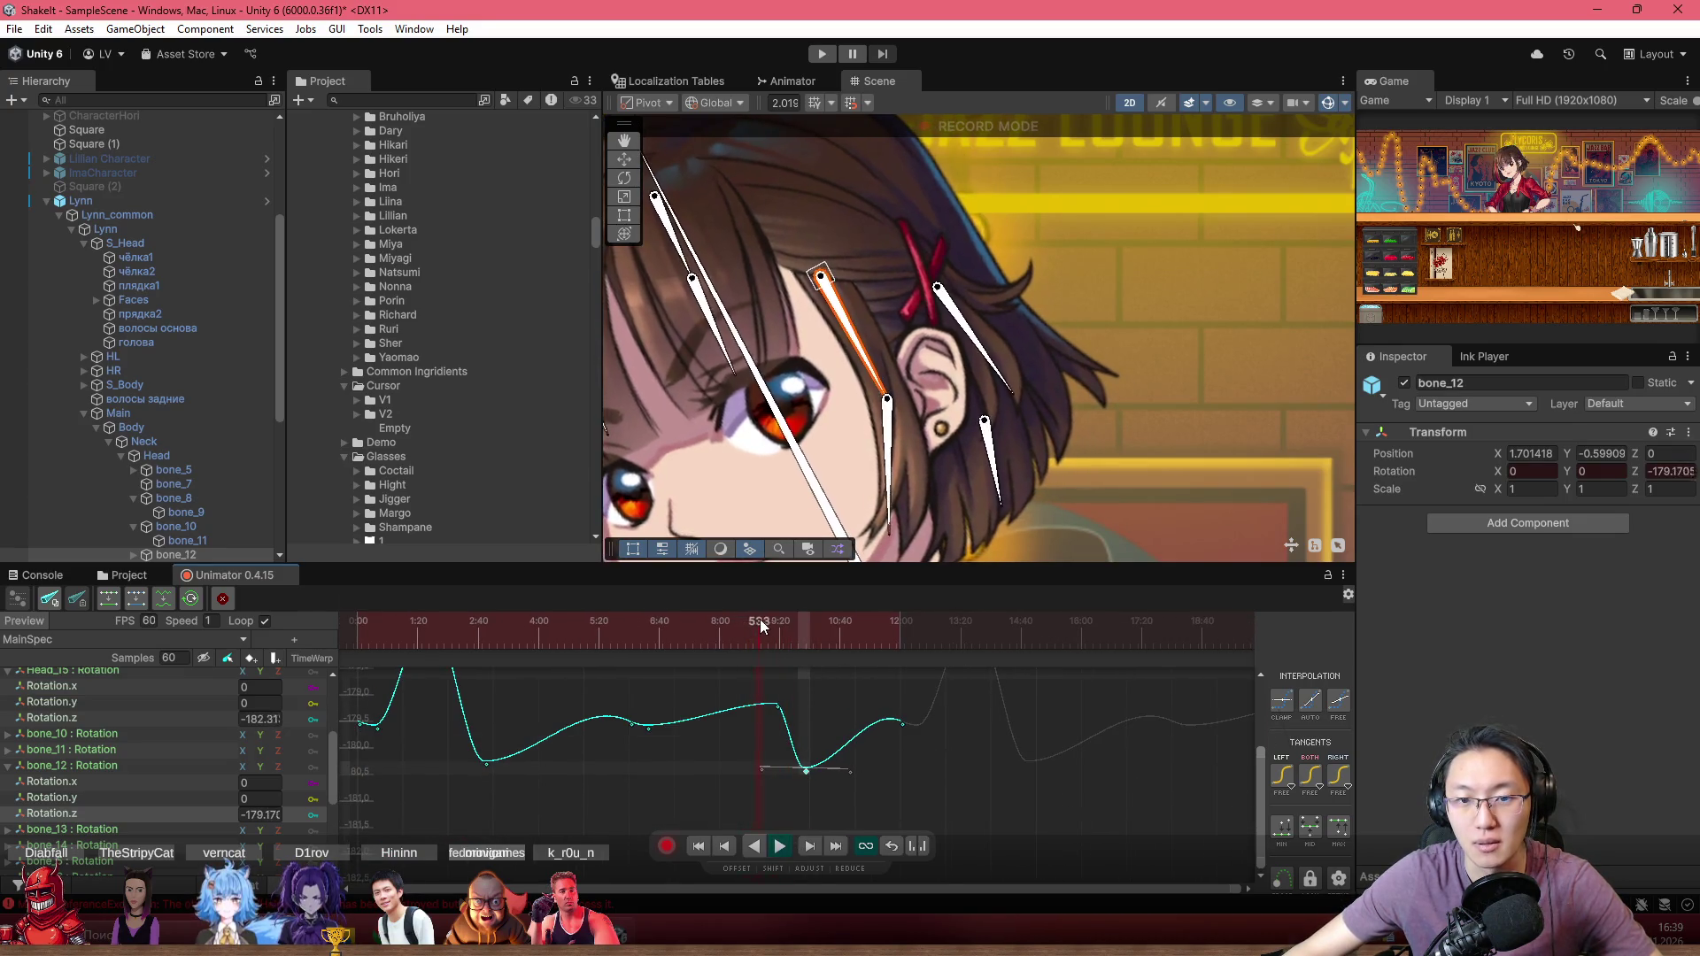
mouse_move(761, 625)
mouse_down()
mouse_move(804, 623)
mouse_move(811, 656)
mouse_move(772, 636)
mouse_move(801, 635)
mouse_move(794, 650)
mouse_move(721, 646)
mouse_move(761, 645)
mouse_up()
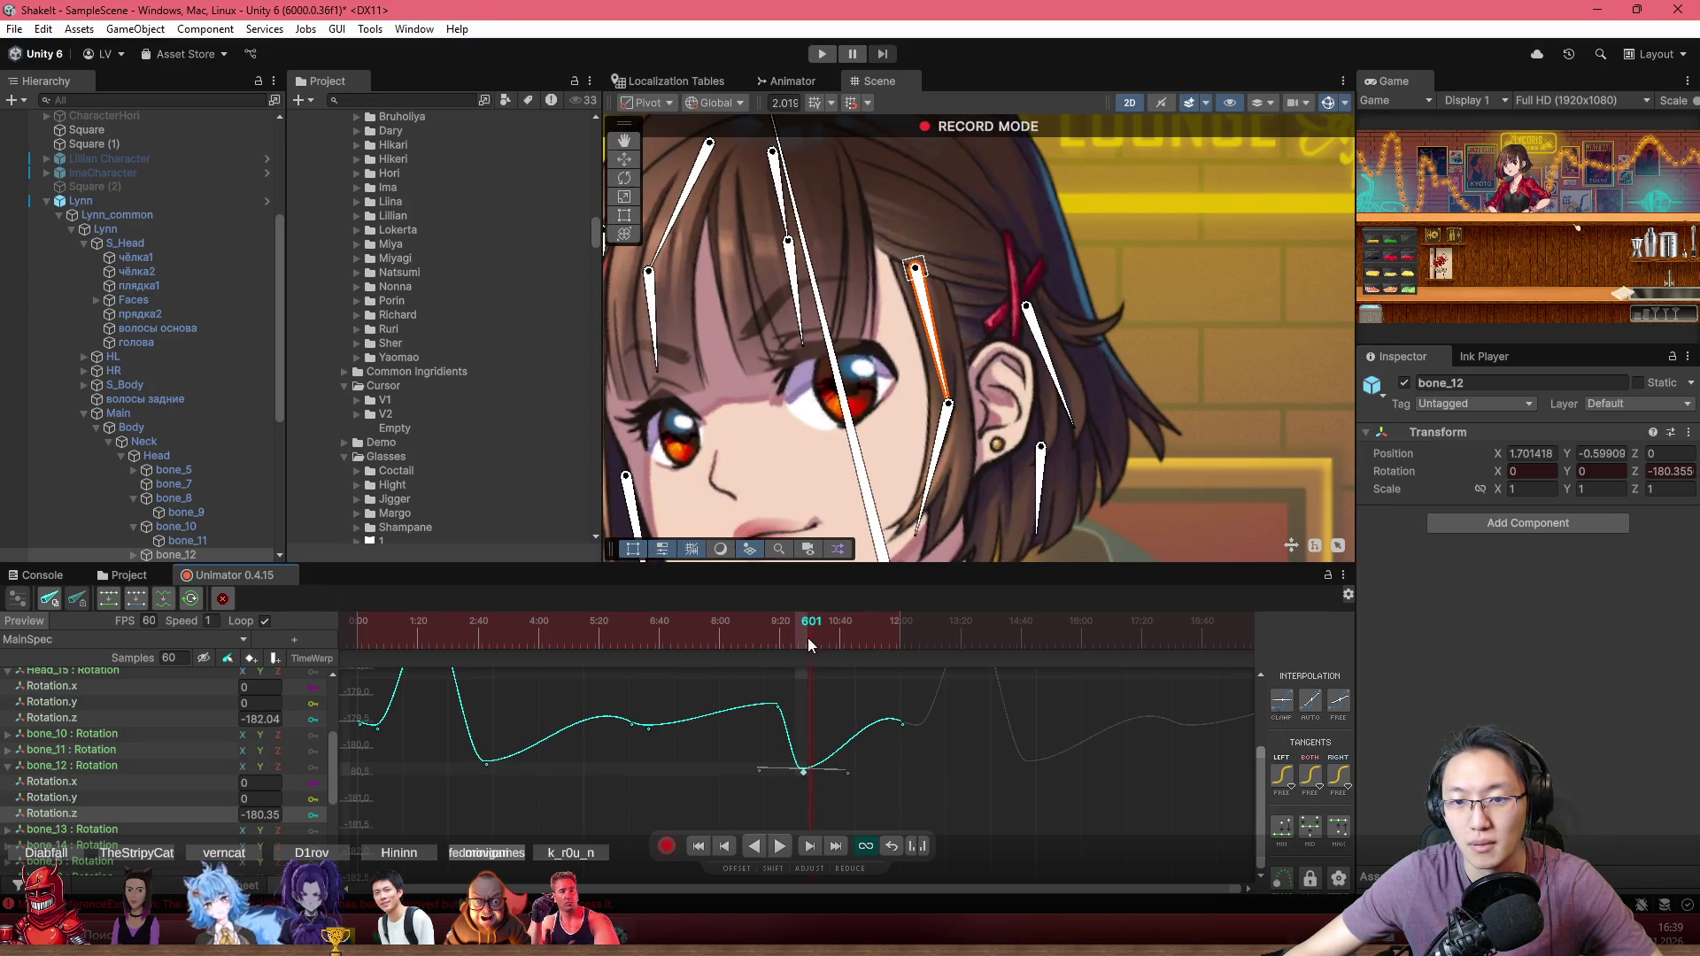
drag(807, 642, 824, 648)
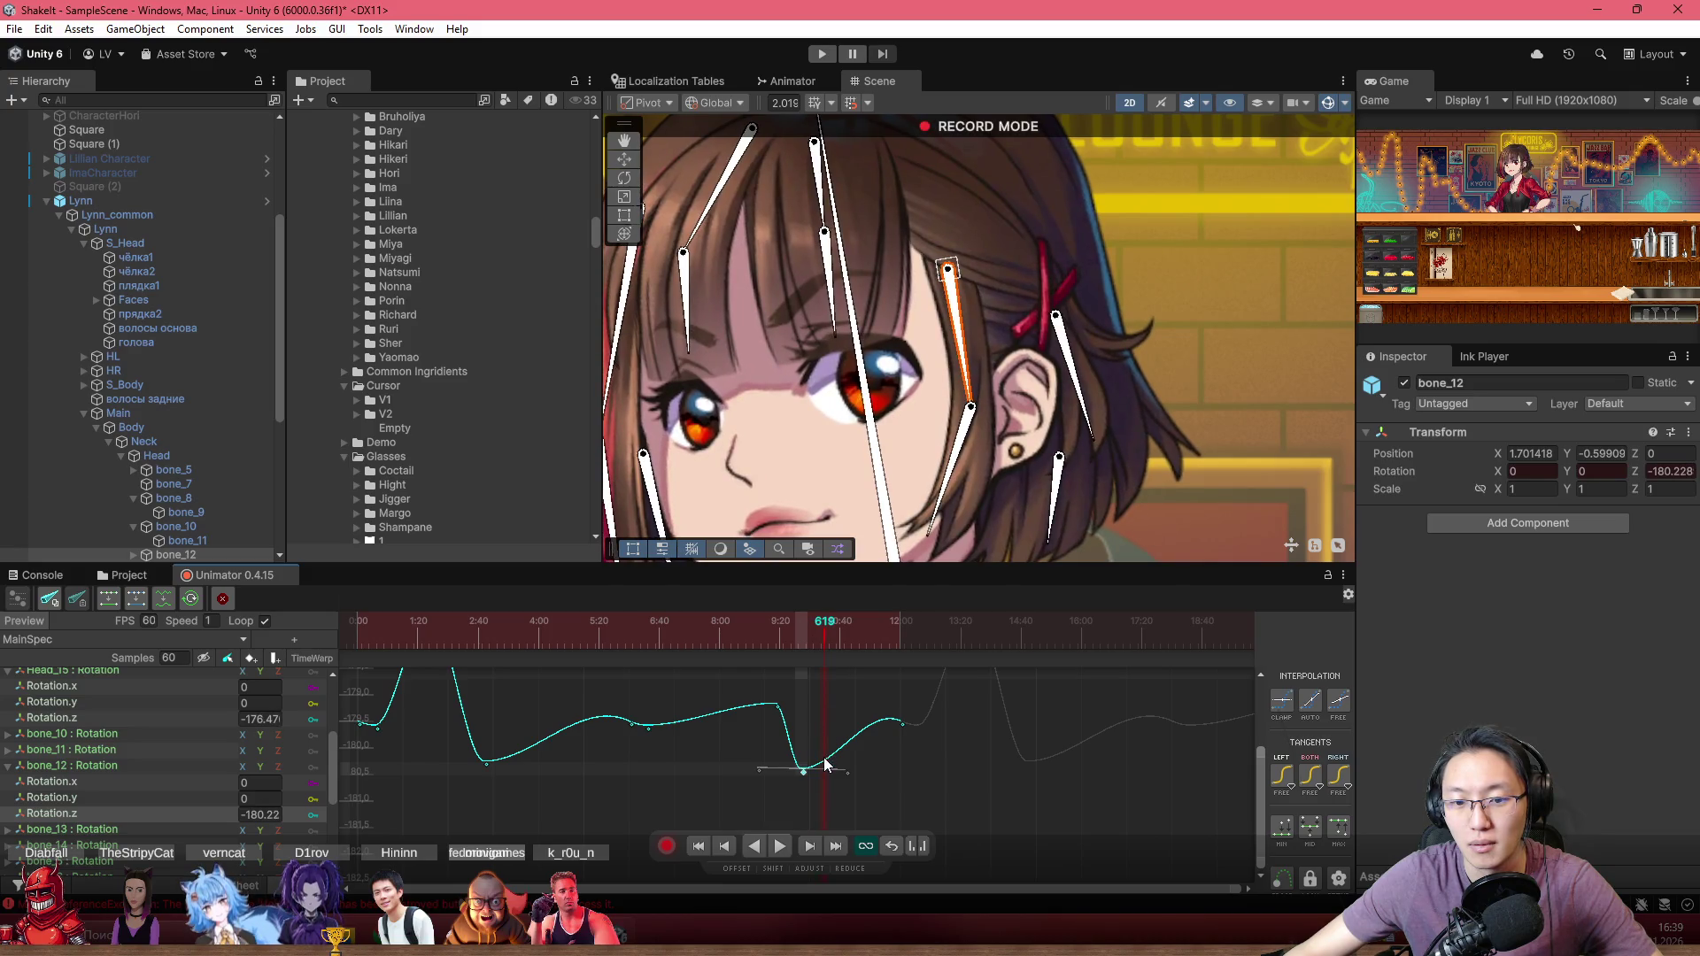
drag(805, 774, 820, 772)
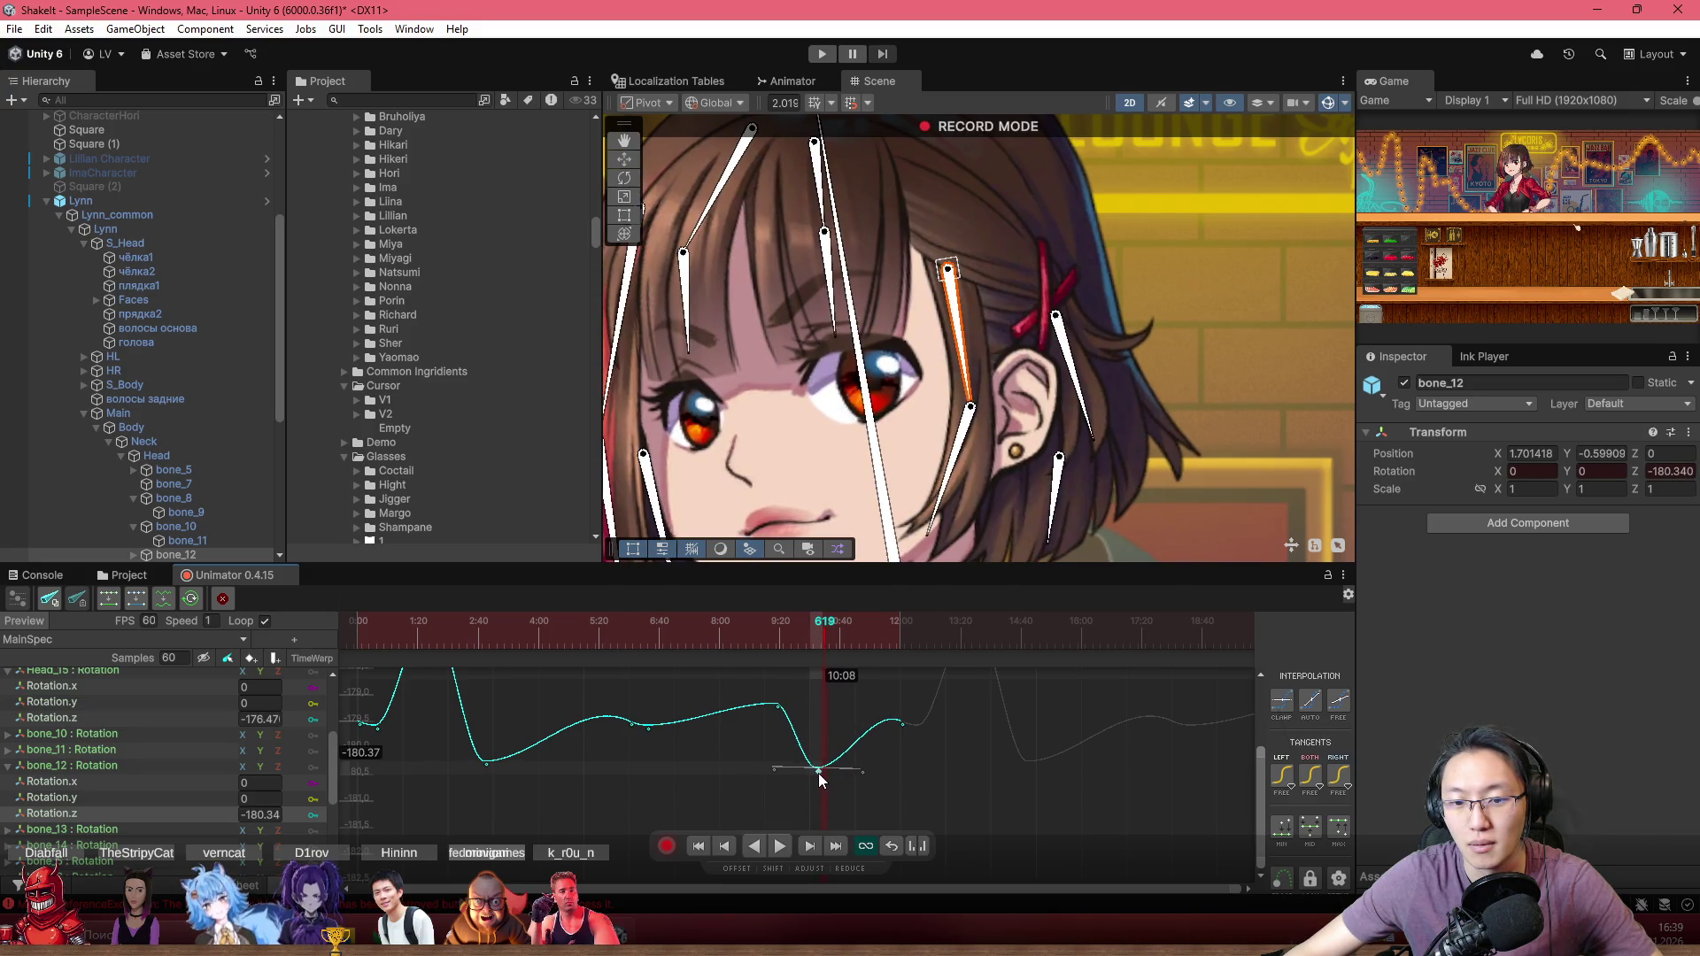
Step: Add a bone_12 Rotation.z key after the dip and raise it to about -179.36
double_click(859, 741)
drag(859, 741, 861, 722)
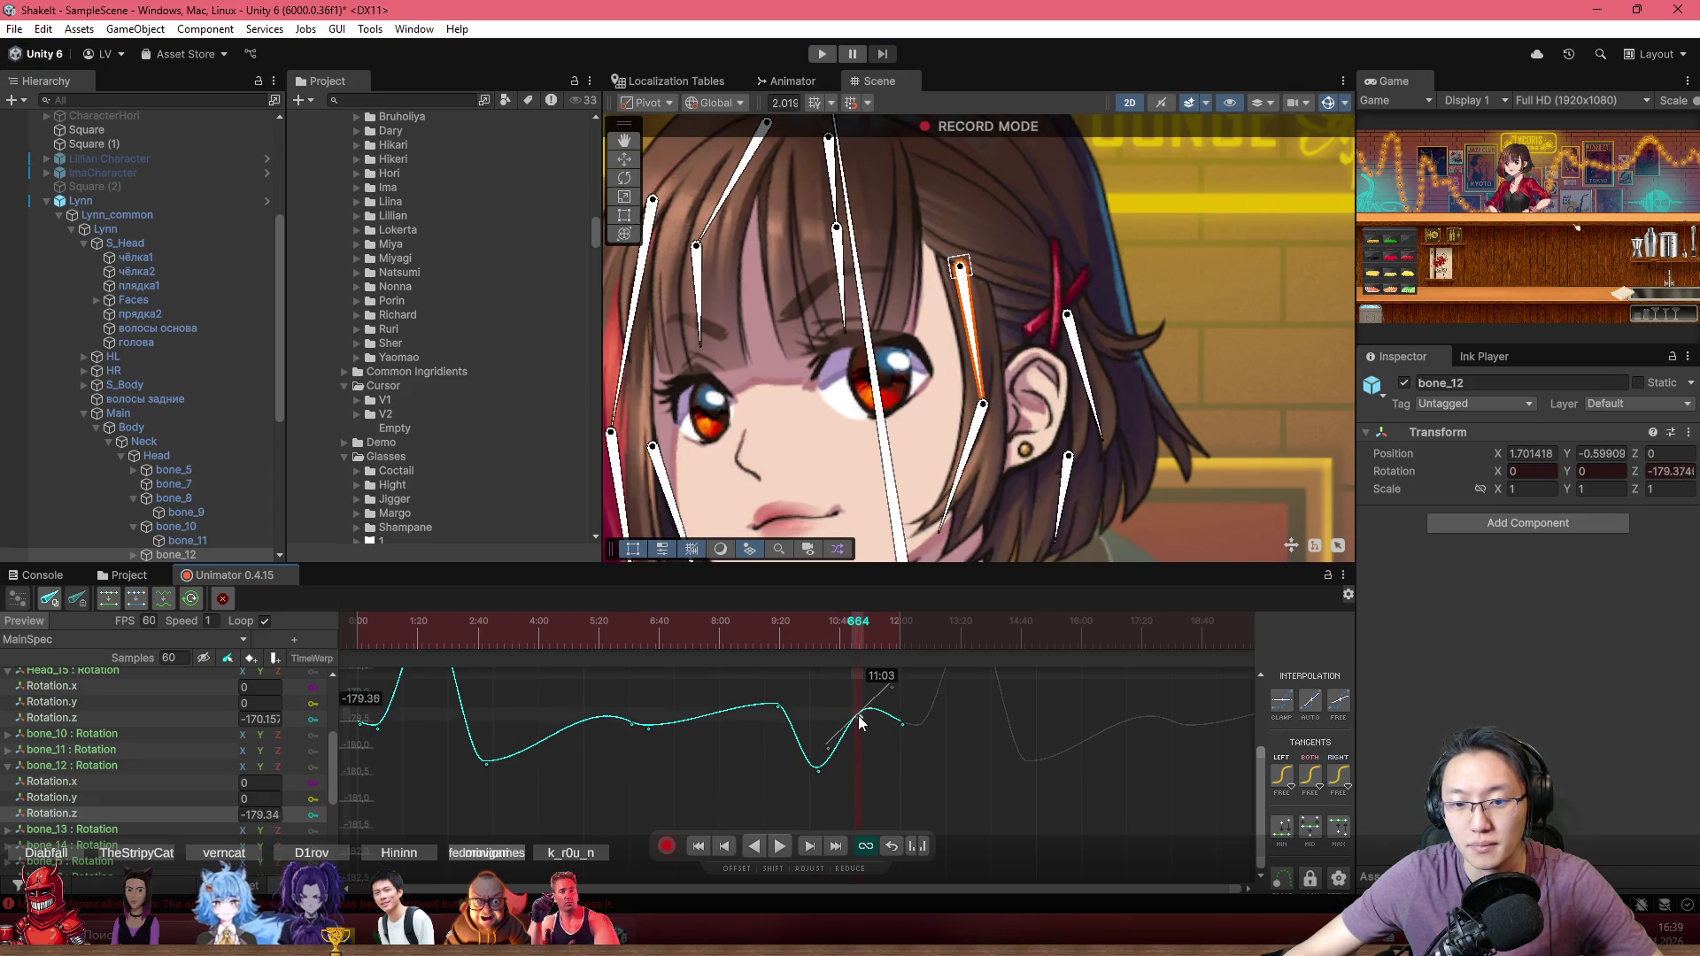
click(643, 629)
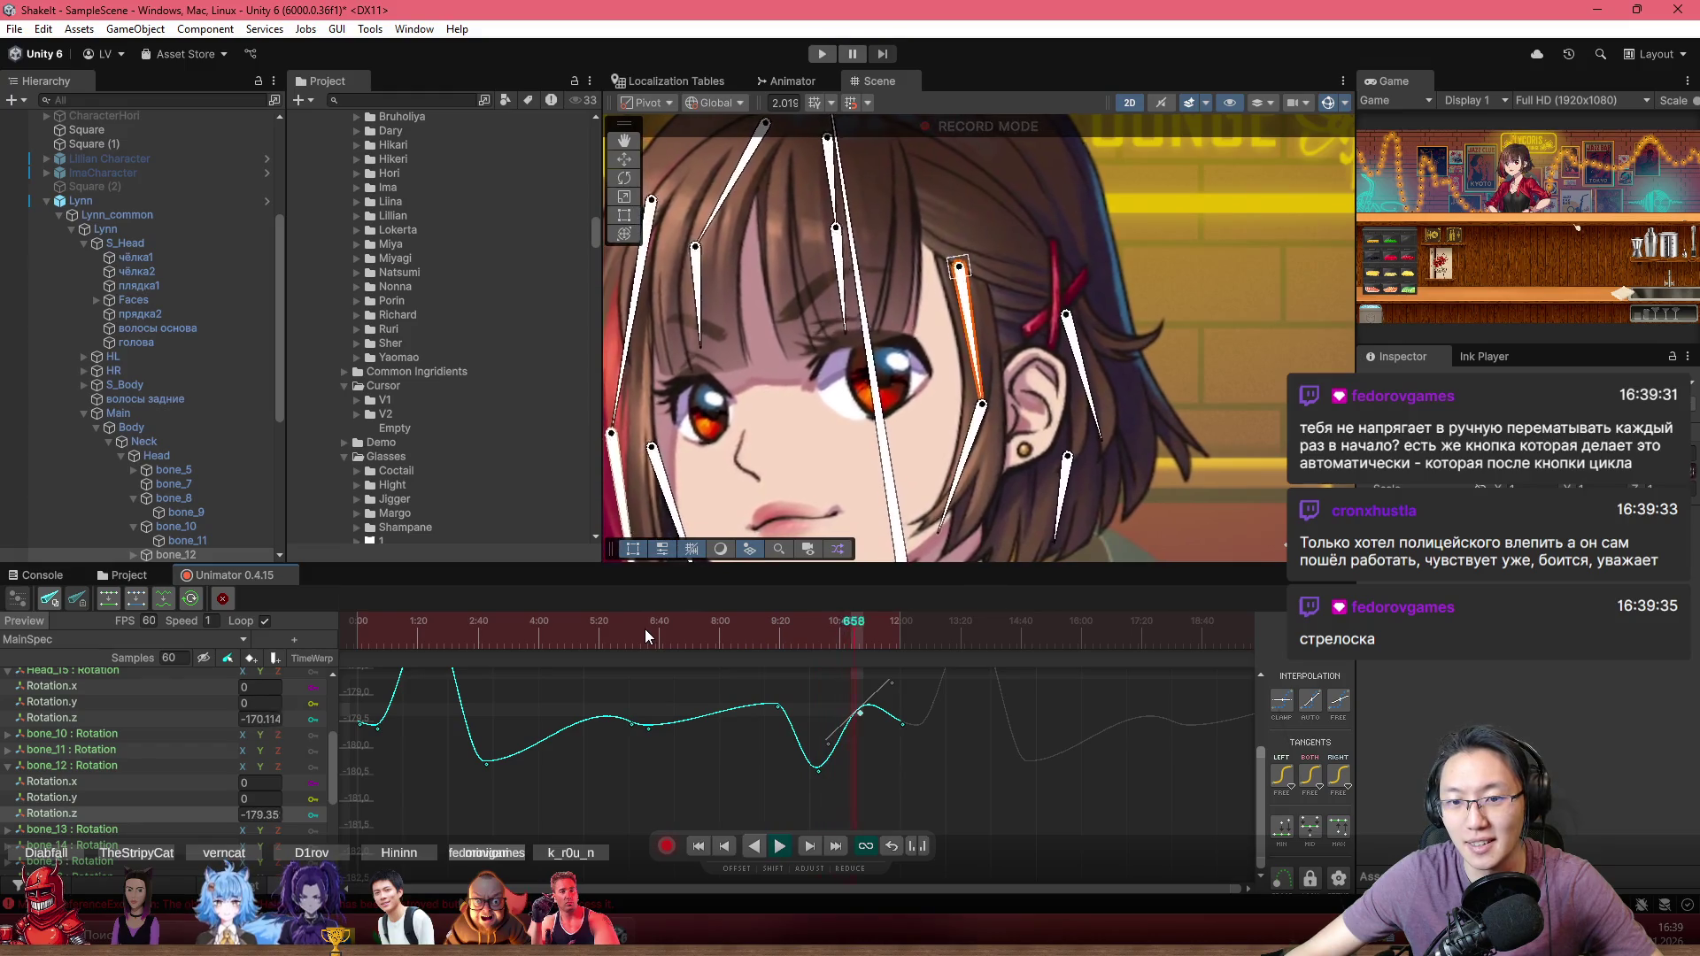
Step: Inspect the bone_12 keys around the dip and preview the hair pose near frames 398 and 594
scroll(884, 724, up, 1)
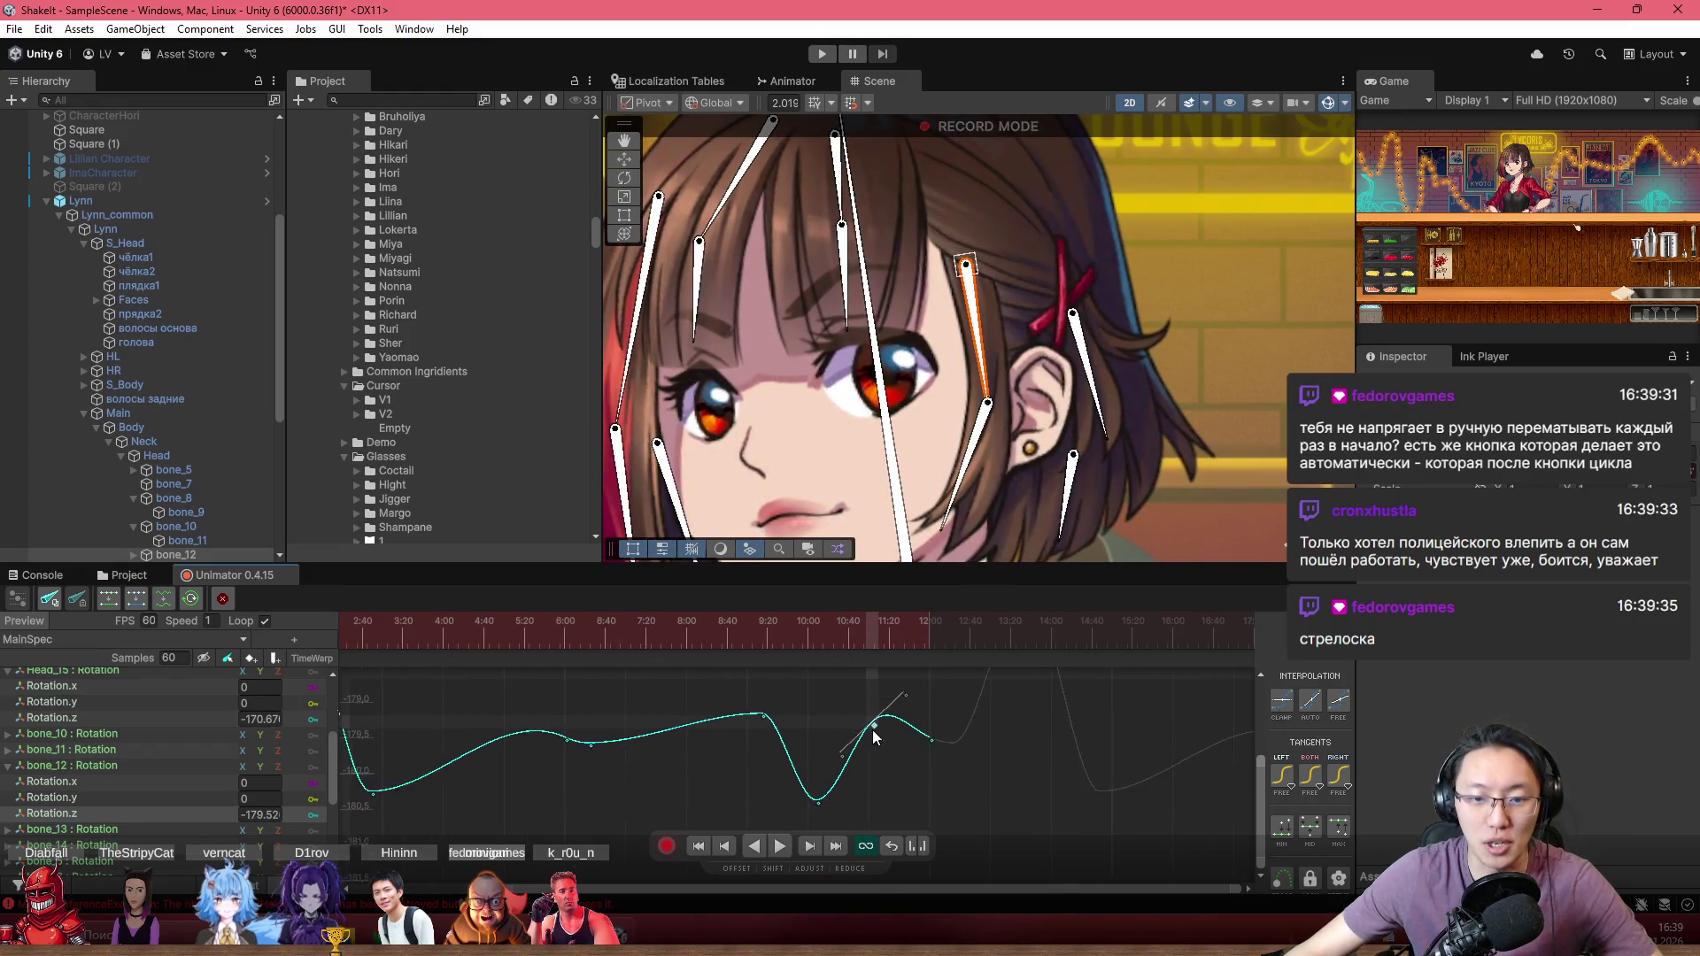
scroll(880, 742, up, 1)
scroll(886, 785, down, 2)
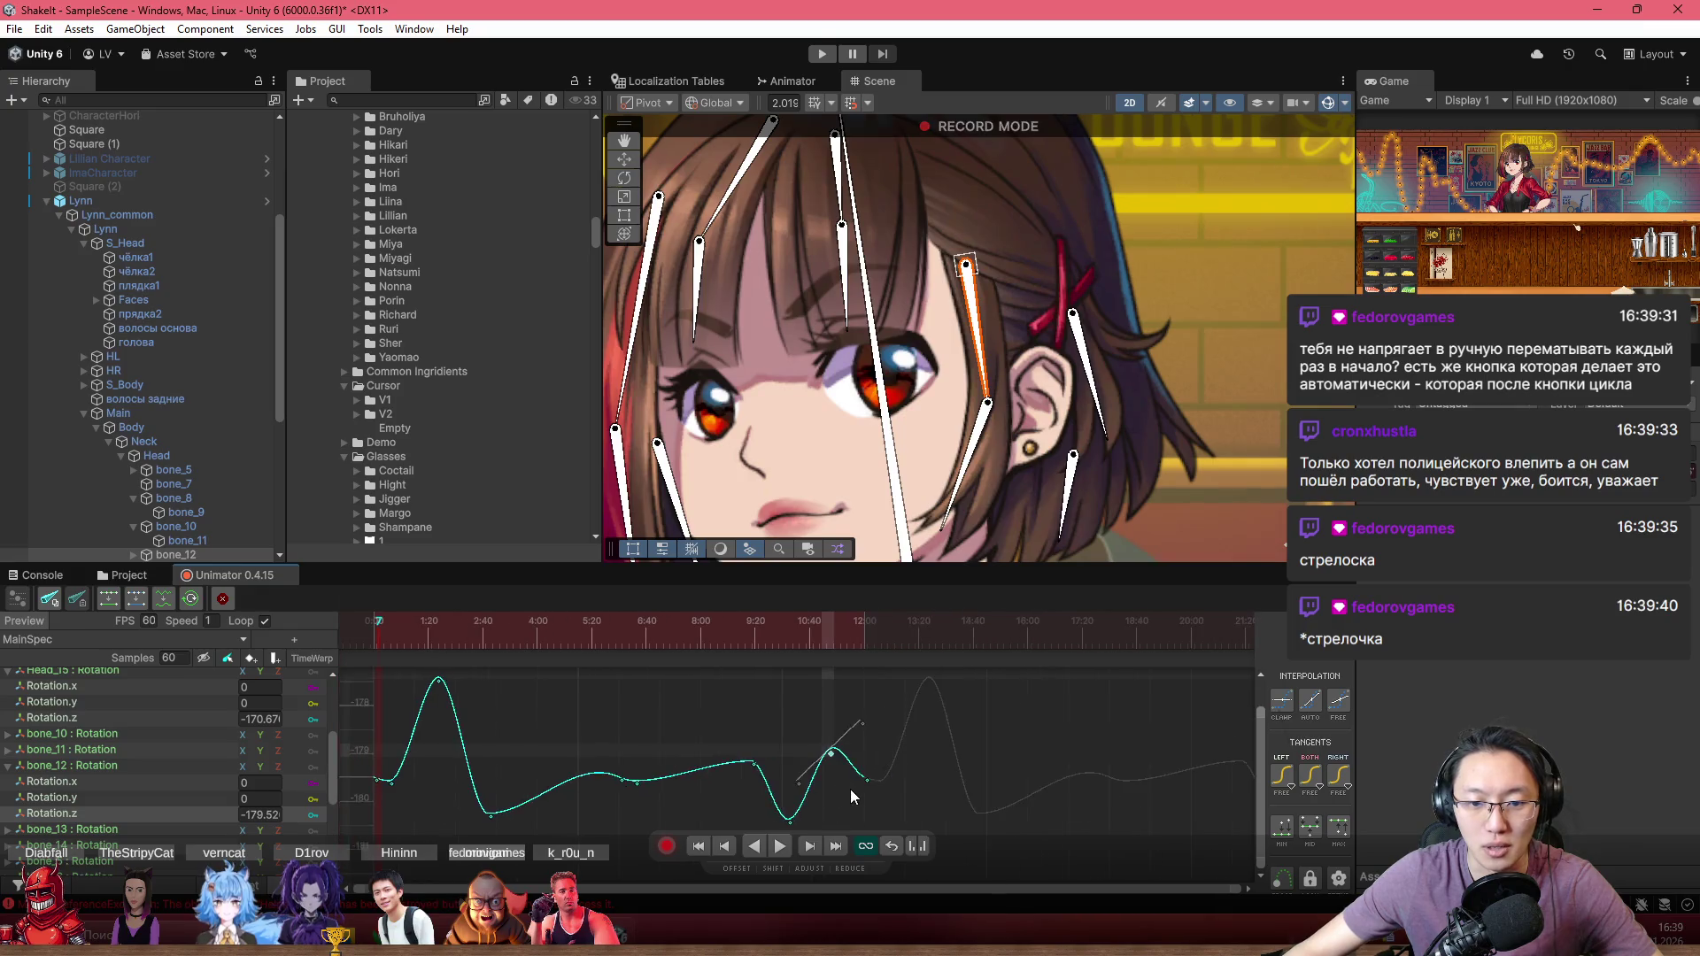
click(740, 735)
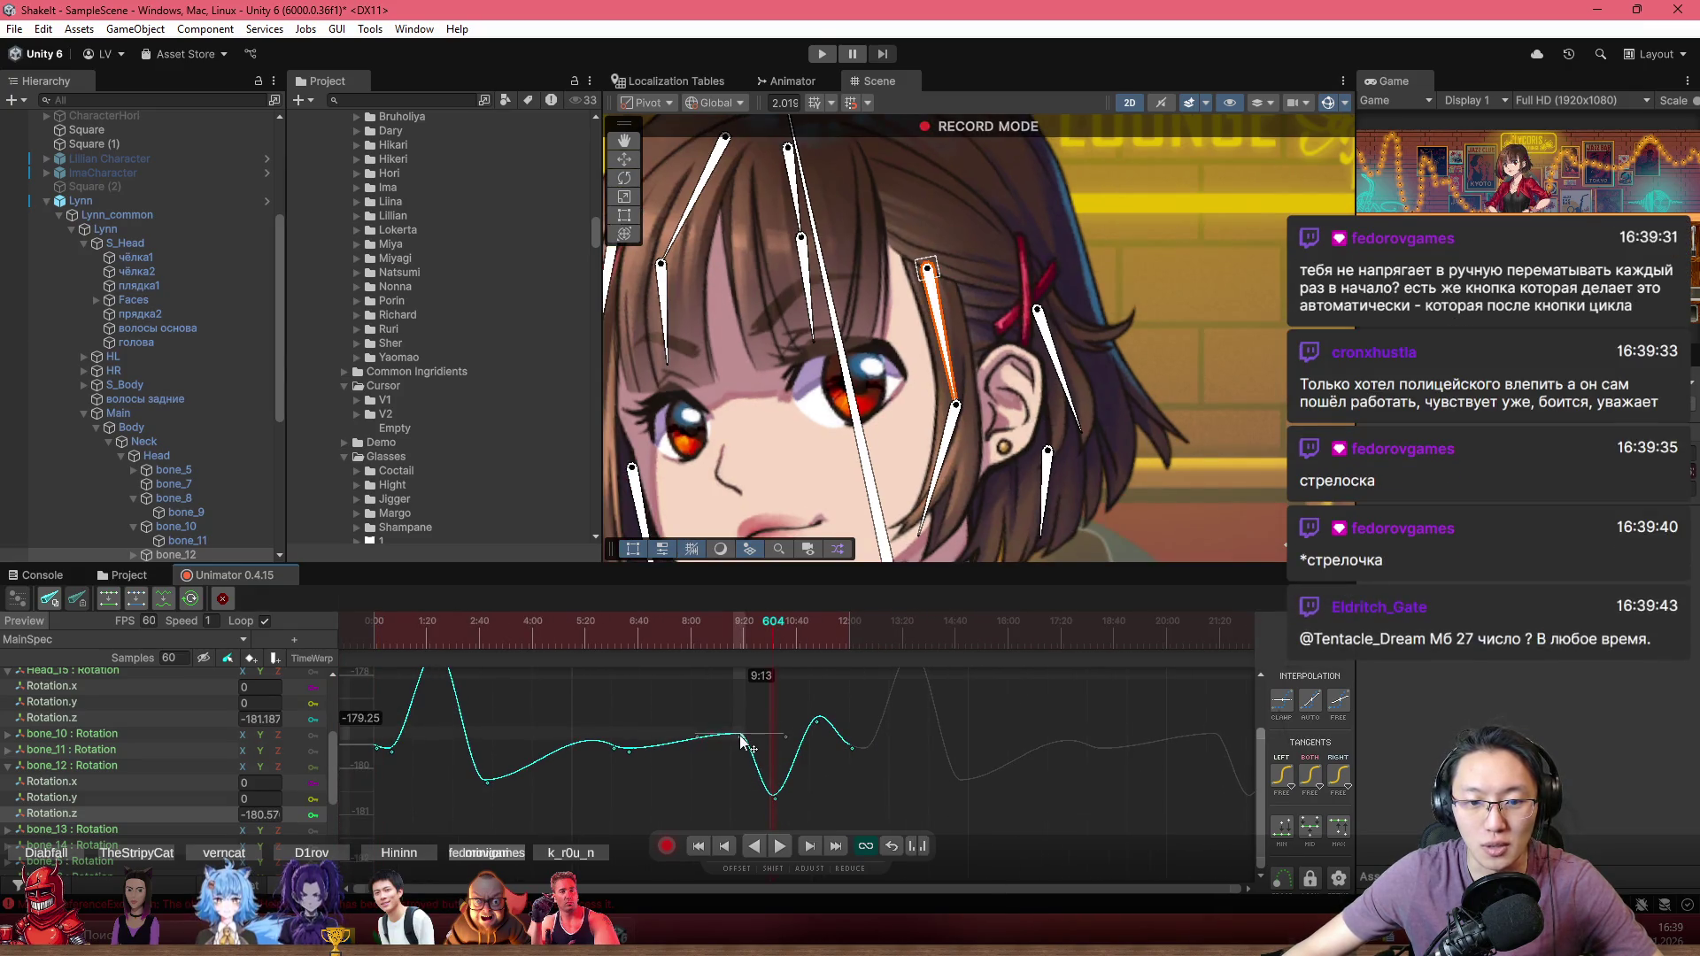
click(604, 636)
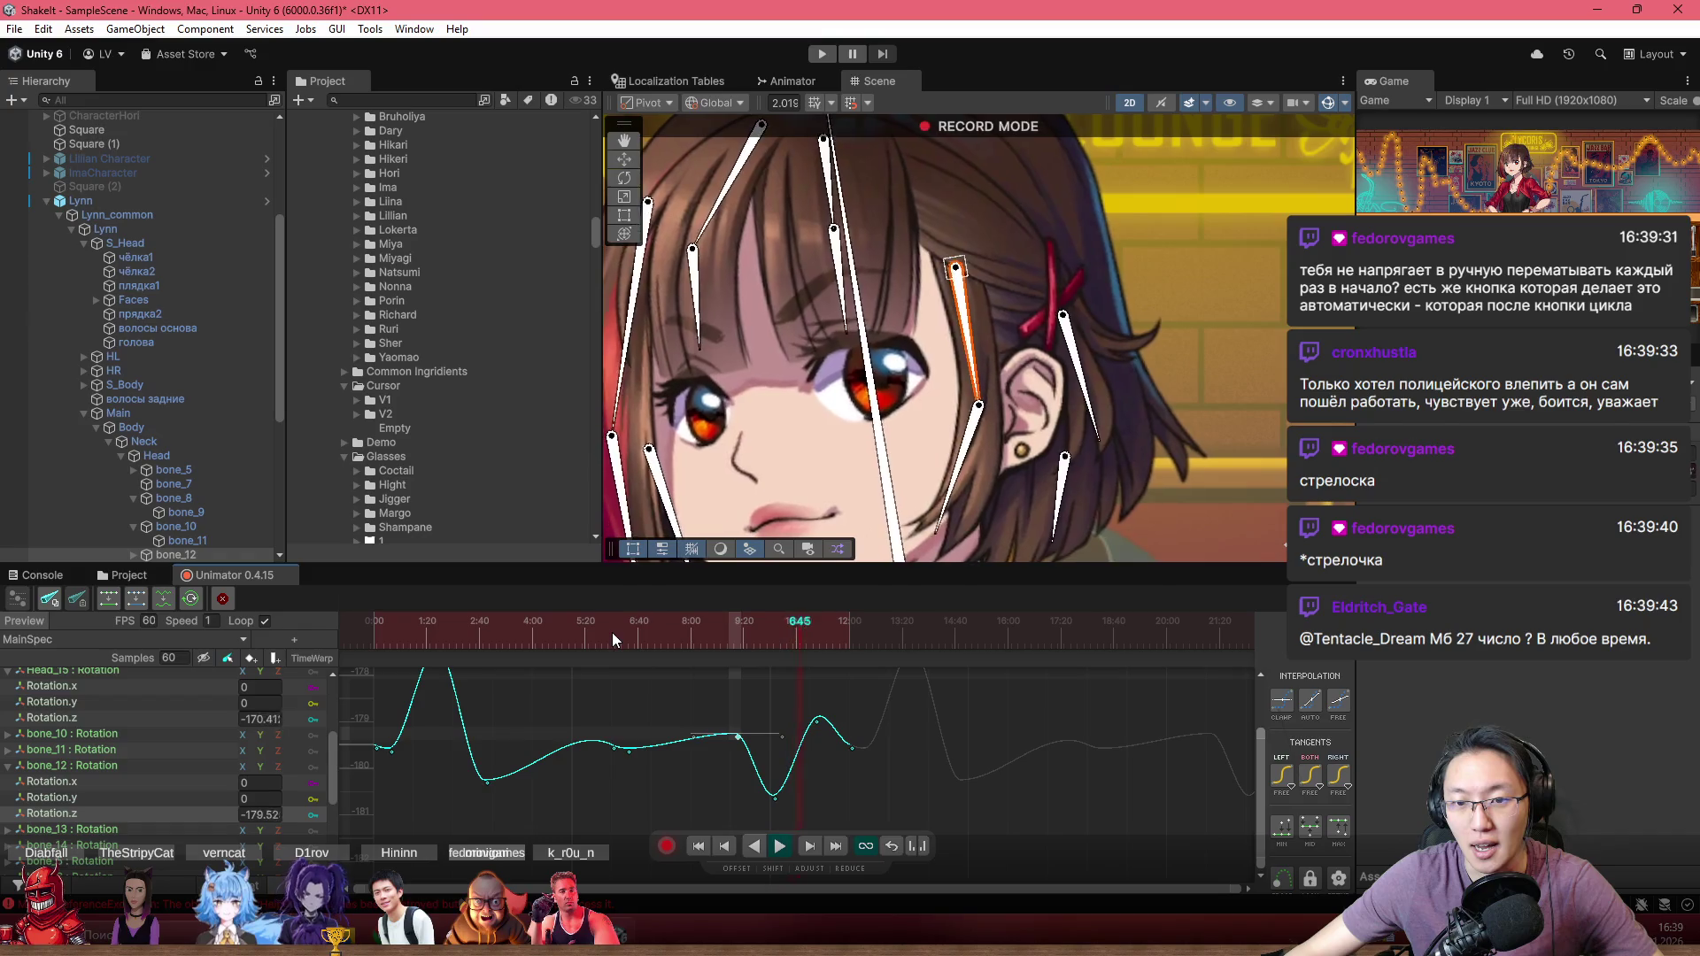
click(639, 641)
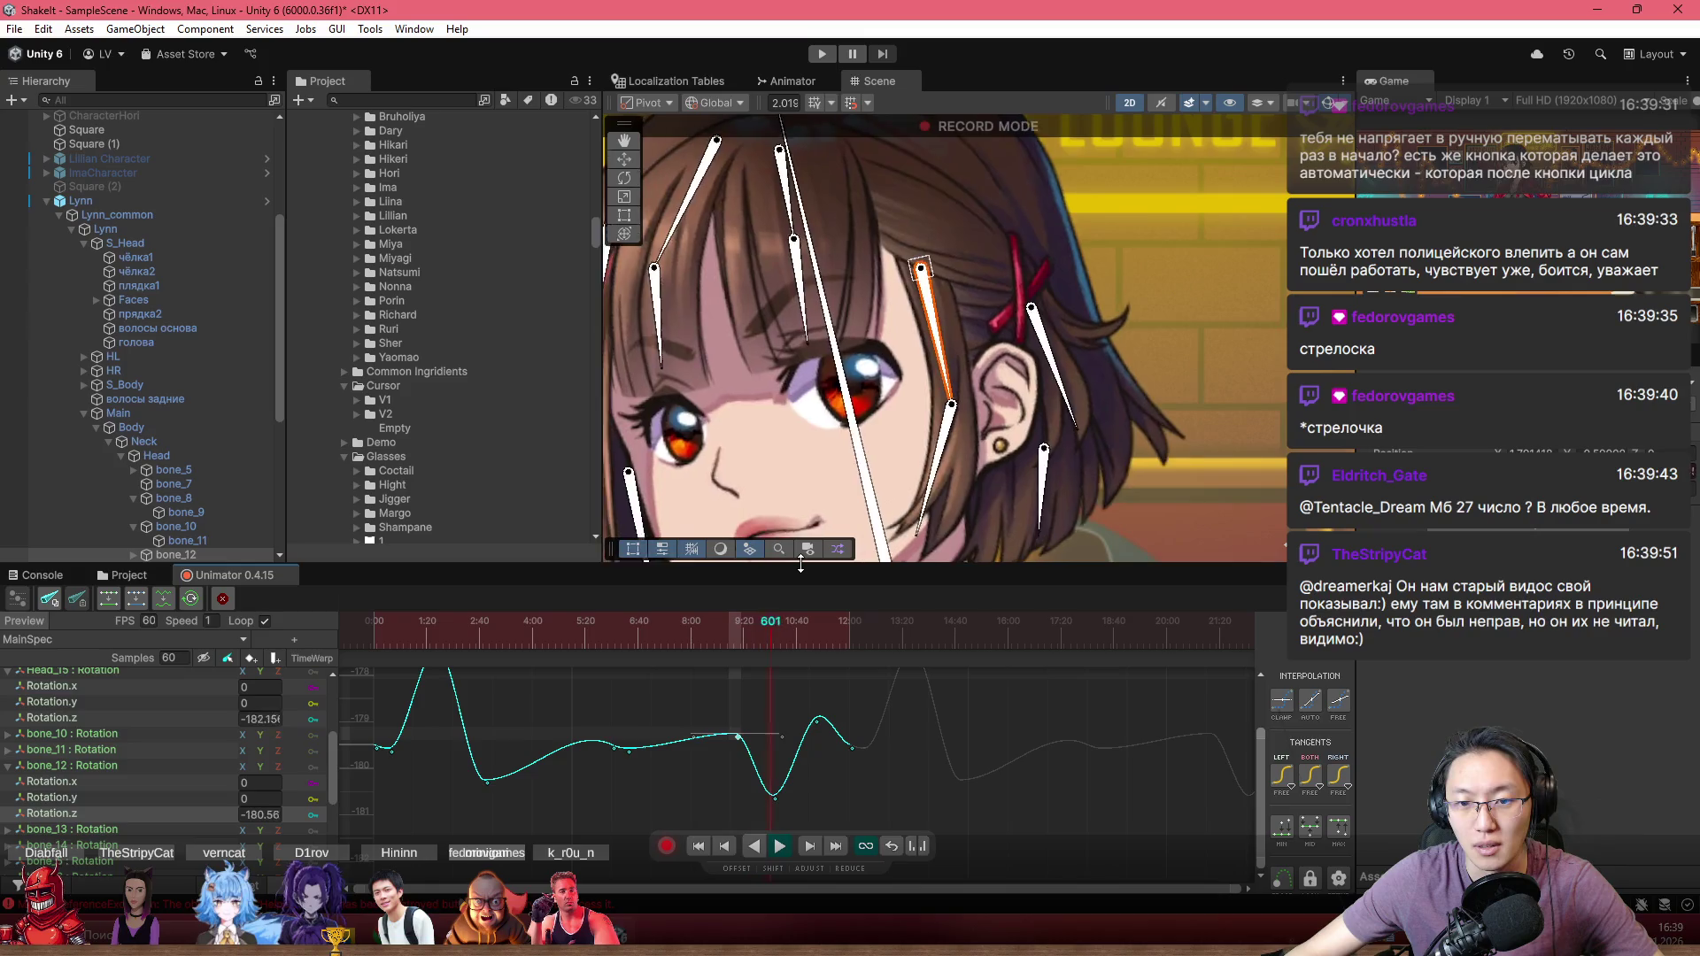
drag(801, 564, 801, 570)
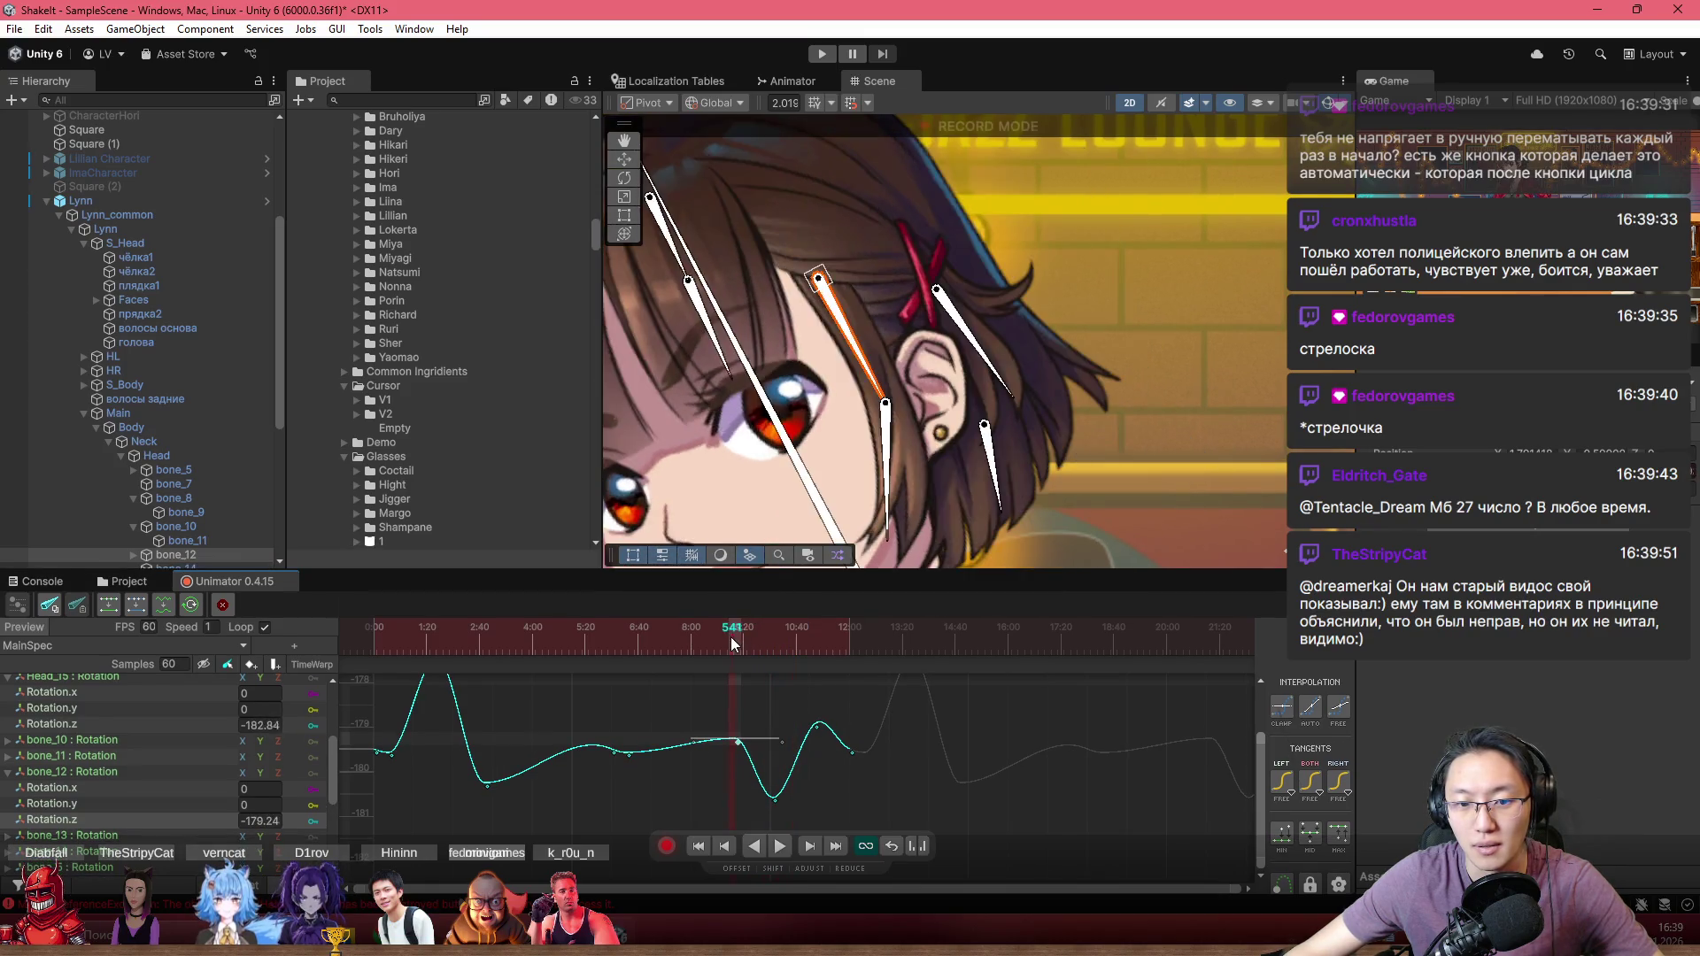
Step: Preview the bone_12 hair swing up to frame 631 and zoom the curve view to inspect the rebound
click(767, 649)
mouse_move(767, 651)
mouse_down()
mouse_move(822, 661)
mouse_move(816, 711)
mouse_up()
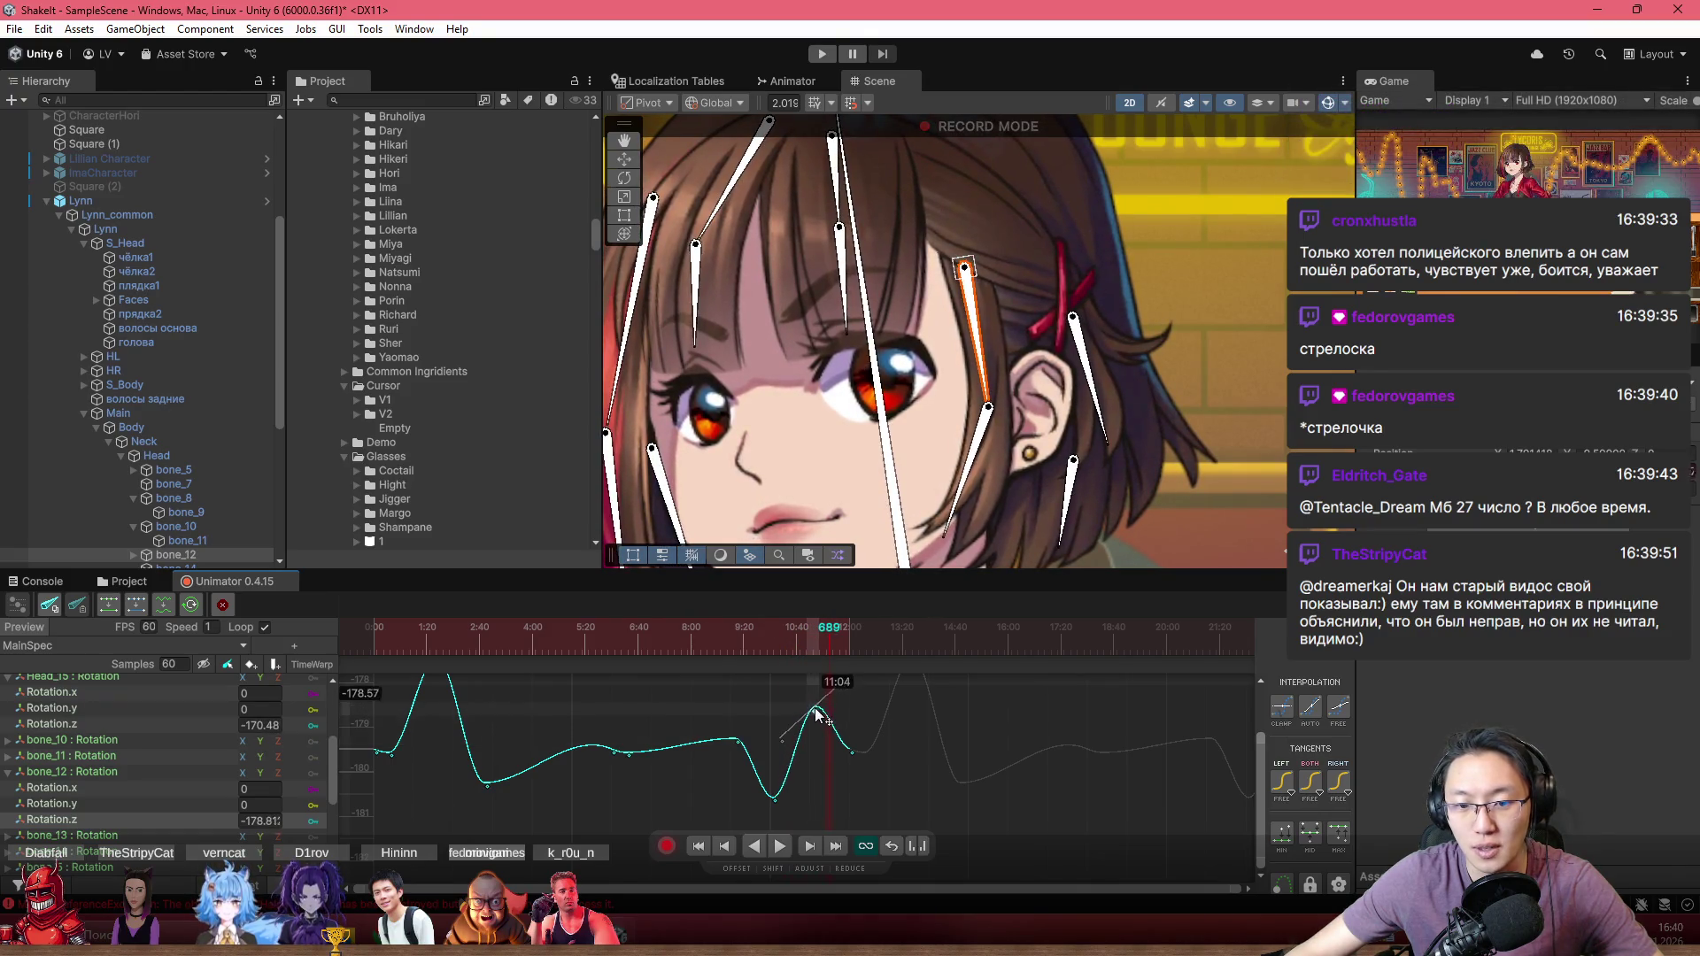
scroll(841, 778, up, 3)
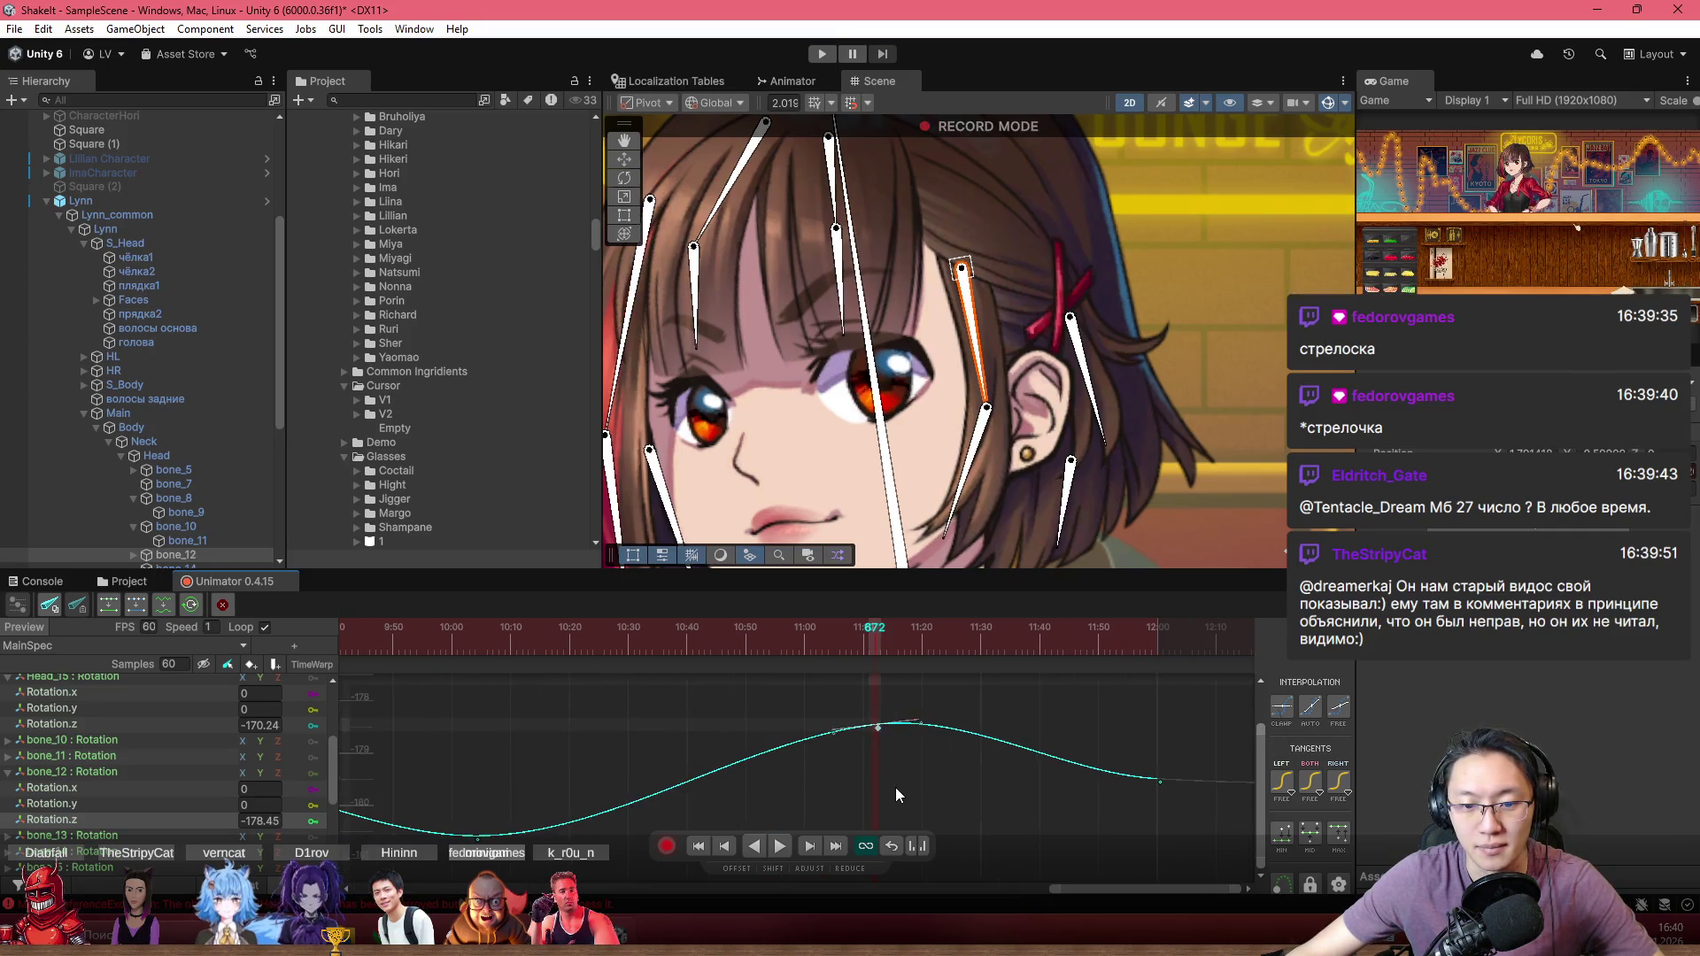
scroll(896, 783, down, 3)
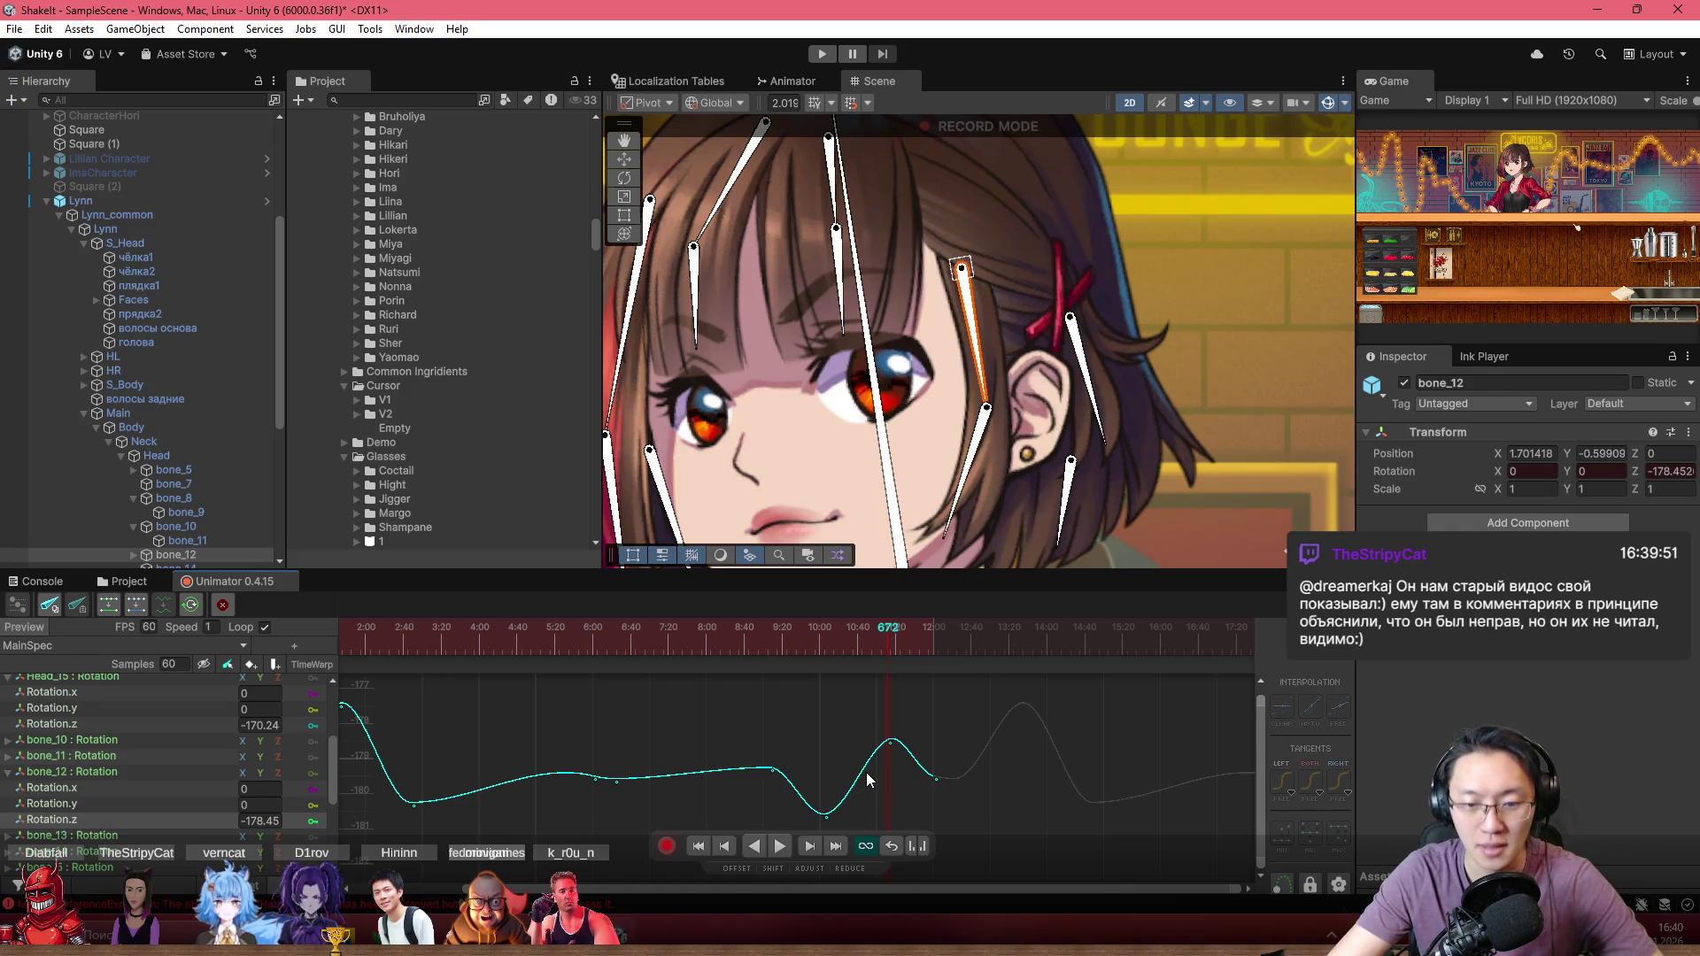
Step: Zoom into the bone_12 curves, then show the Windows calendar and notifications panel
scroll(832, 729, up, 2)
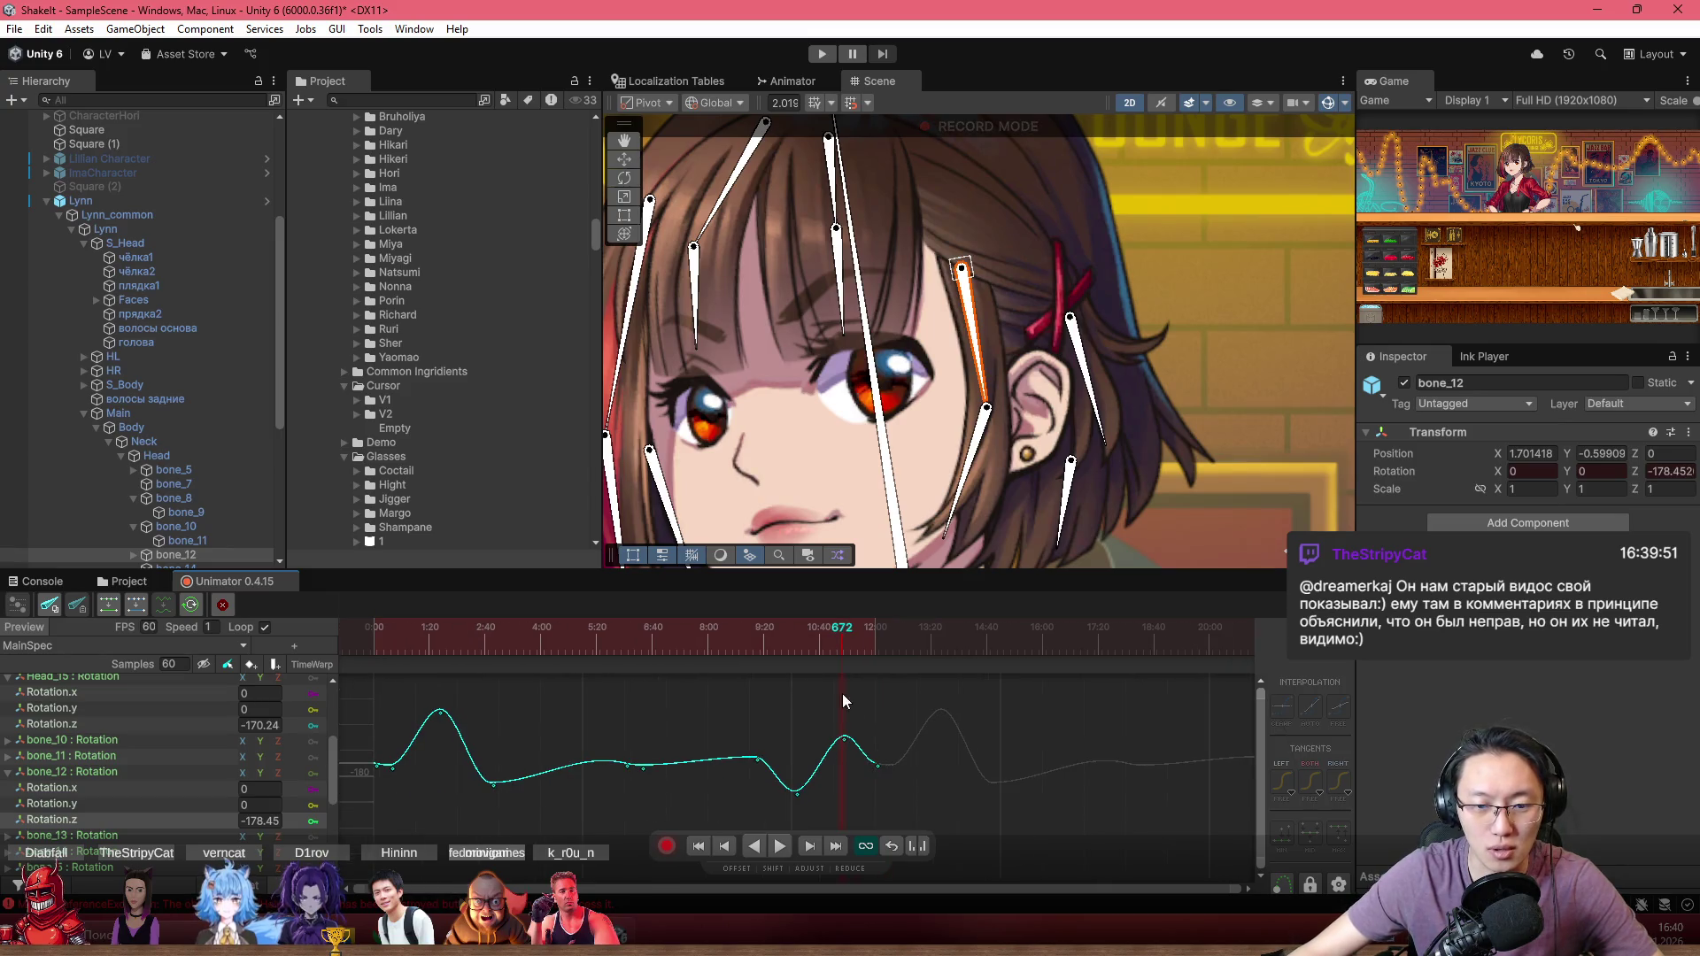
scroll(829, 749, up, 1)
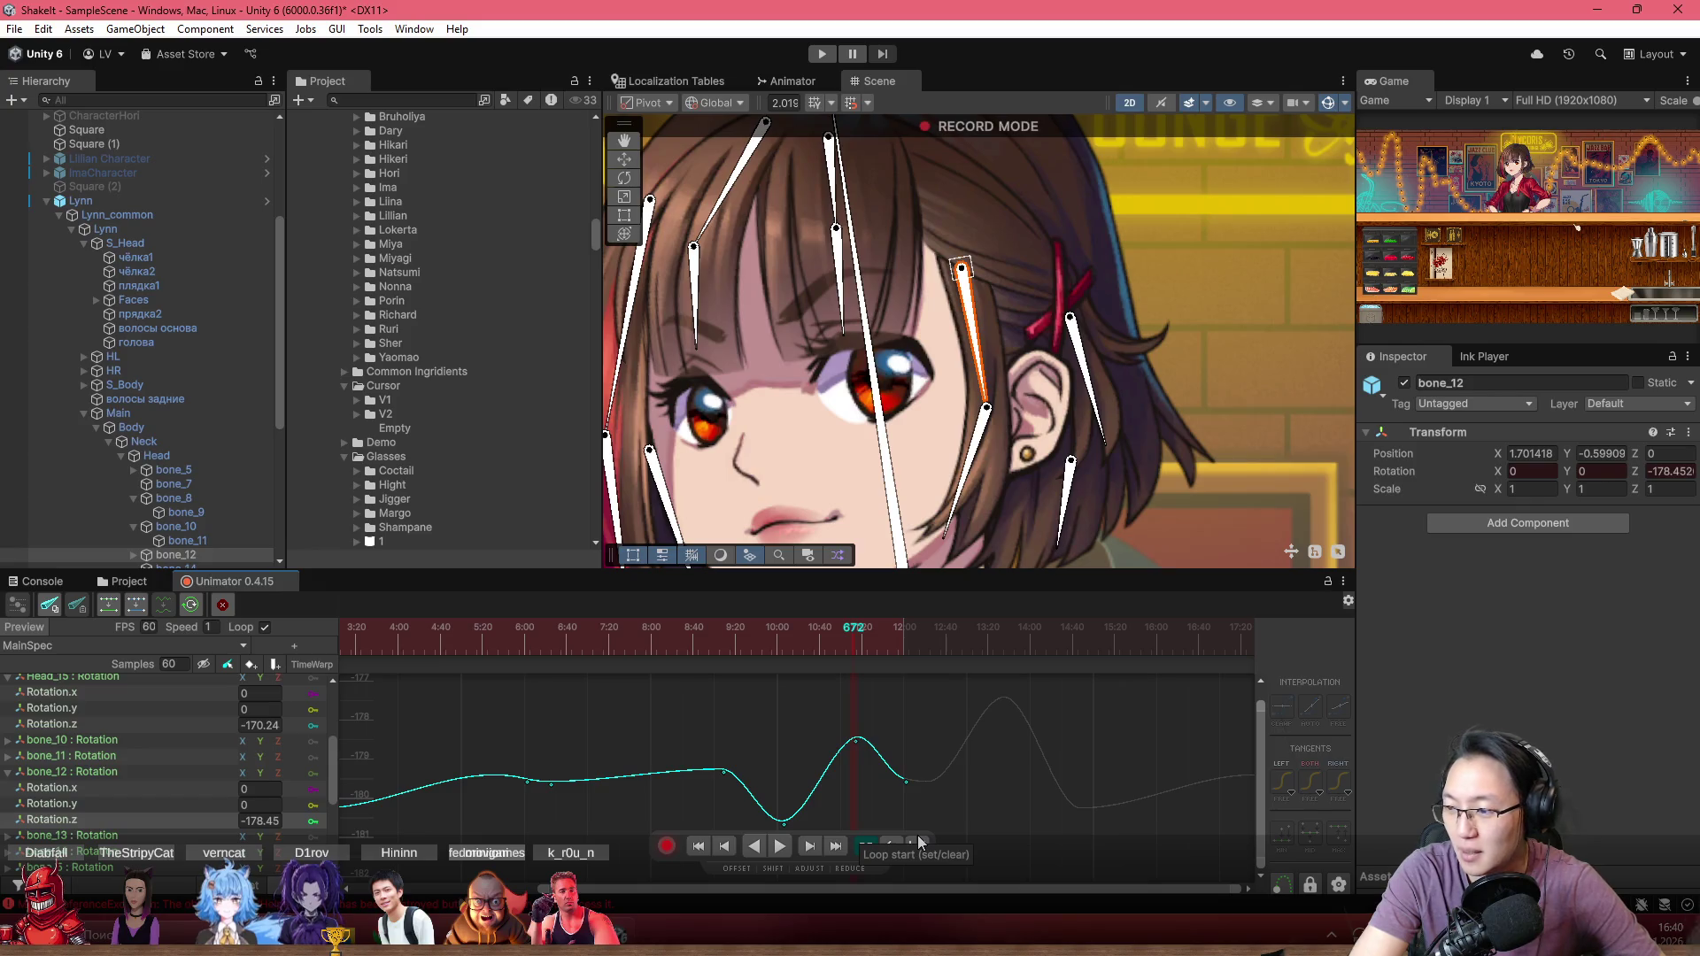
click(1671, 934)
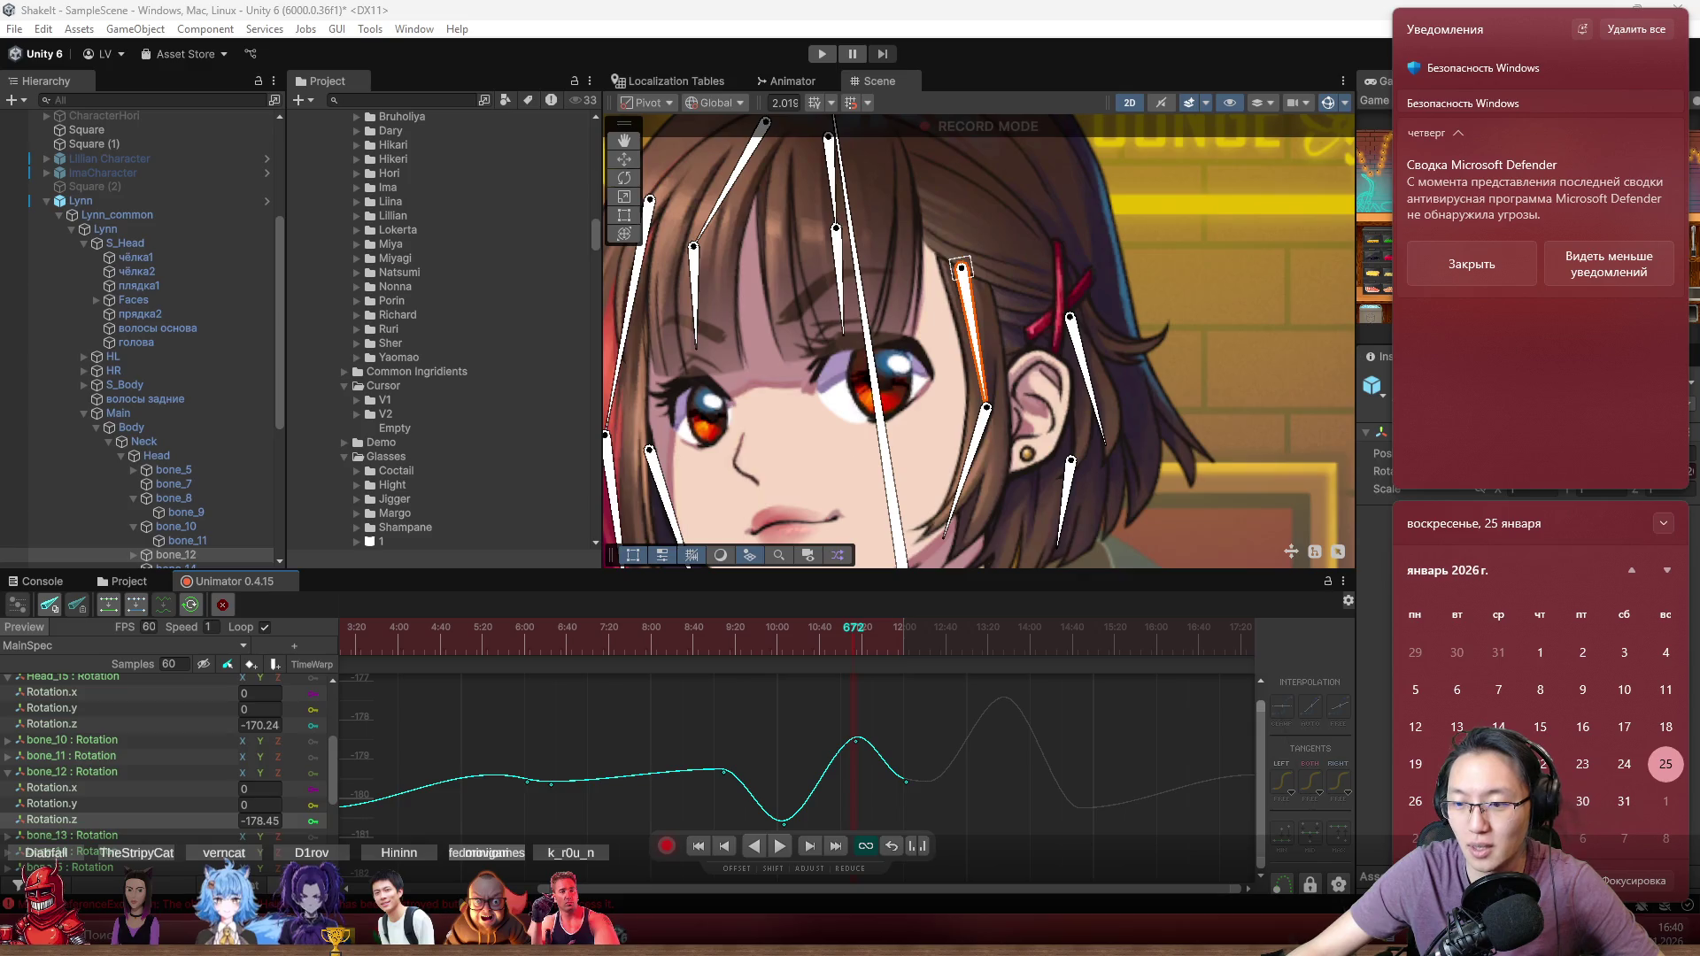
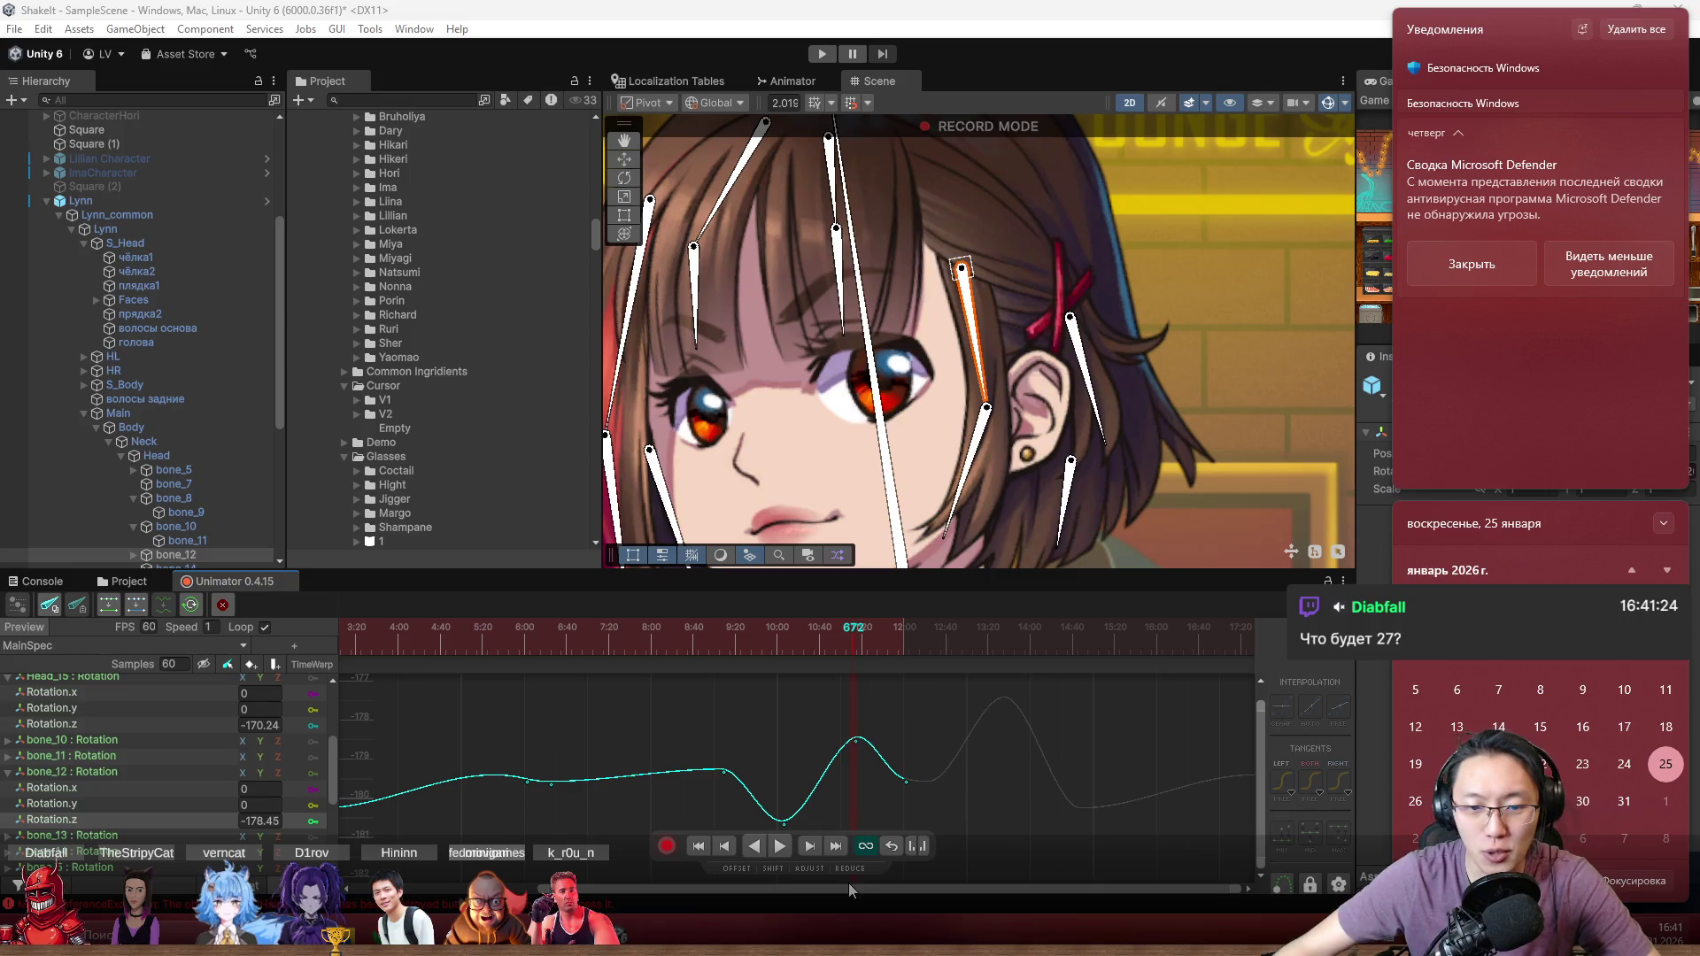
Step: Dismiss the notification panel, jump playback later, and zoom and pan the Scene to watch Lynn's hair sway
scroll(770, 735, down, 3)
click(760, 737)
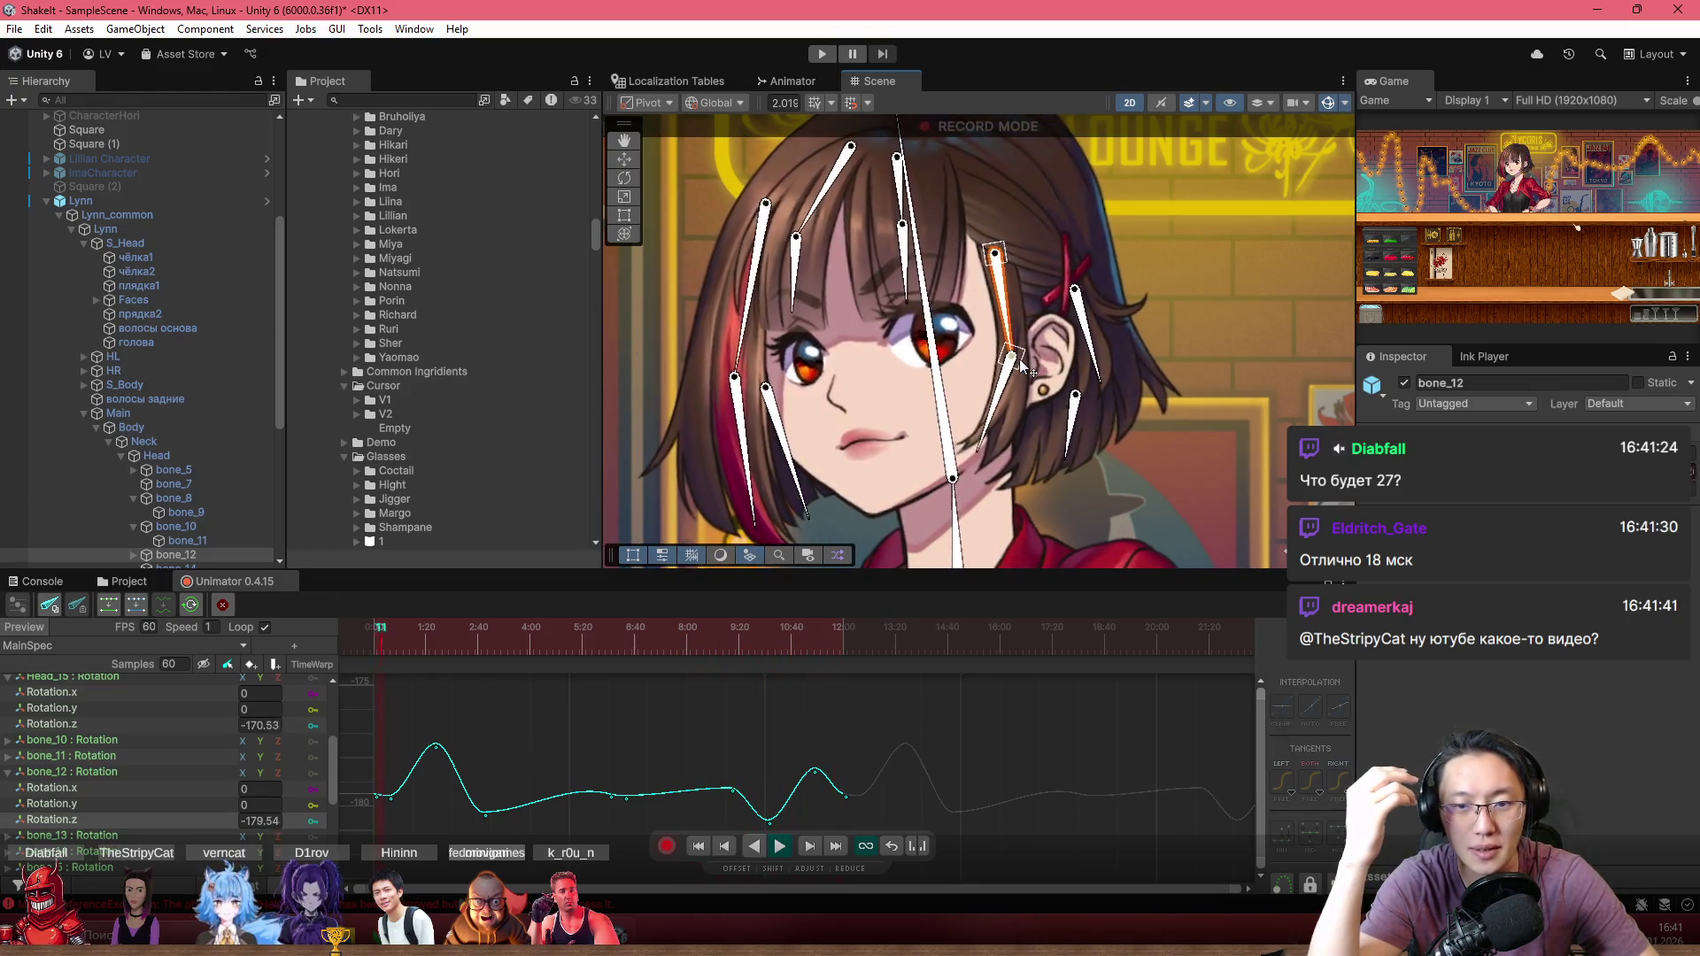
click(669, 645)
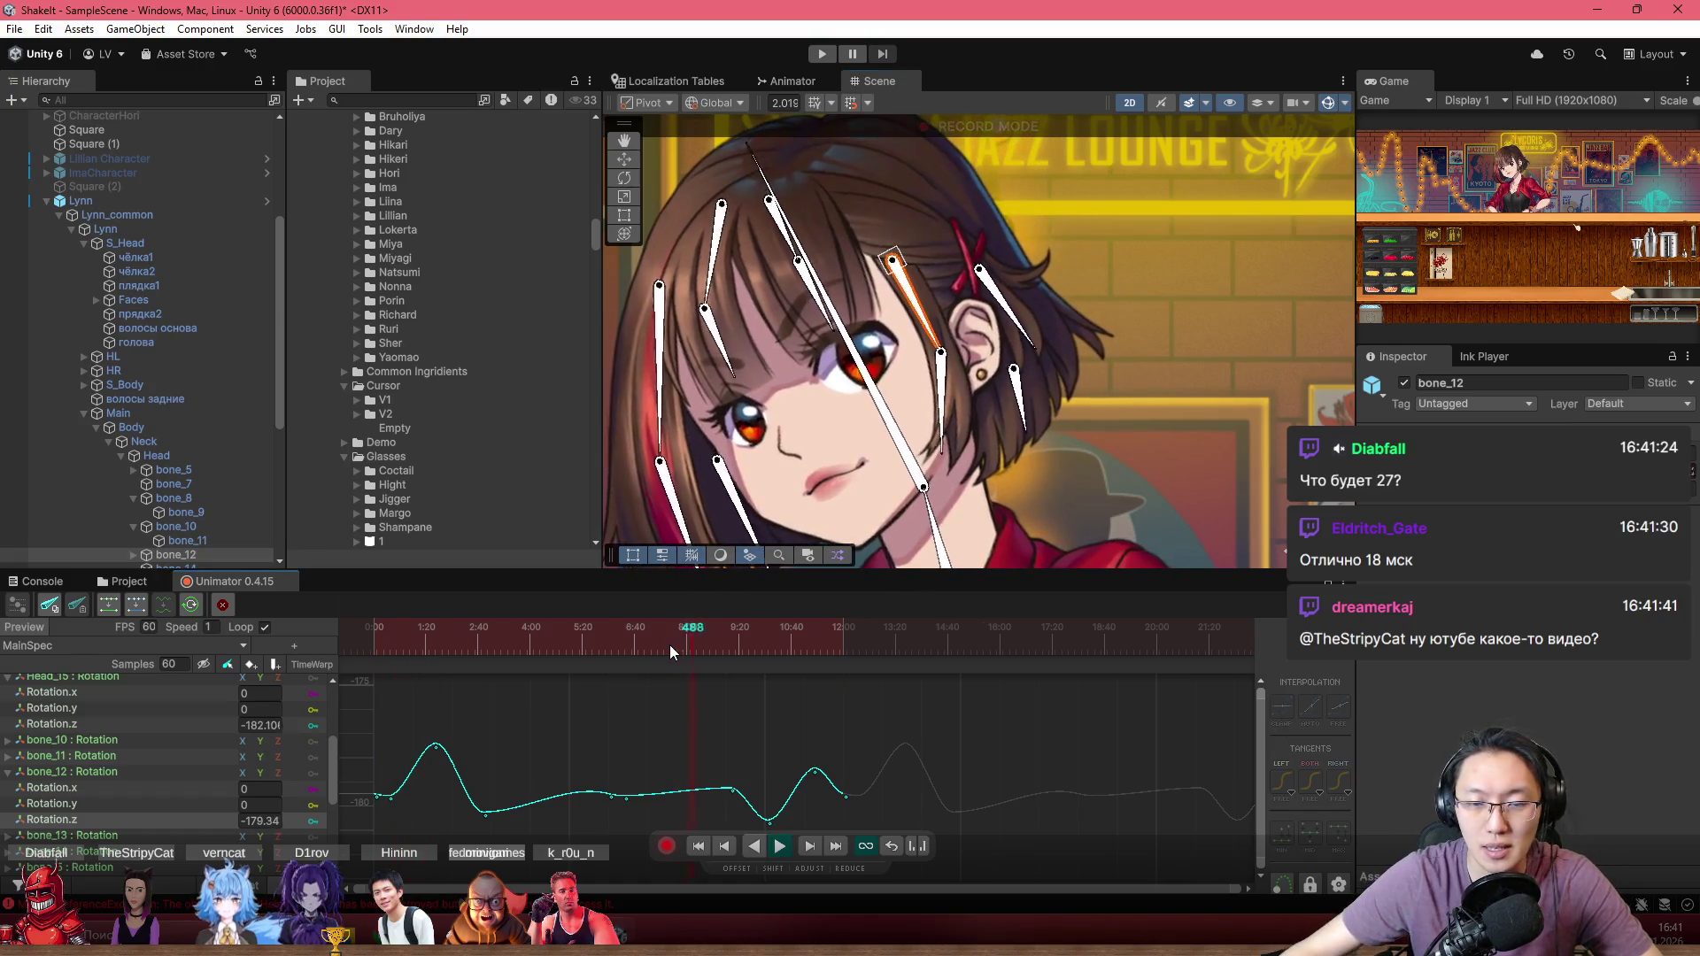
scroll(894, 355, up, 3)
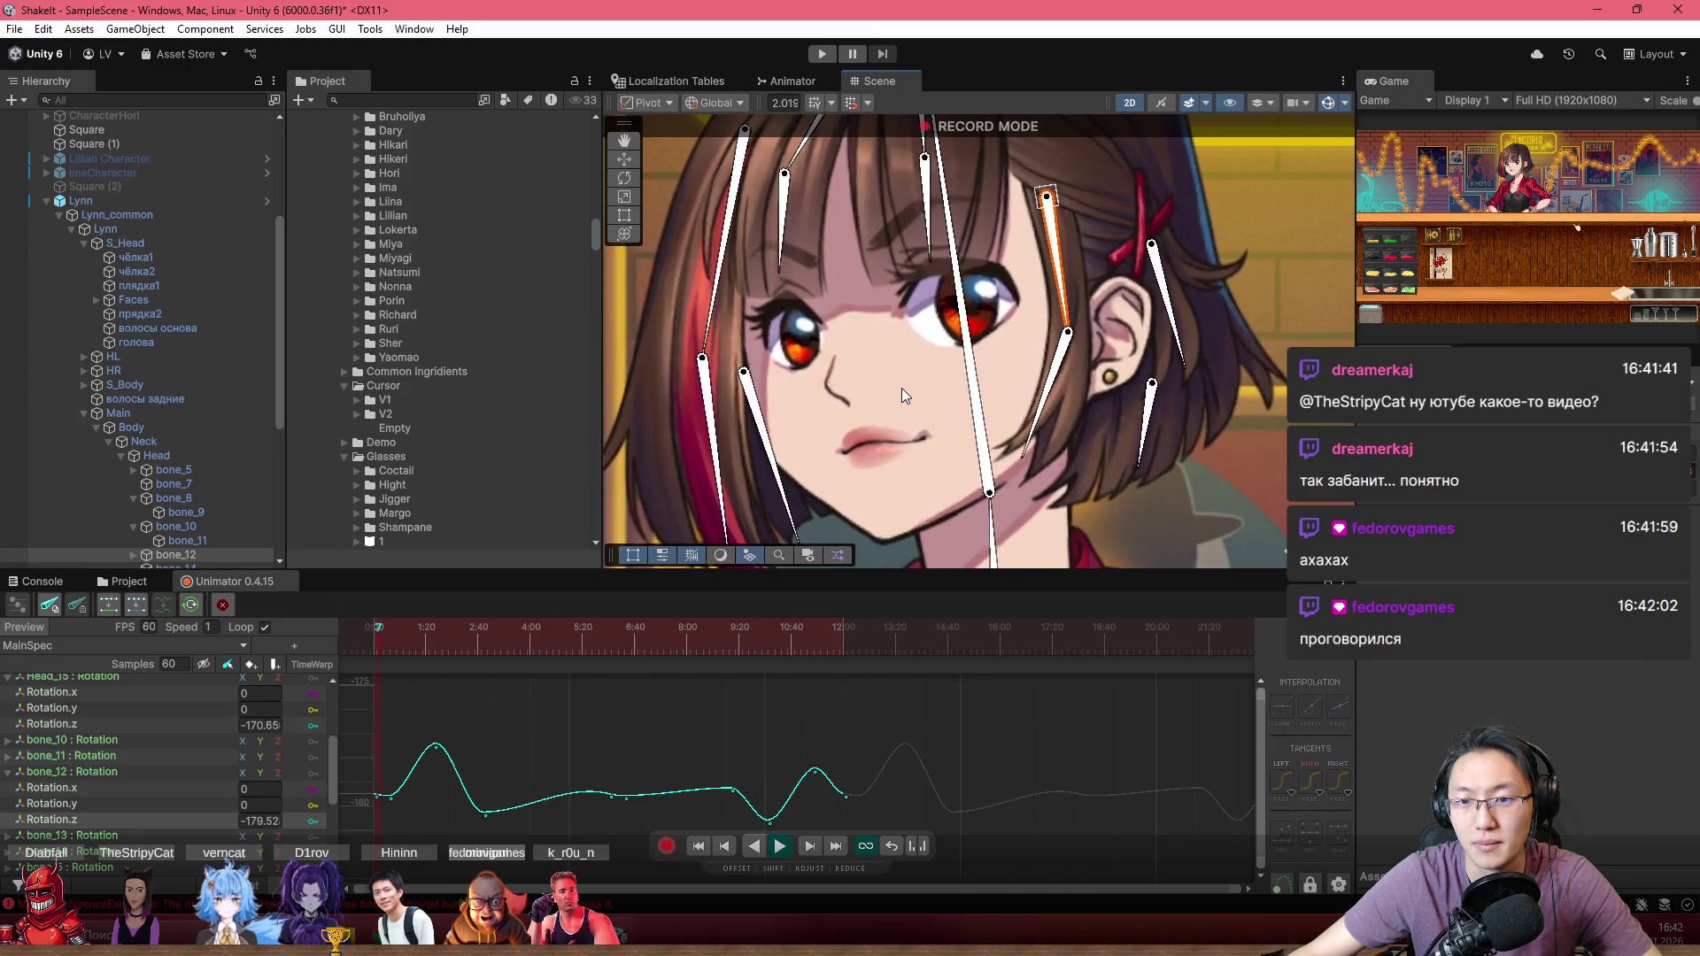
scroll(904, 385, down, 5)
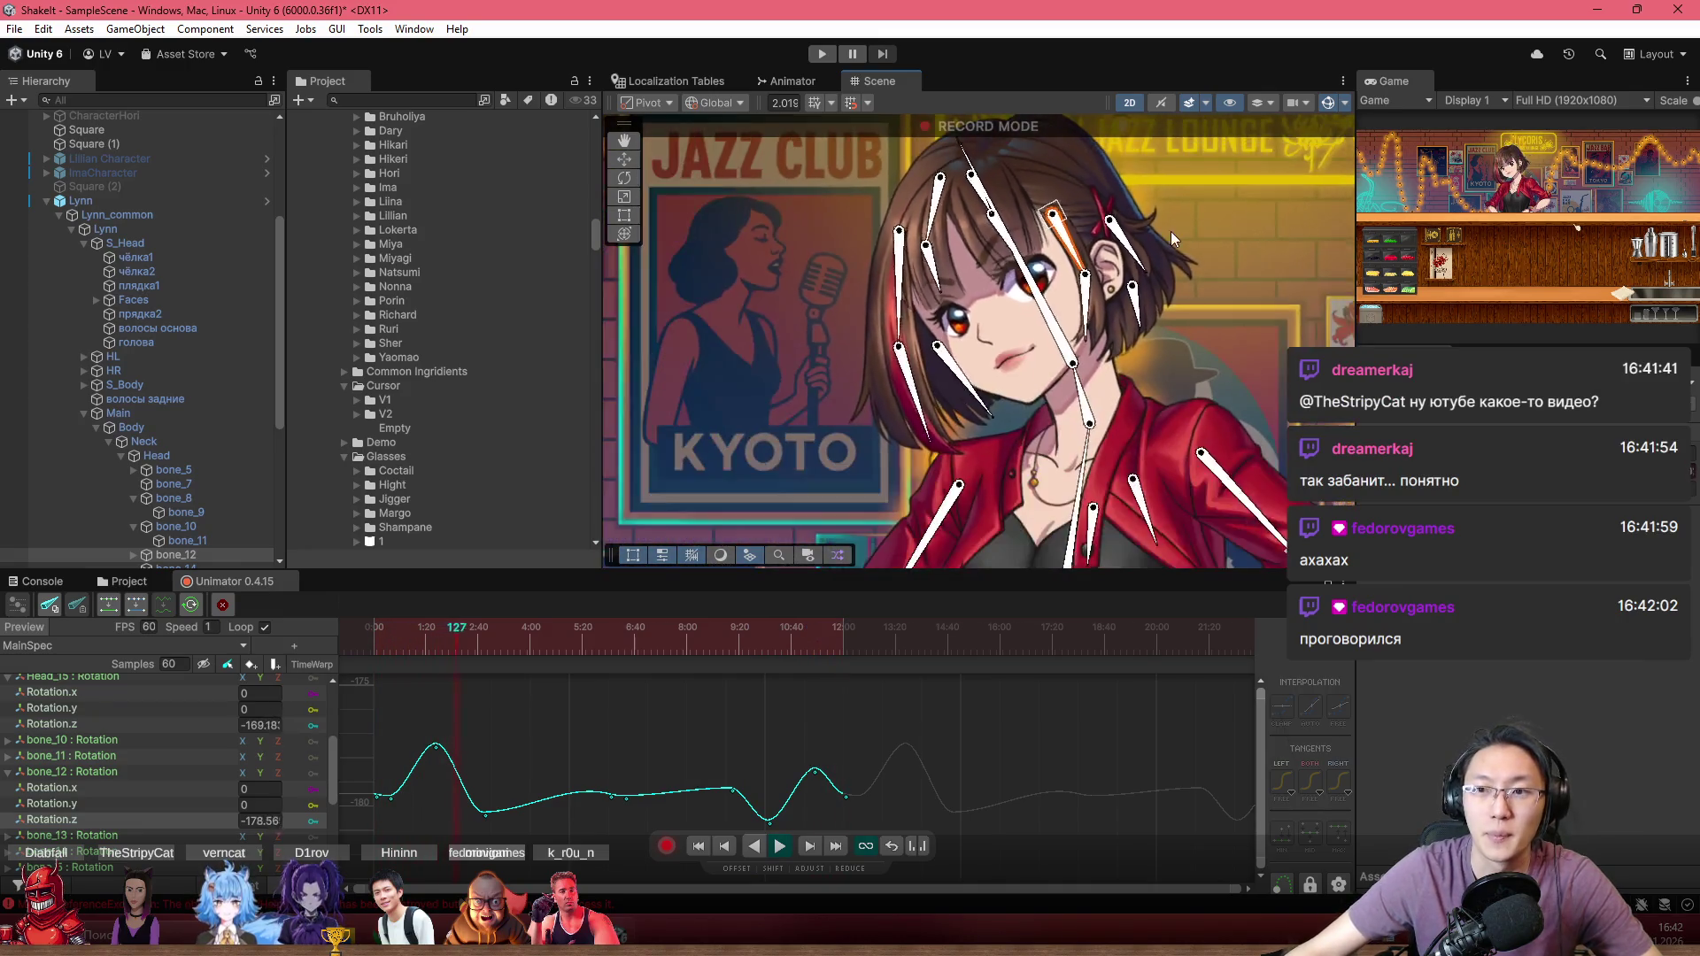
mouse_move(1134, 300)
mouse_down()
mouse_move(964, 283)
mouse_move(1013, 289)
mouse_up()
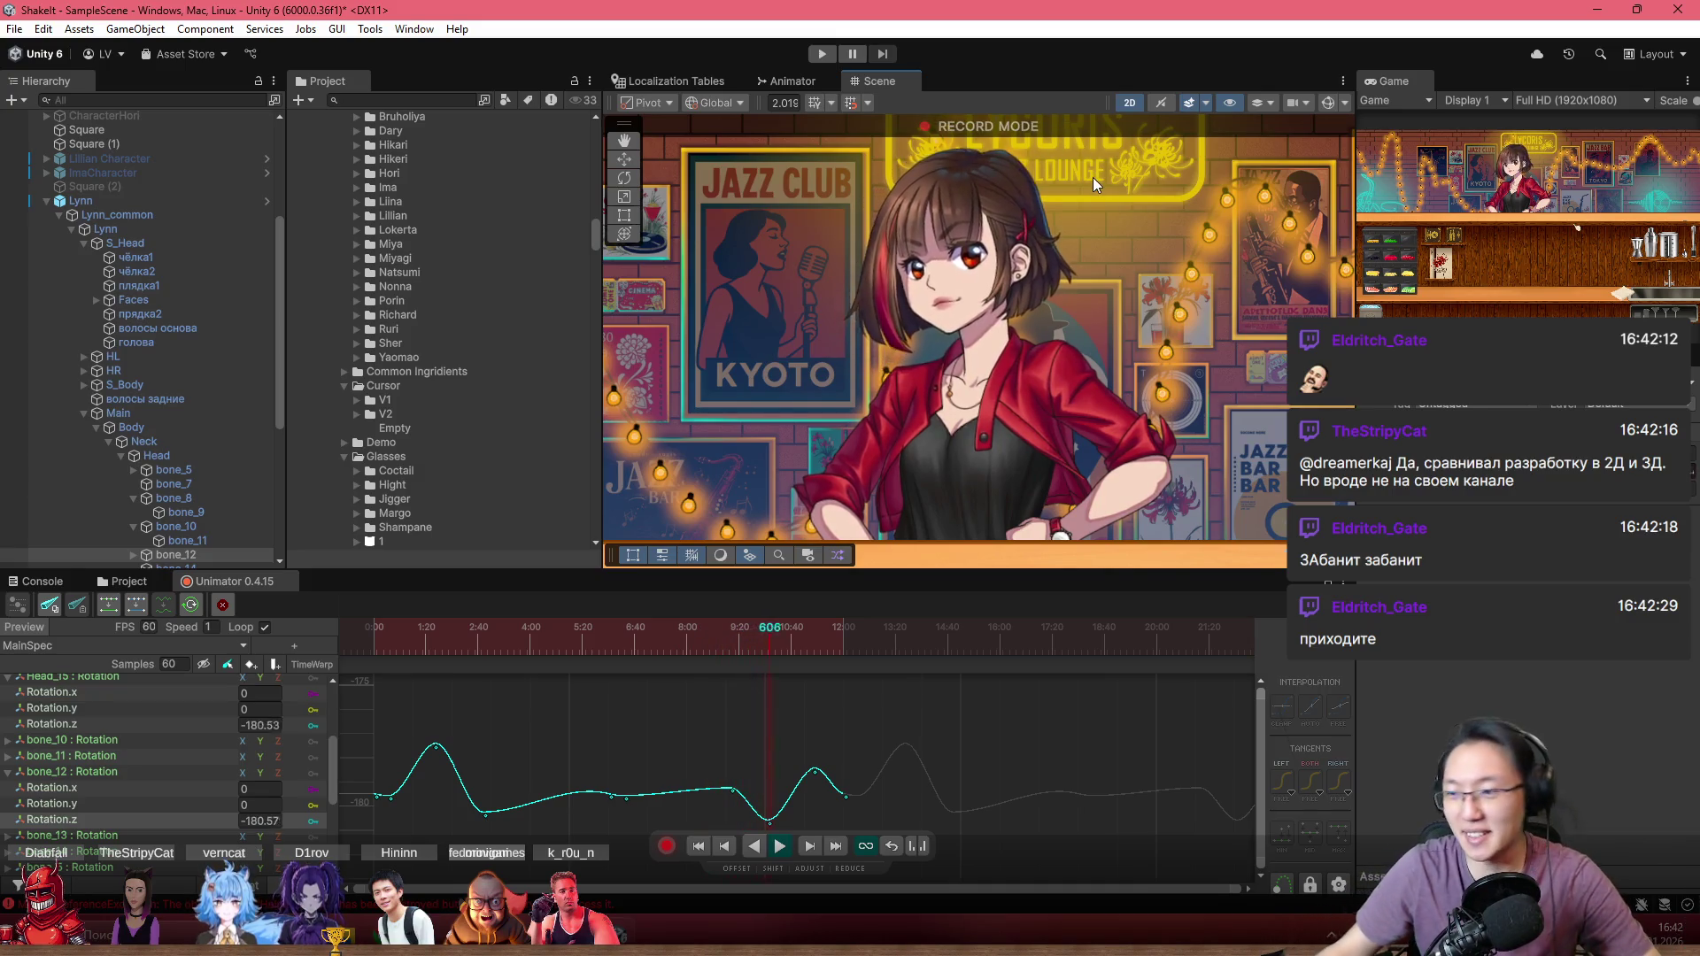
Step: Scrub to about frame 603 and drag bone_12's Rotation.z keyframe near 10:00 lower
scroll(988, 356, up, 3)
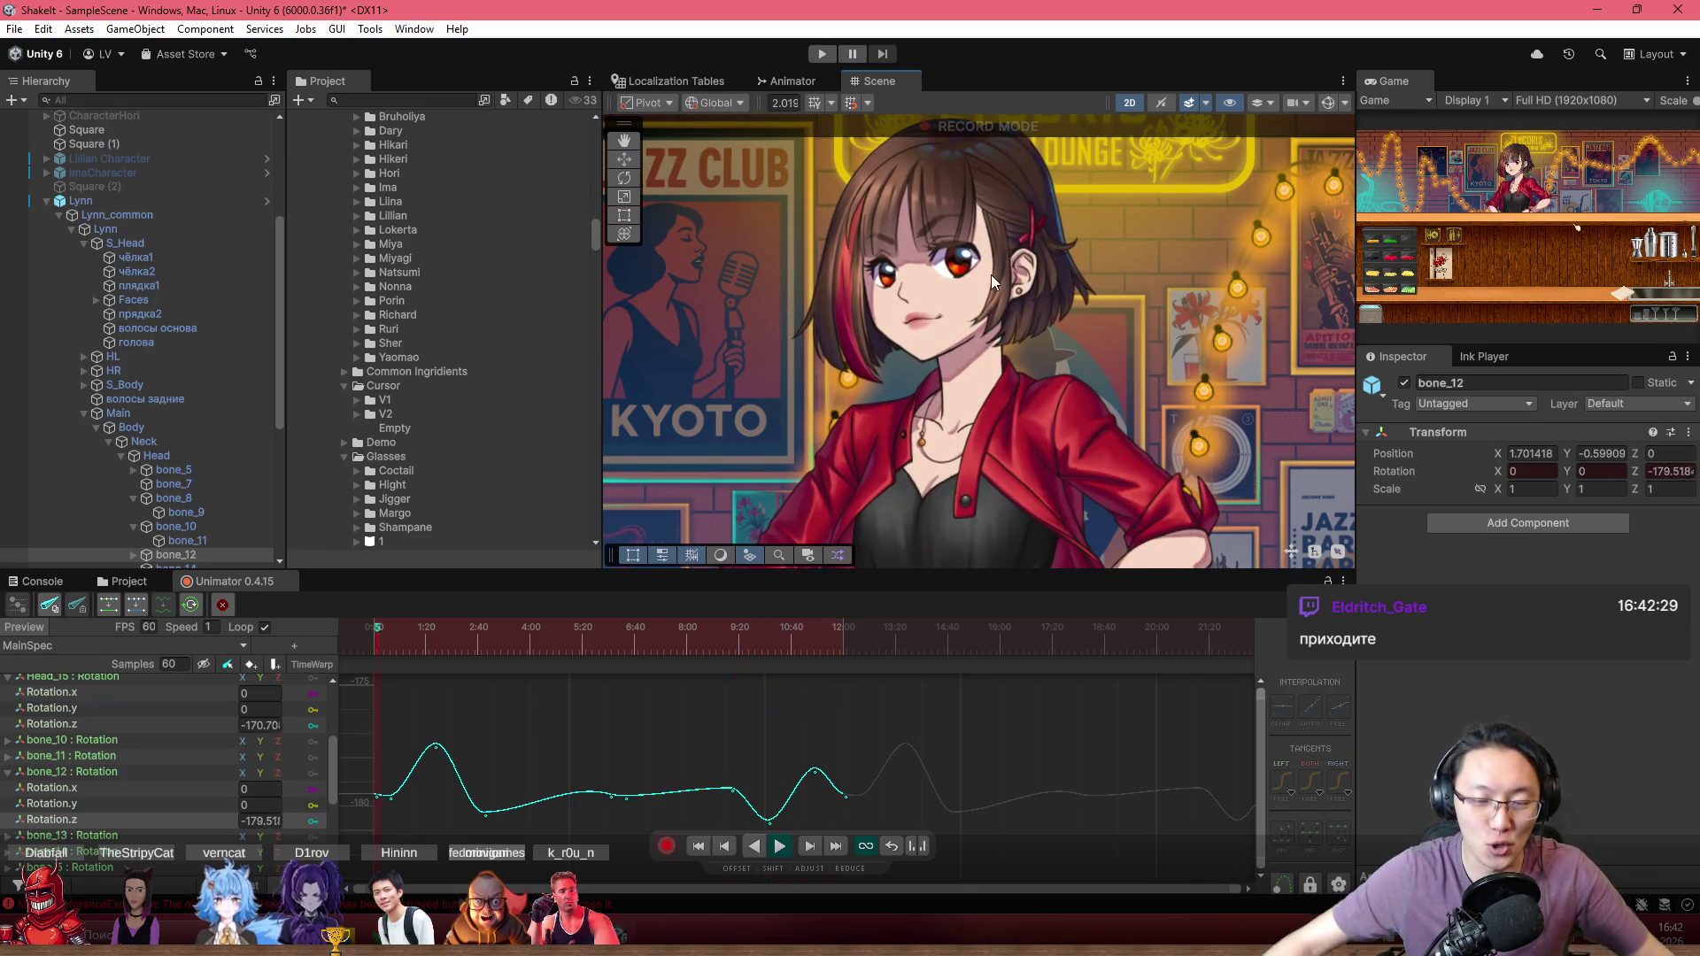
scroll(1032, 291, up, 5)
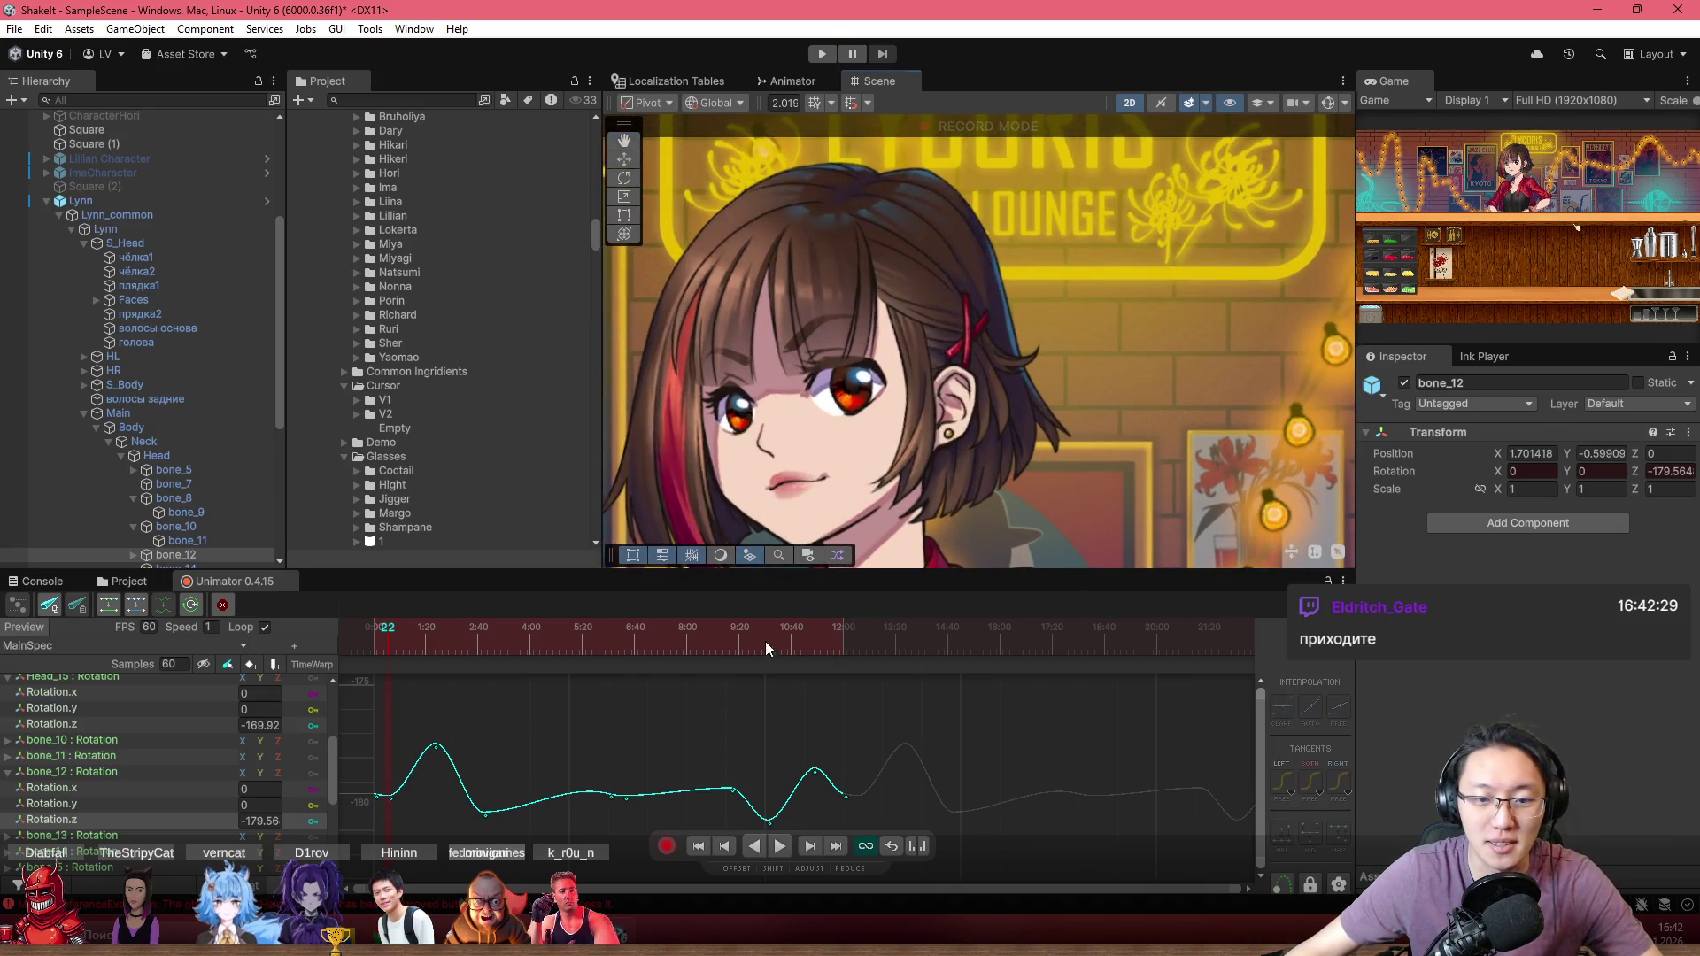
mouse_move(765, 647)
mouse_down()
mouse_move(742, 661)
mouse_move(767, 664)
mouse_up()
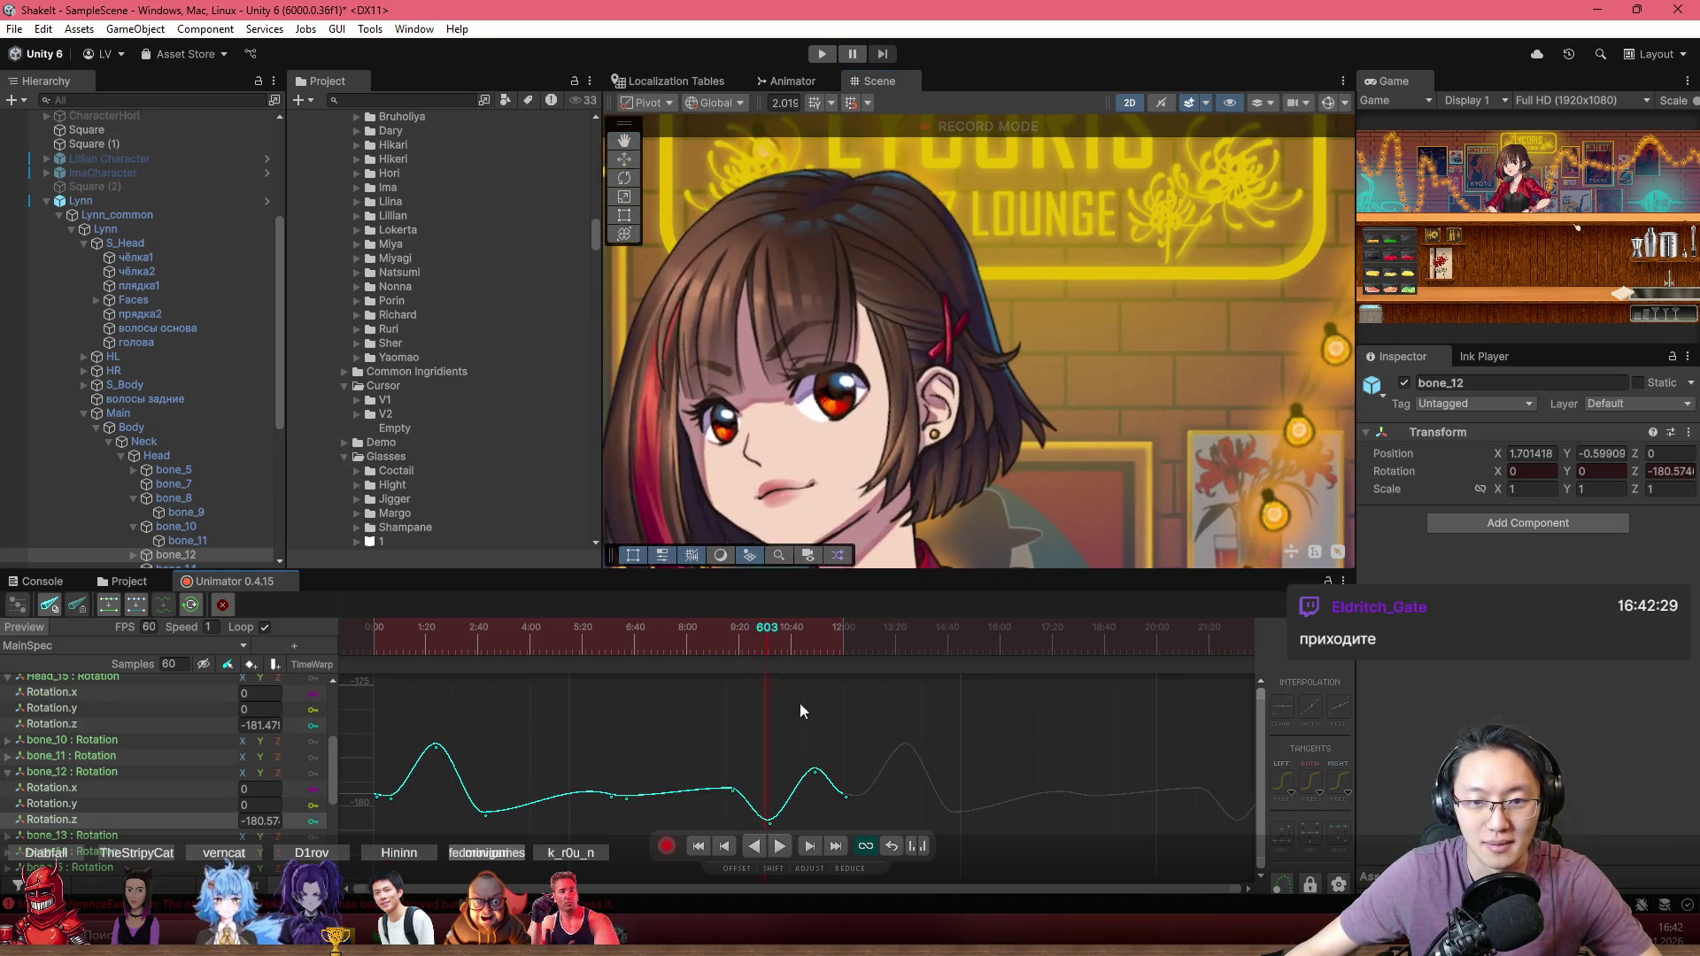
scroll(771, 739, down, 3)
drag(708, 760, 709, 780)
mouse_move(699, 650)
mouse_down()
mouse_move(626, 641)
mouse_move(650, 639)
mouse_up()
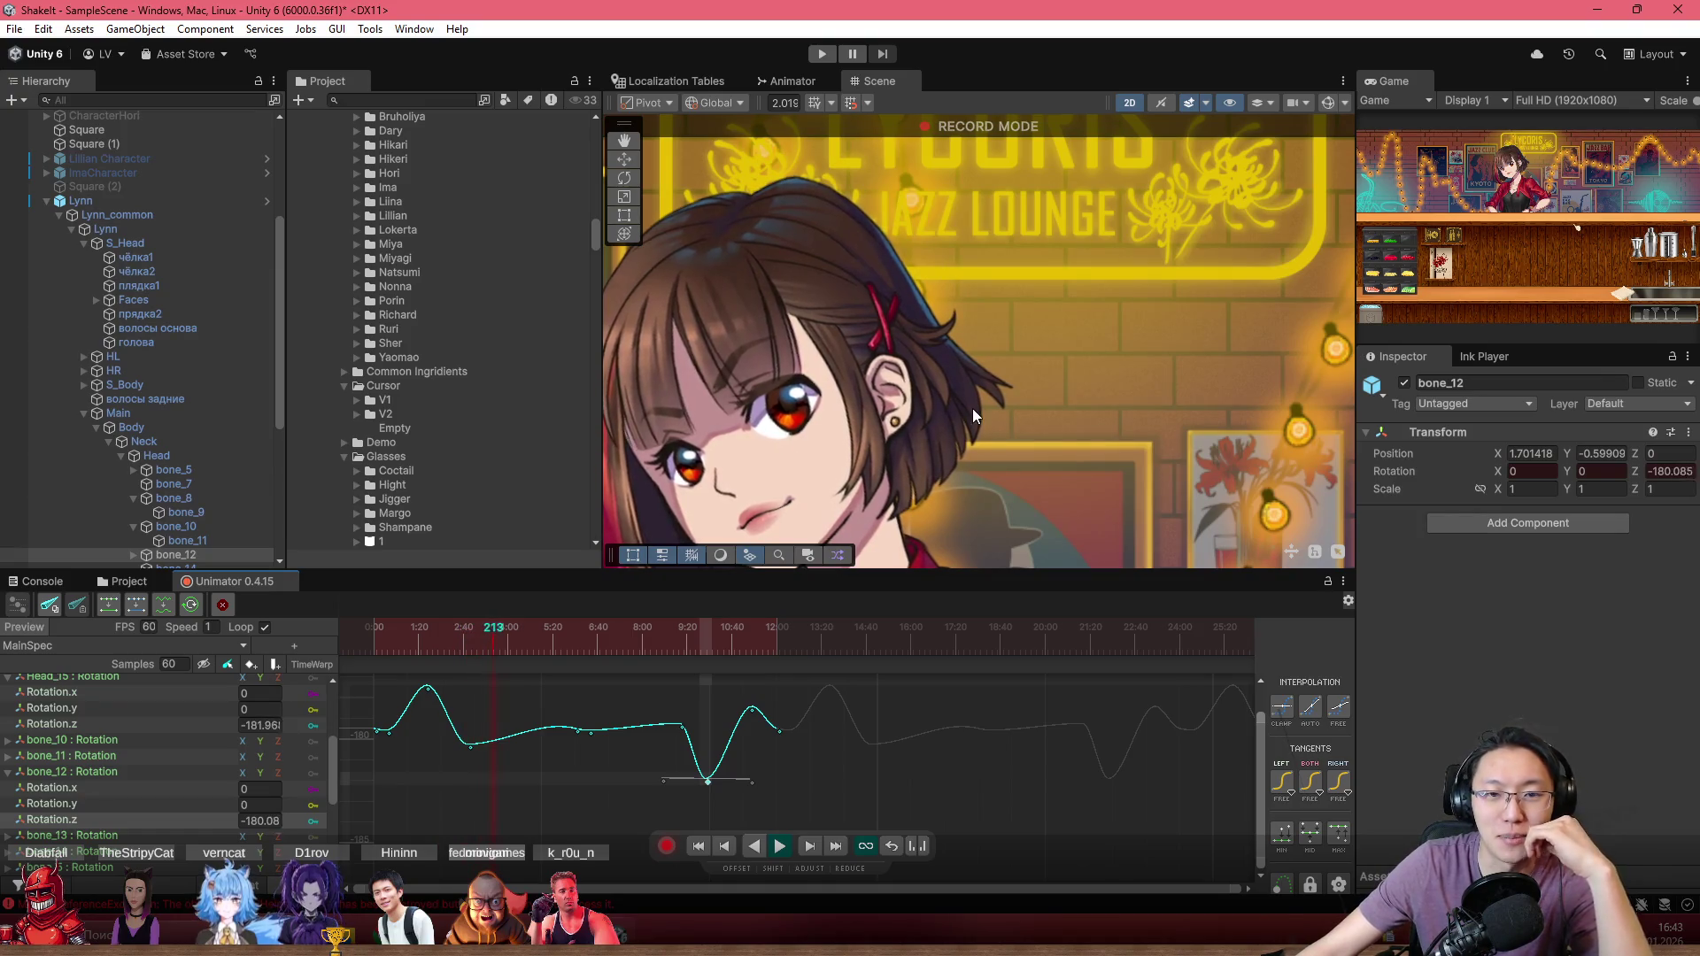
drag(972, 407, 985, 334)
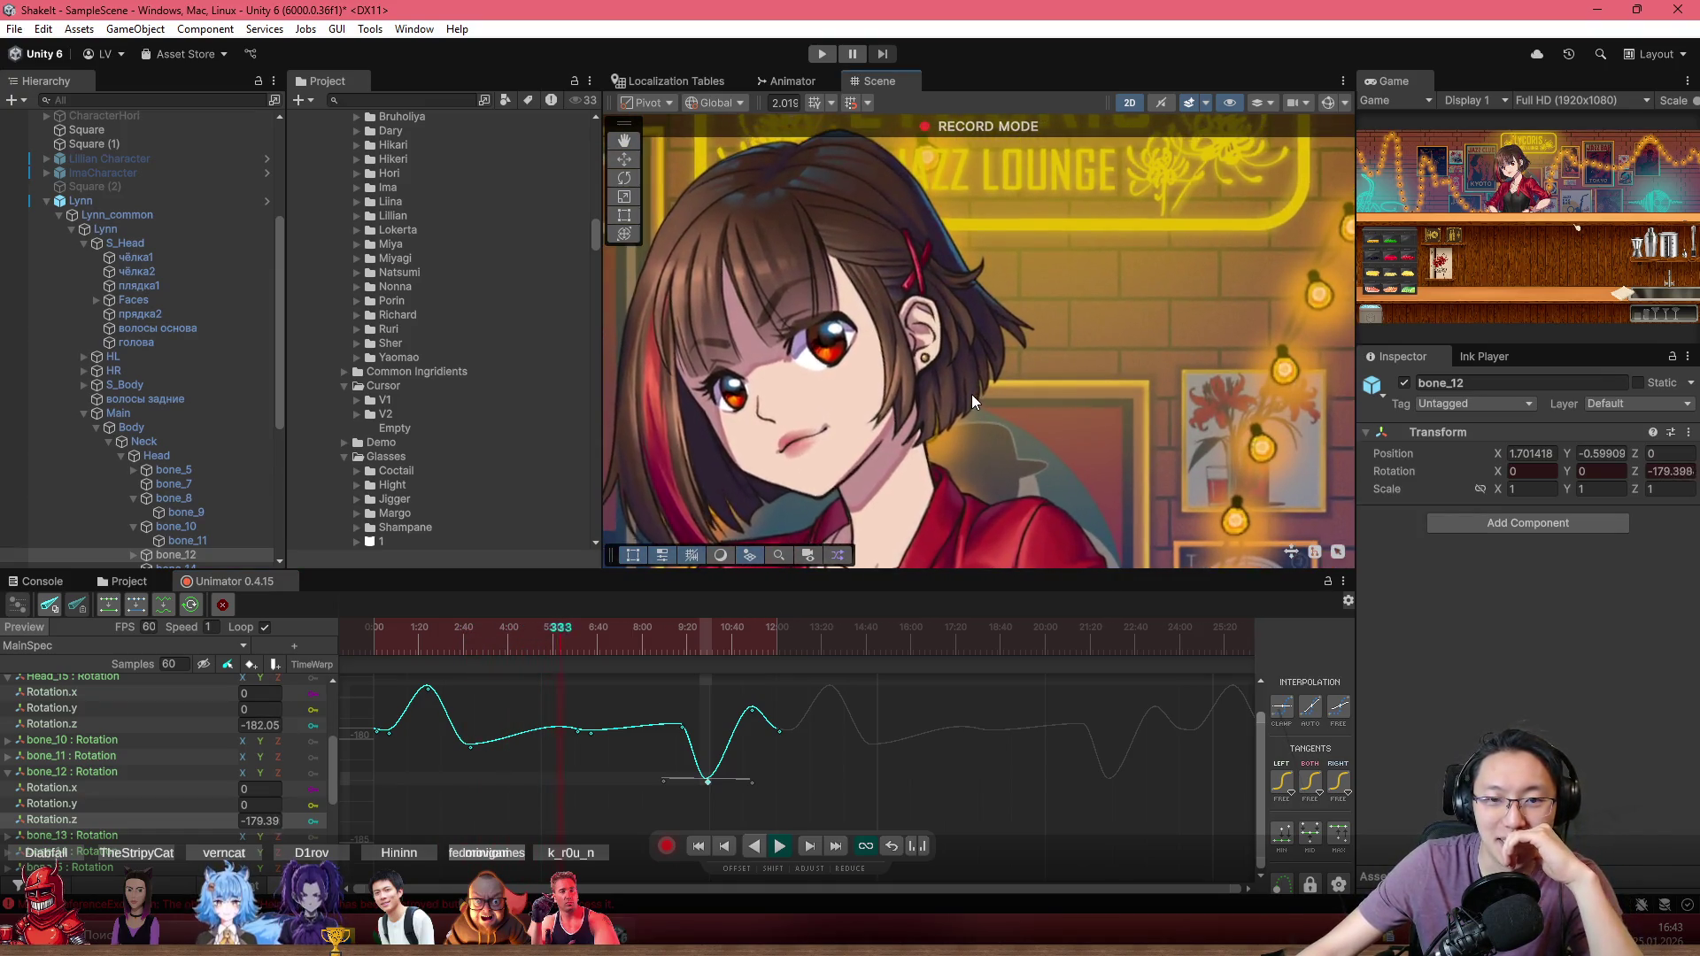
mouse_move(971, 395)
mouse_down()
mouse_move(1027, 406)
mouse_move(1072, 379)
mouse_move(1171, 394)
mouse_up()
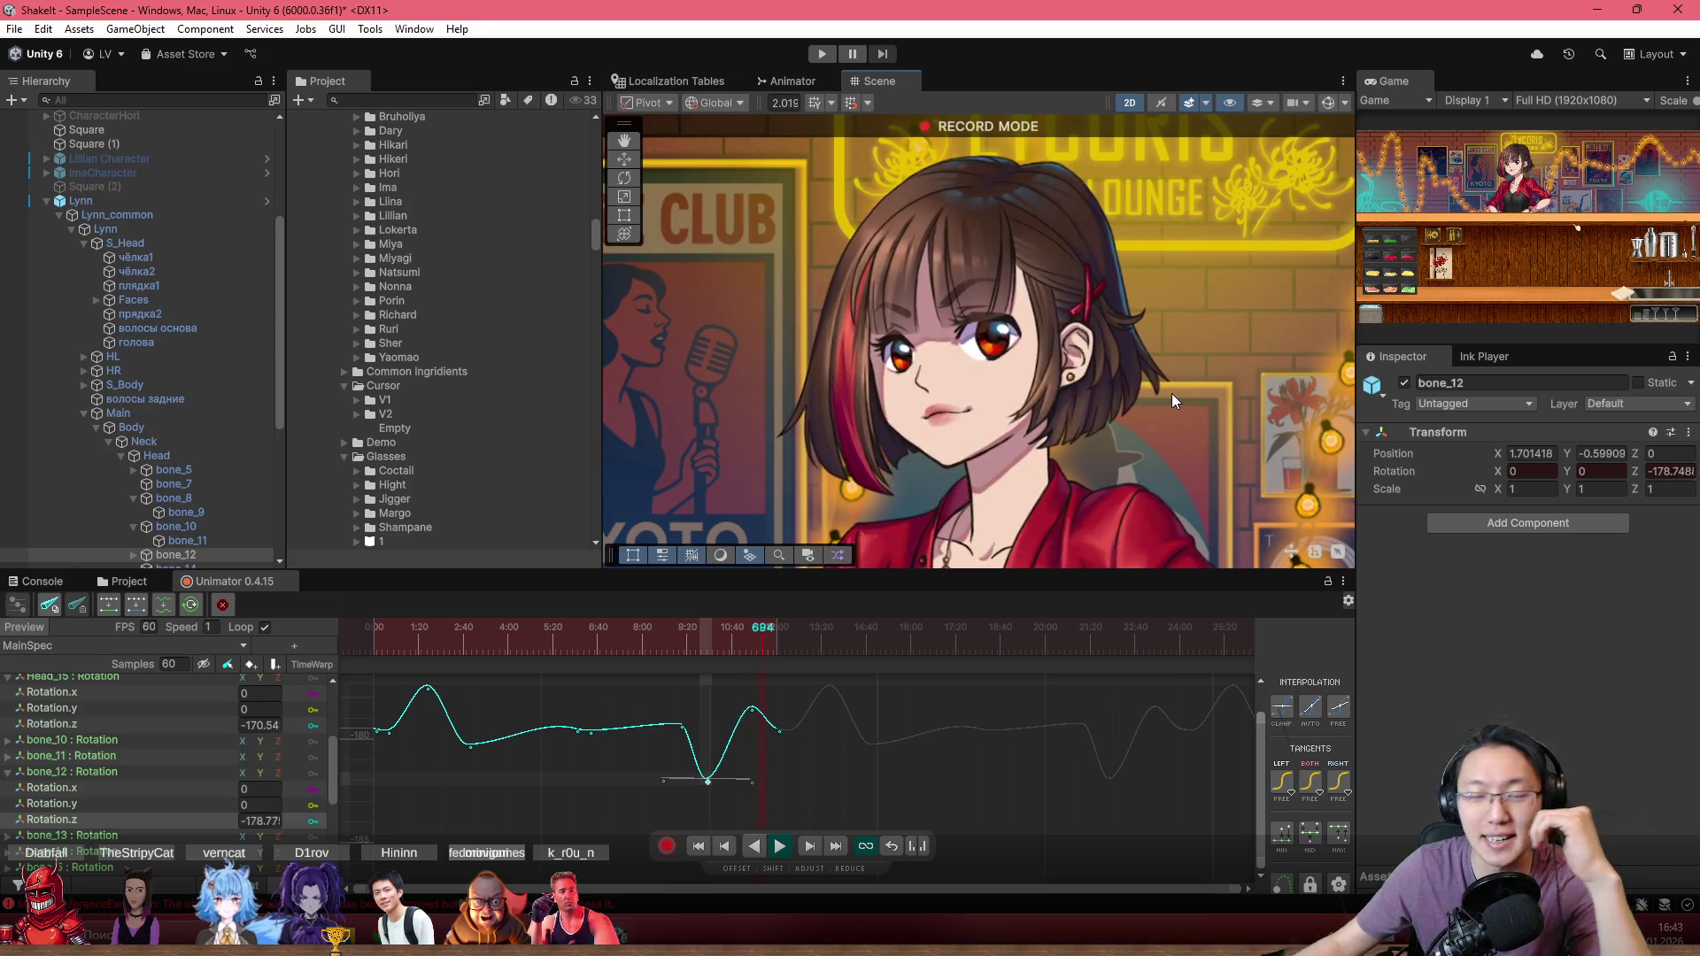
scroll(1049, 295, up, 1)
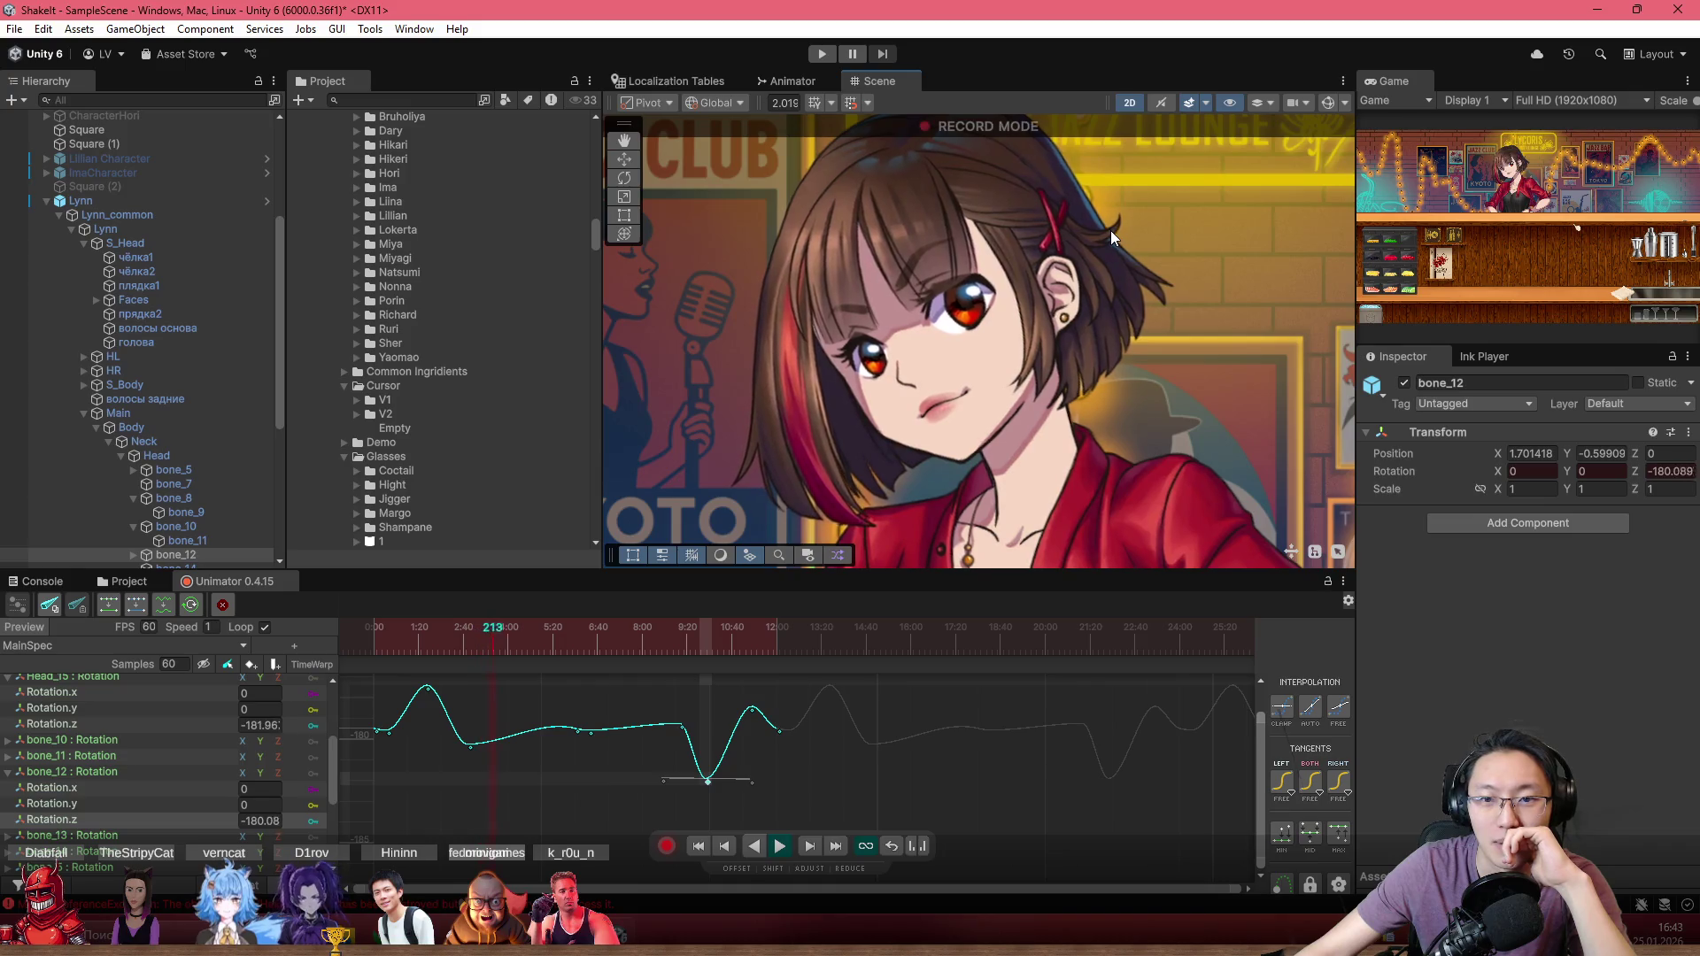
scroll(1112, 230, up, 1)
scroll(1125, 254, up, 1)
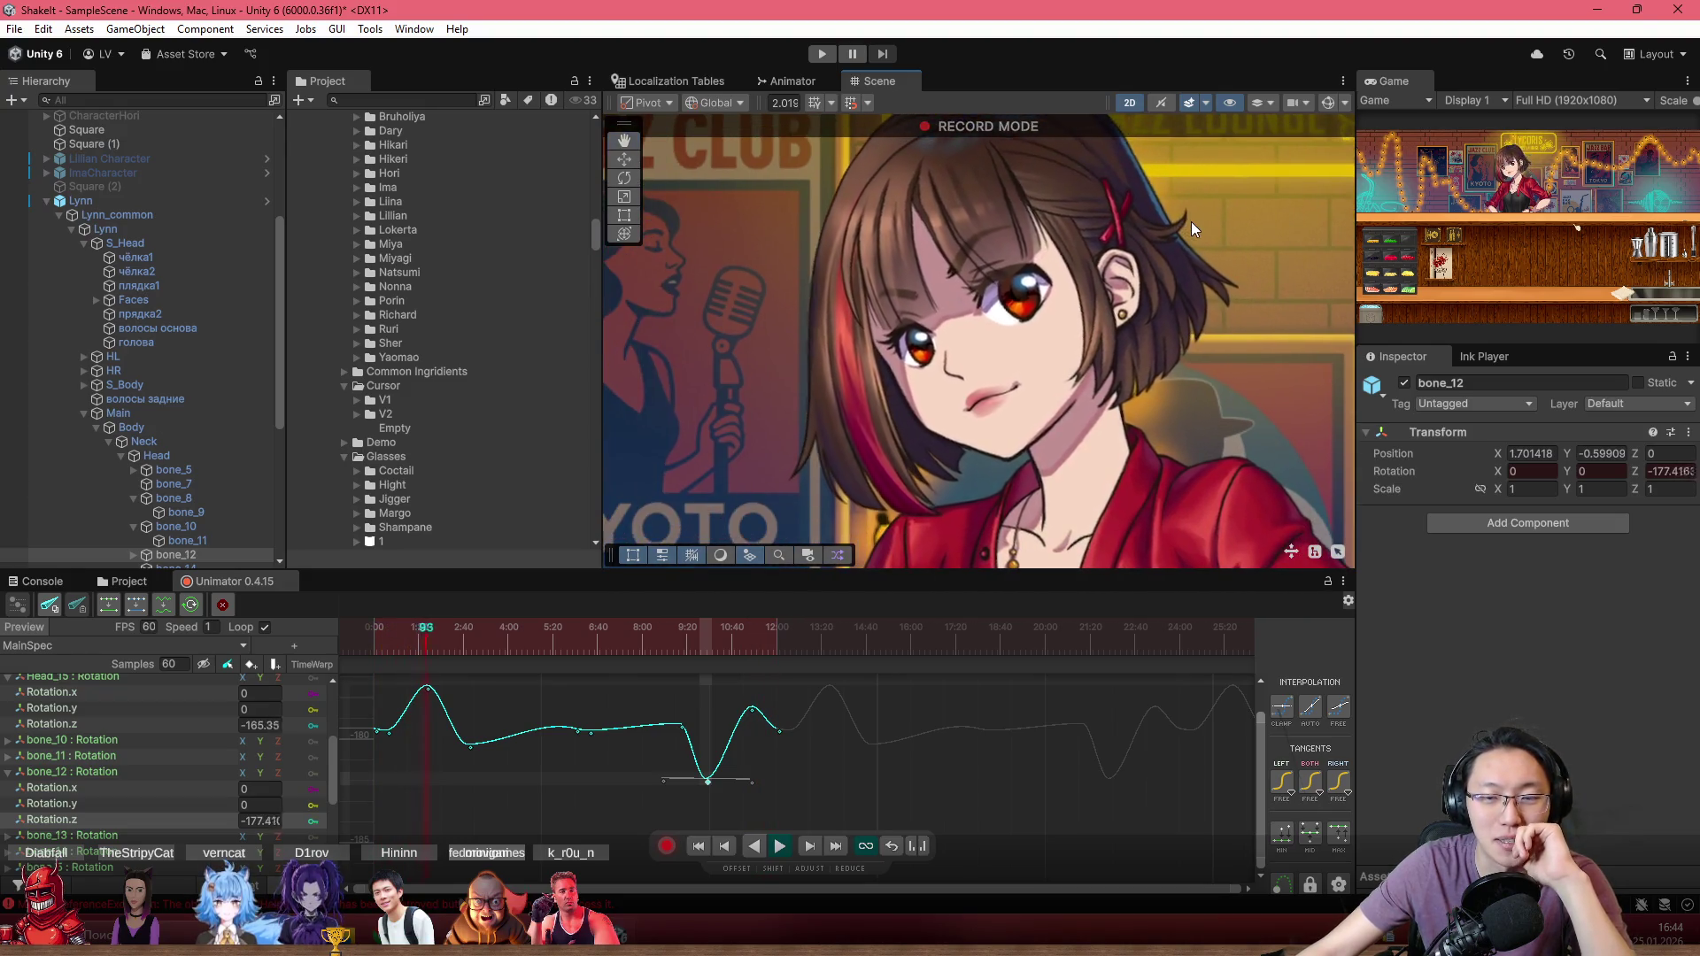
scroll(1166, 289, up, 3)
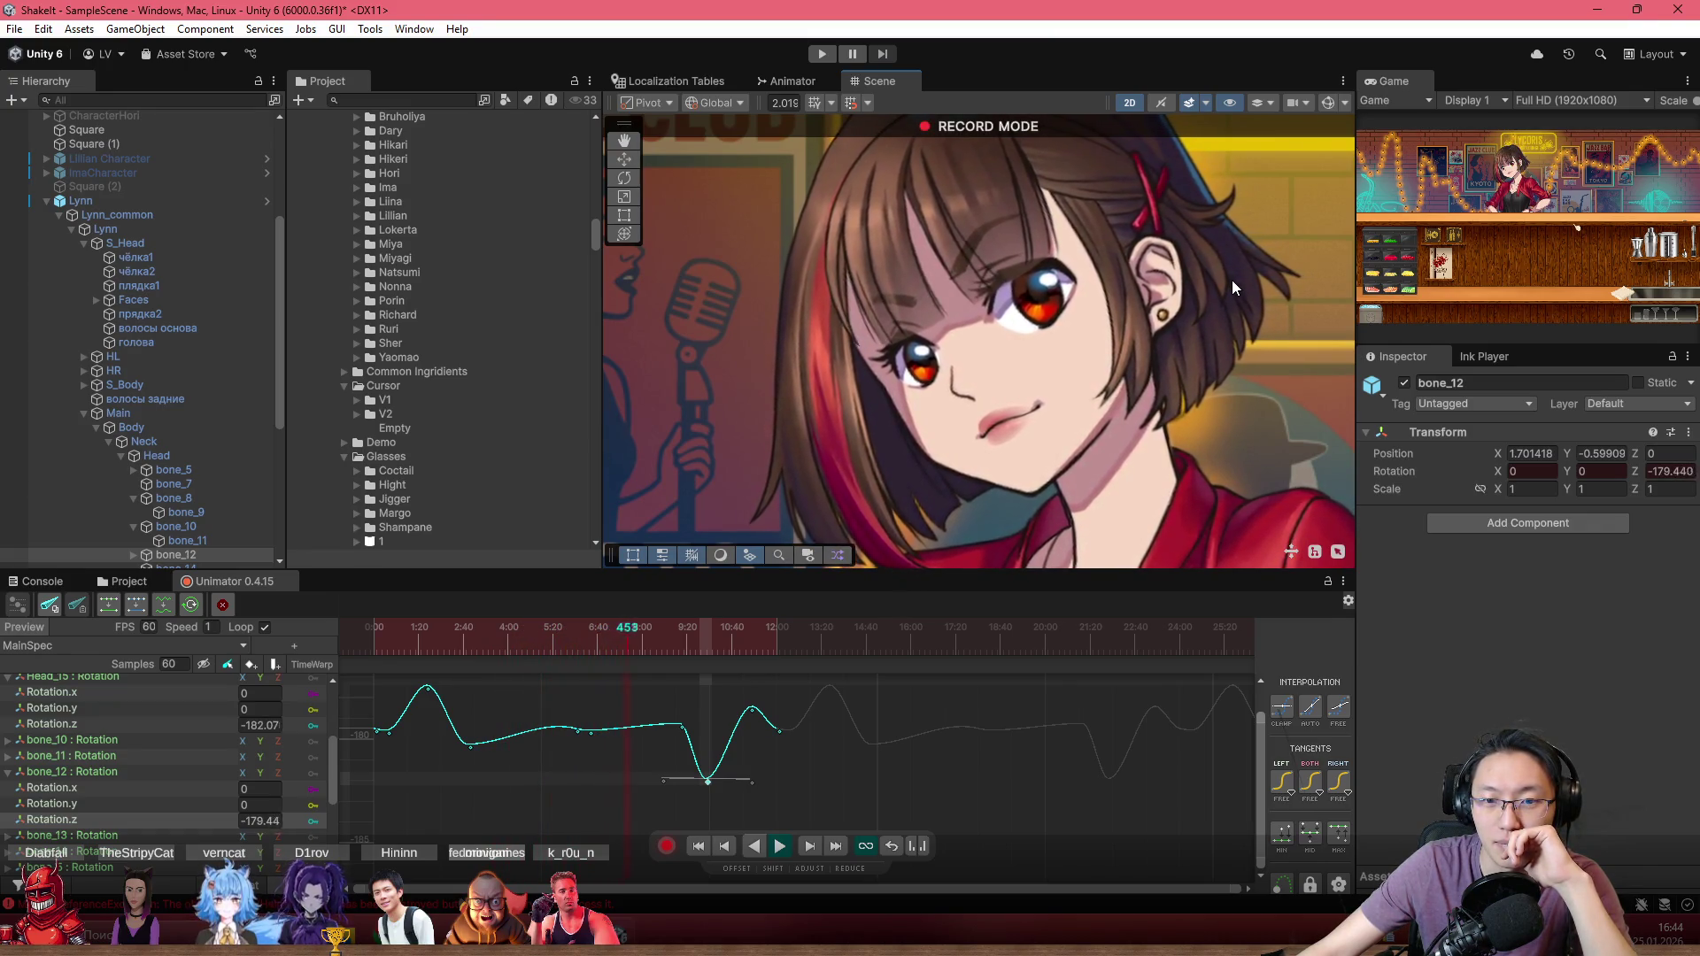
scroll(1230, 278, down, 5)
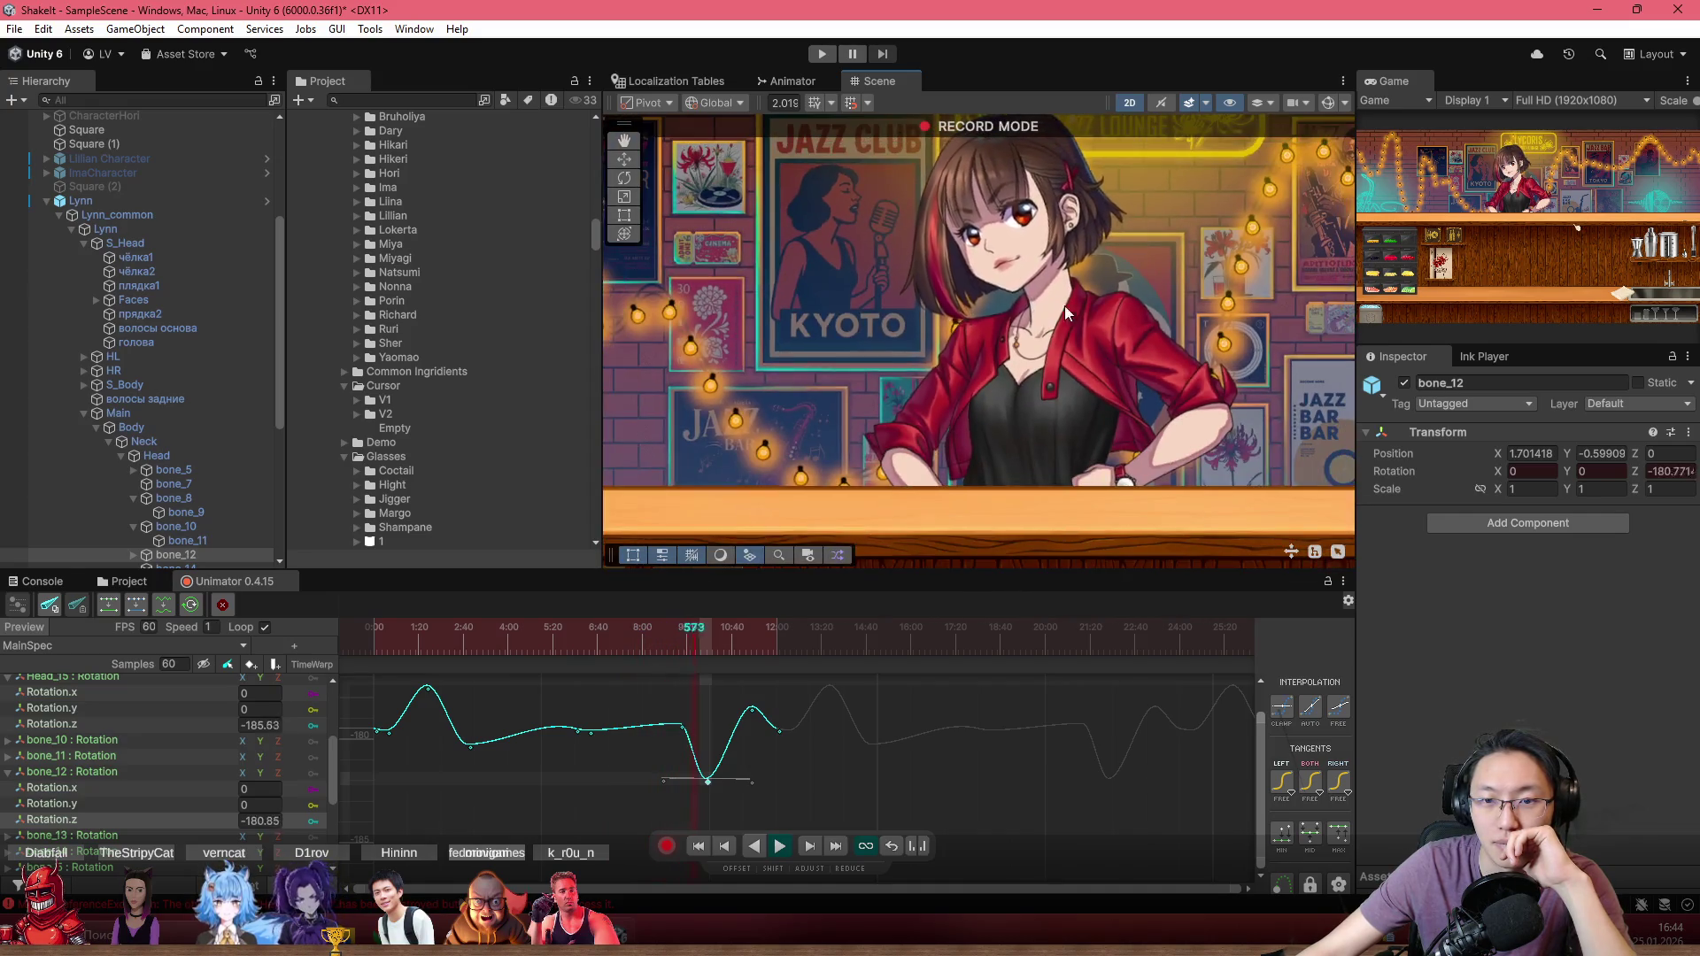
drag(1065, 306, 1032, 354)
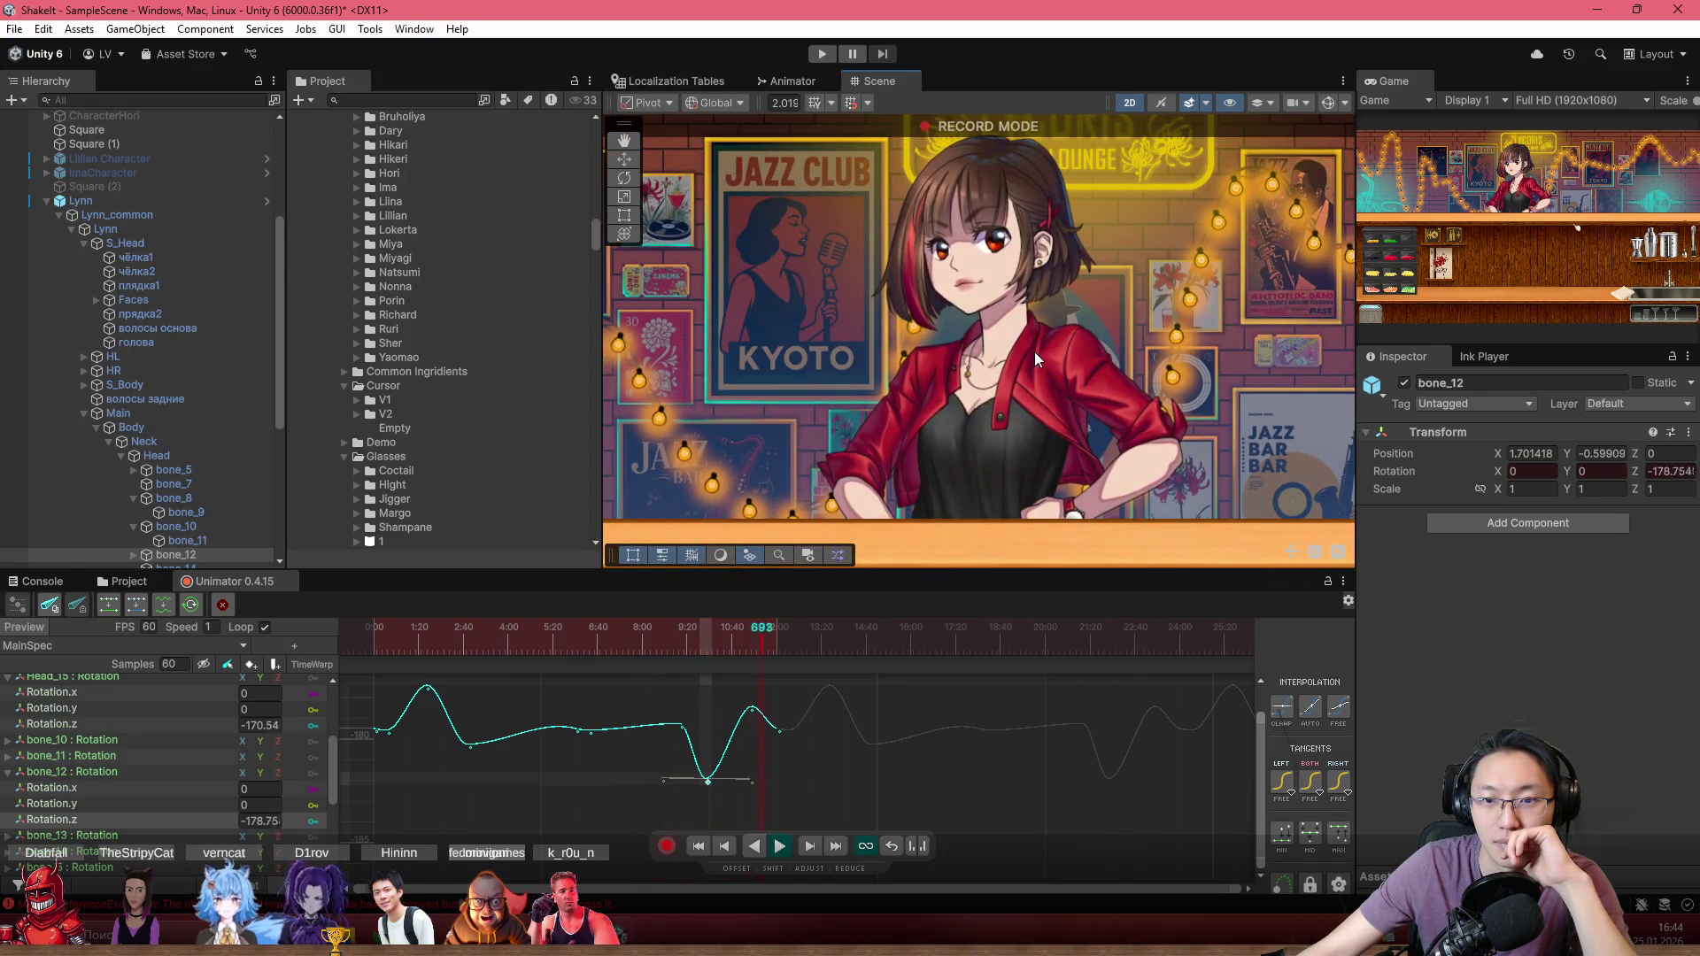
scroll(1018, 262, up, 5)
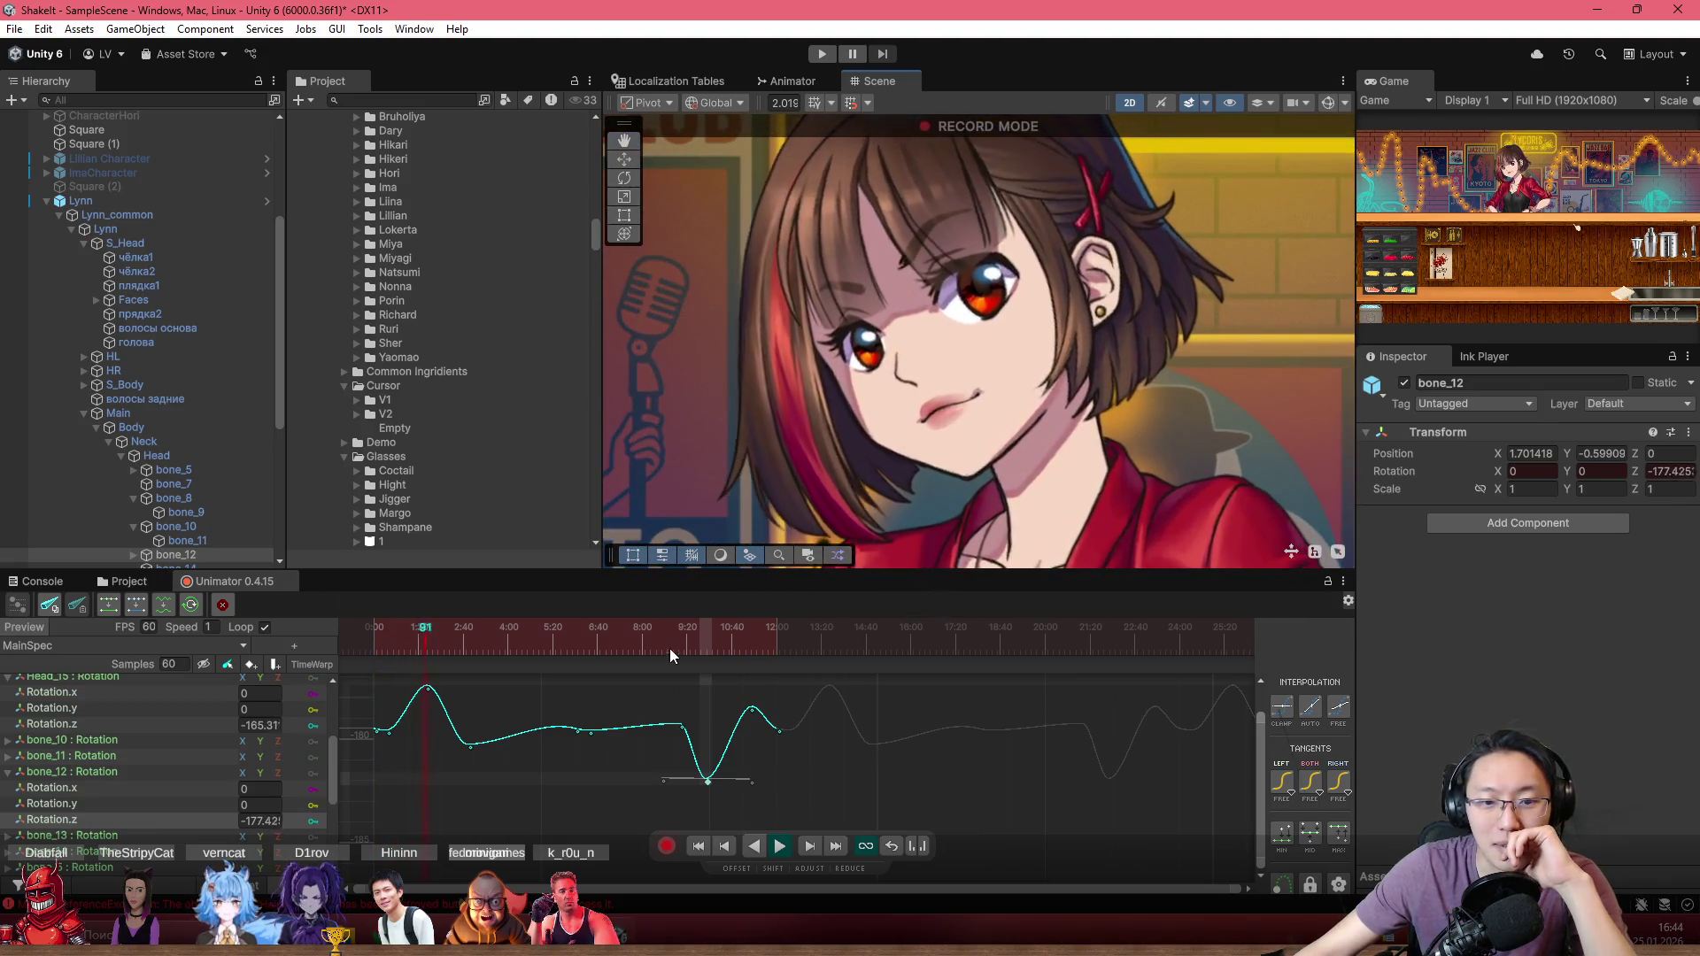
click(679, 652)
mouse_move(678, 651)
mouse_down()
mouse_move(640, 643)
mouse_move(739, 646)
mouse_up()
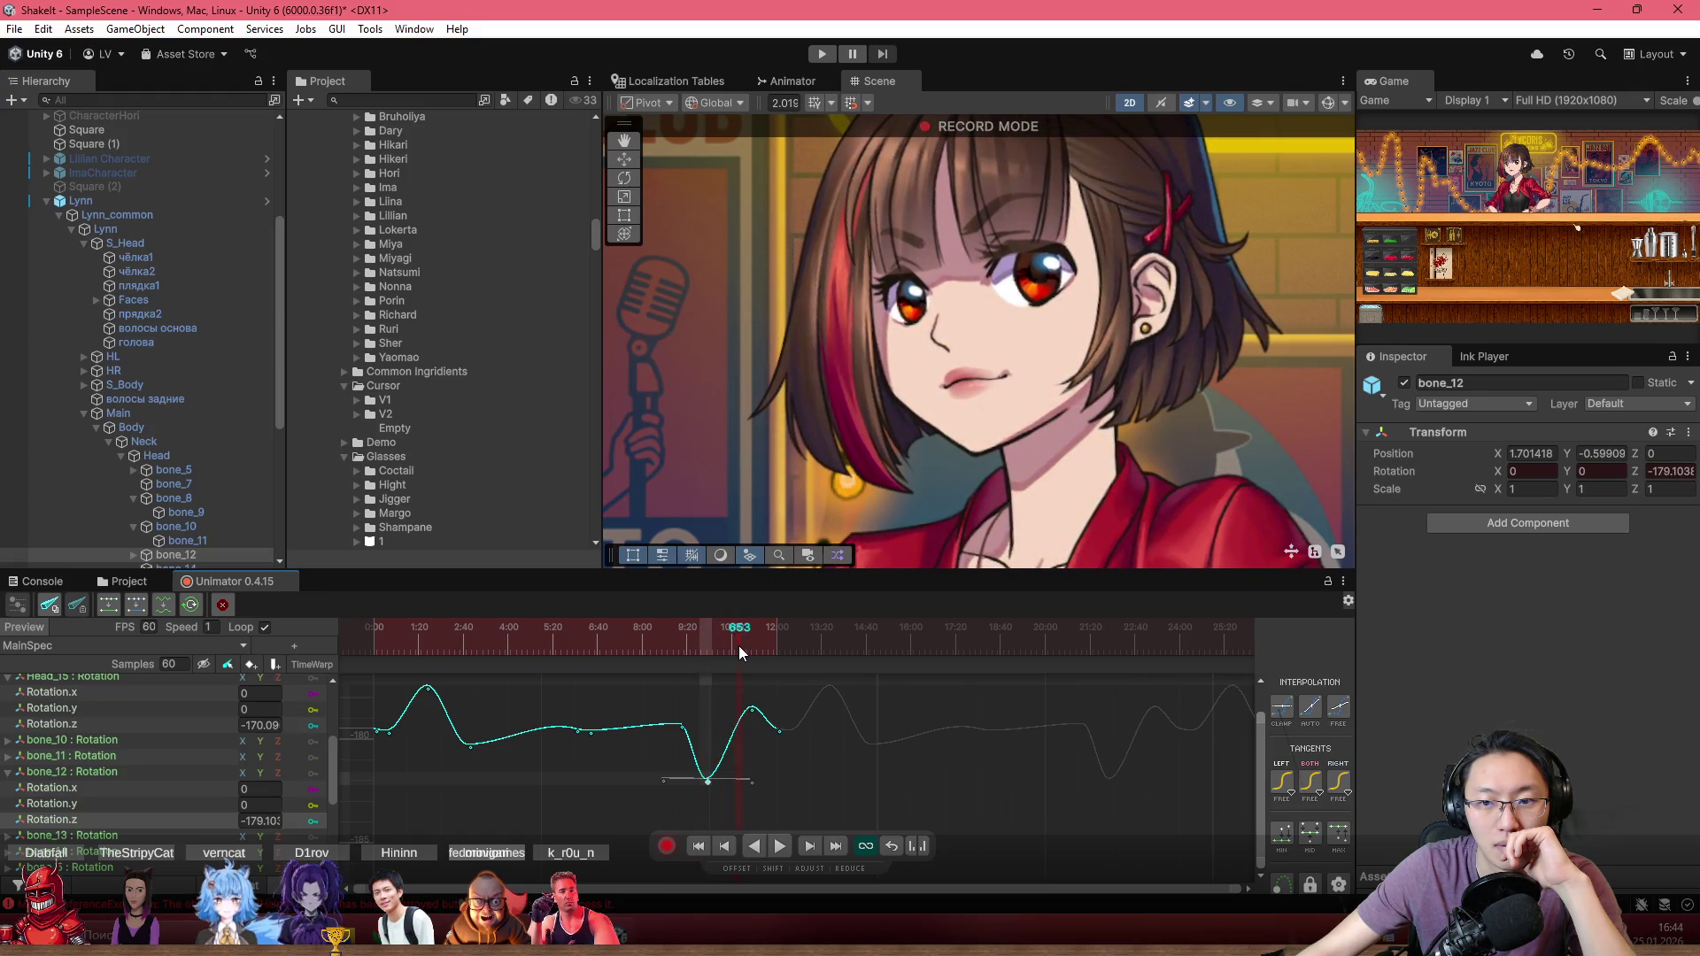
scroll(740, 730, down, 1)
scroll(709, 726, down, 1)
Step: Raise bone_12's Rotation.z keyframe to about -177, then replay the loop from frame 507
mouse_move(682, 739)
mouse_down()
mouse_move(688, 691)
mouse_move(682, 712)
mouse_up()
scroll(690, 693, down, 1)
drag(560, 646, 613, 623)
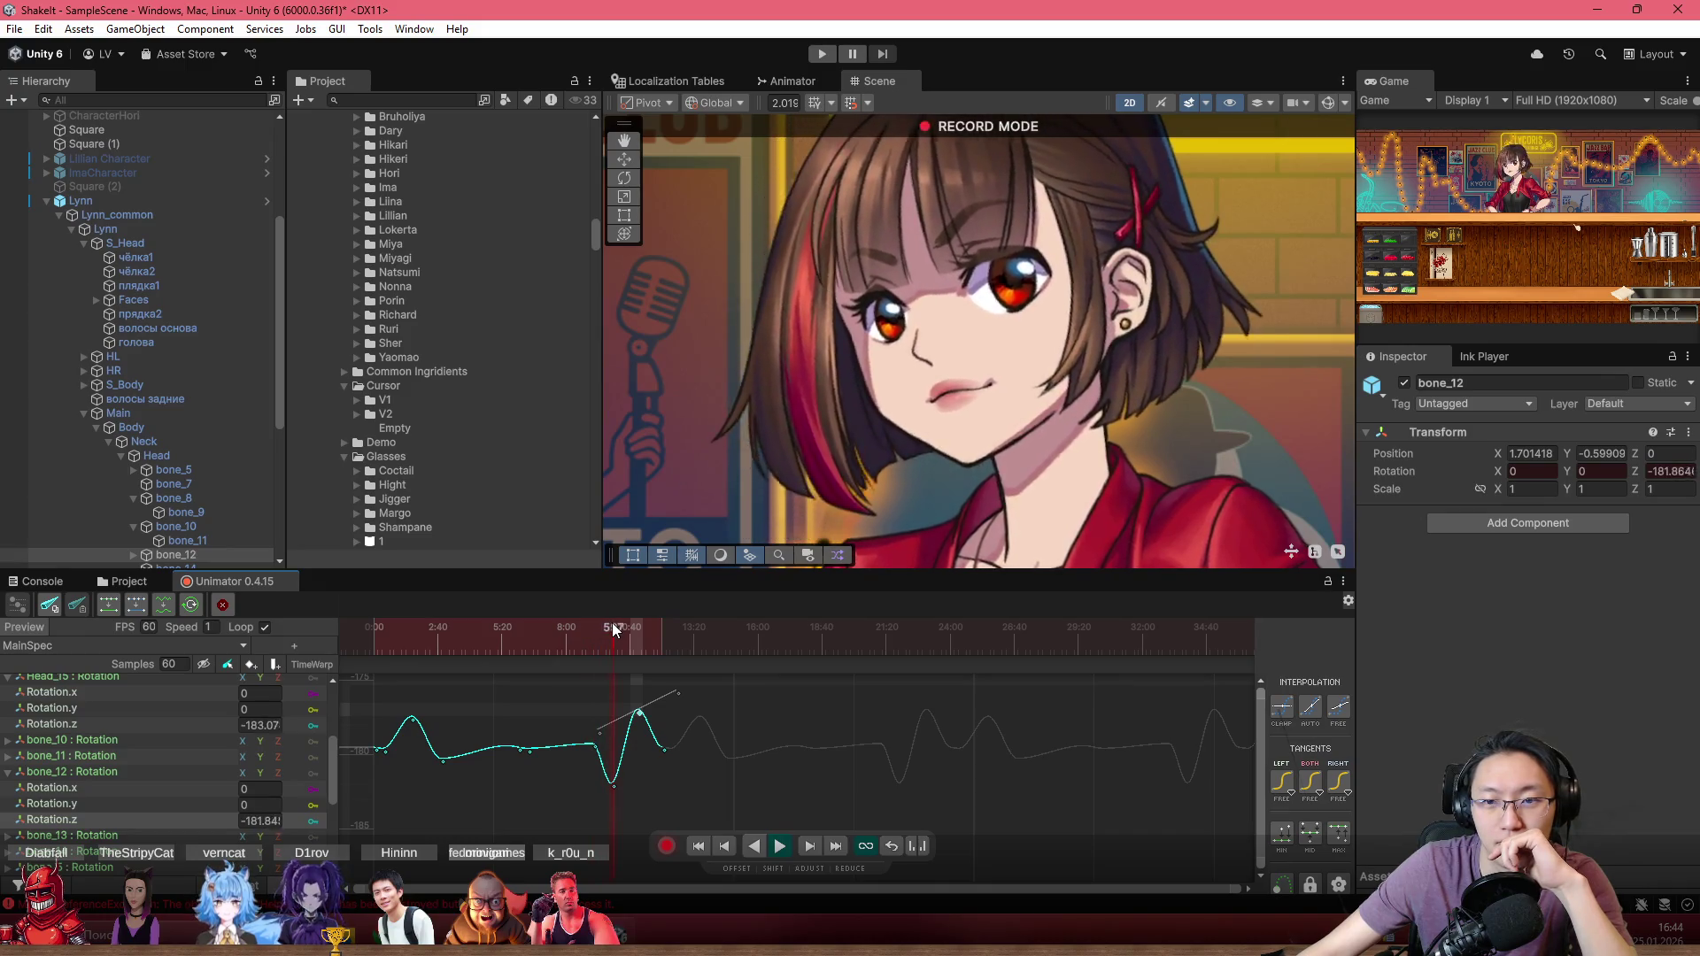
key(space)
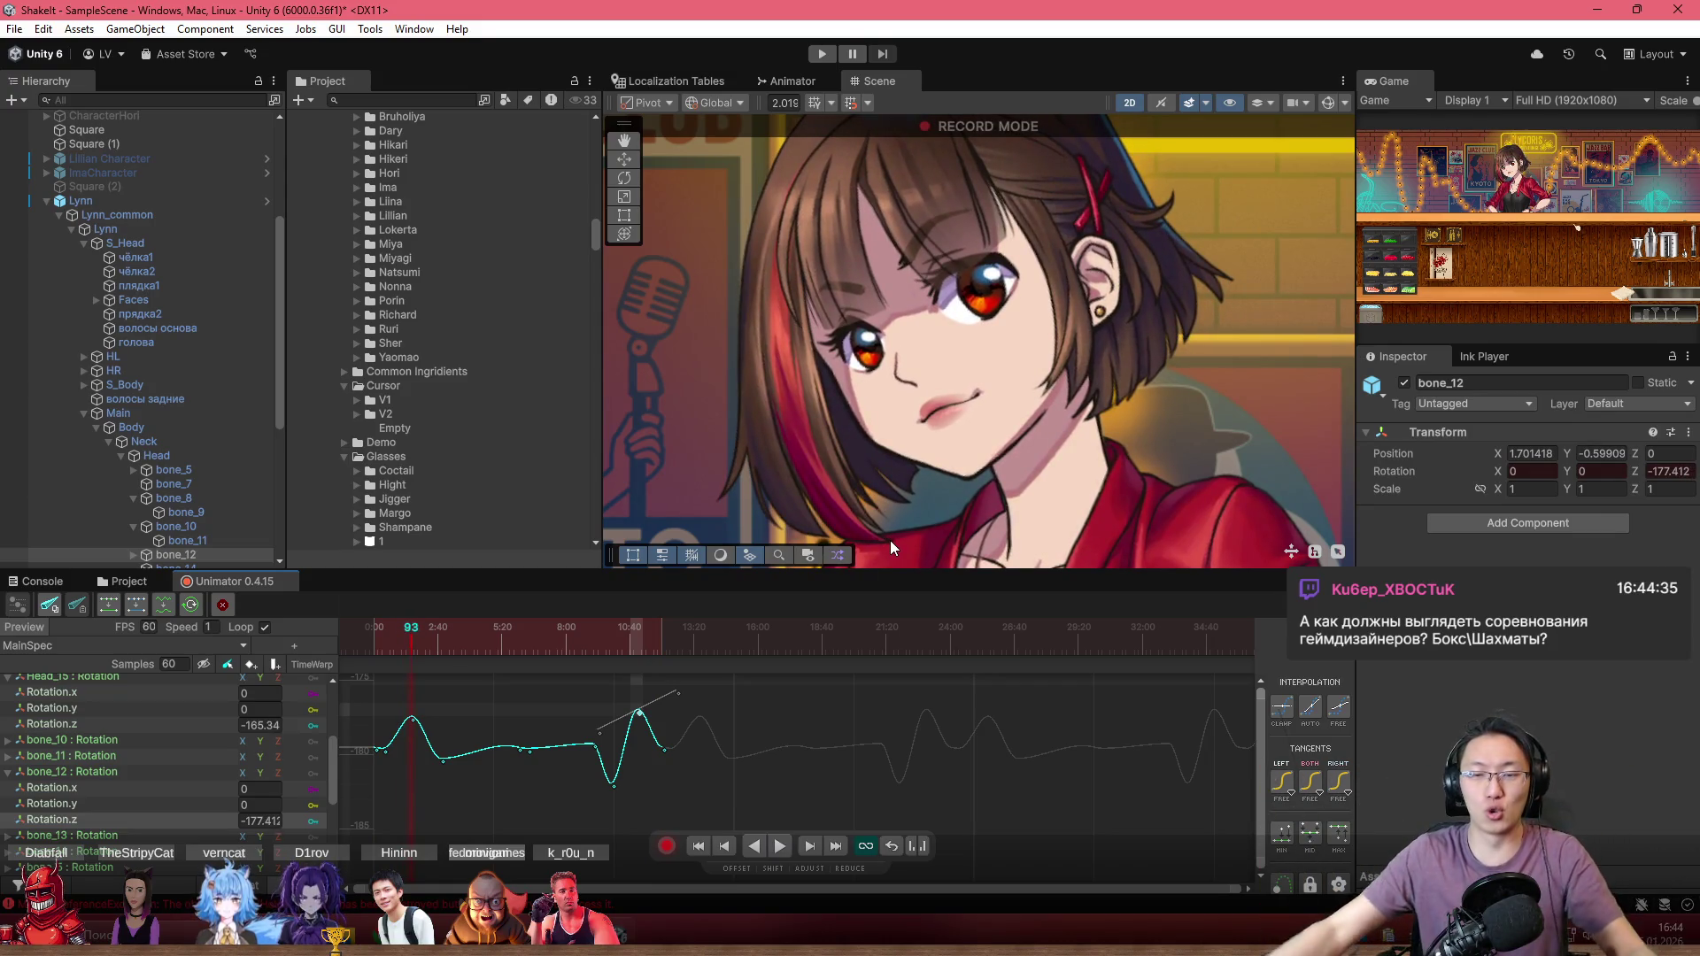
scroll(912, 295, down, 5)
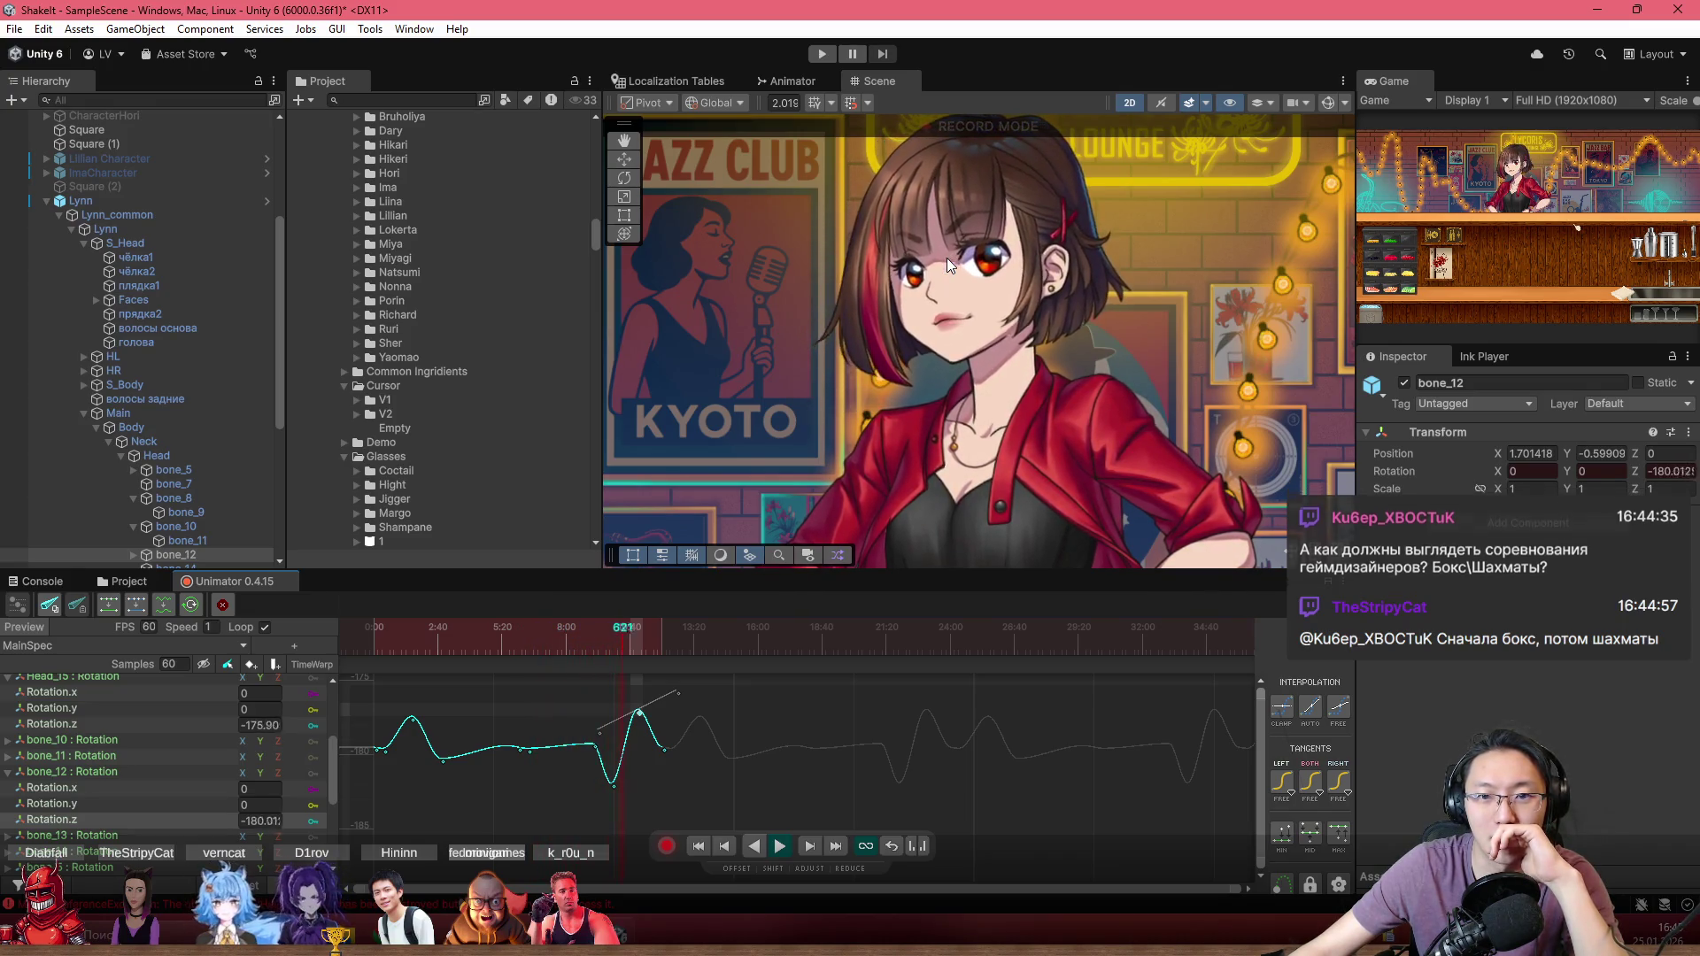
scroll(983, 176, up, 2)
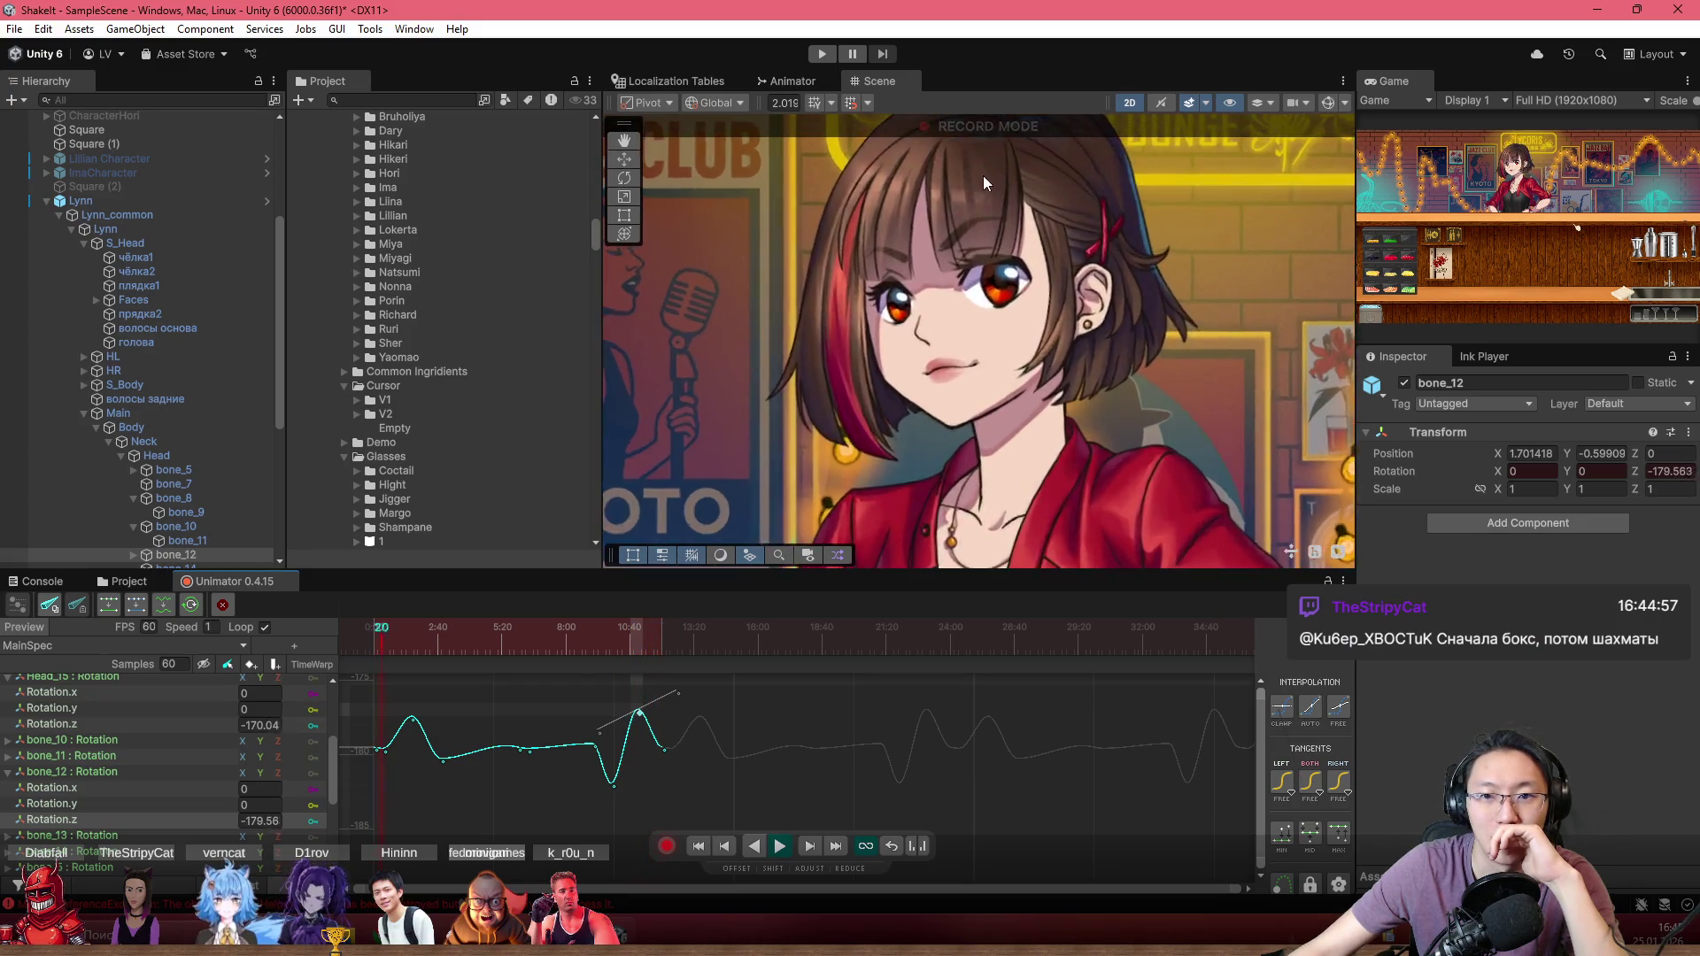
scroll(965, 364, up, 2)
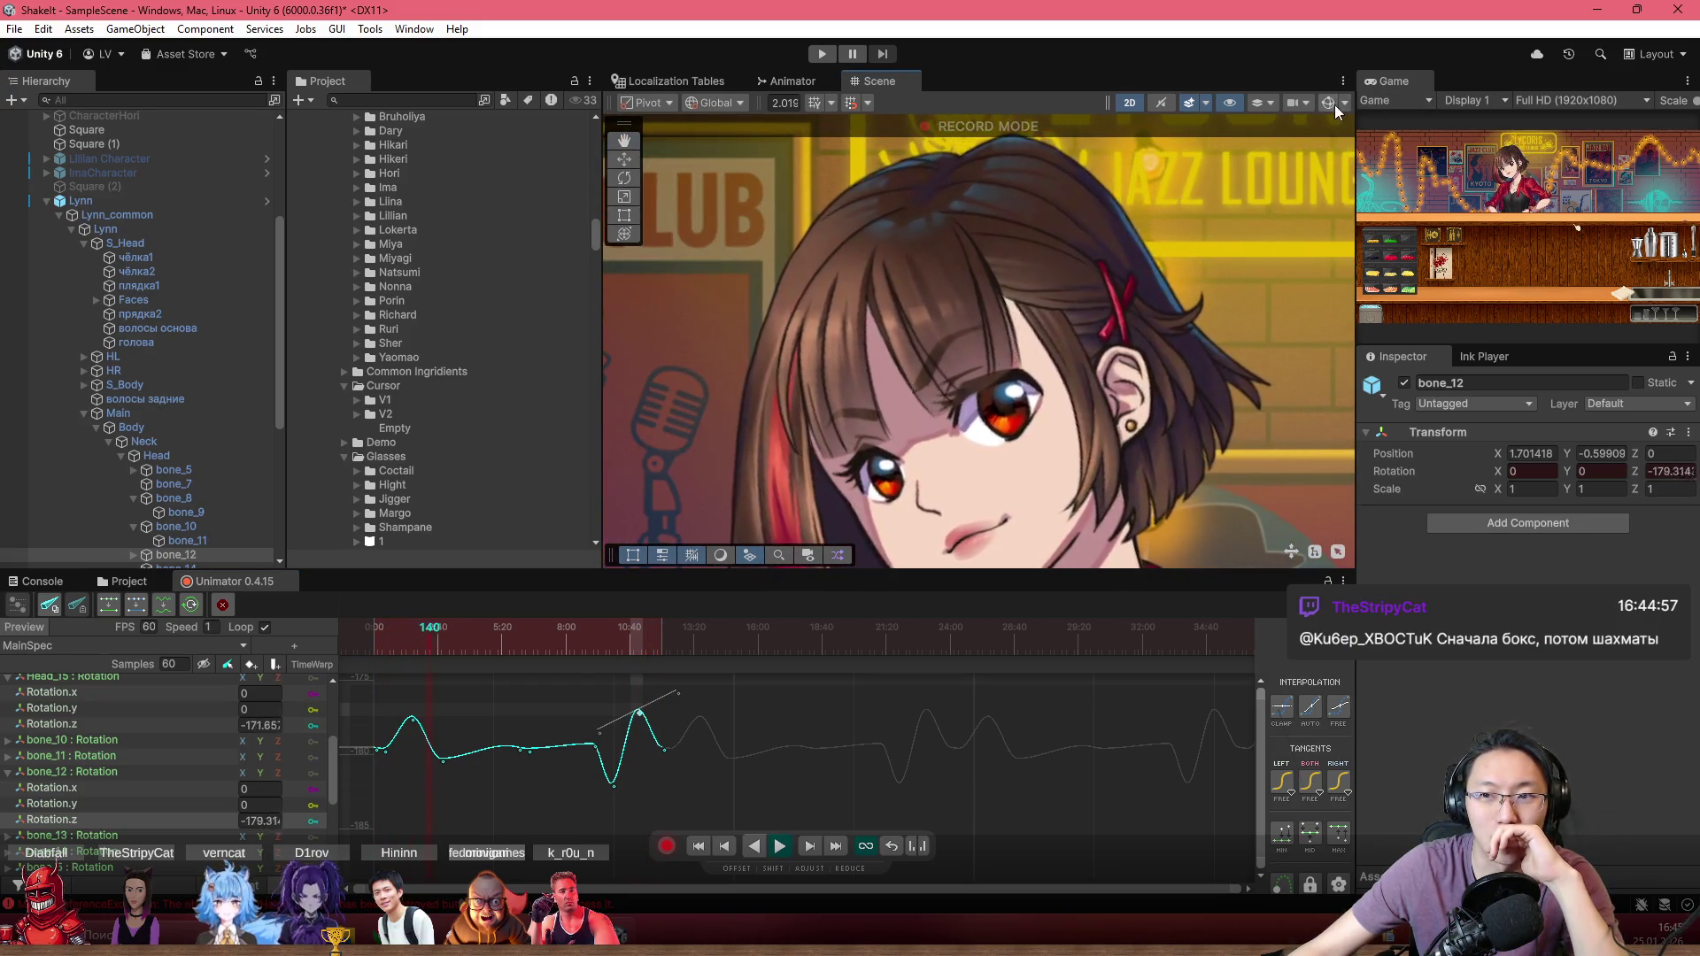
Step: Turn on Scene gizmos, select bone_10, open its Rotation.z curve, and frame the bones
click(1331, 104)
click(937, 339)
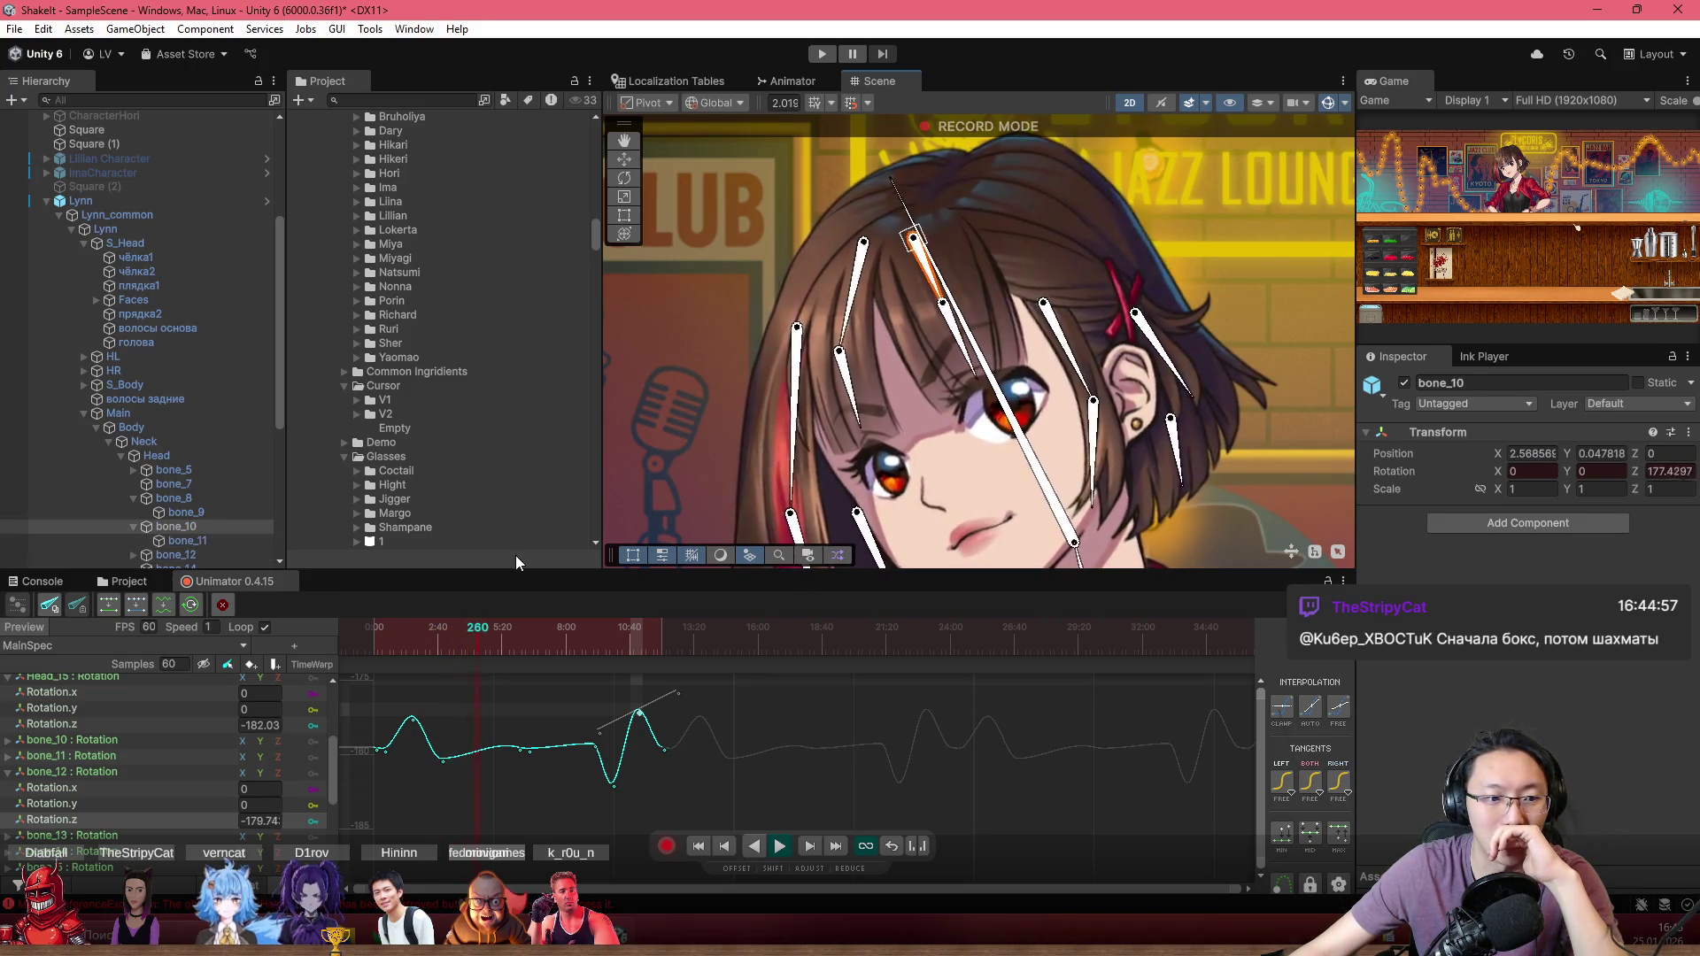
click(119, 742)
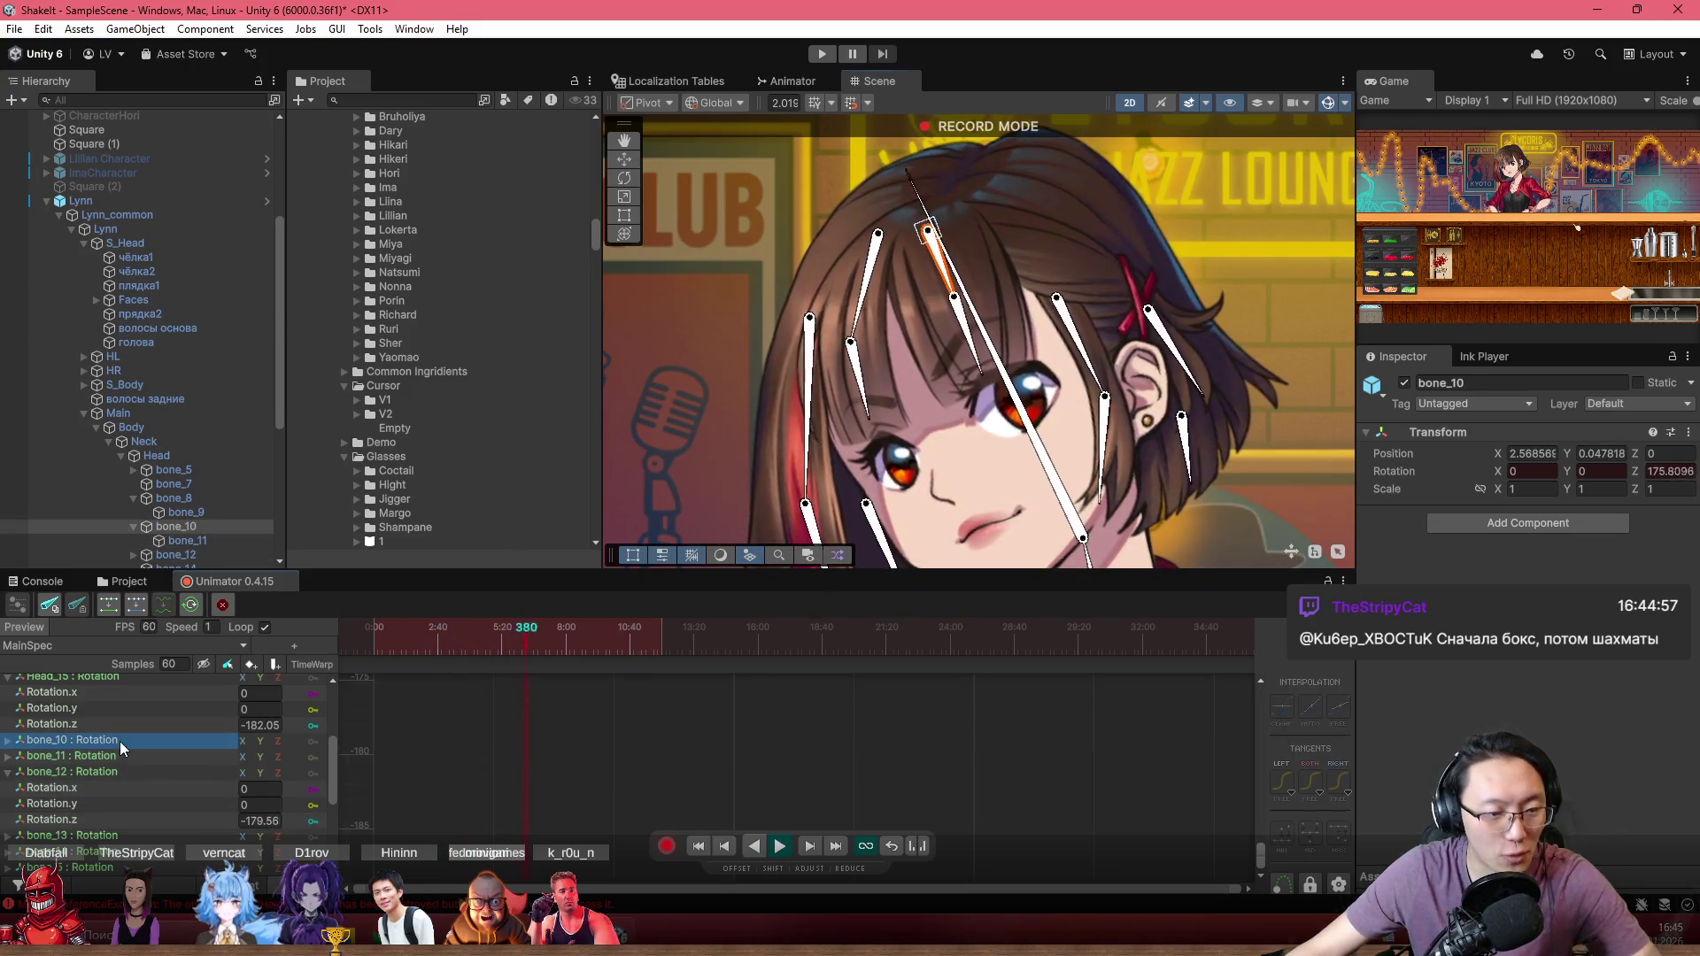
click(8, 740)
click(45, 787)
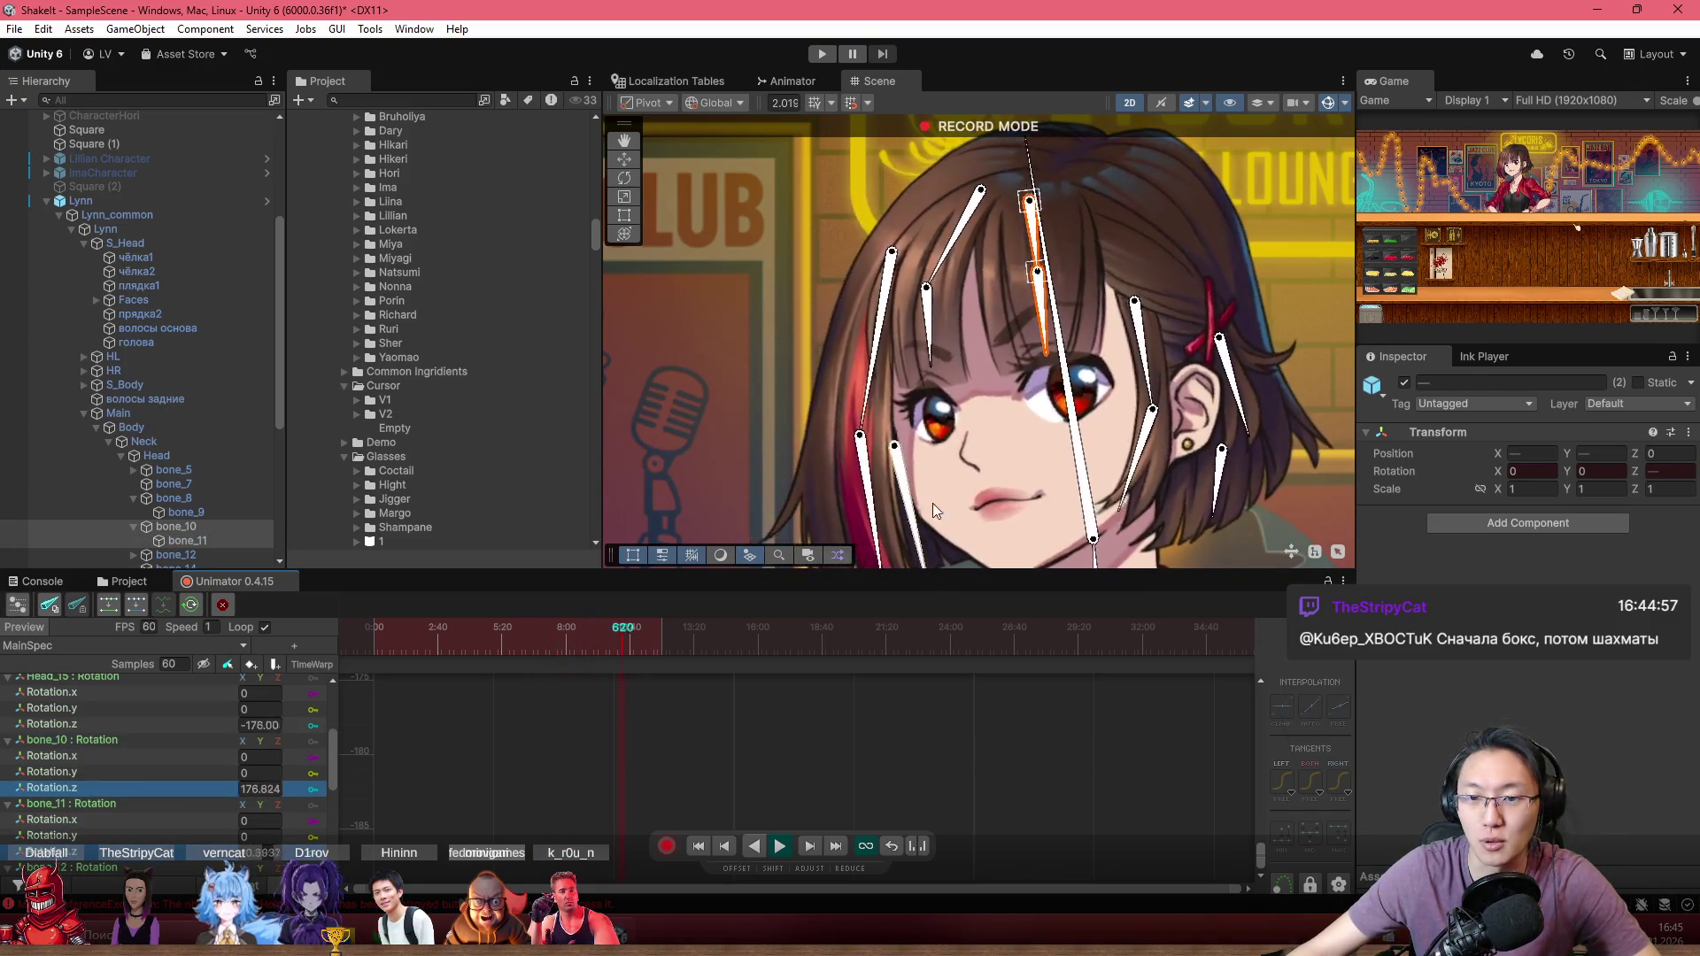
key(f)
key(f)
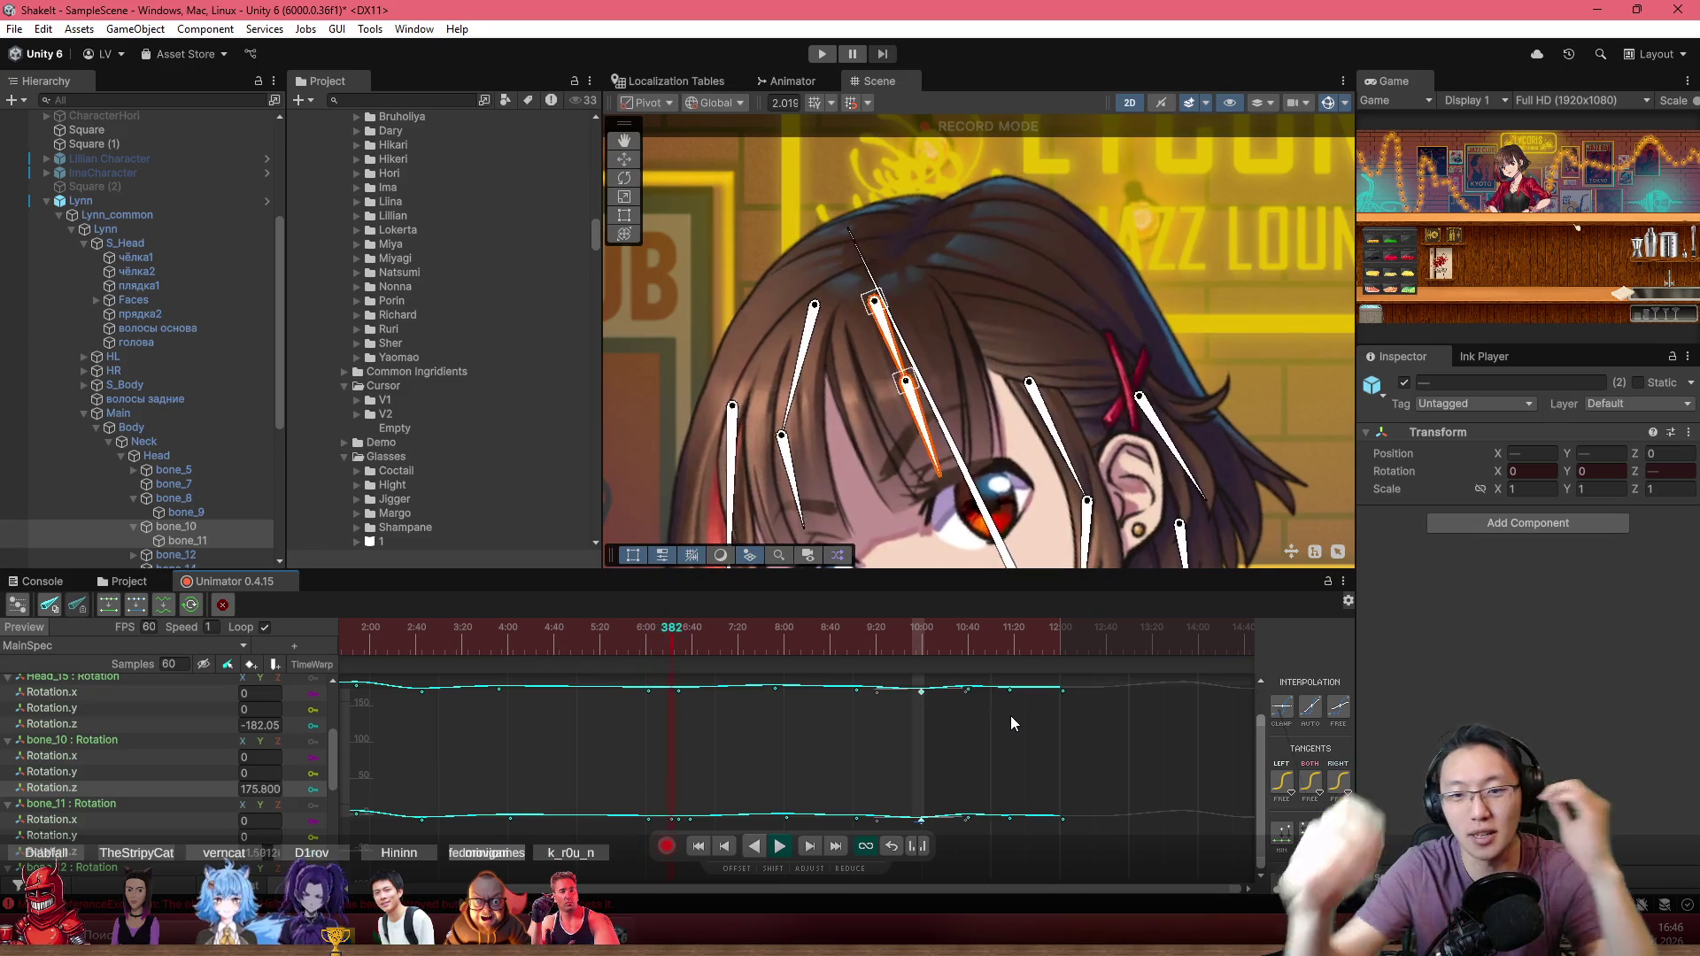
scroll(1059, 402, down, 2)
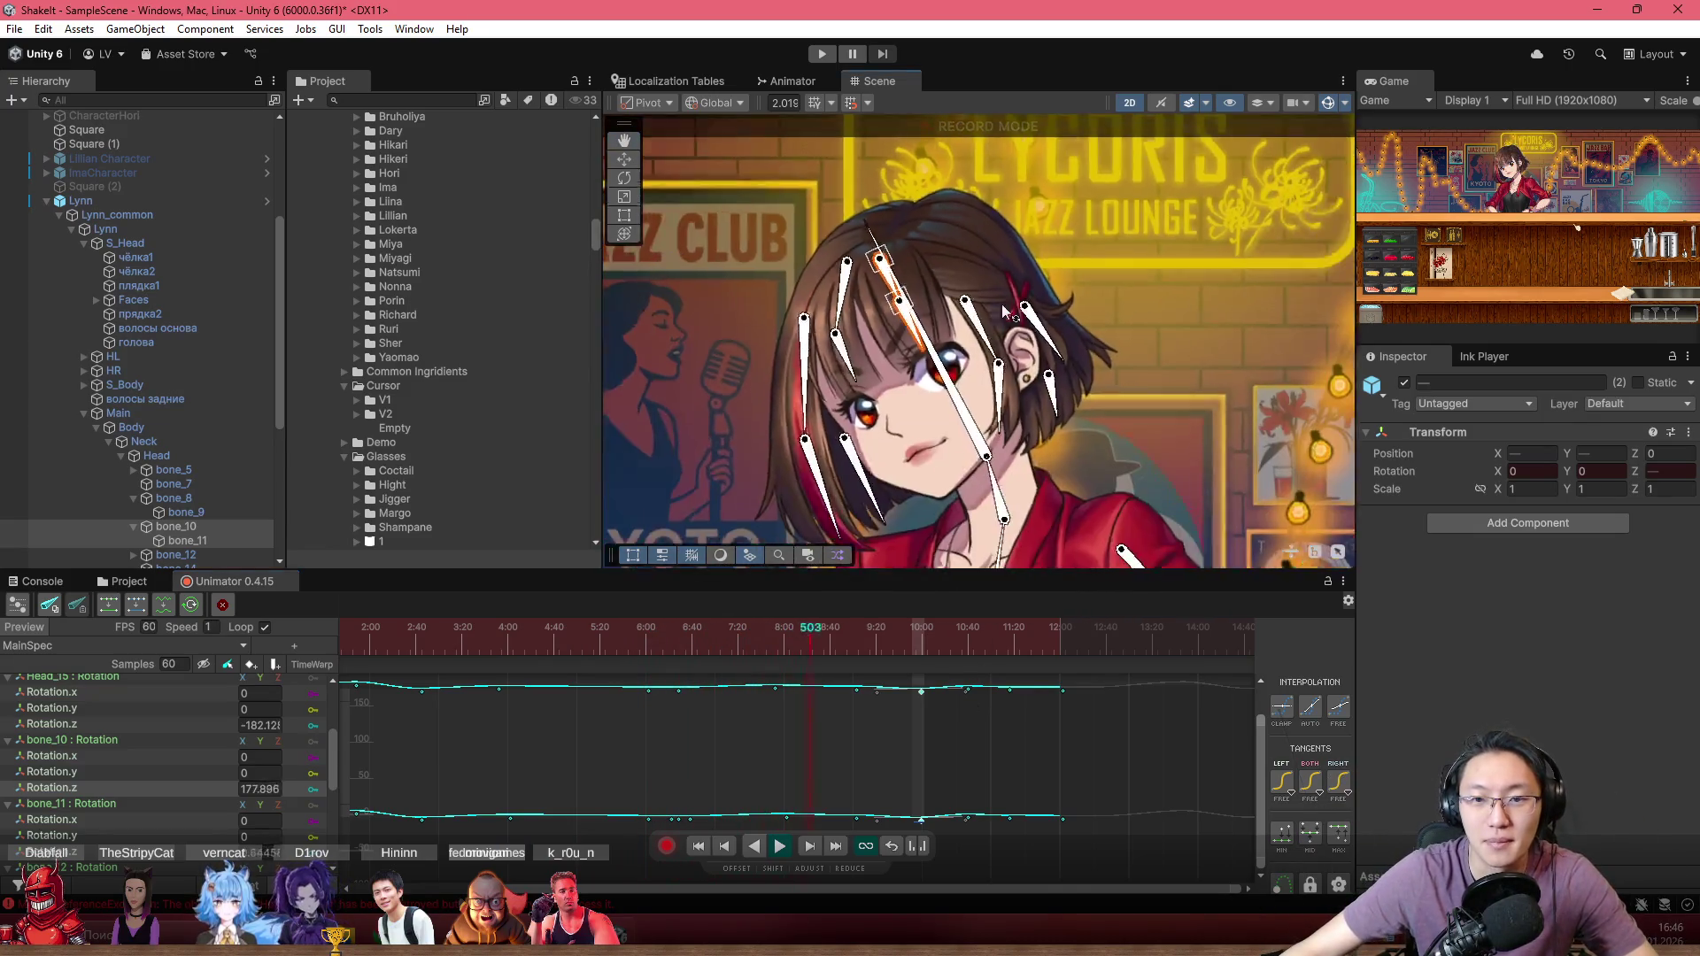
drag(1059, 402, 1066, 290)
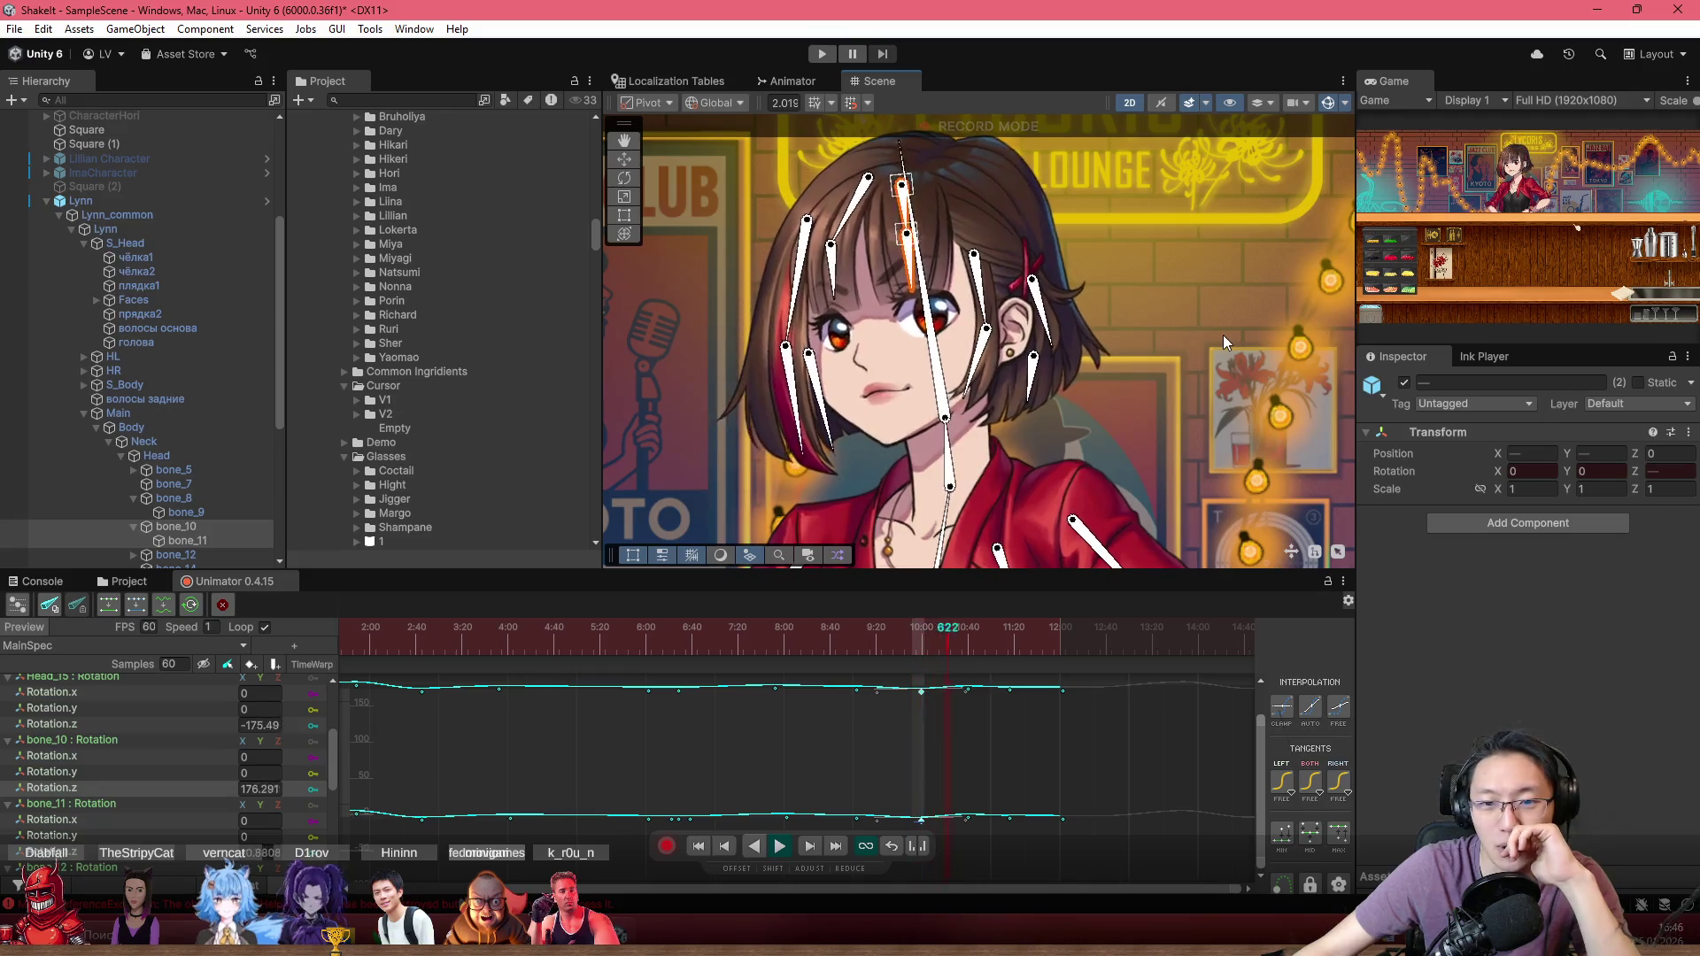
scroll(1054, 442, up, 2)
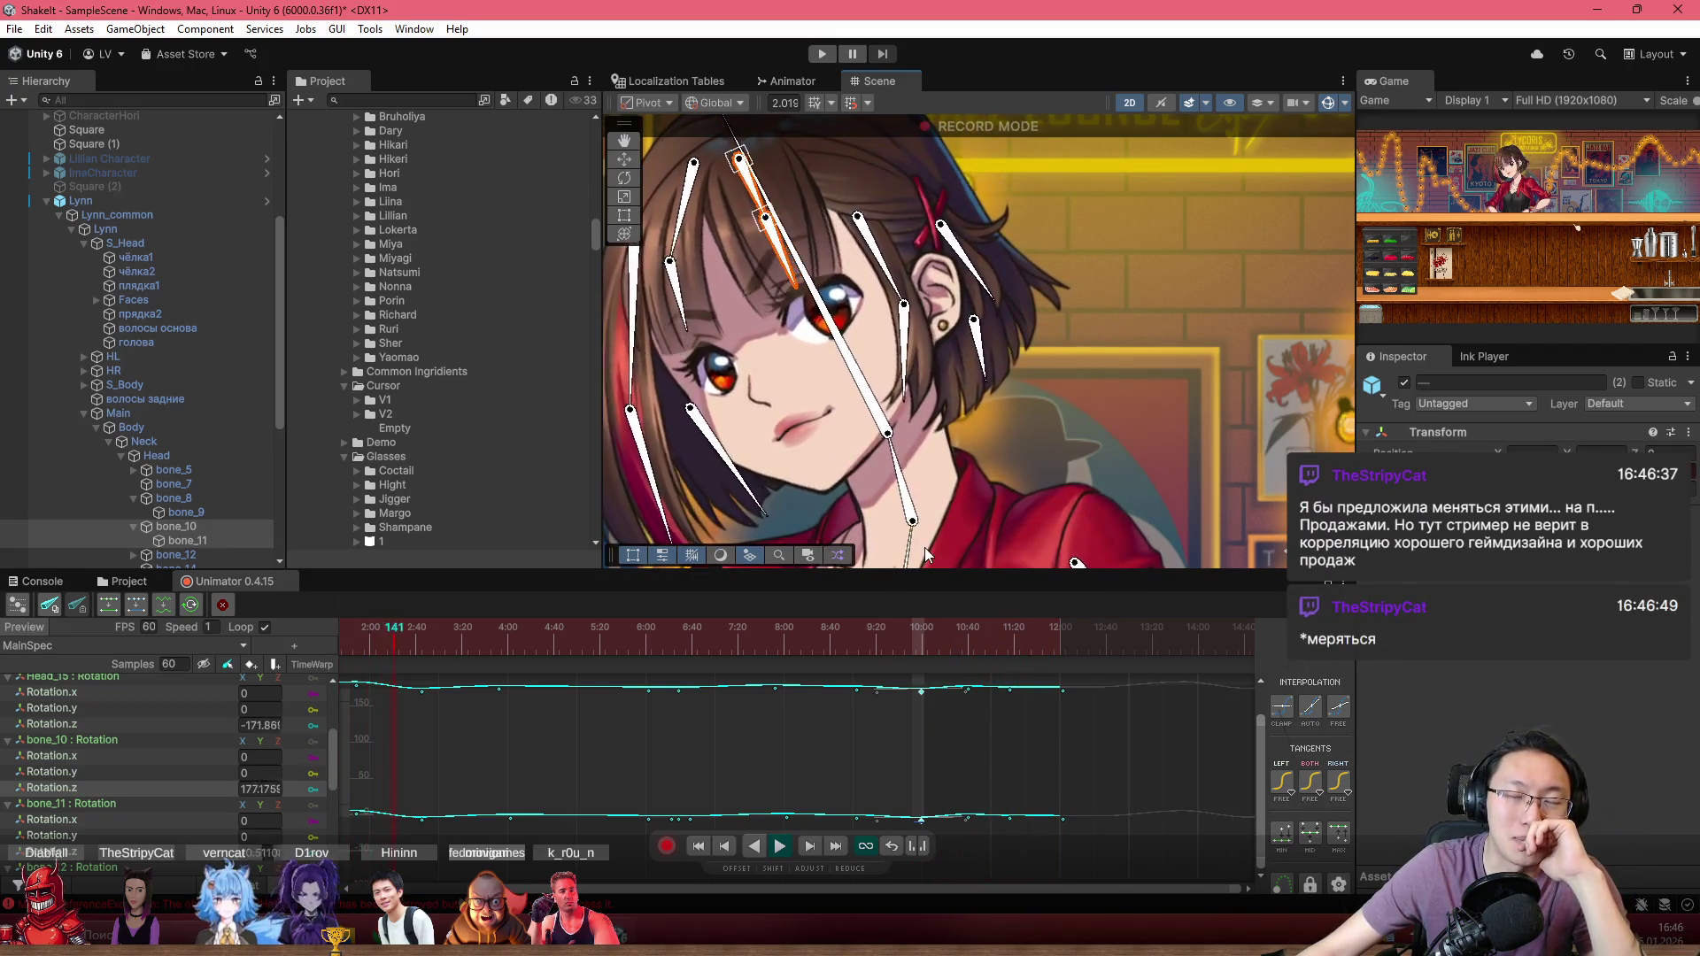
scroll(983, 496, down, 2)
drag(1029, 442, 1075, 404)
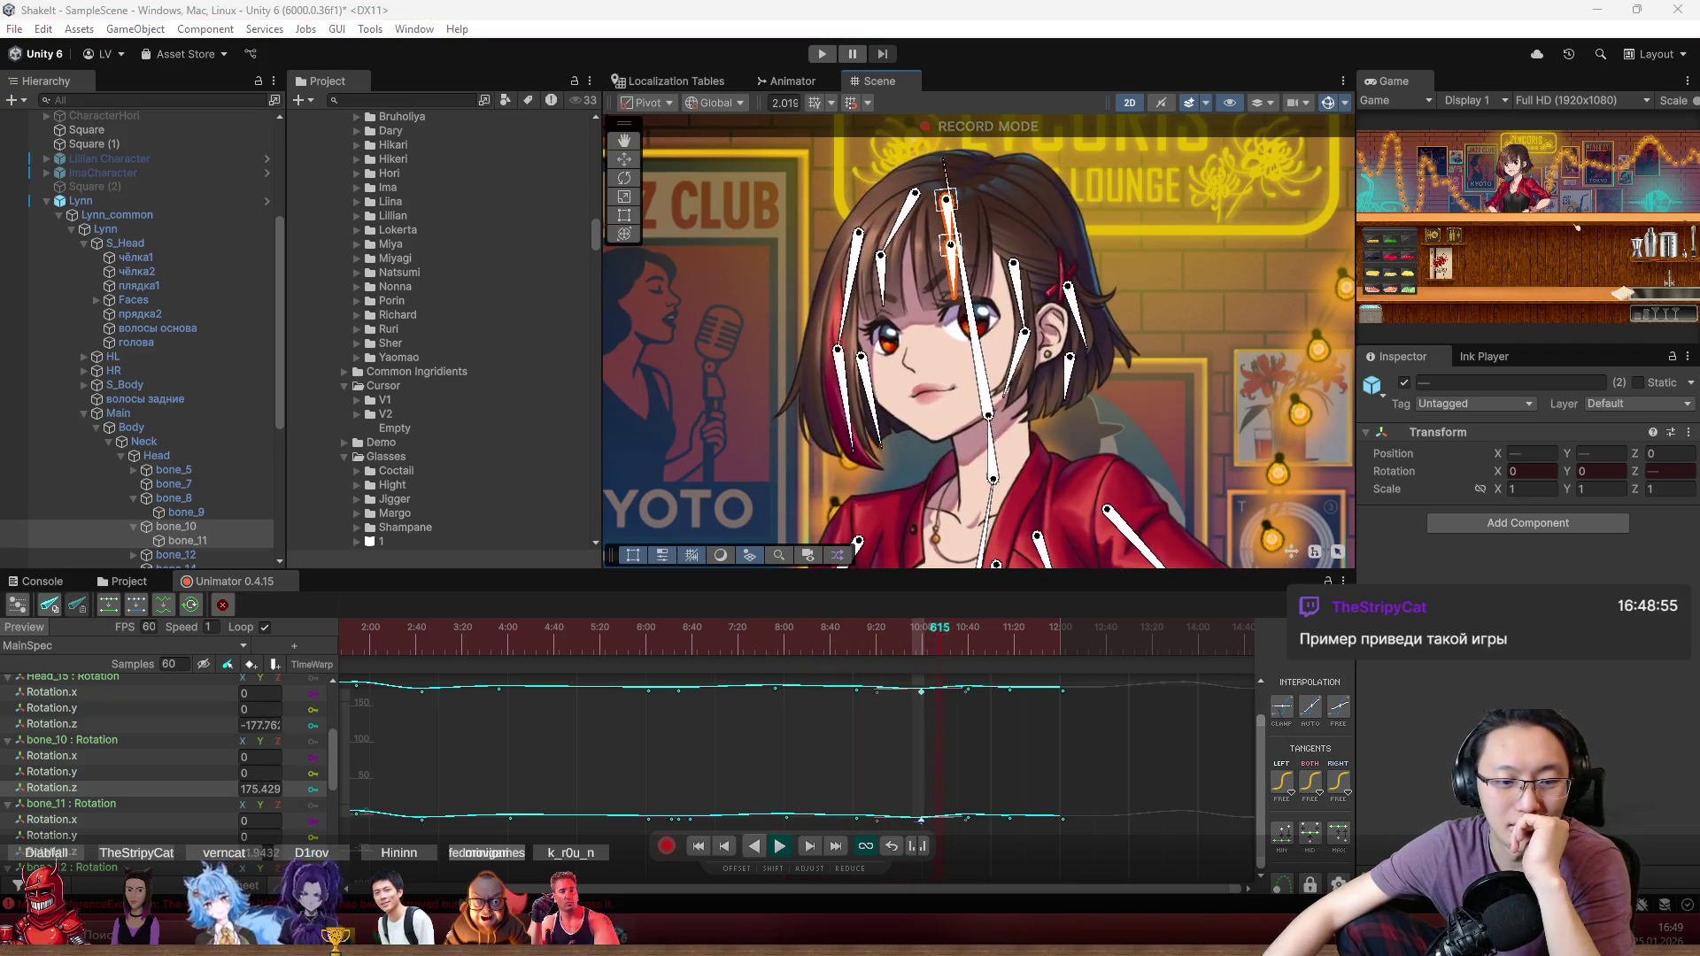
key(alt+Tab)
Step: In the Steam library, open the БЕЗ КАТЕГОРИИ collection and select We Were Here Together
click(213, 43)
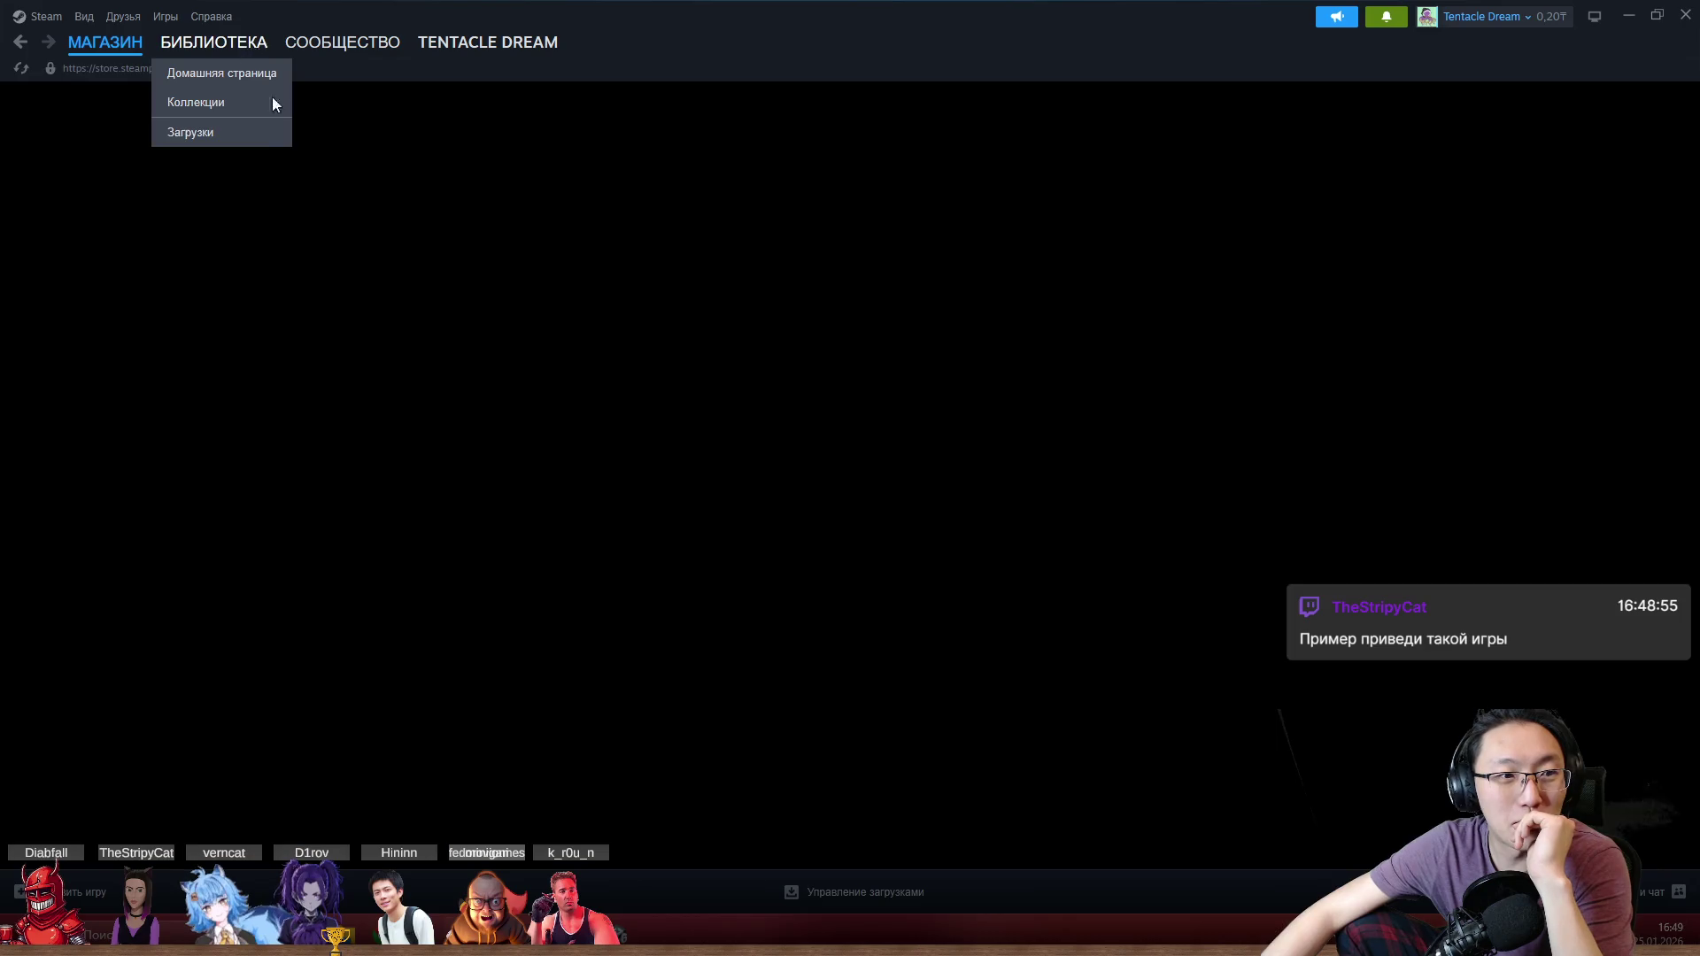
scroll(240, 434, down, 5)
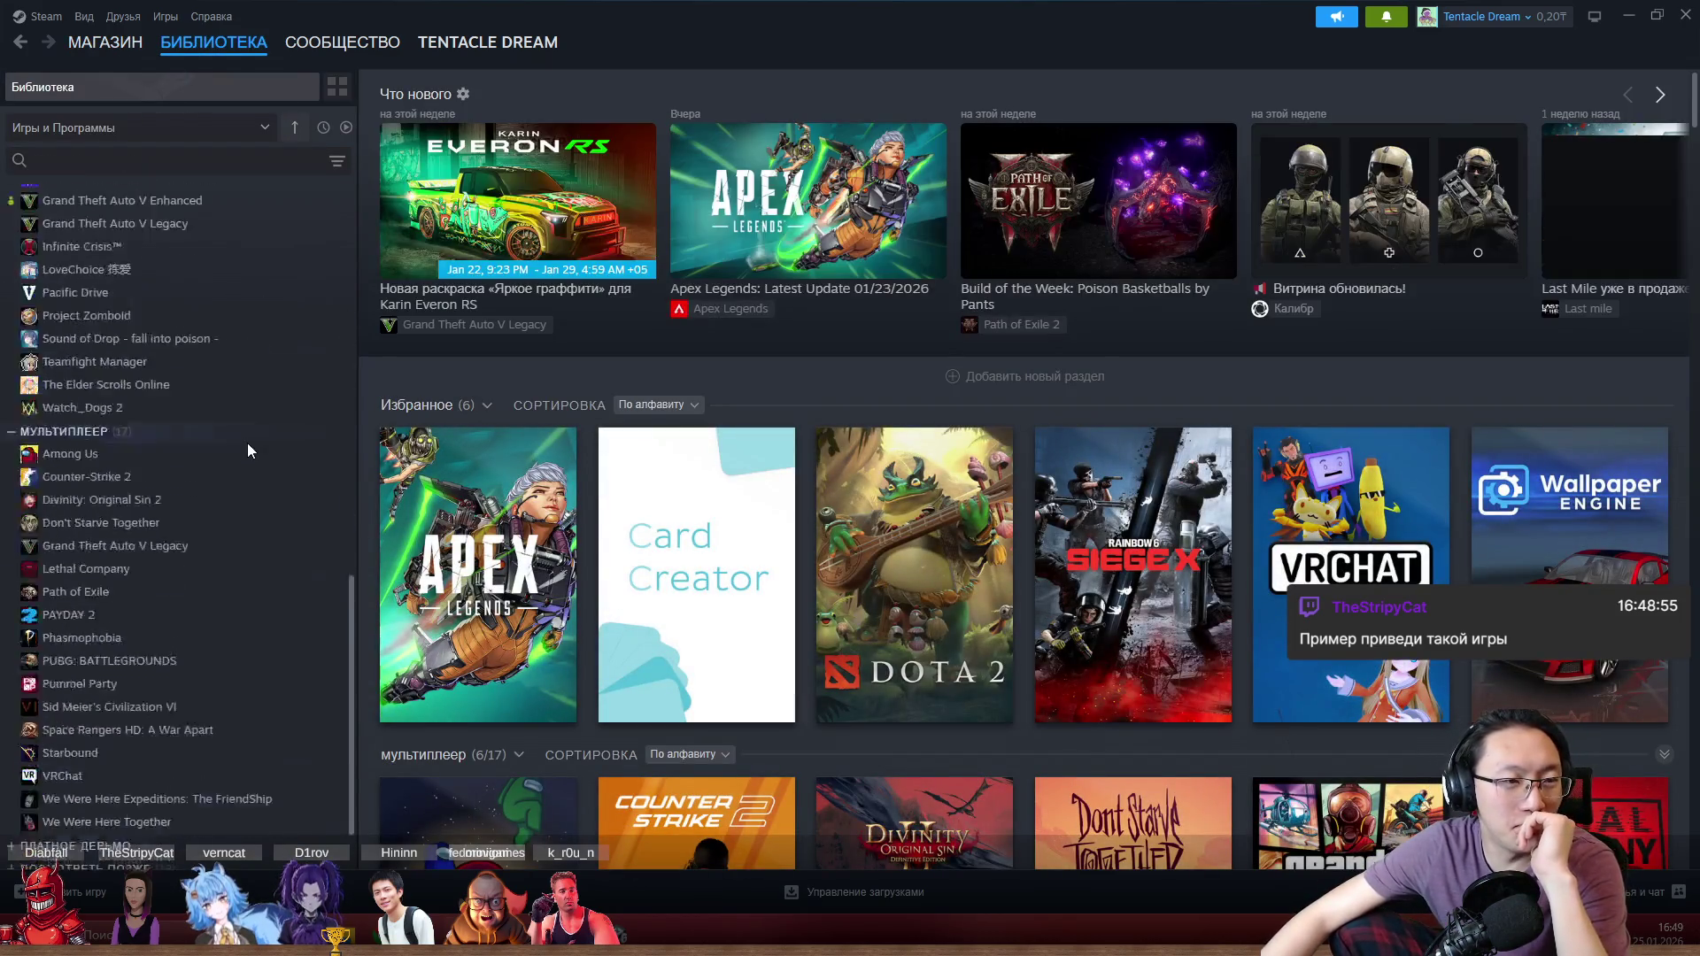
click(78, 857)
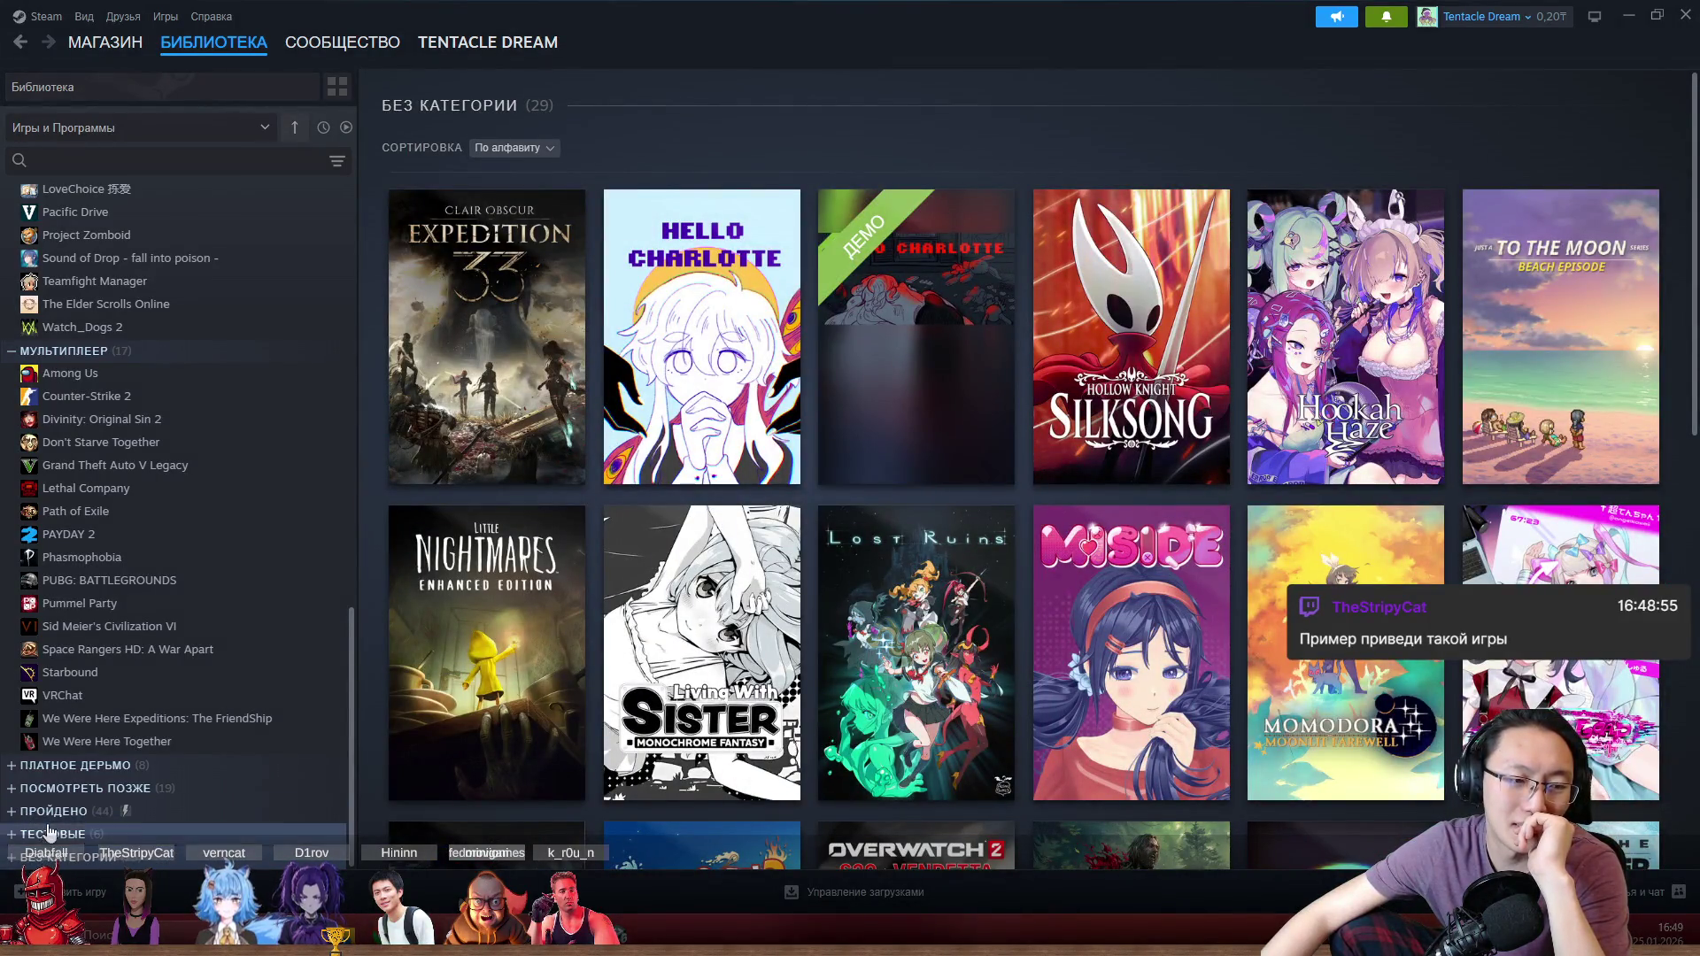
click(86, 741)
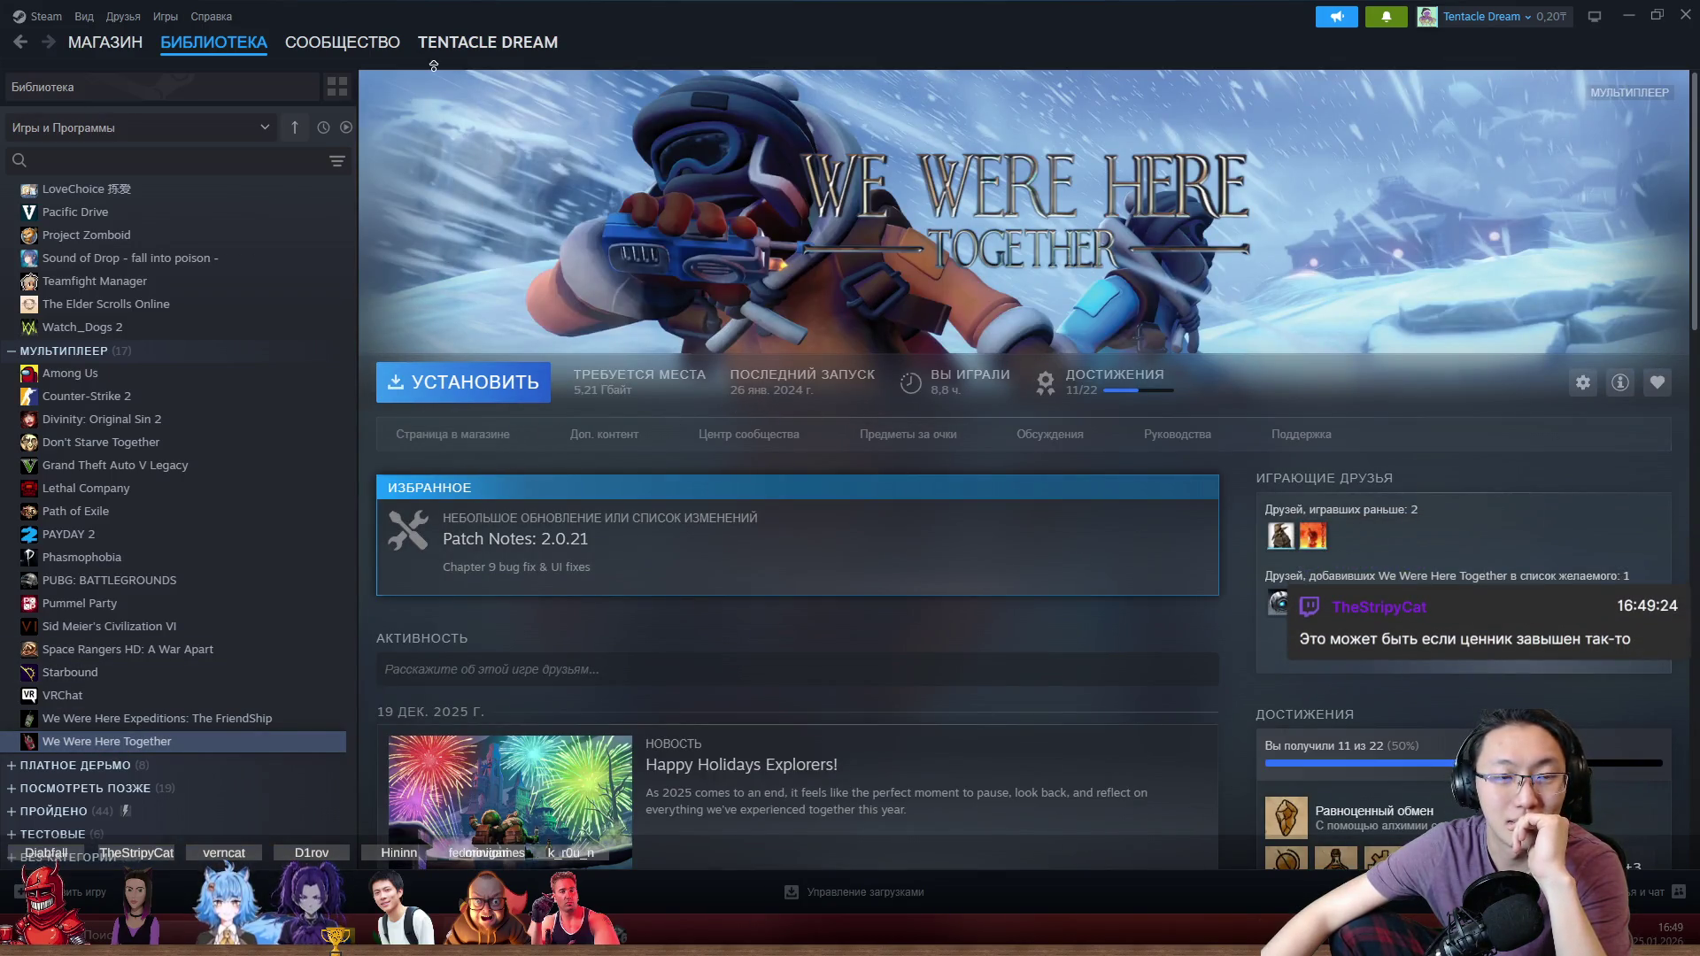
Step: Open We Were Here Together's store page and scroll through its reviews and purchase options
click(473, 436)
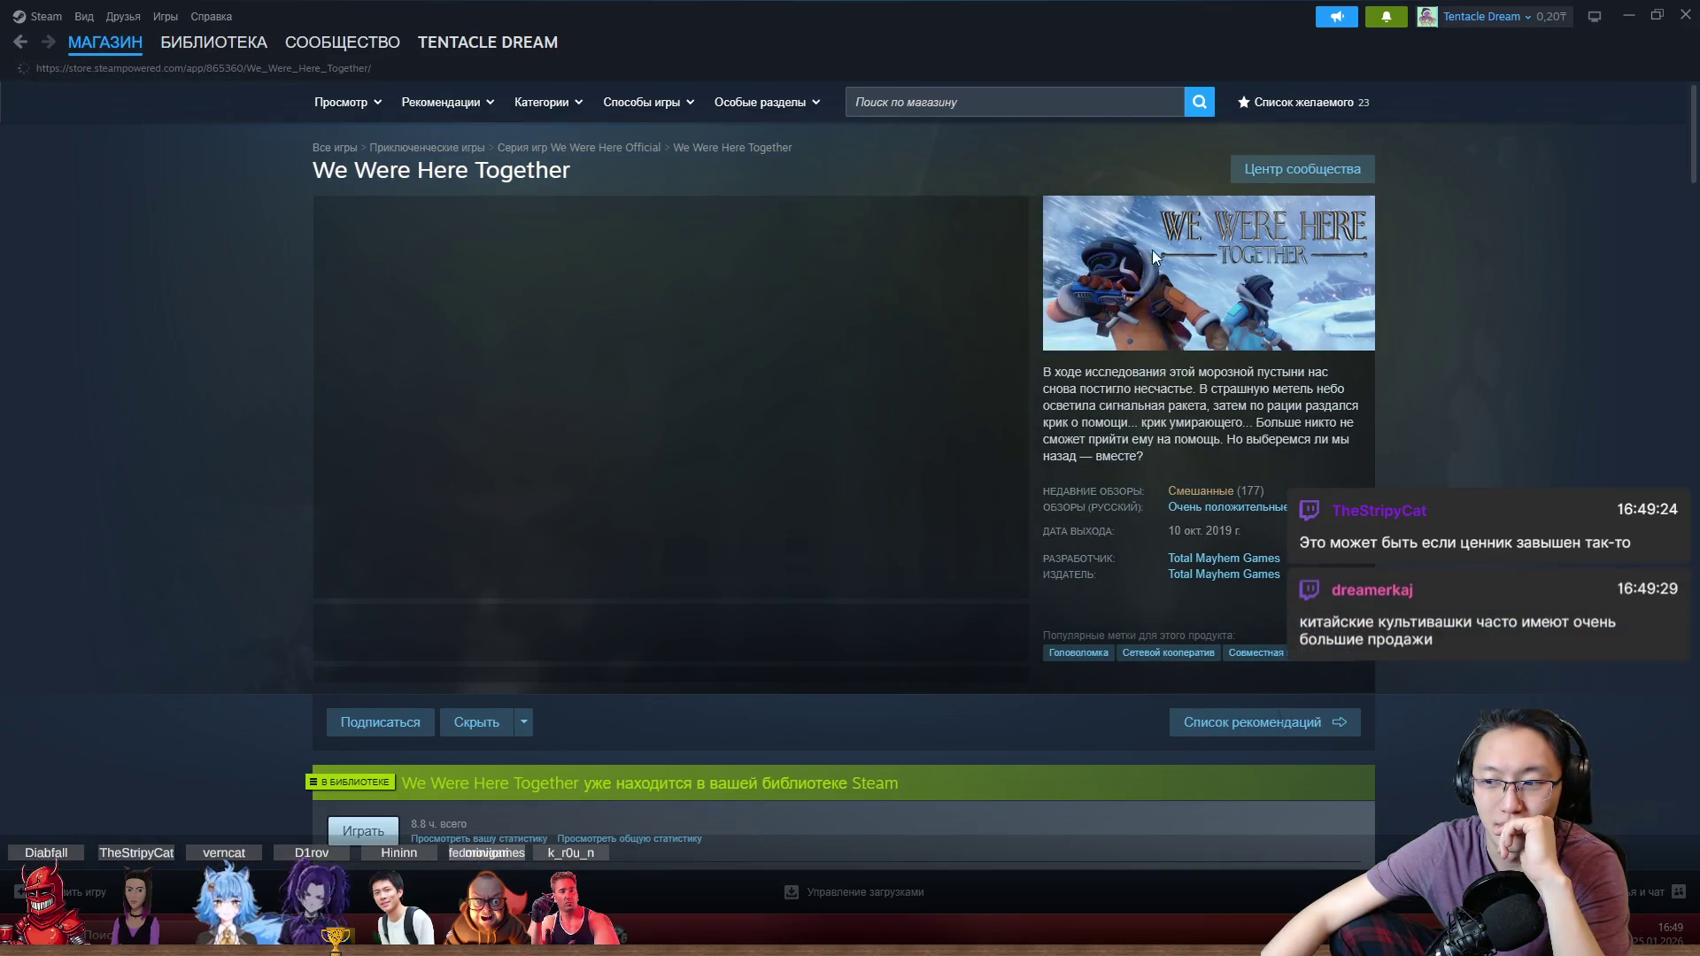
mouse_move(1206, 502)
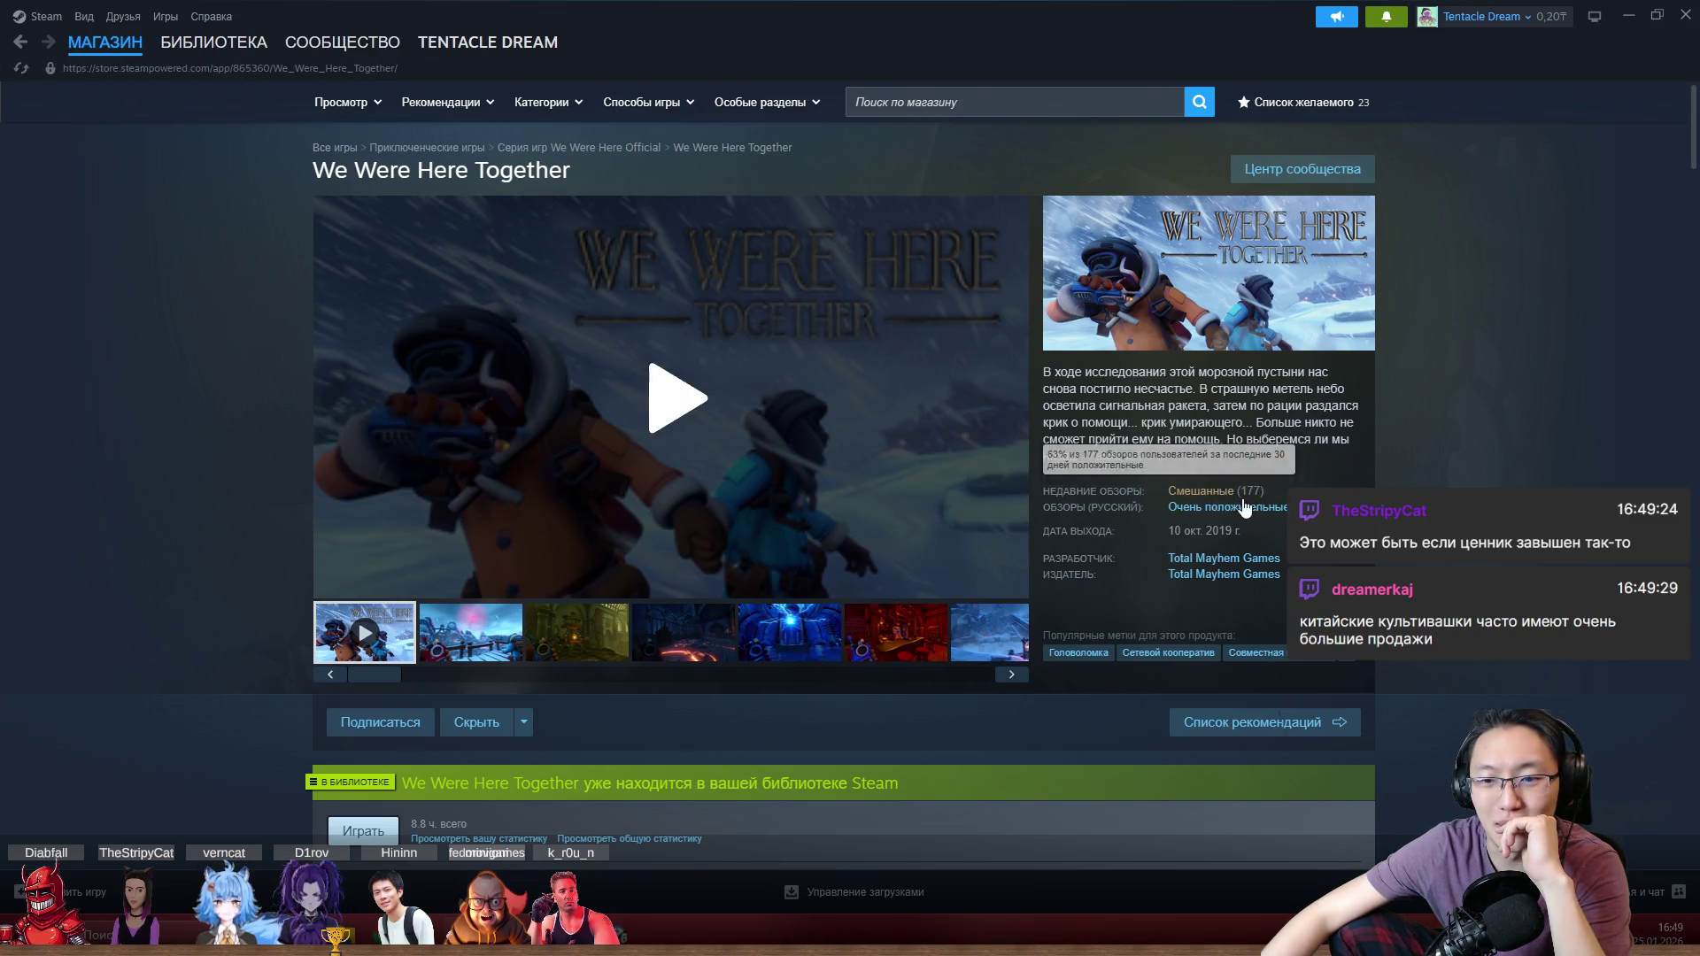
scroll(1404, 490, down, 1)
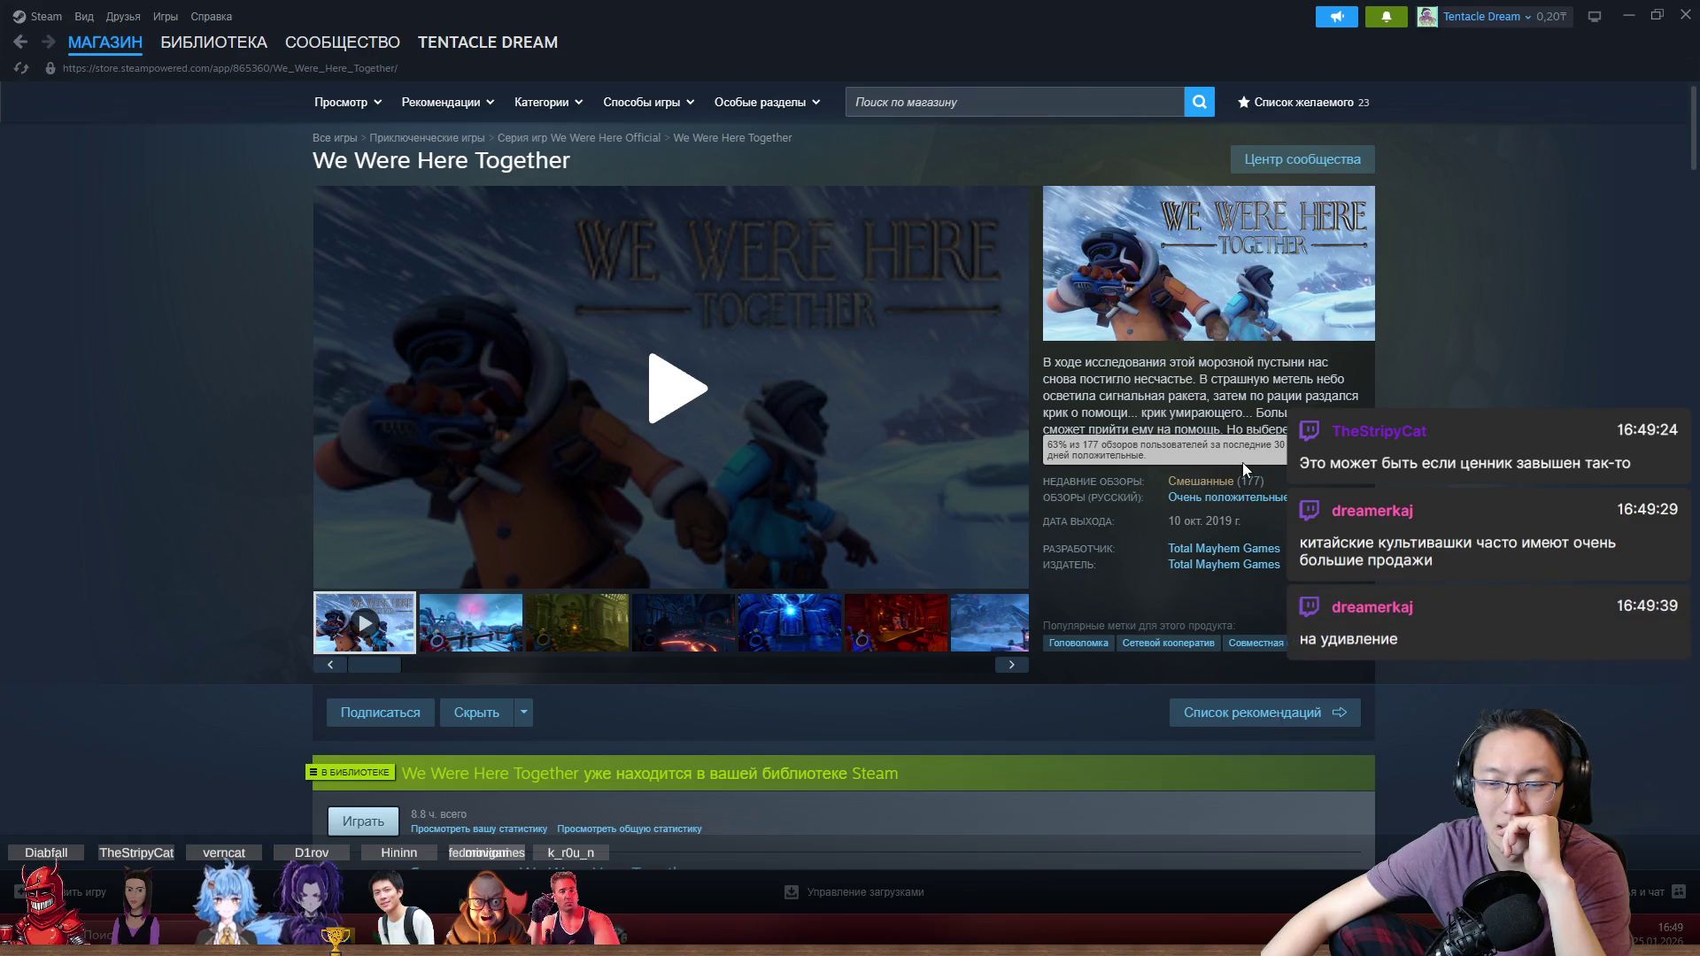
scroll(1245, 469, down, 3)
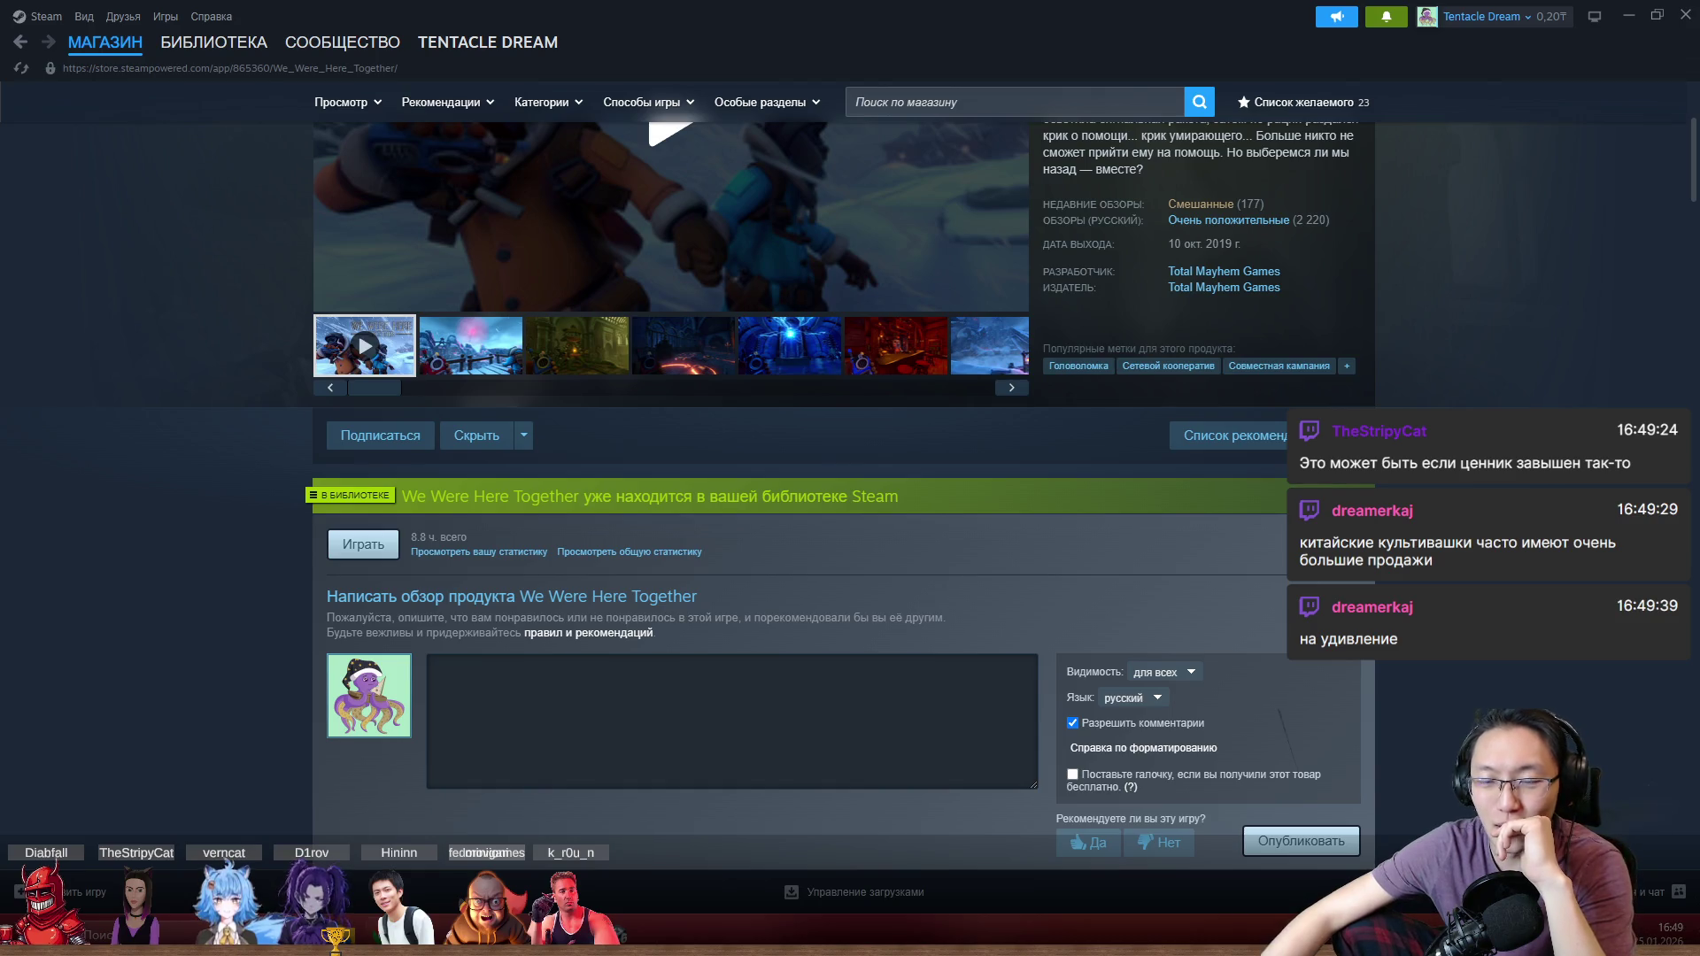
scroll(1441, 315, up, 2)
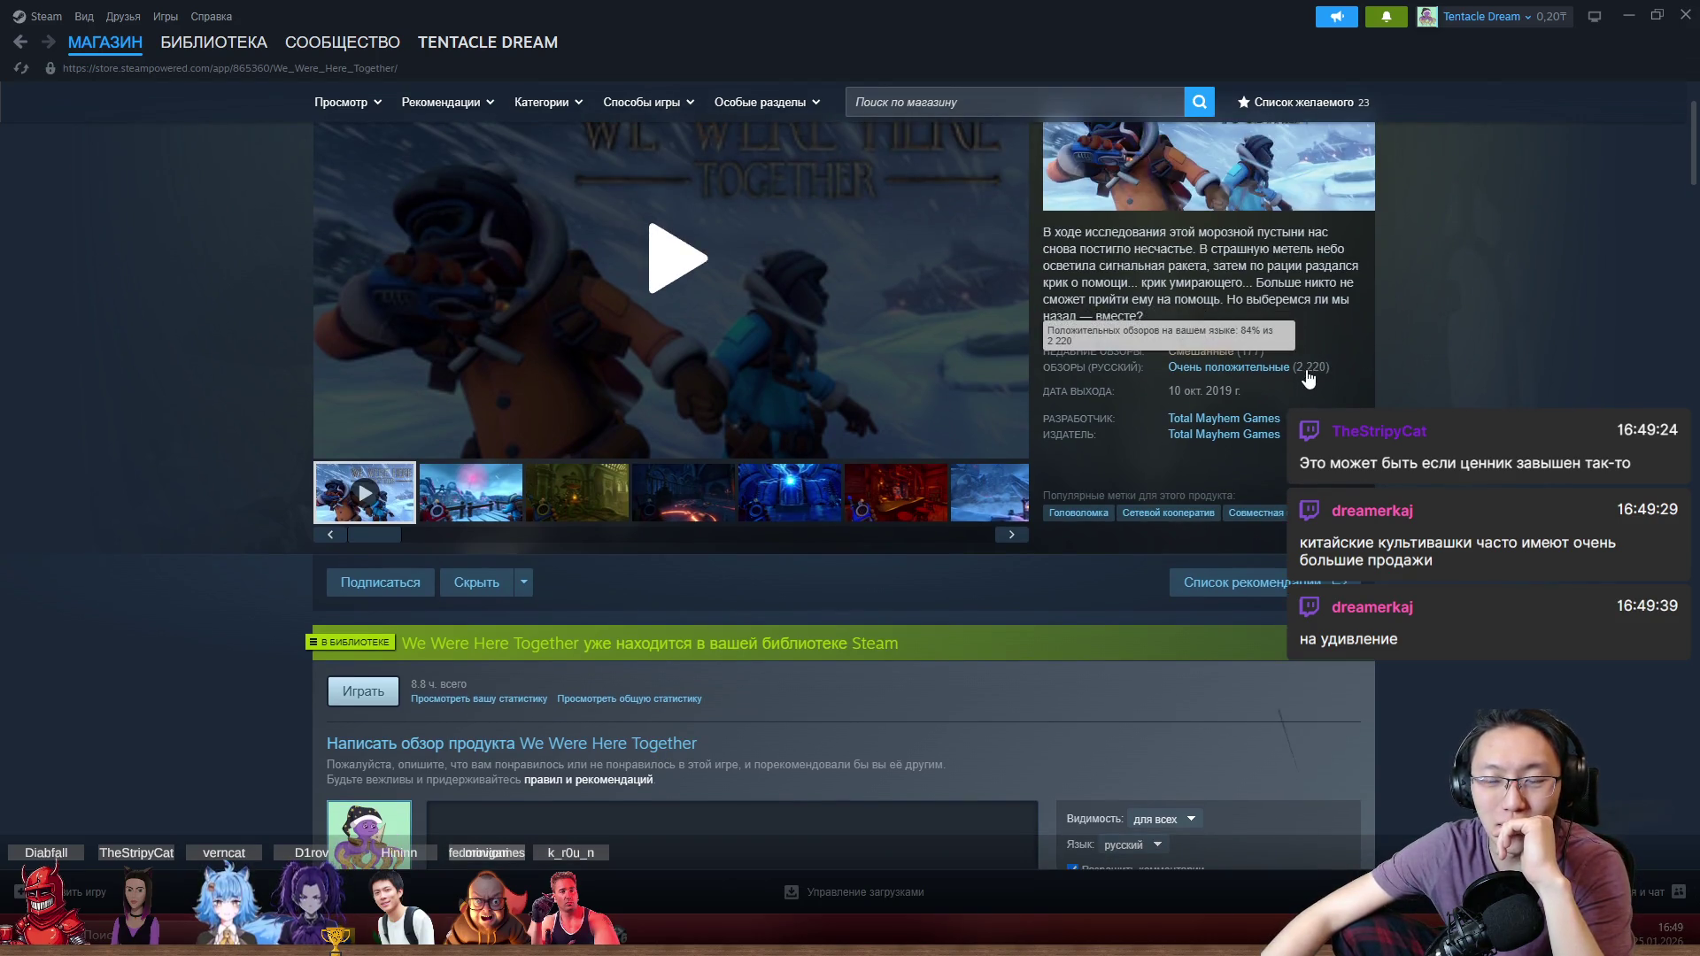
scroll(1311, 460, up, 1)
scroll(1192, 402, down, 12)
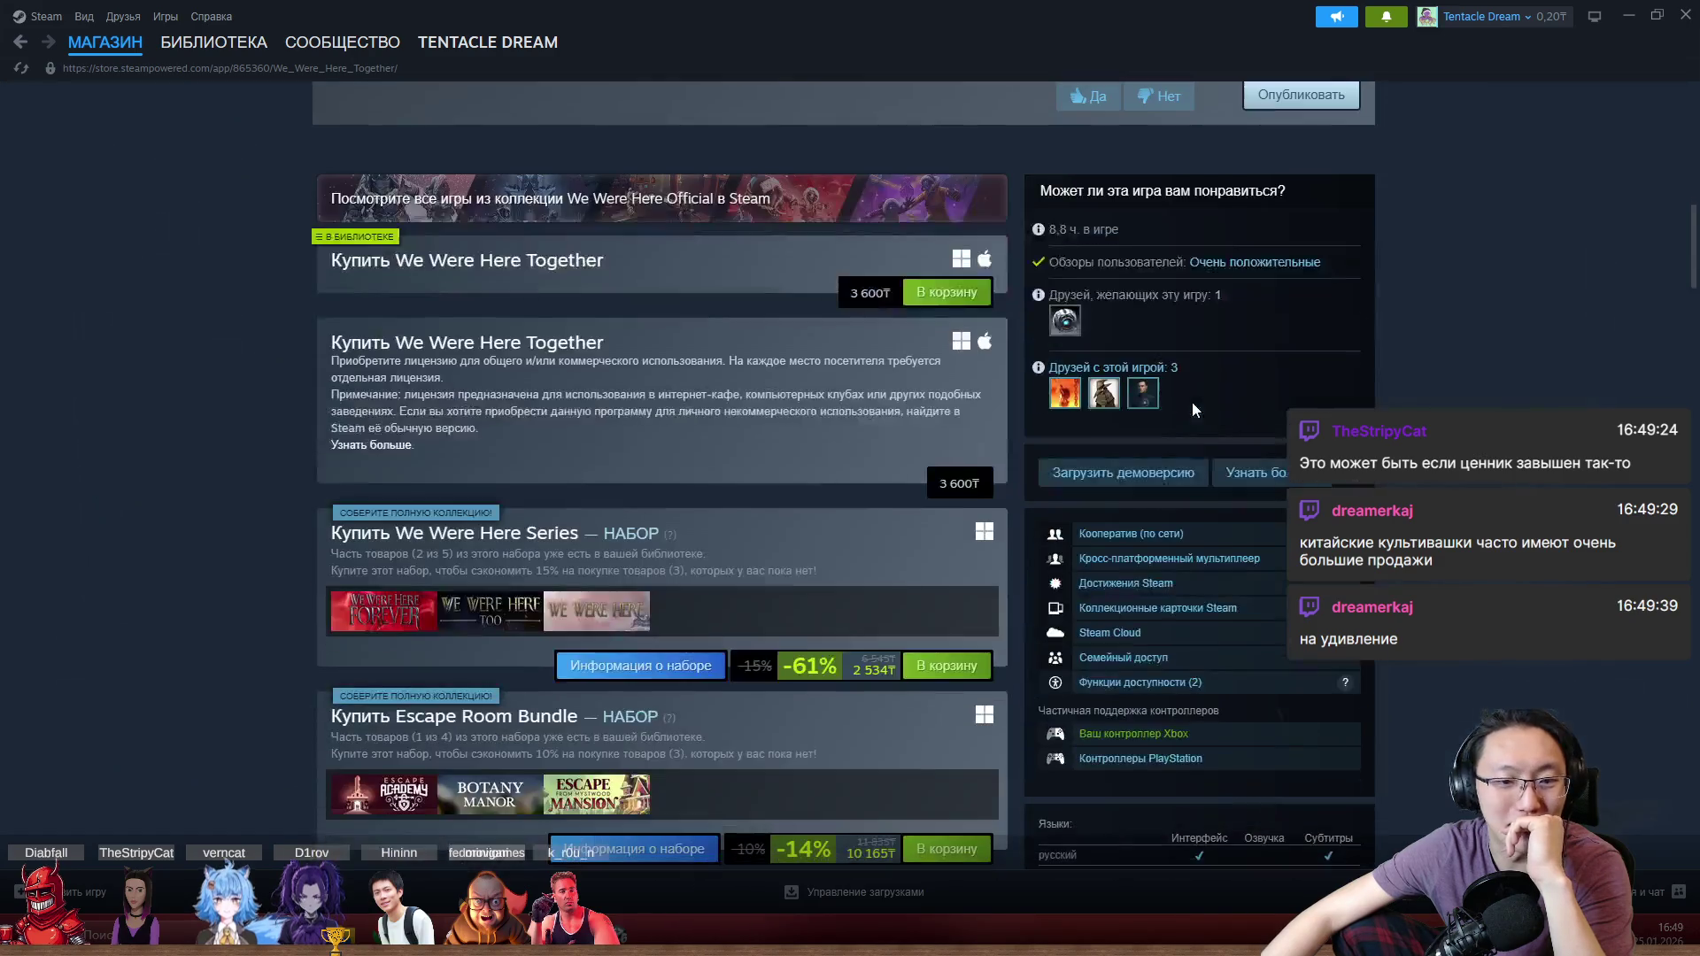
scroll(1192, 402, up, 12)
Step: Return to the game's library page and scroll through the sidebar game list
mouse_move(97, 45)
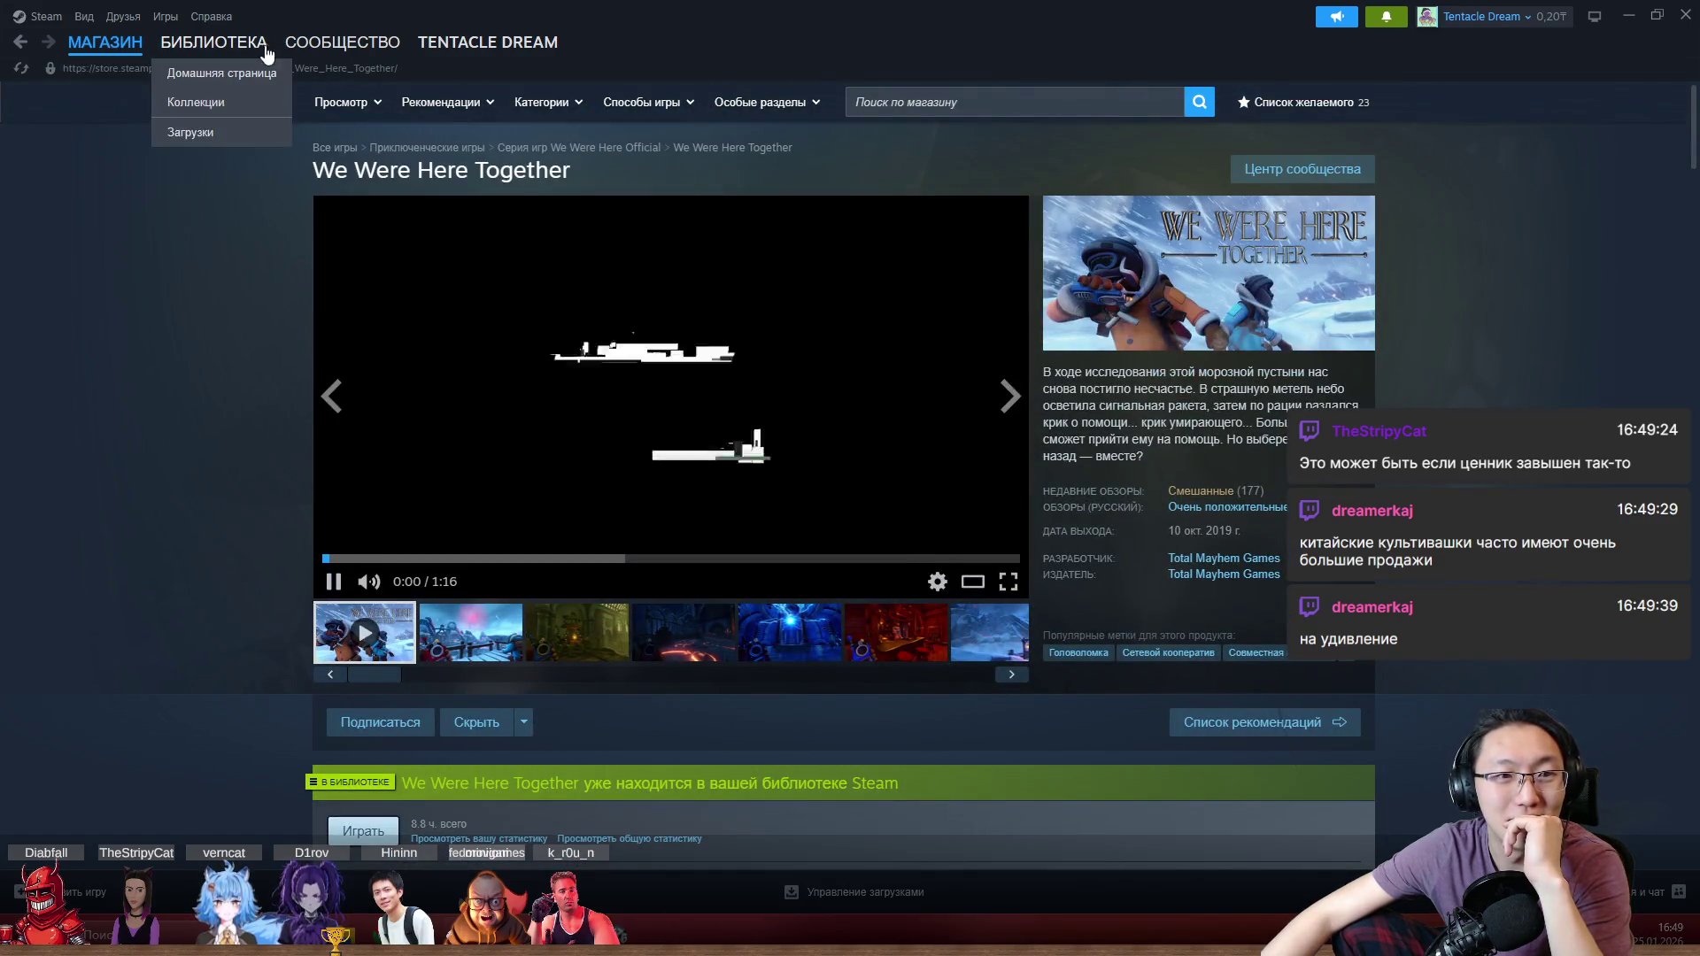
click(23, 44)
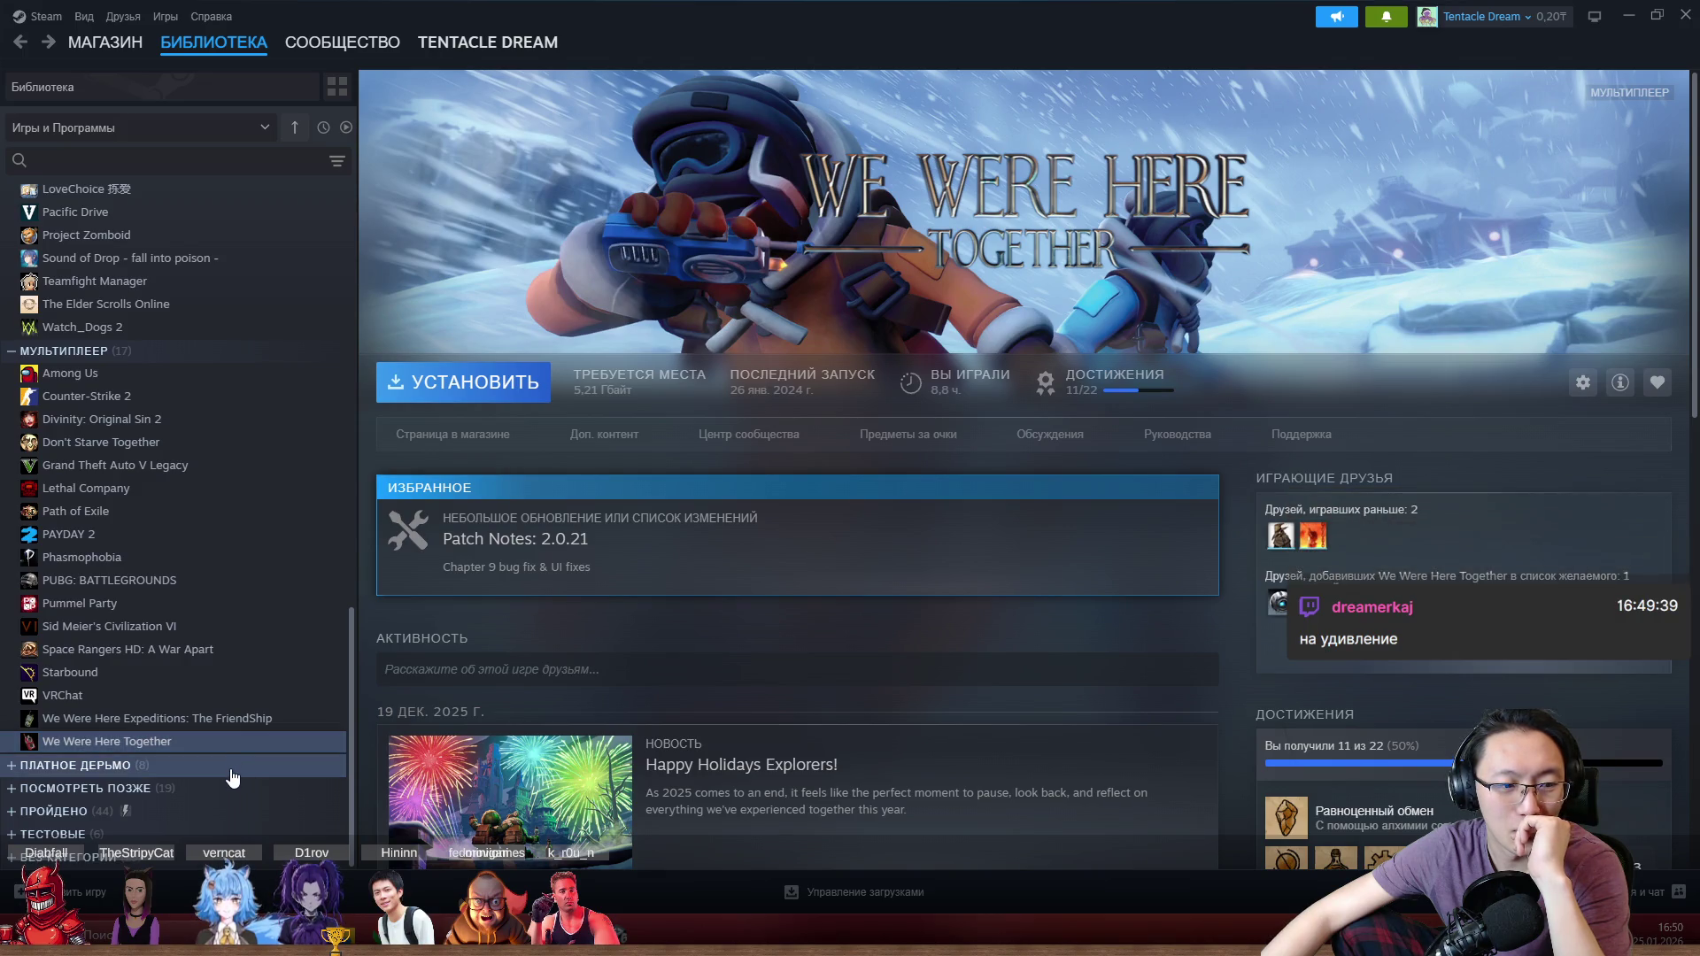
scroll(221, 684, up, 3)
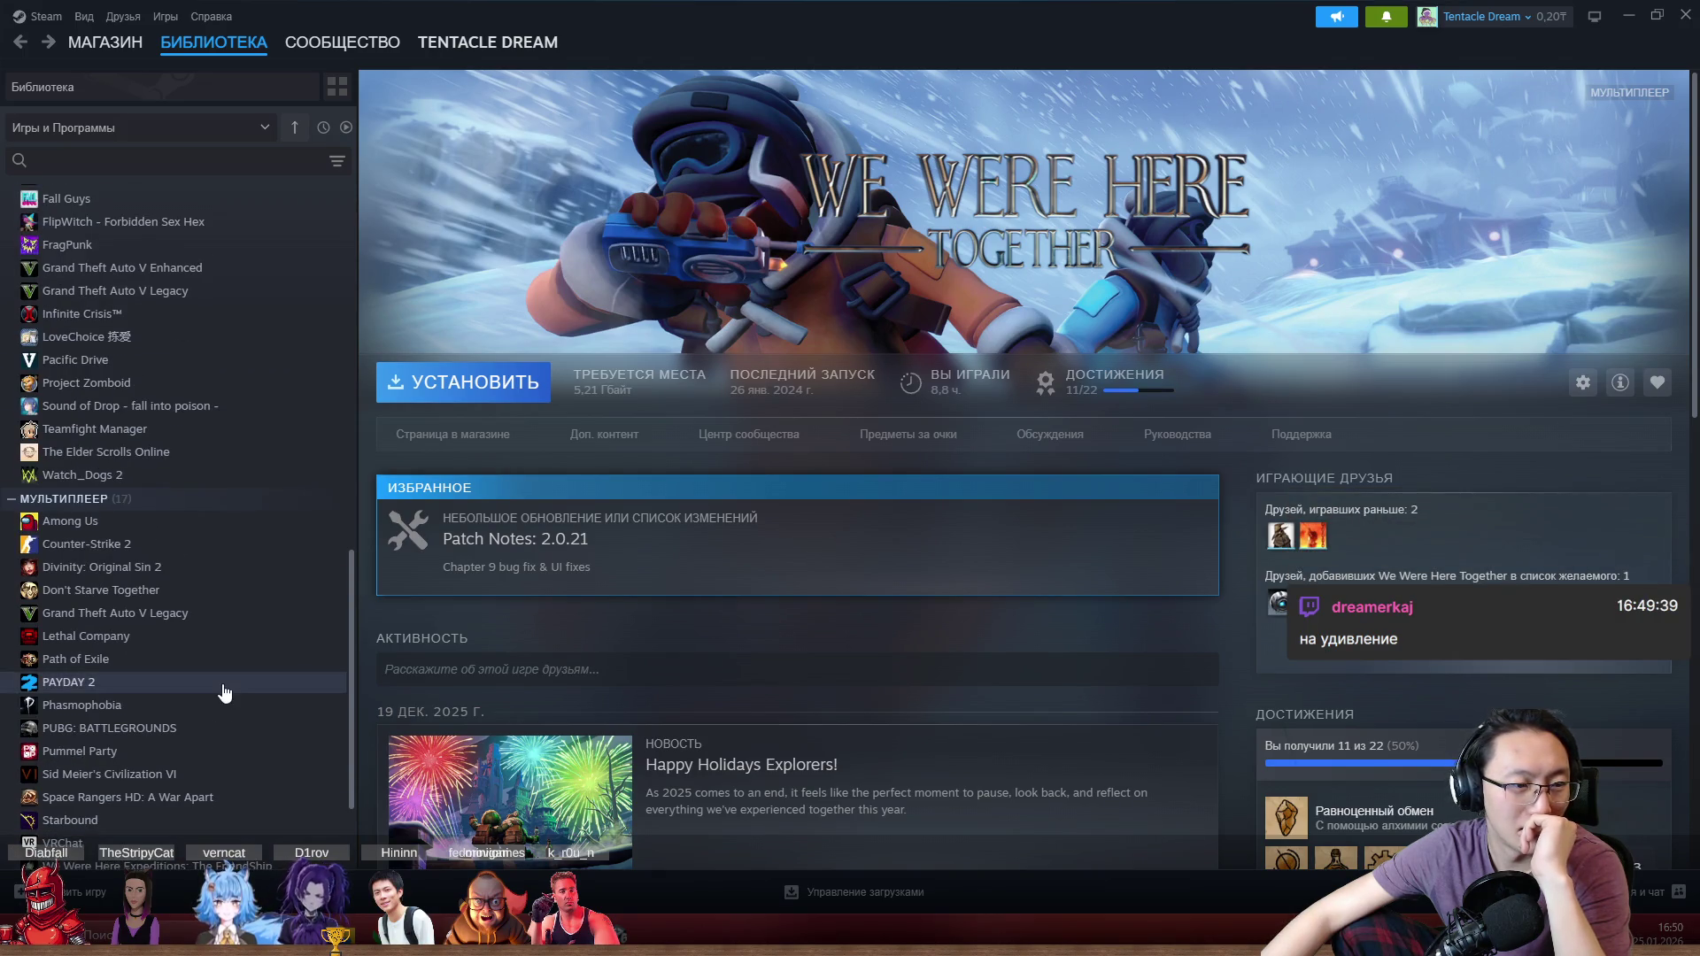
scroll(221, 684, up, 6)
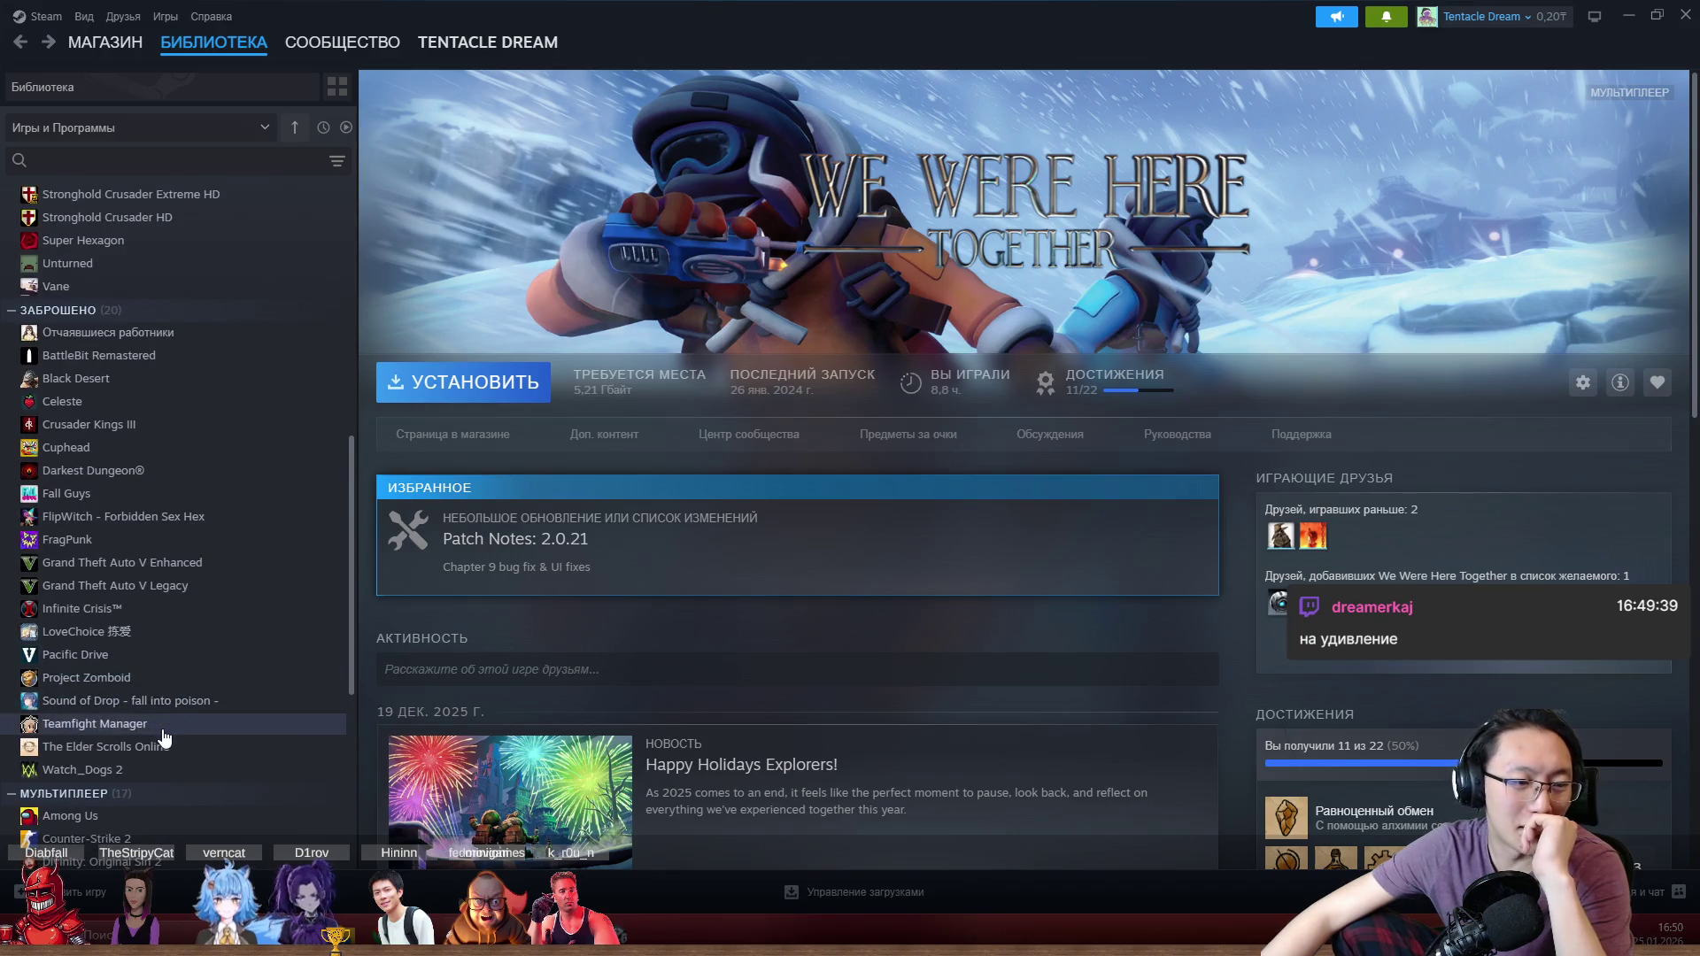
scroll(172, 631, up, 3)
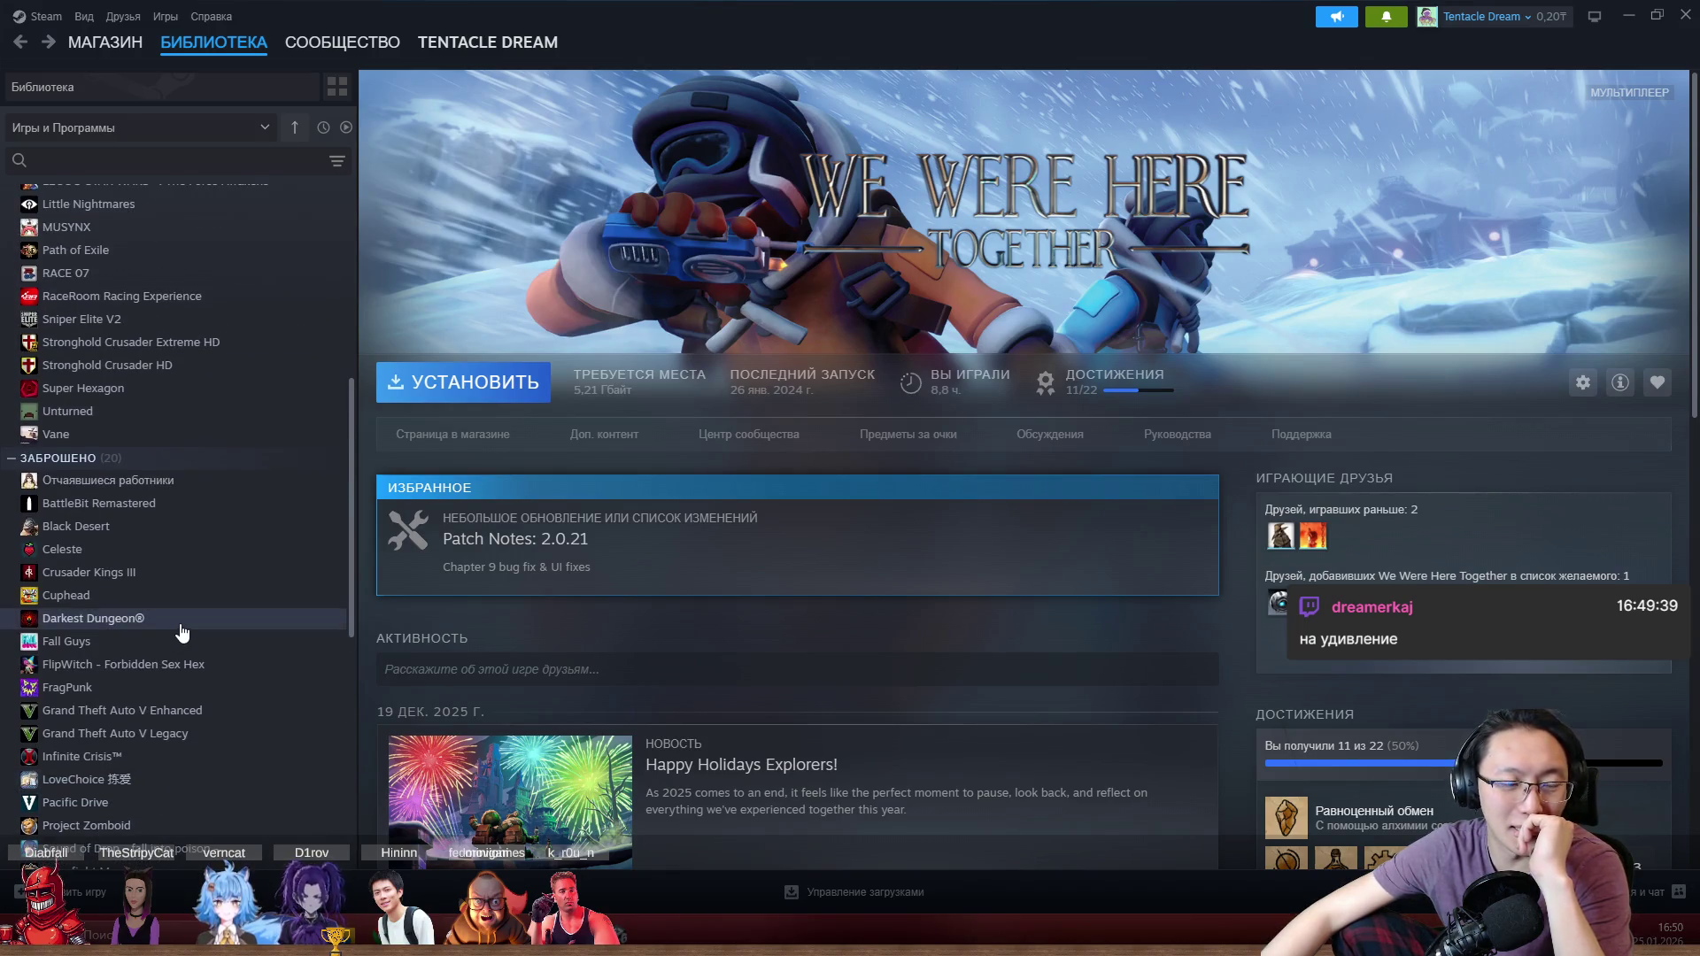
scroll(186, 629, up, 3)
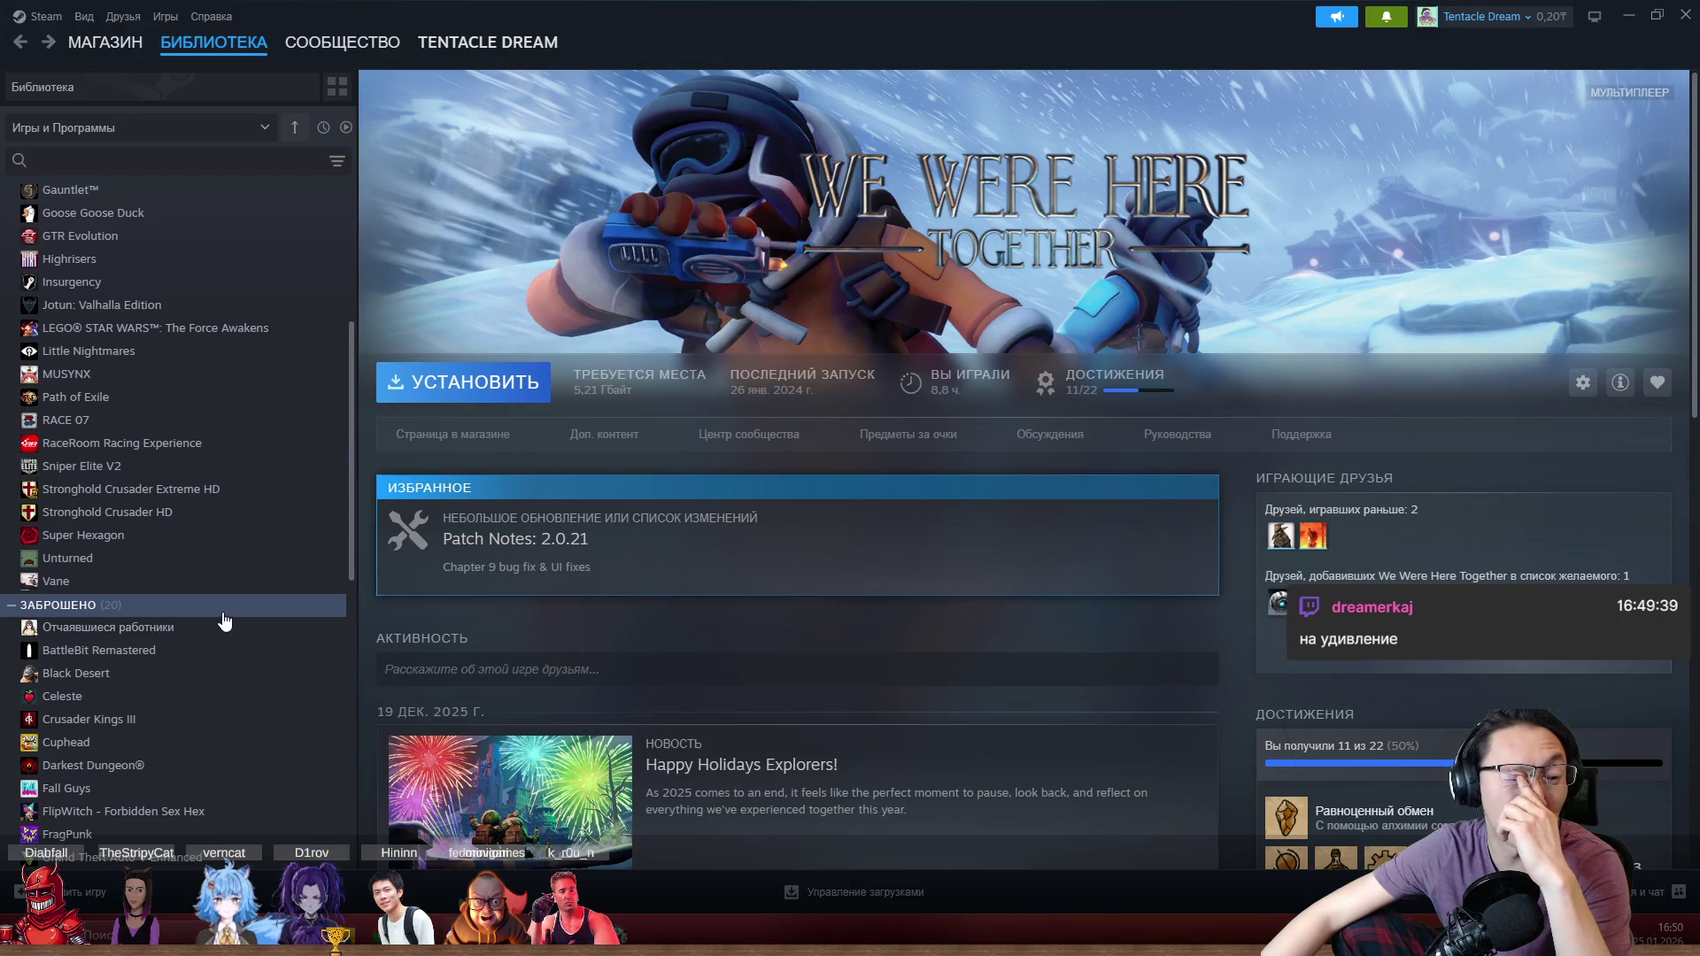
scroll(178, 602, up, 3)
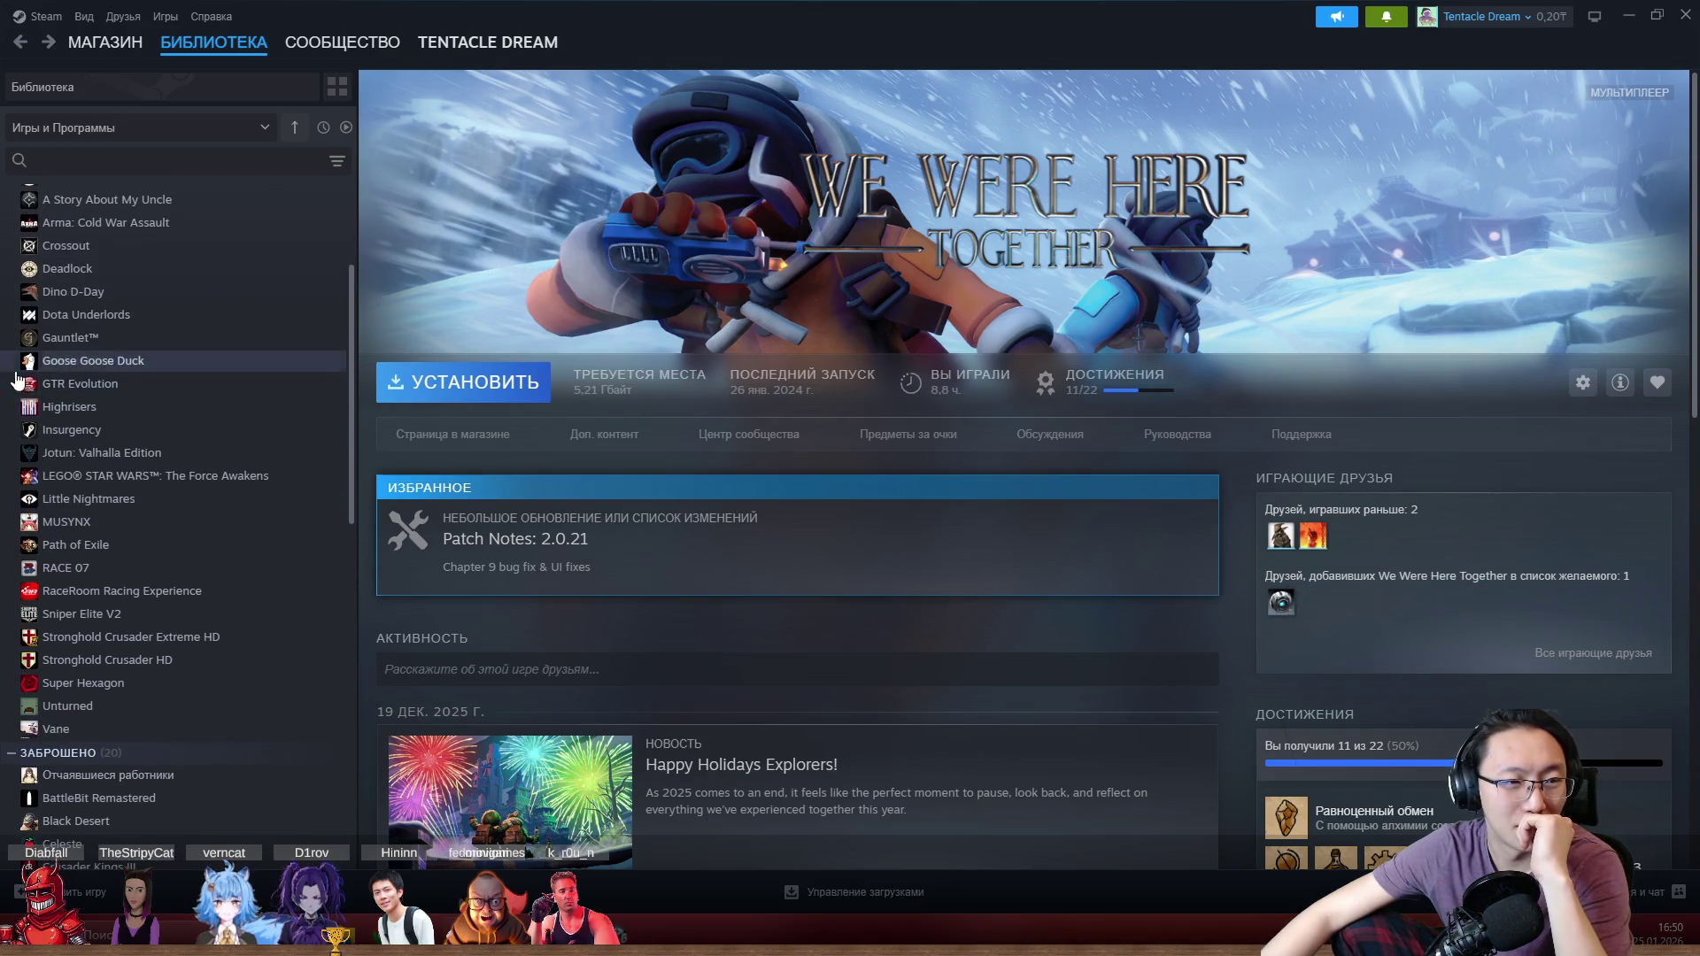
scroll(56, 404, up, 3)
scroll(76, 467, down, 6)
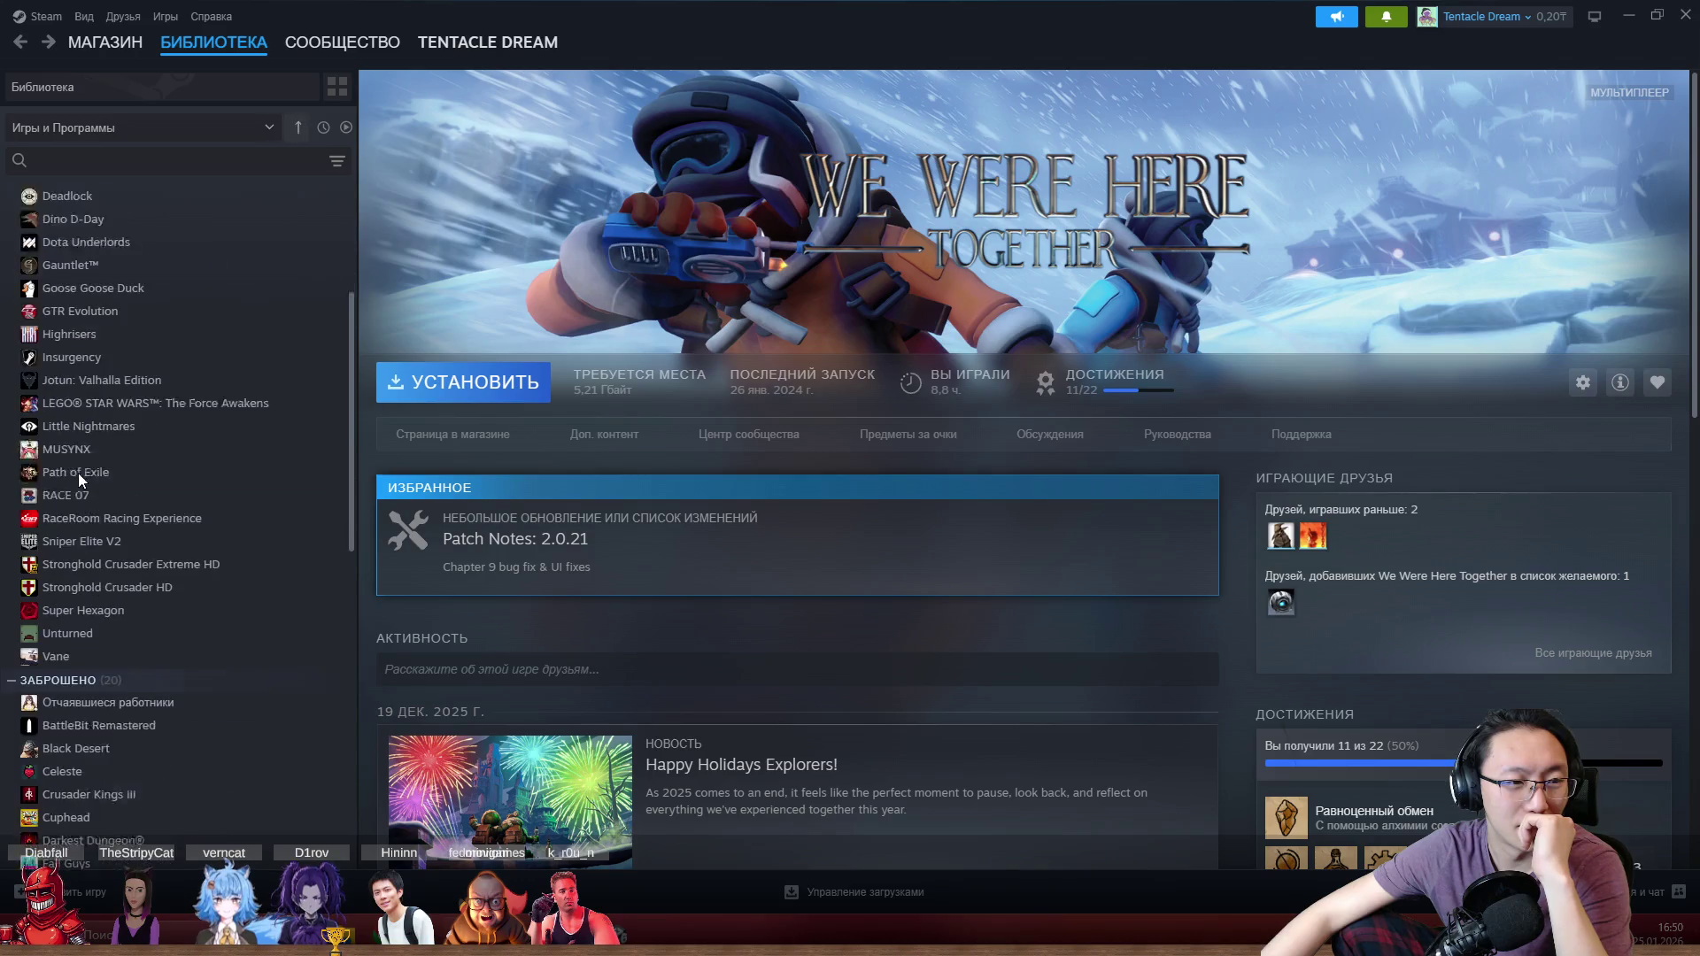
scroll(98, 483, down, 3)
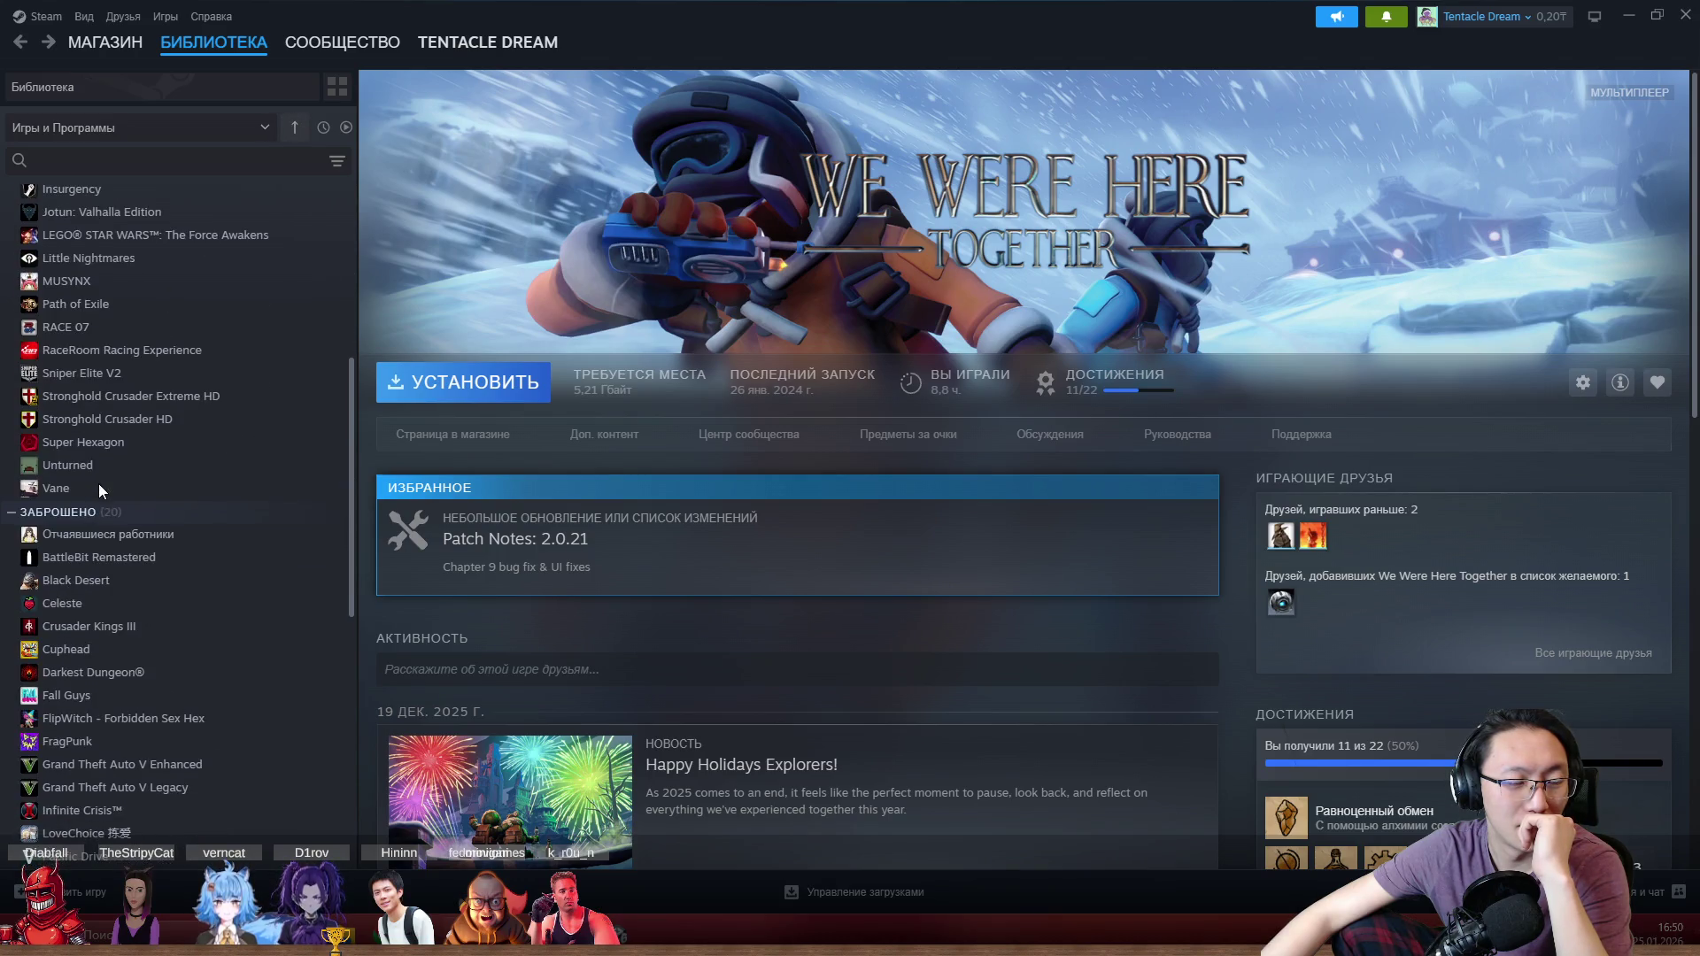
scroll(98, 484, down, 6)
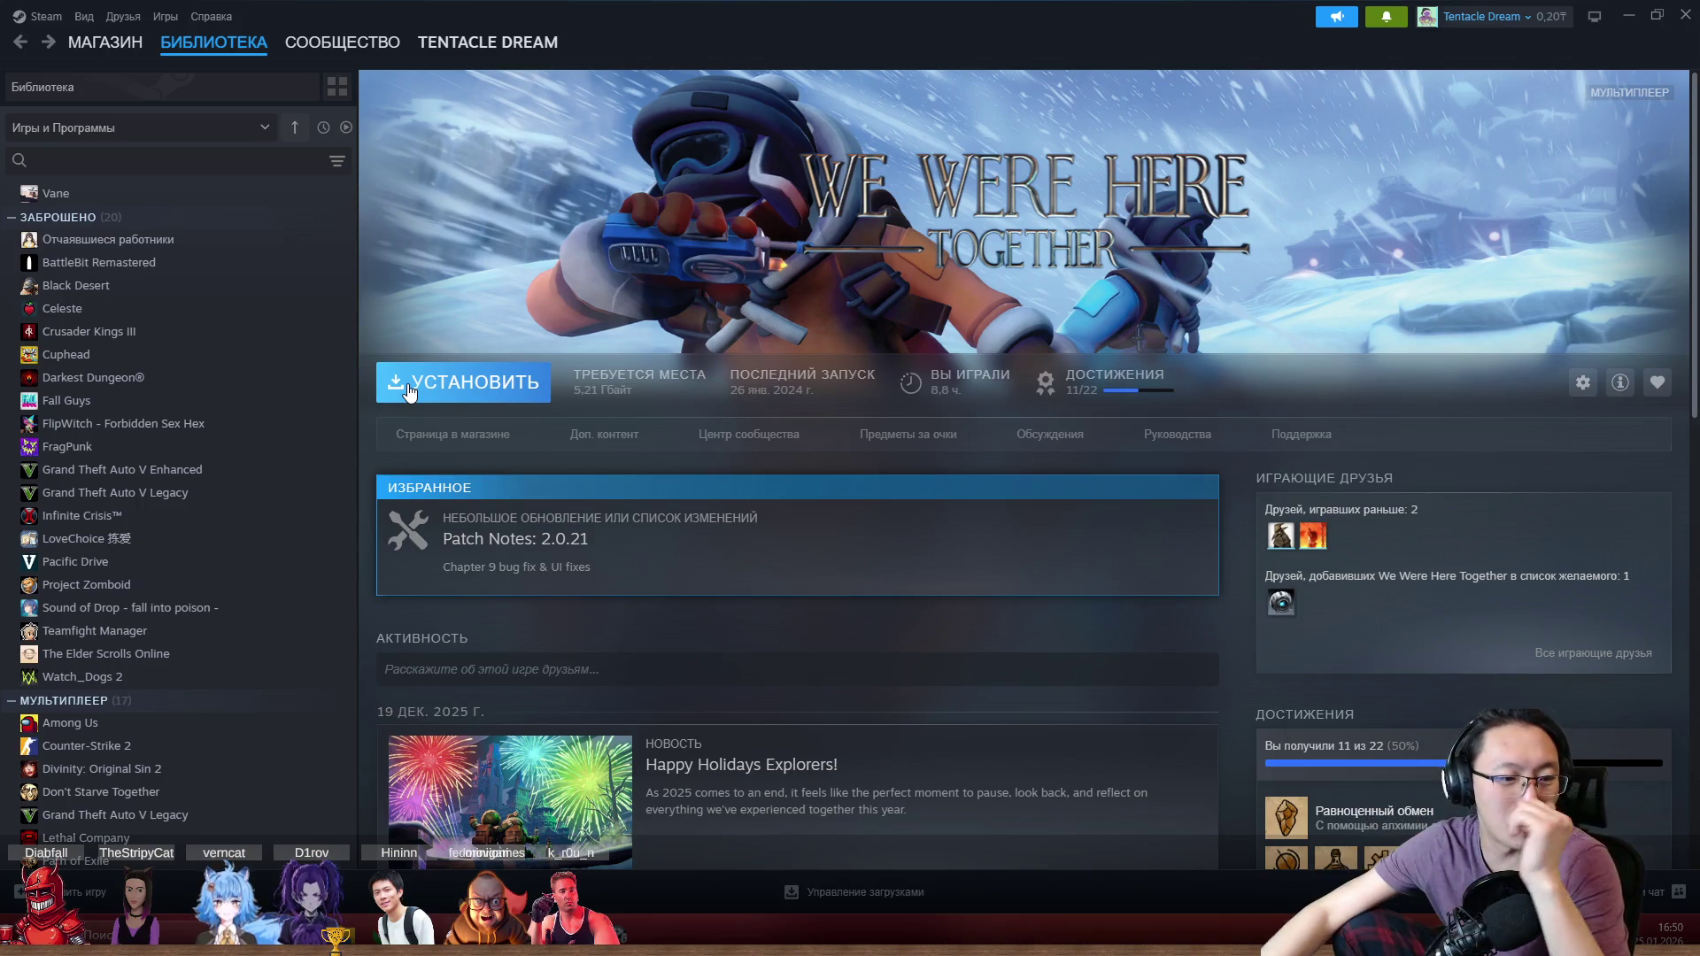
scroll(281, 735, down, 3)
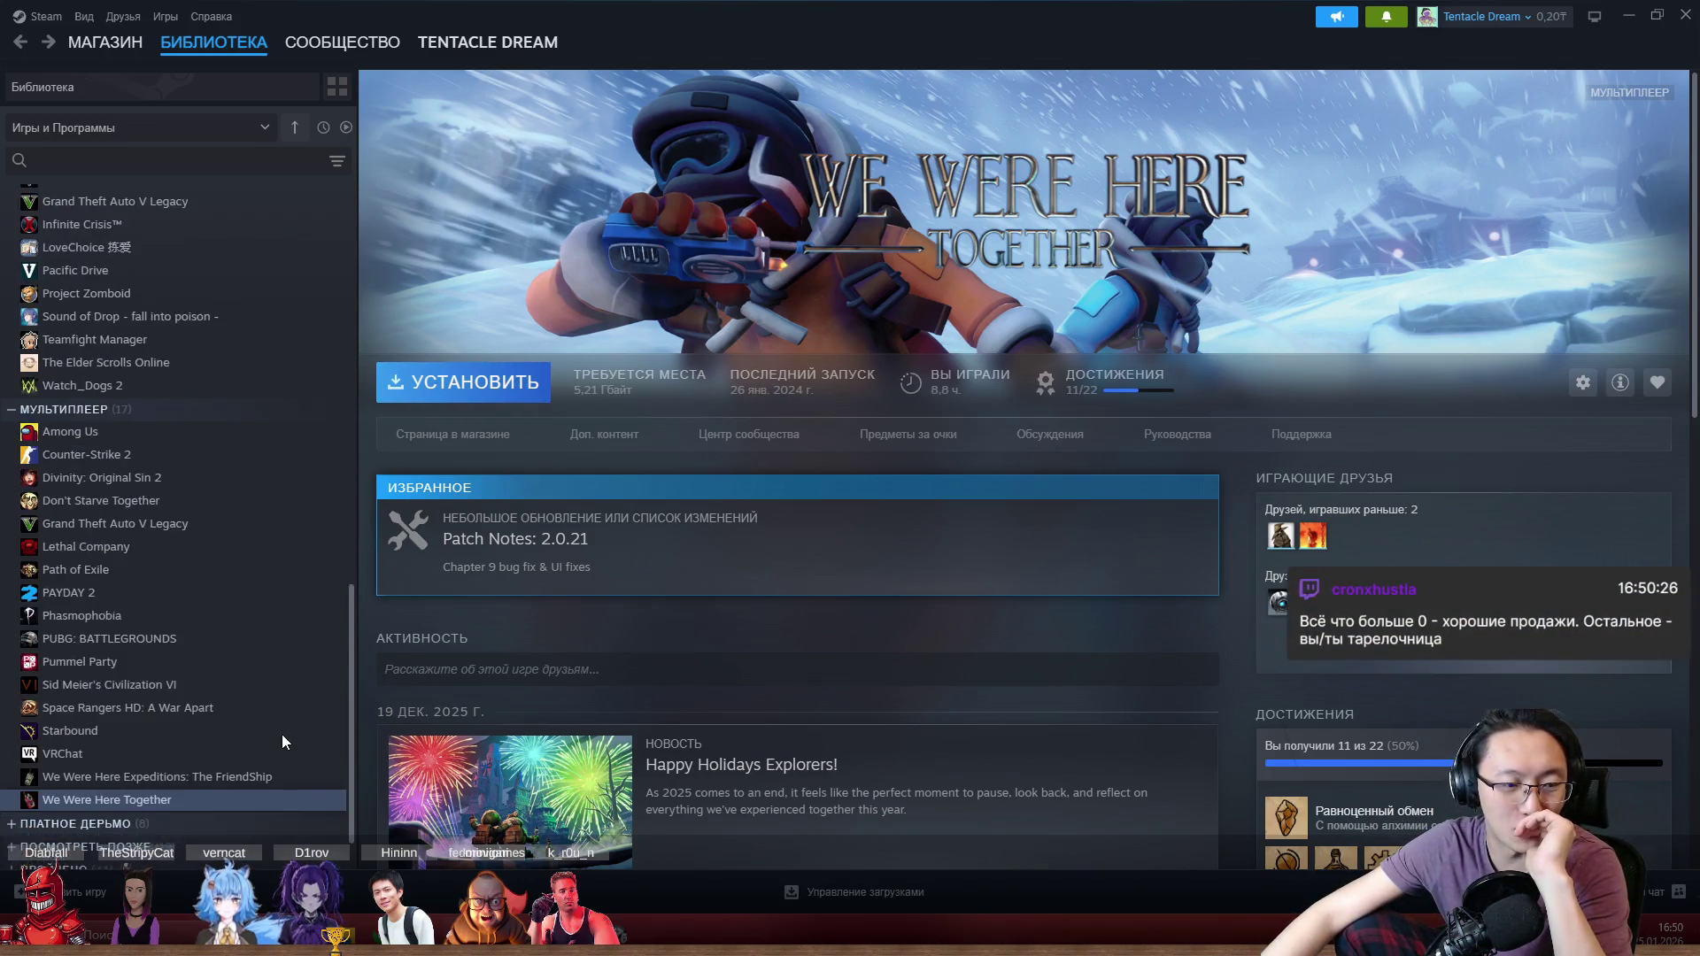
scroll(282, 735, down, 1)
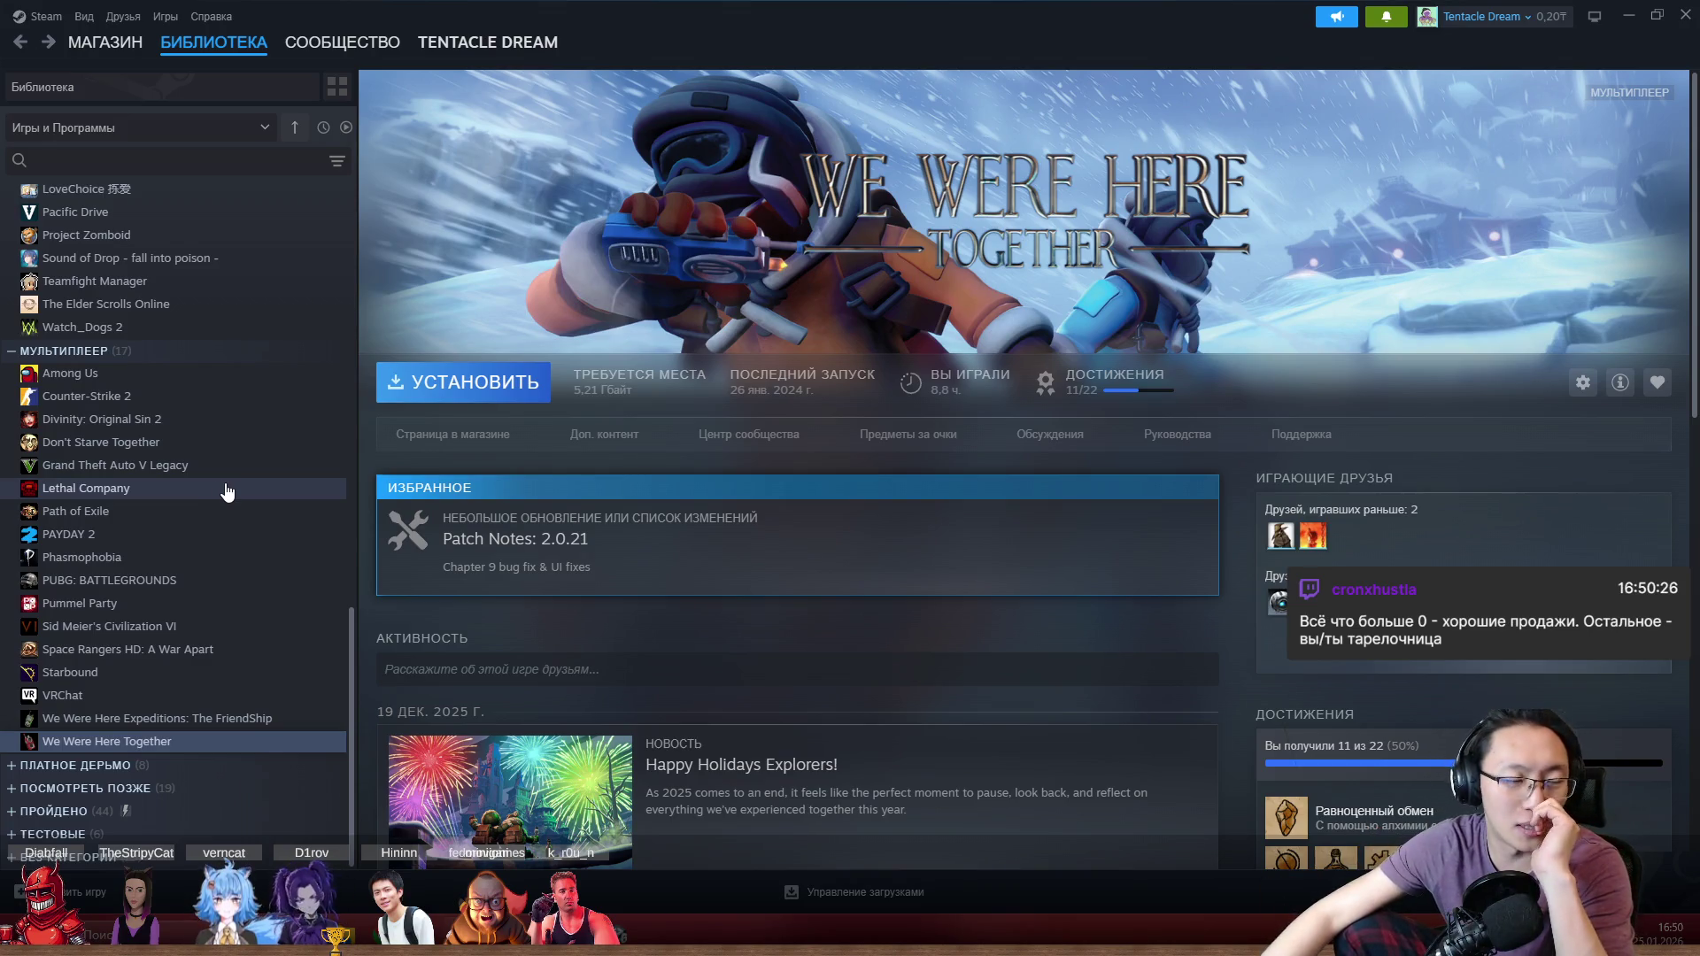
scroll(230, 471, up, 5)
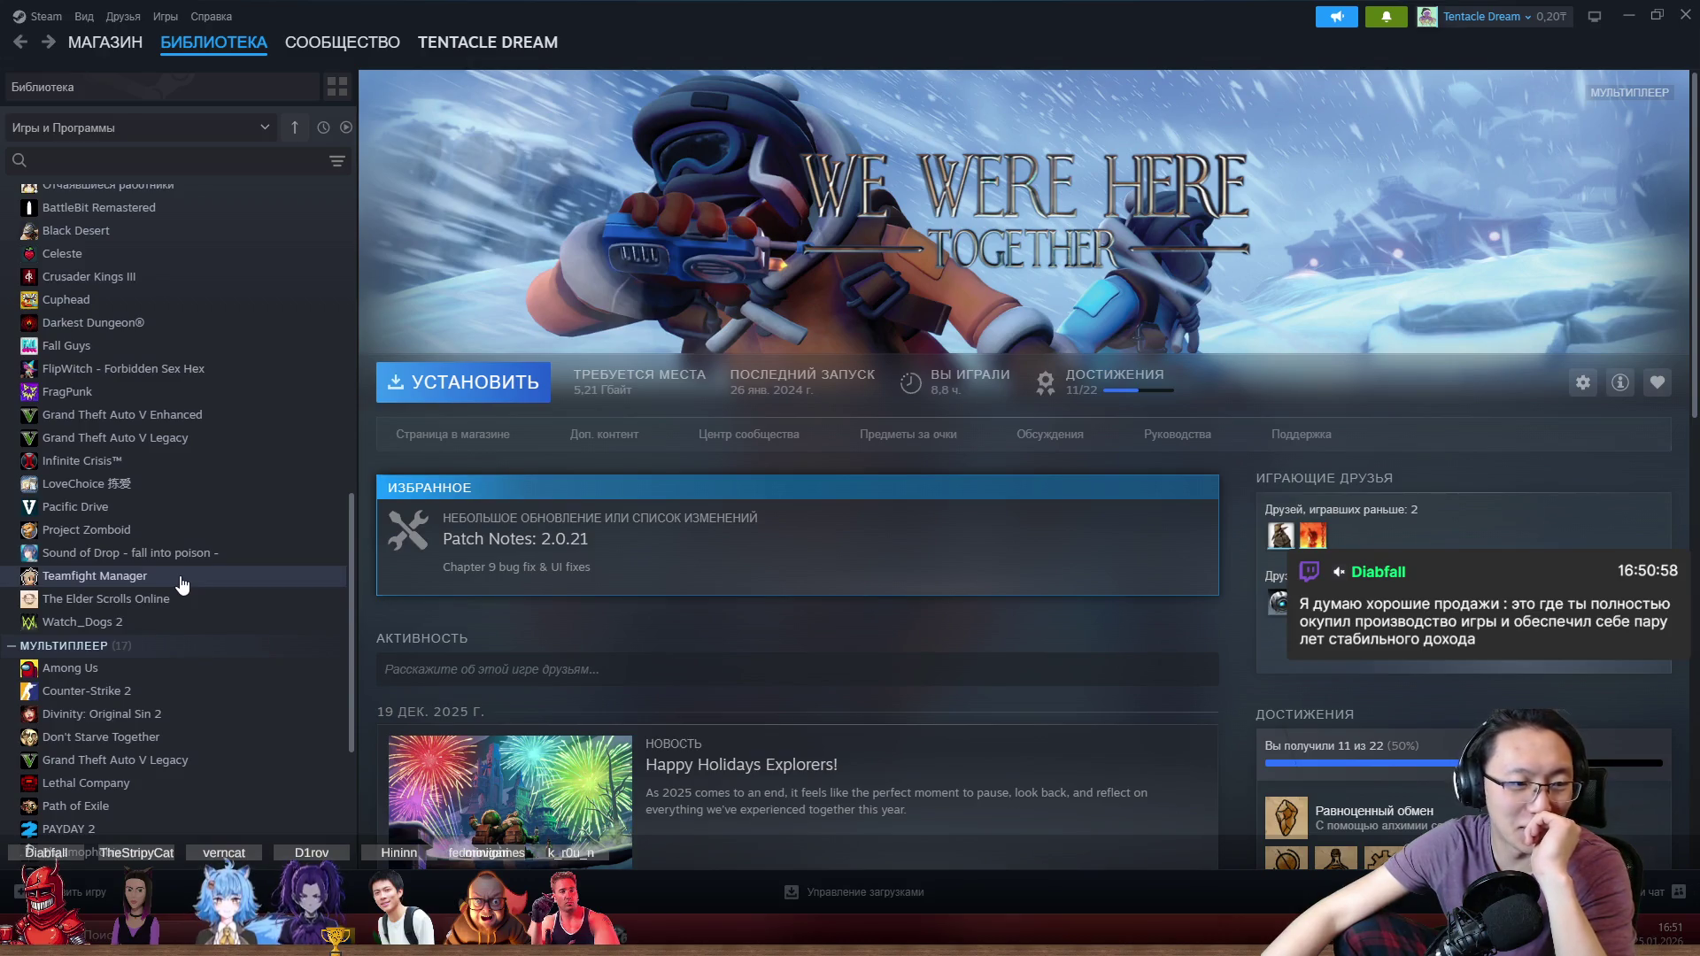
scroll(182, 584, down, 5)
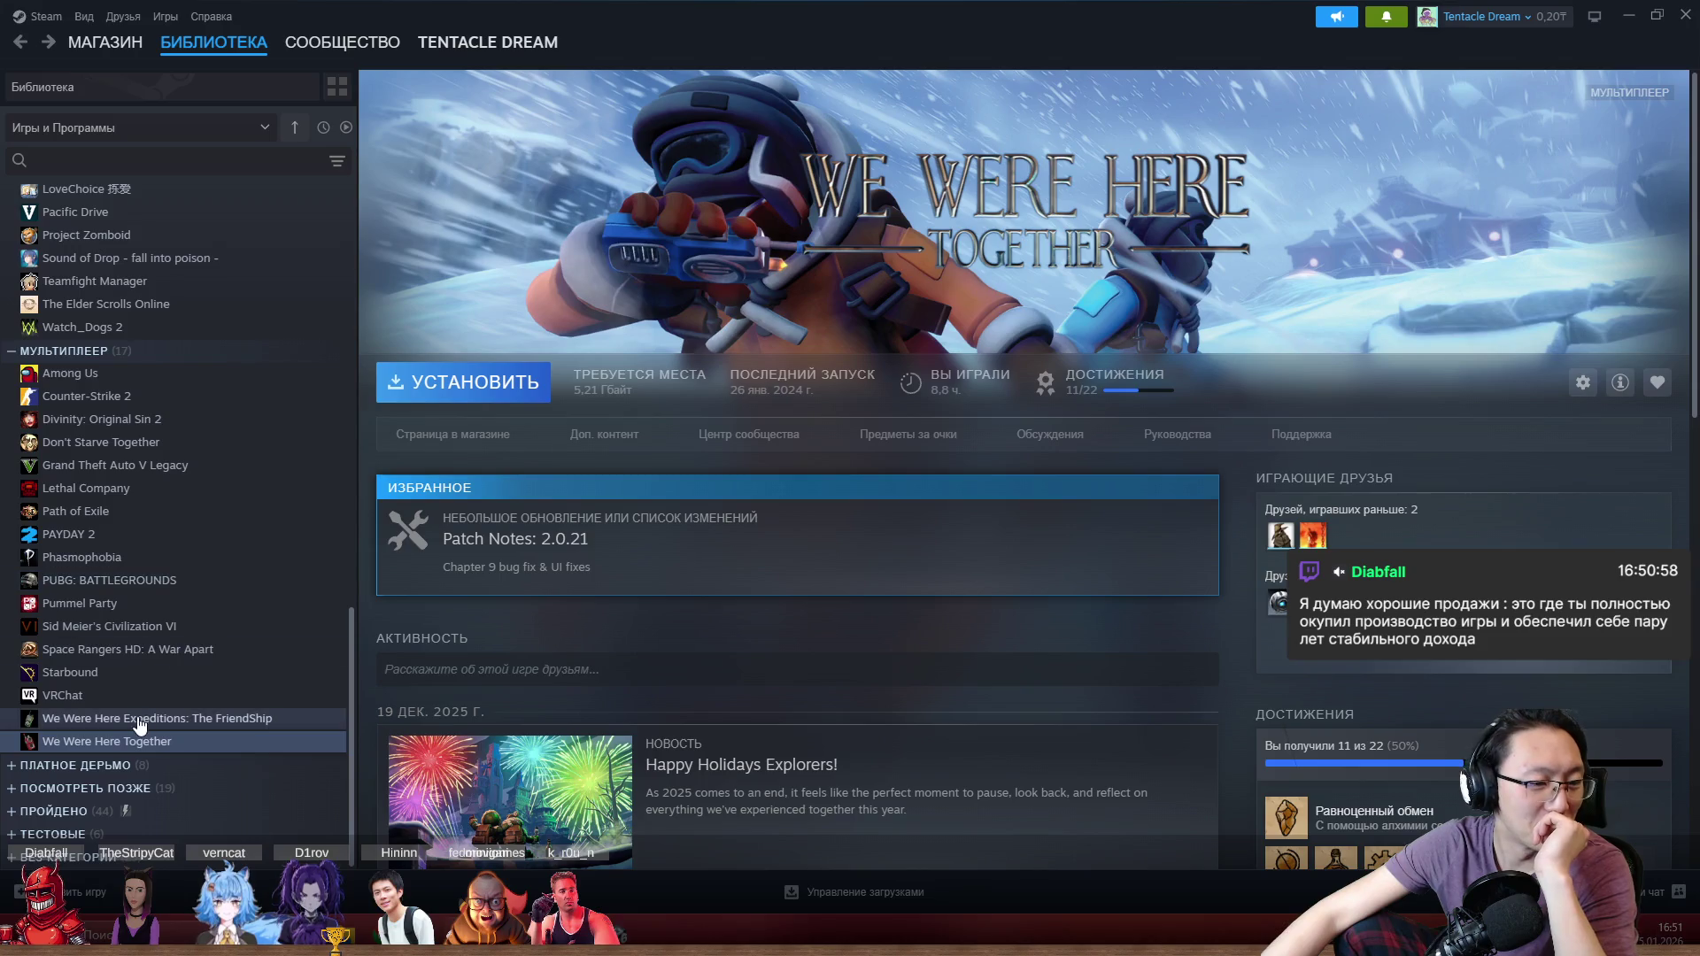
Step: Expand the ПЛАТНОЕ ДЕРЬМО collection and open the Coffee Talk library page
click(13, 766)
scroll(82, 767, down, 2)
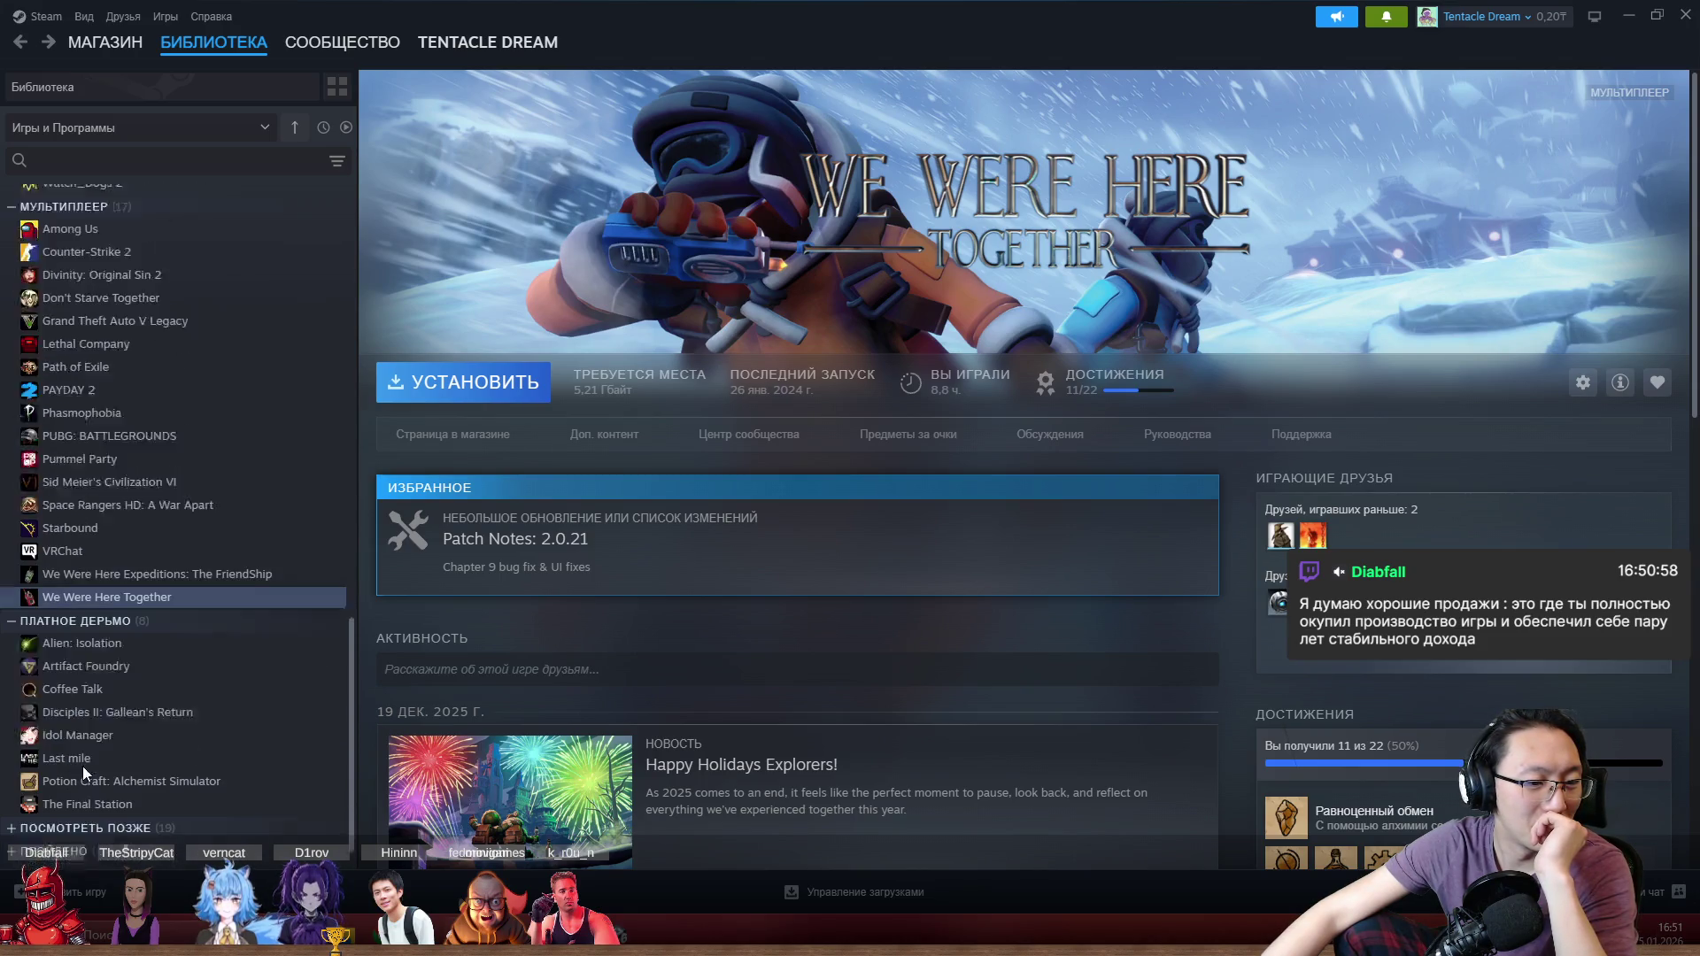
scroll(82, 771, down, 1)
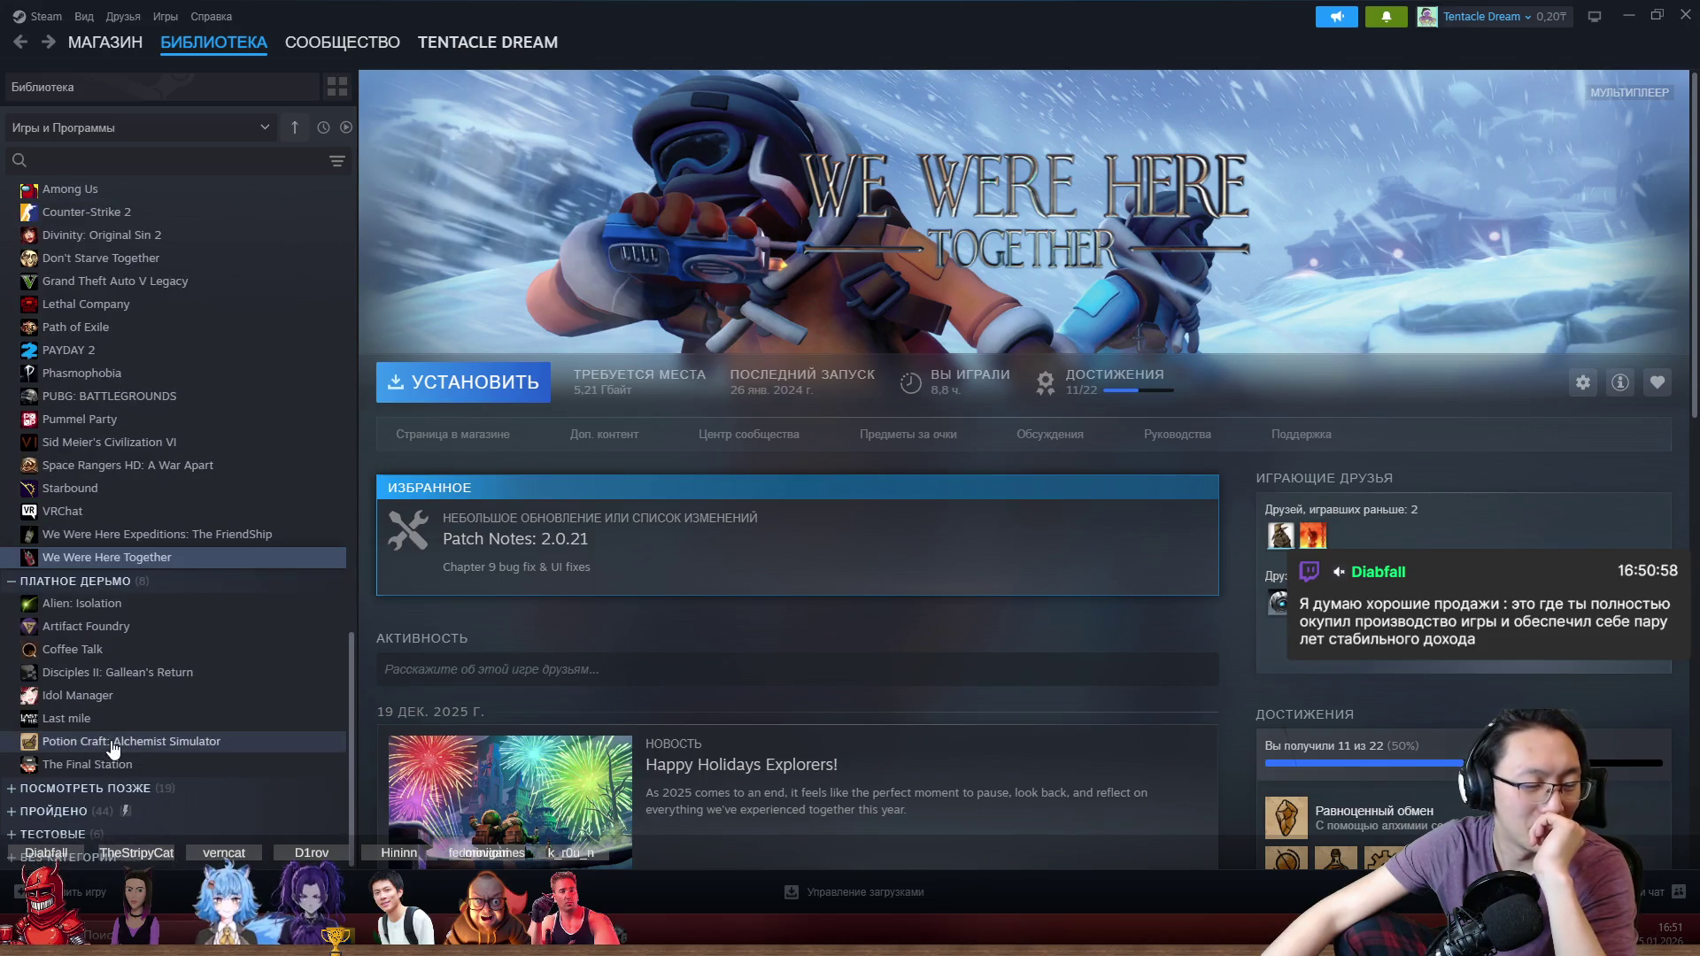
click(172, 653)
Step: Look over Potion Craft's library and store pages
click(160, 736)
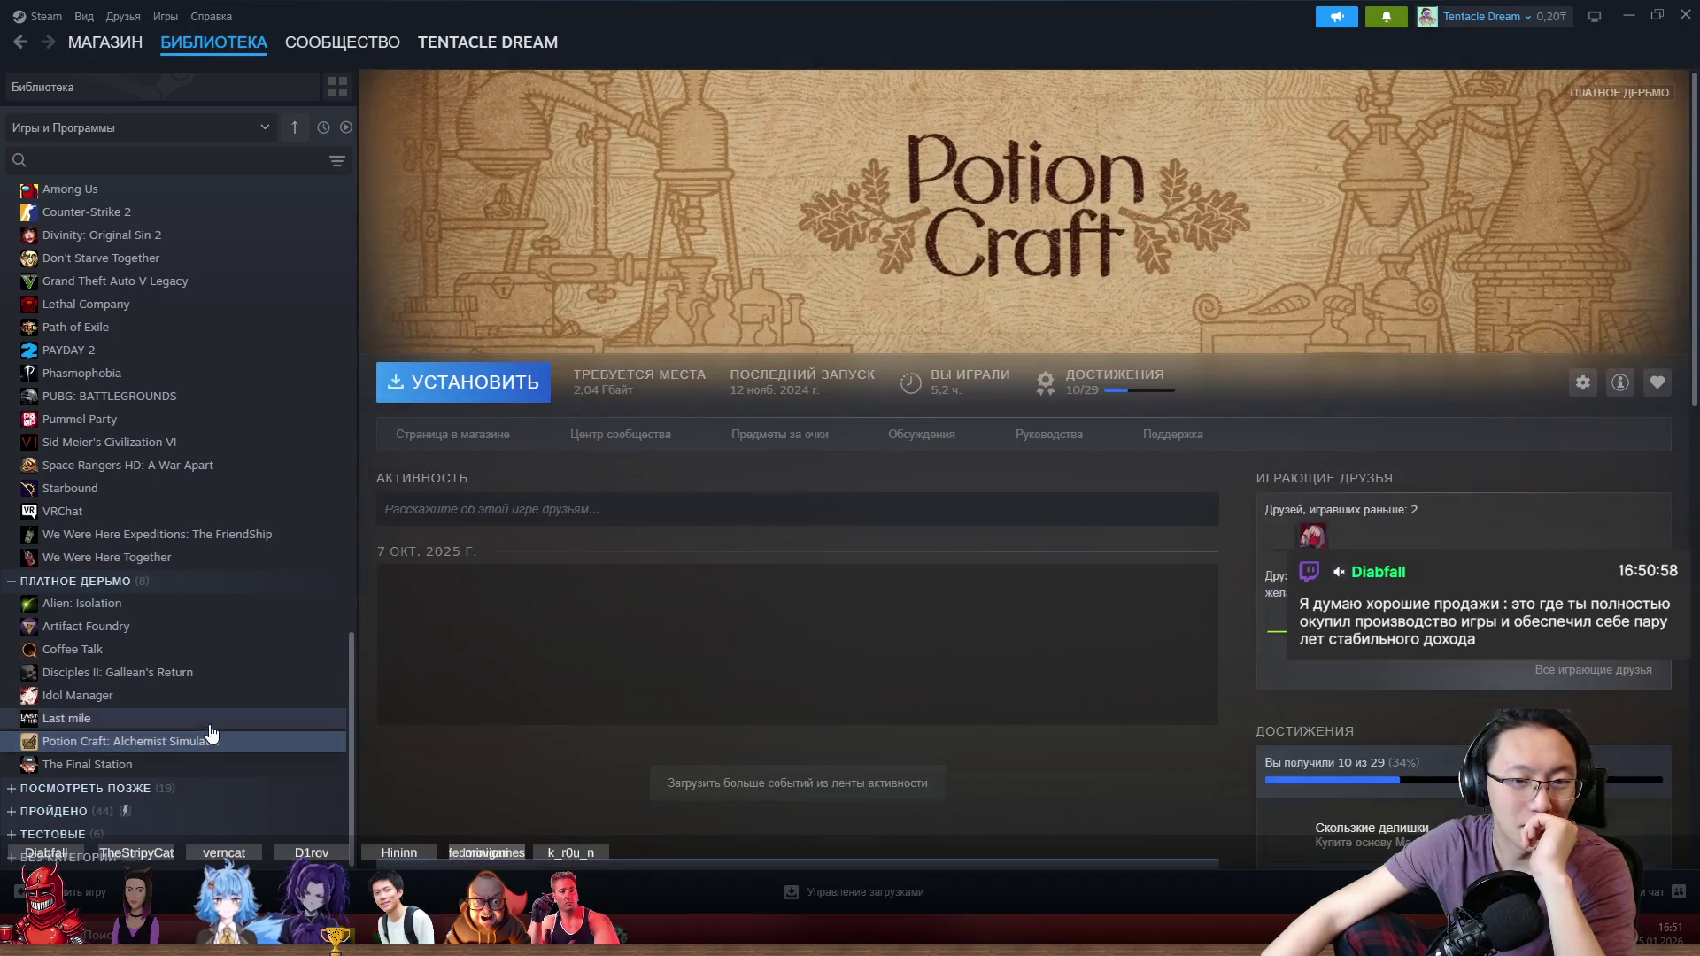
click(436, 435)
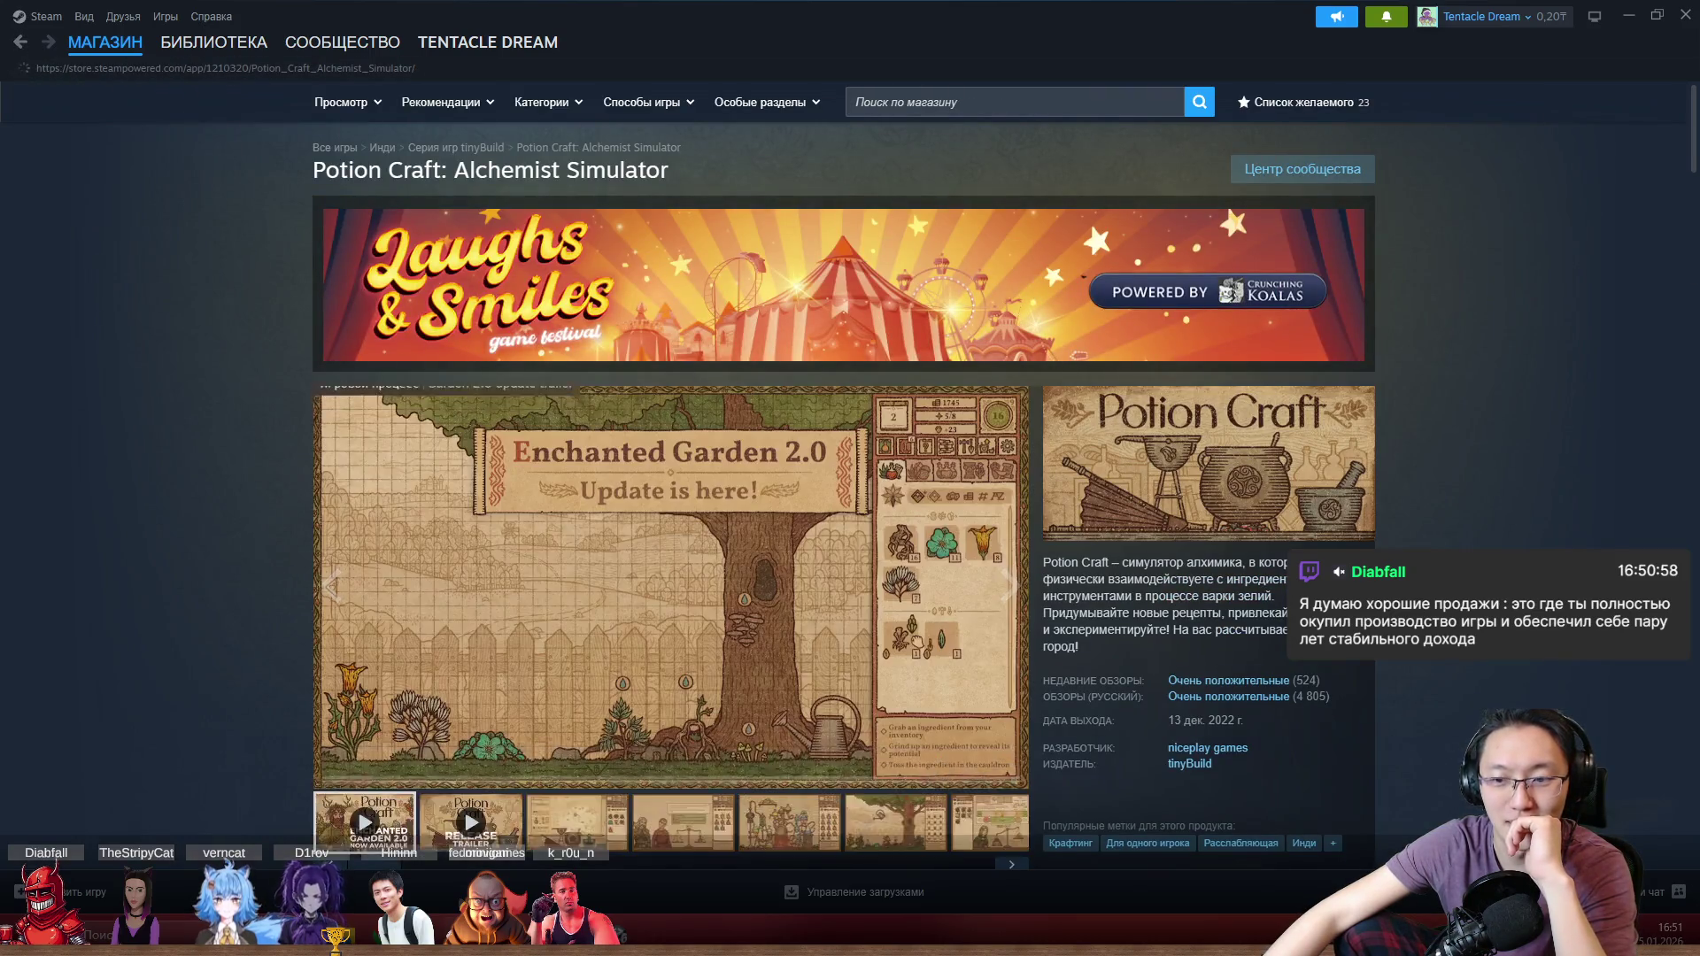
scroll(801, 379, down, 5)
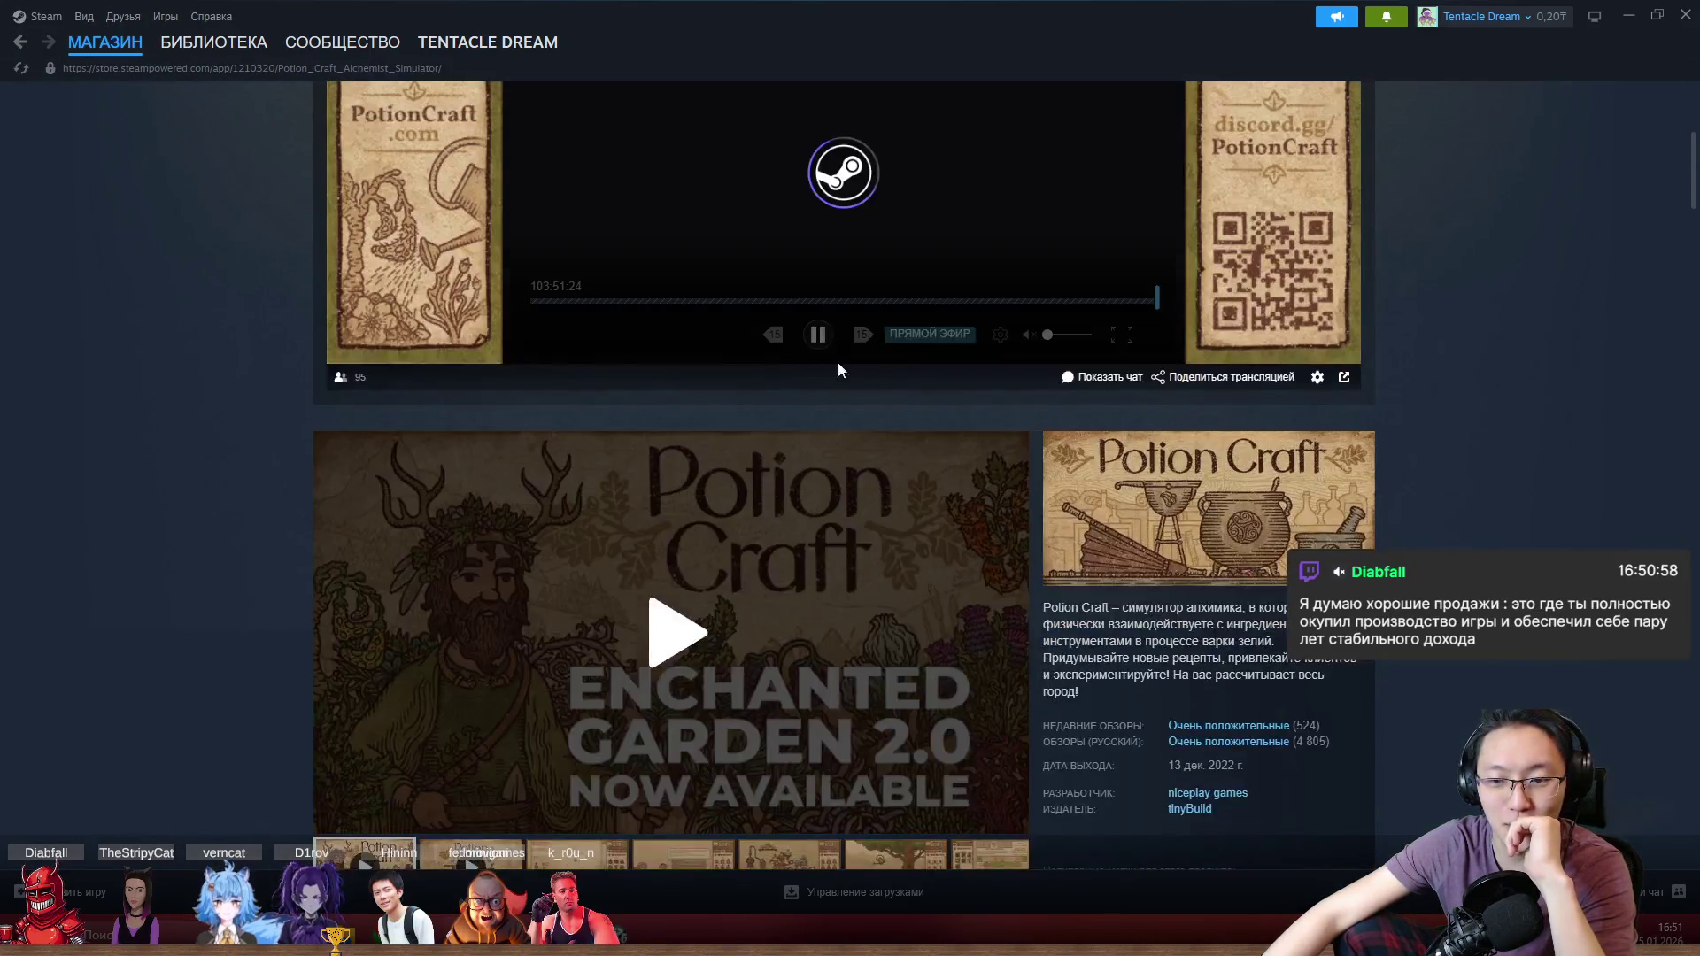
click(214, 41)
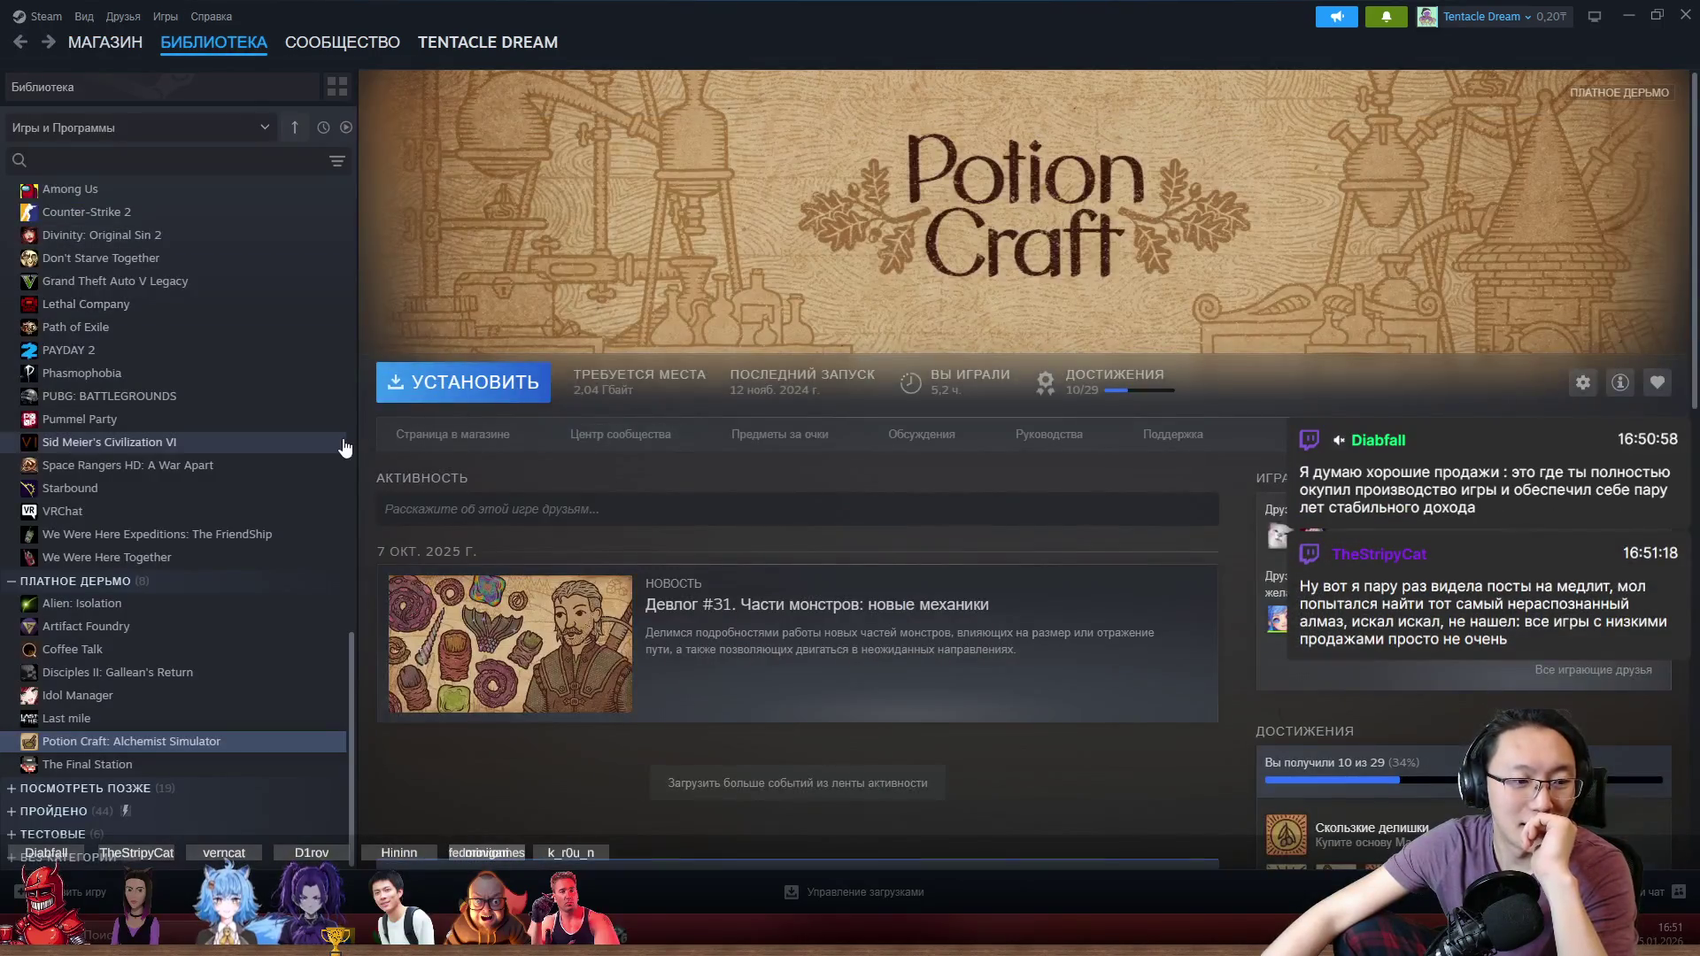
Step: Check The Final Station's library and store pages, then show the ПОСМОТРЕТЬ ПОЗЖЕ collection grid
click(124, 767)
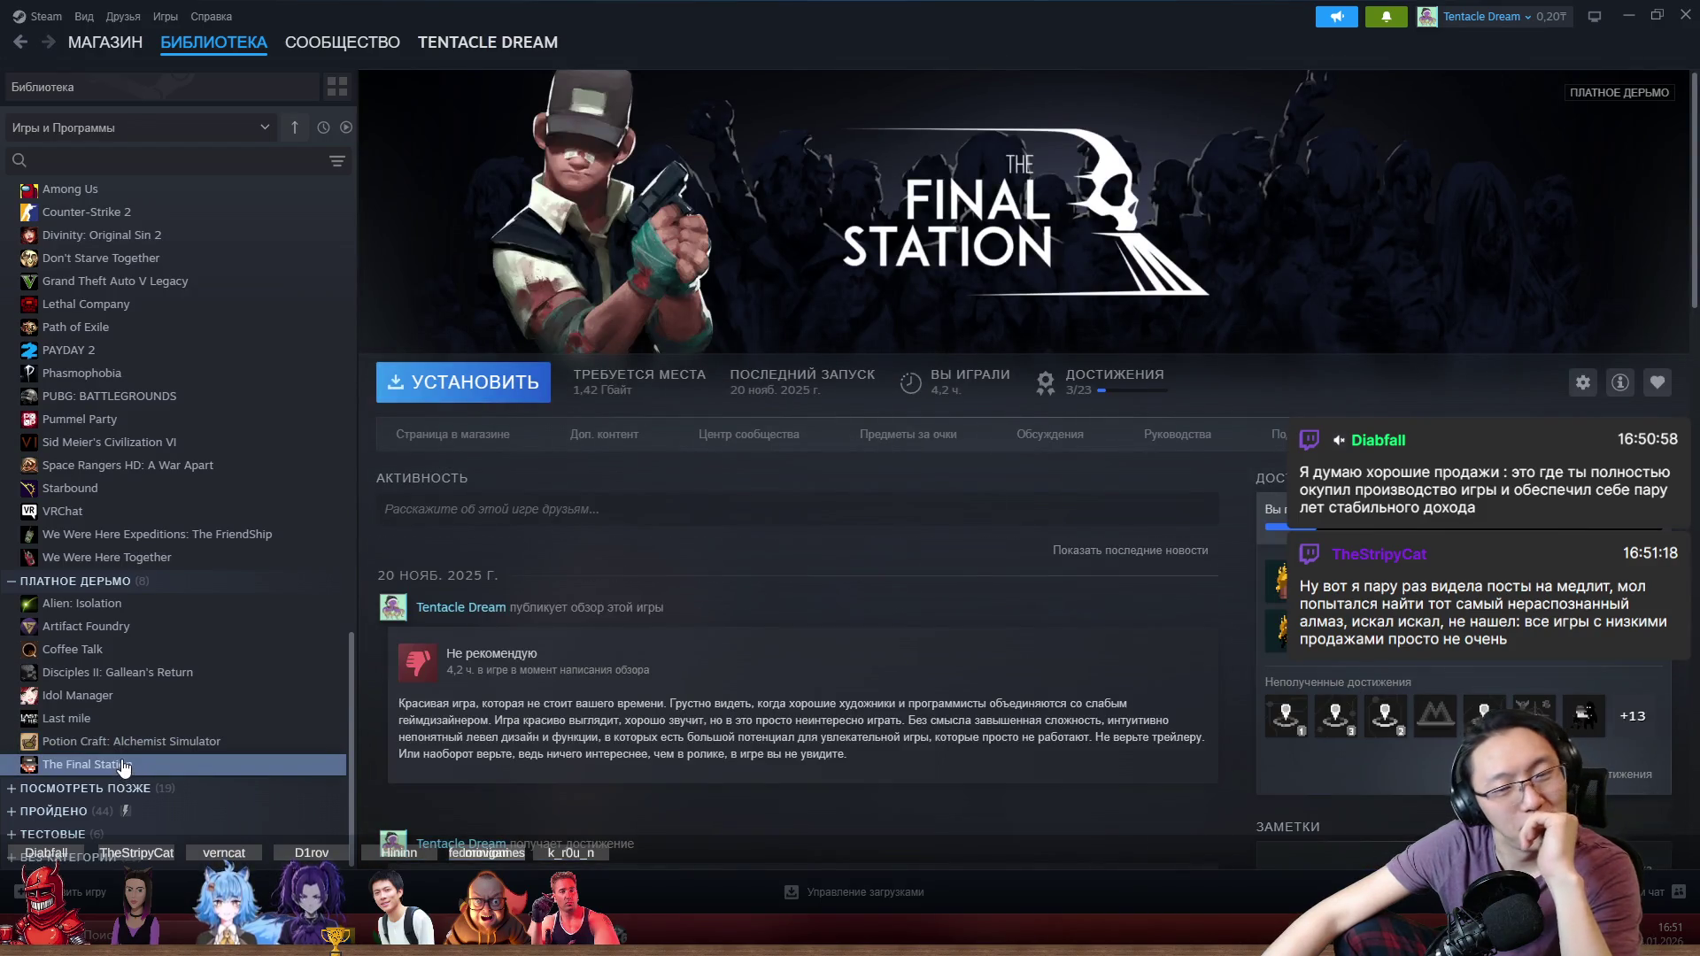
click(443, 435)
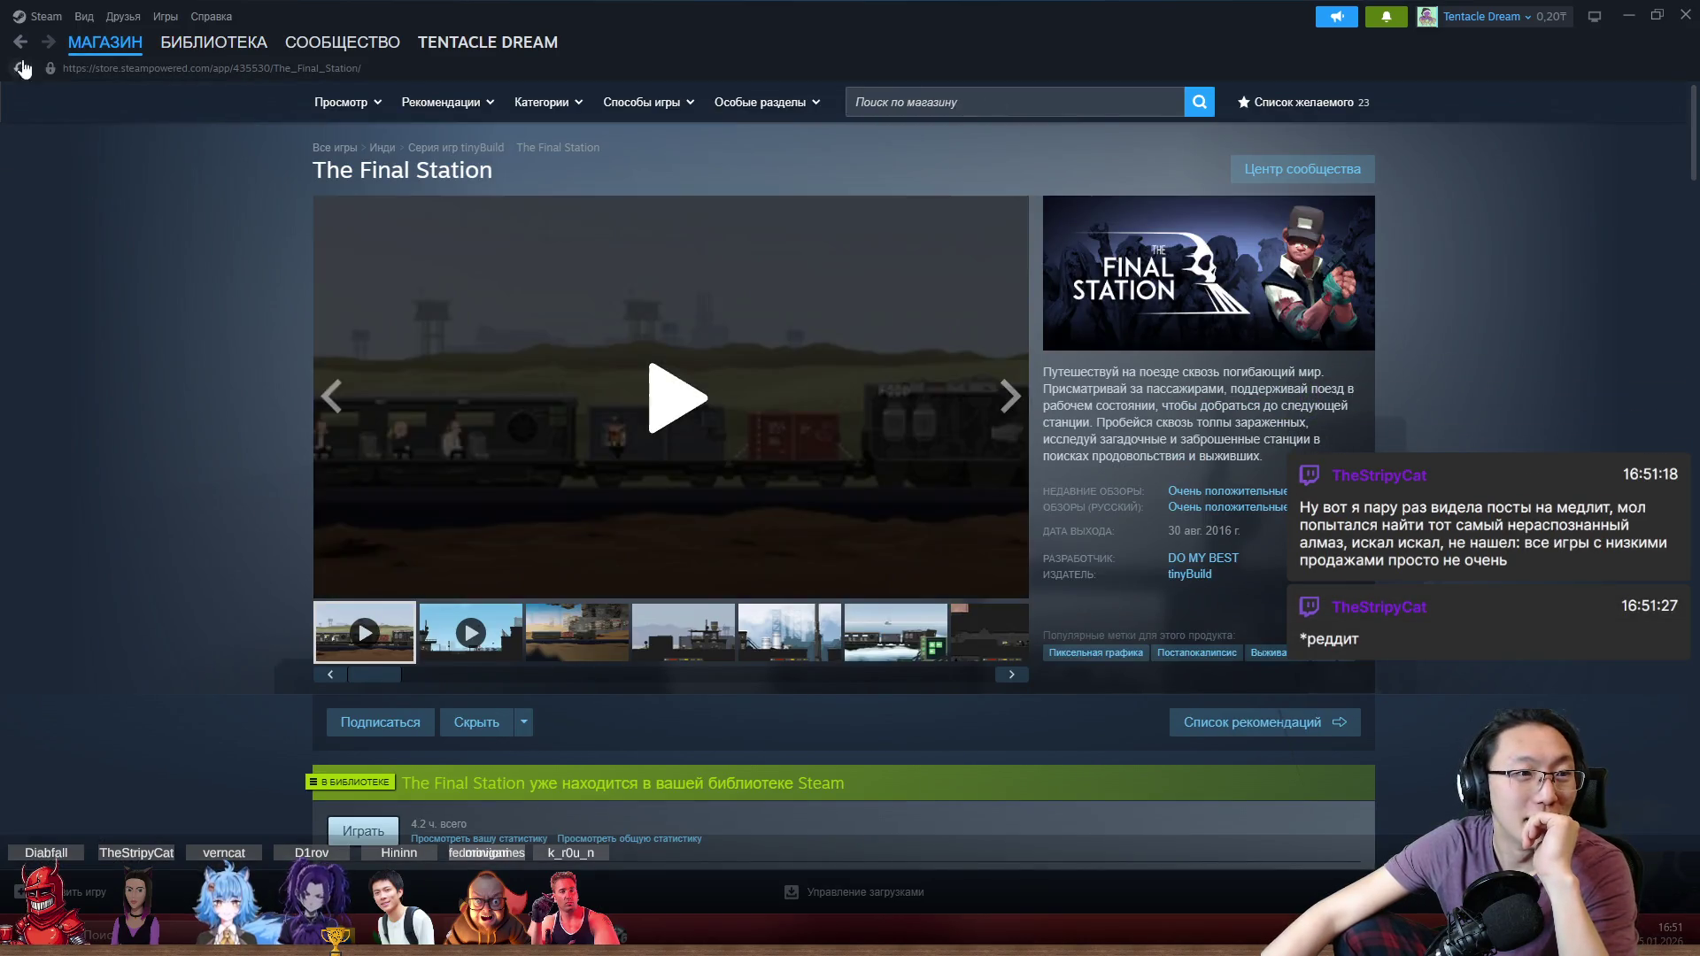
key(alt+Left)
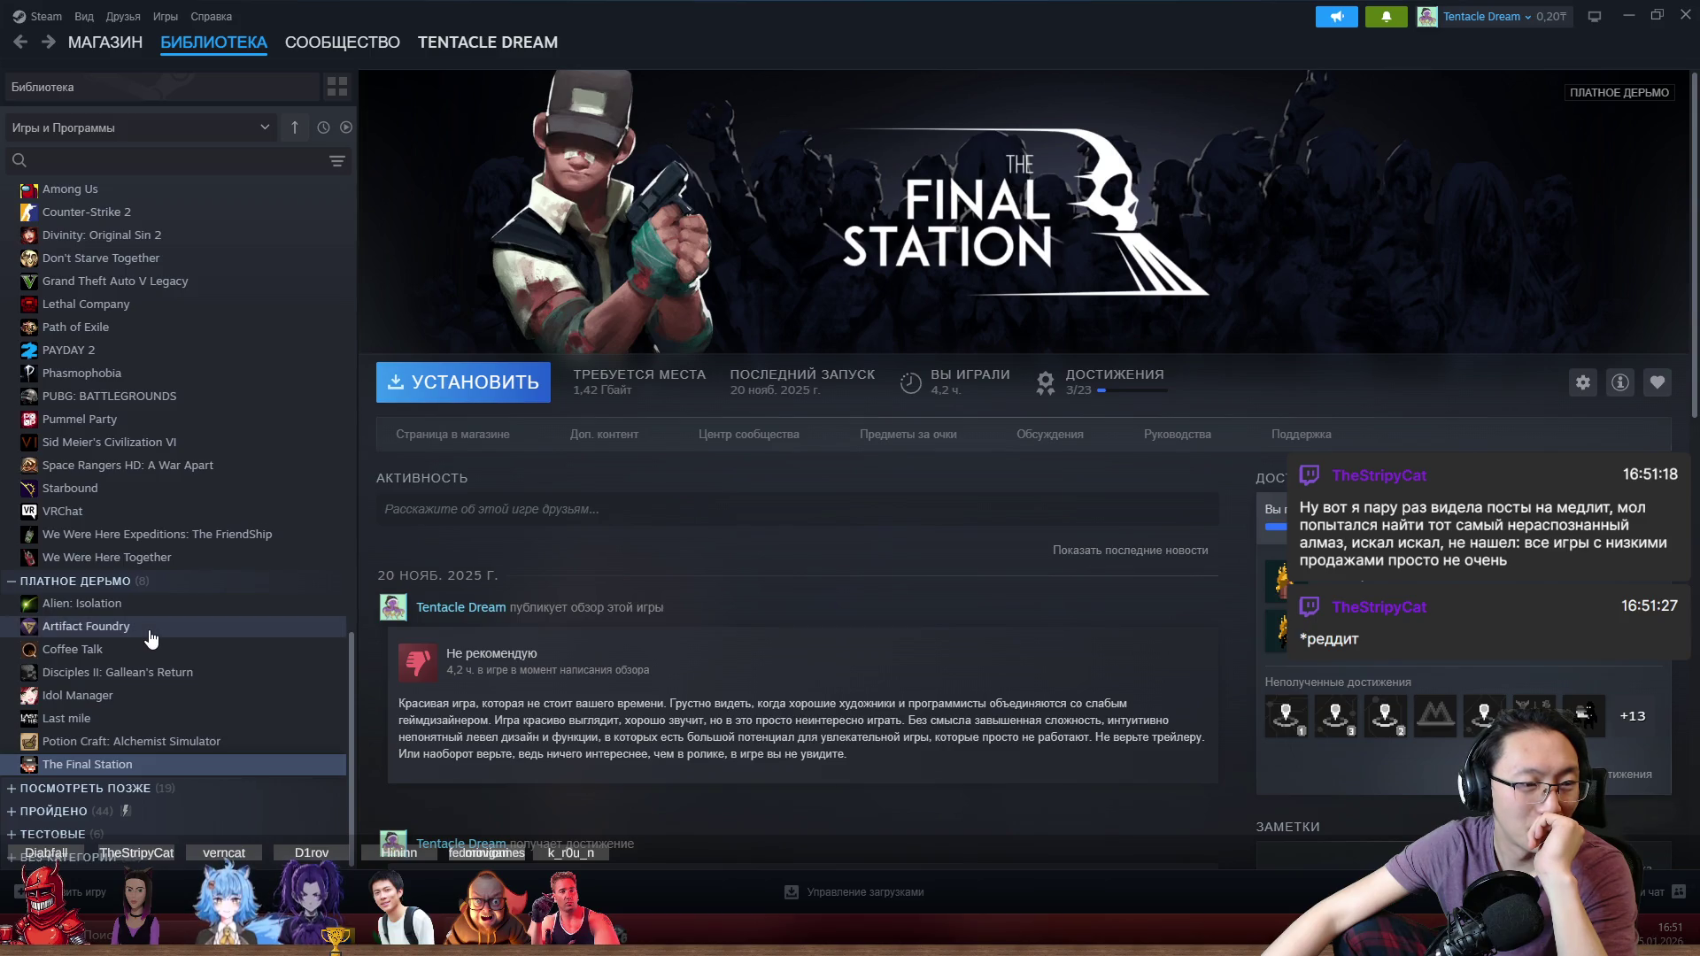
click(94, 791)
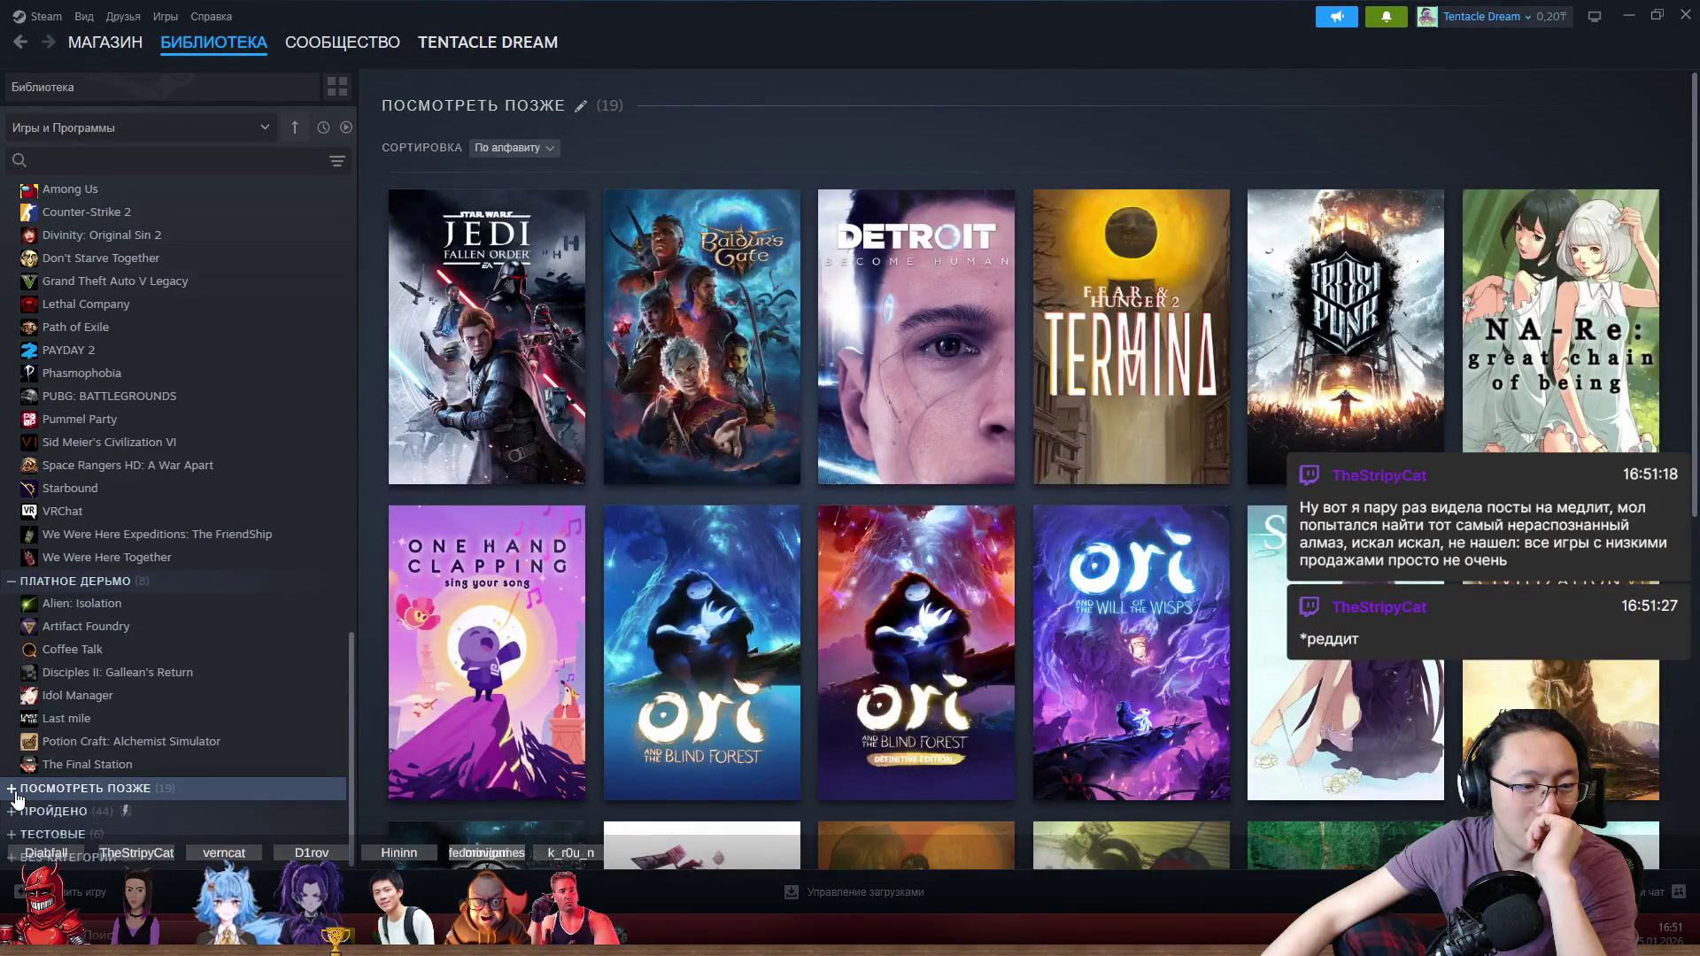
Step: Expand the ПОСМОТРЕТЬ ПОЗЖЕ and ПРОЙДЕНО collections, browse their games, then close Steam
click(14, 791)
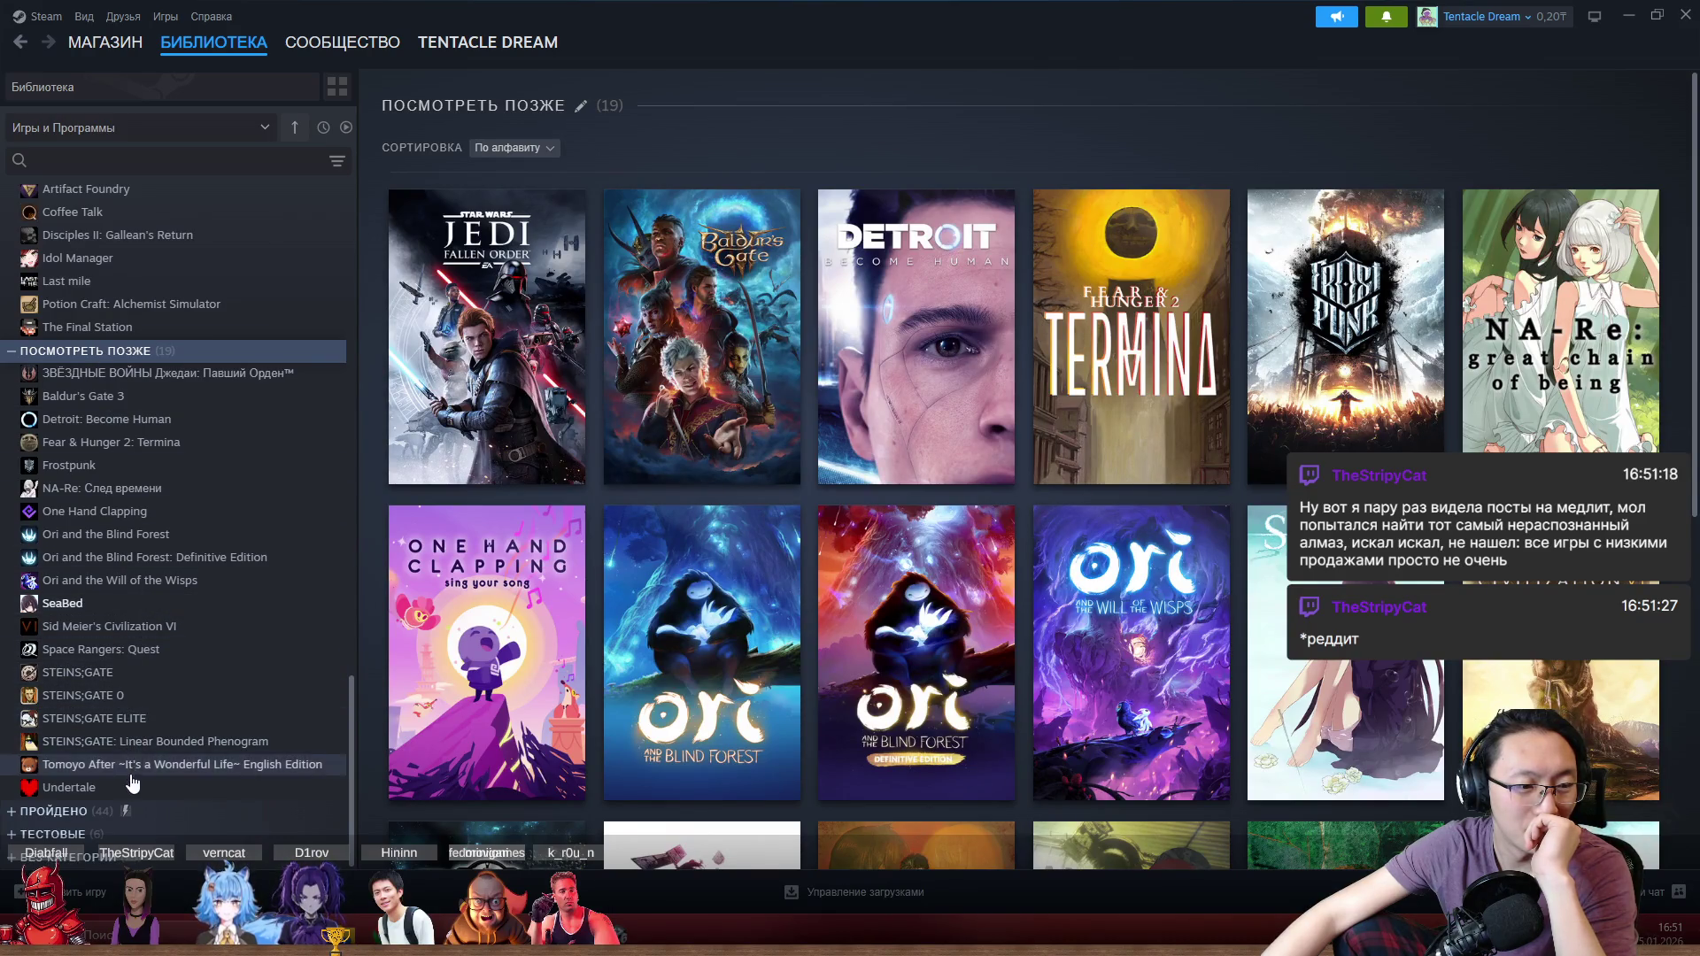
click(96, 811)
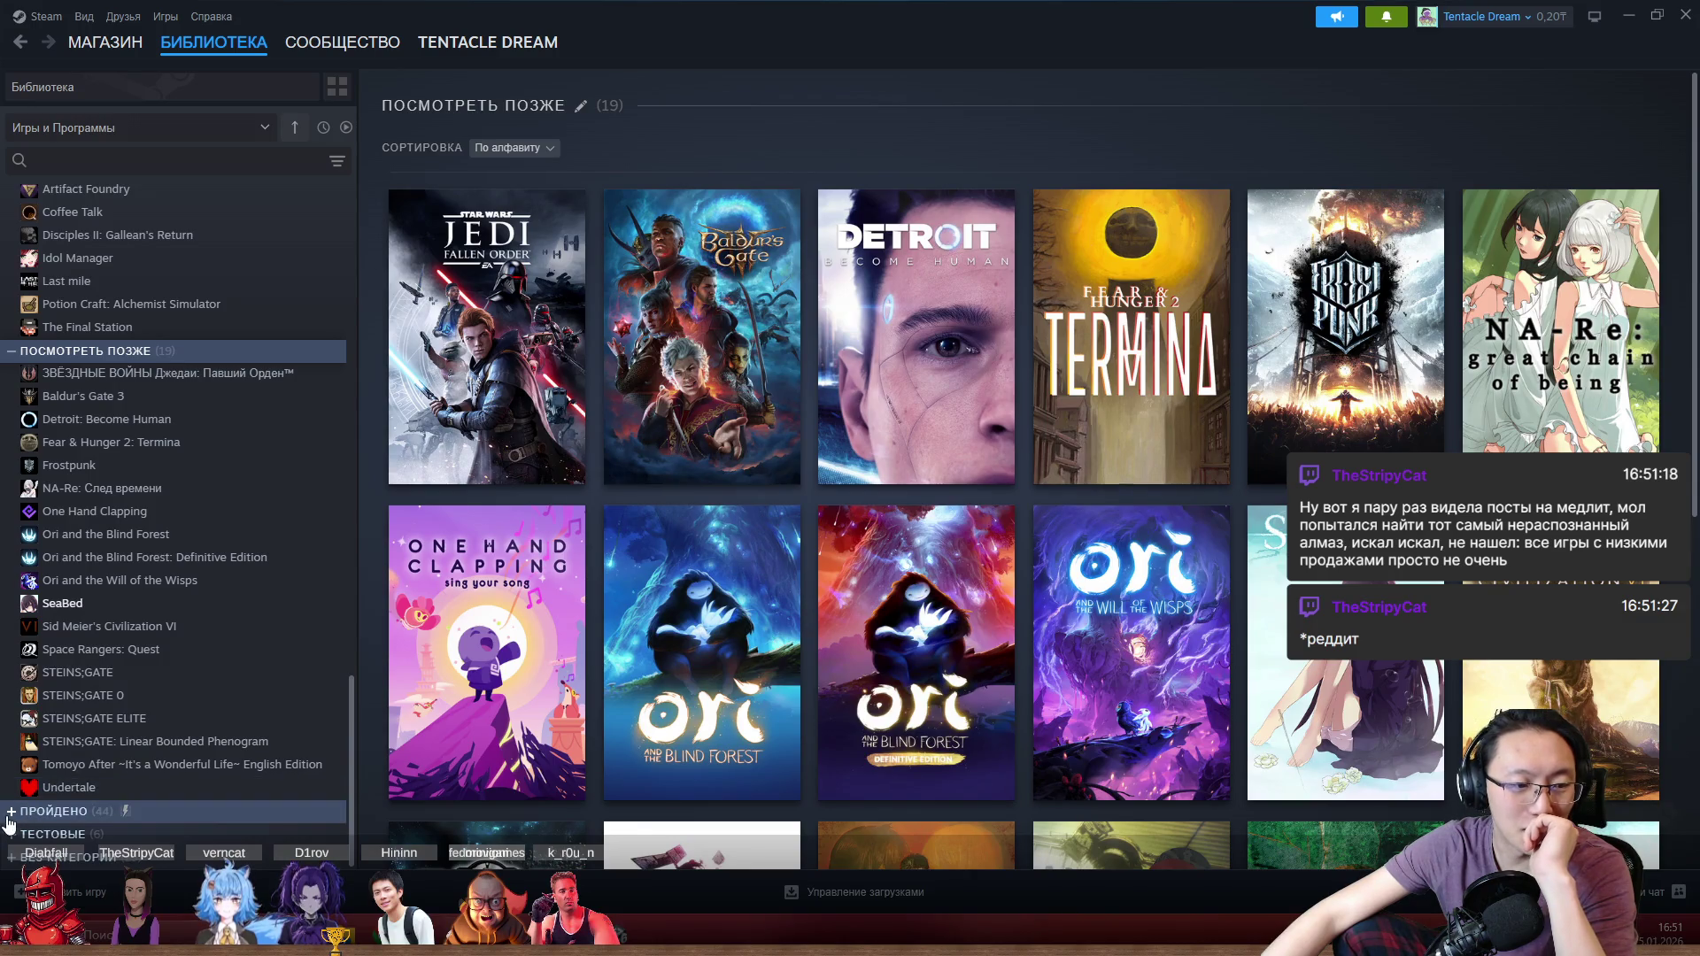
scroll(101, 769, down, 12)
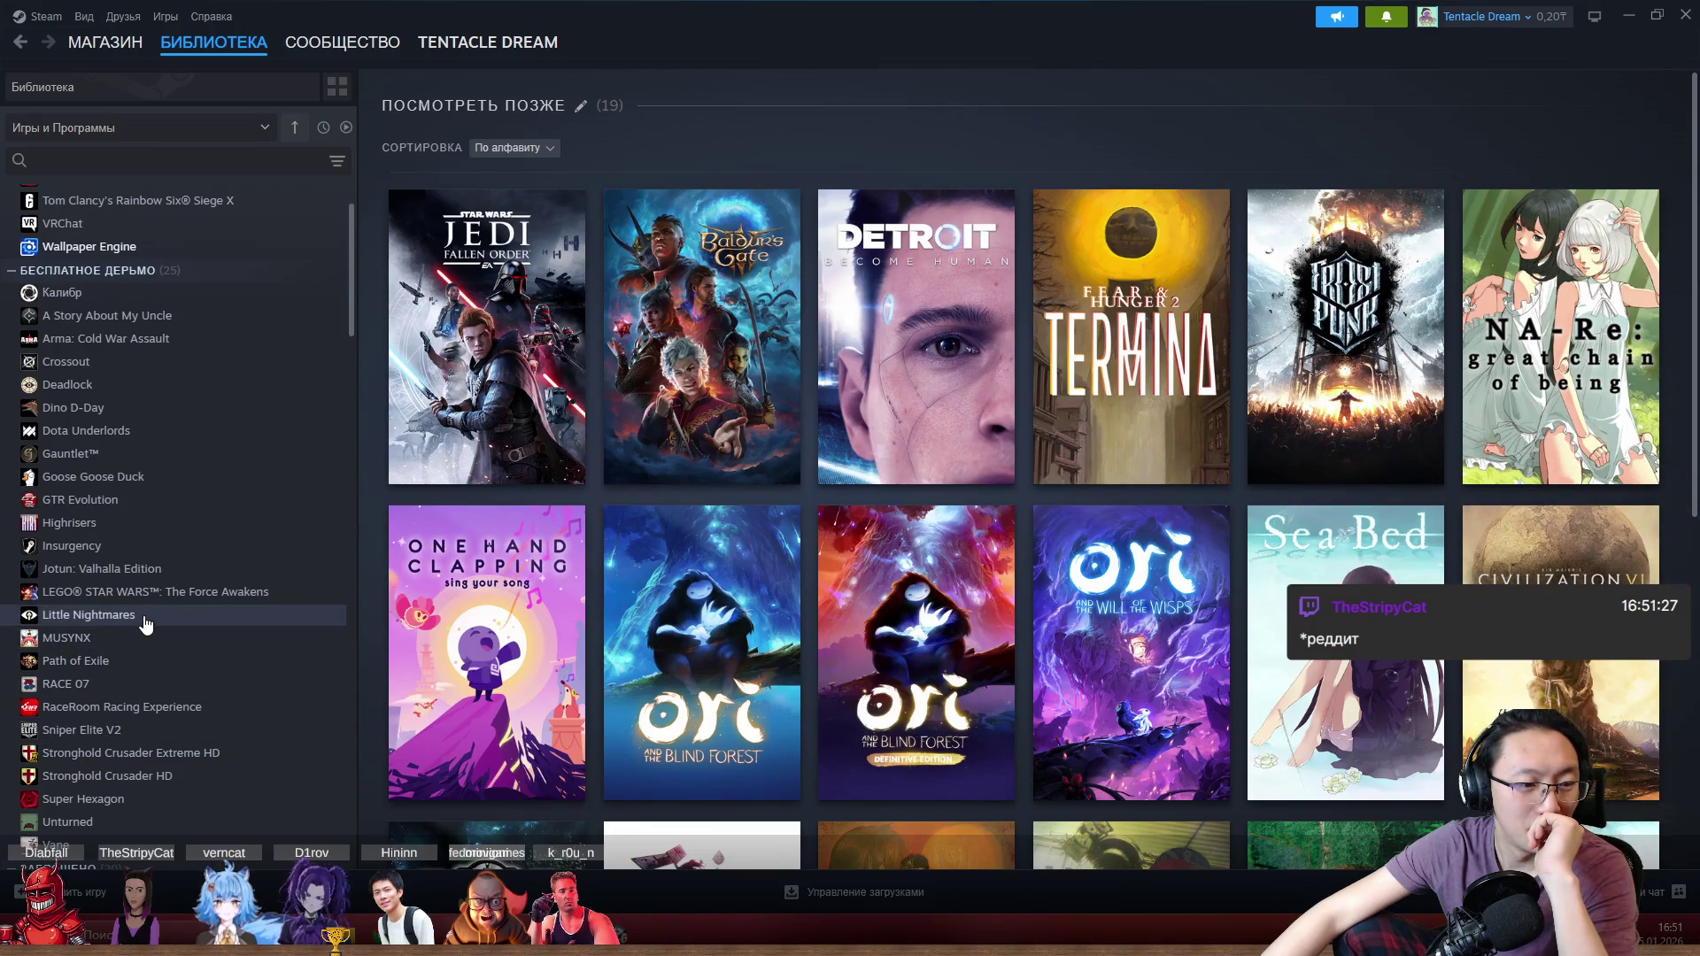
scroll(146, 625, up, 1)
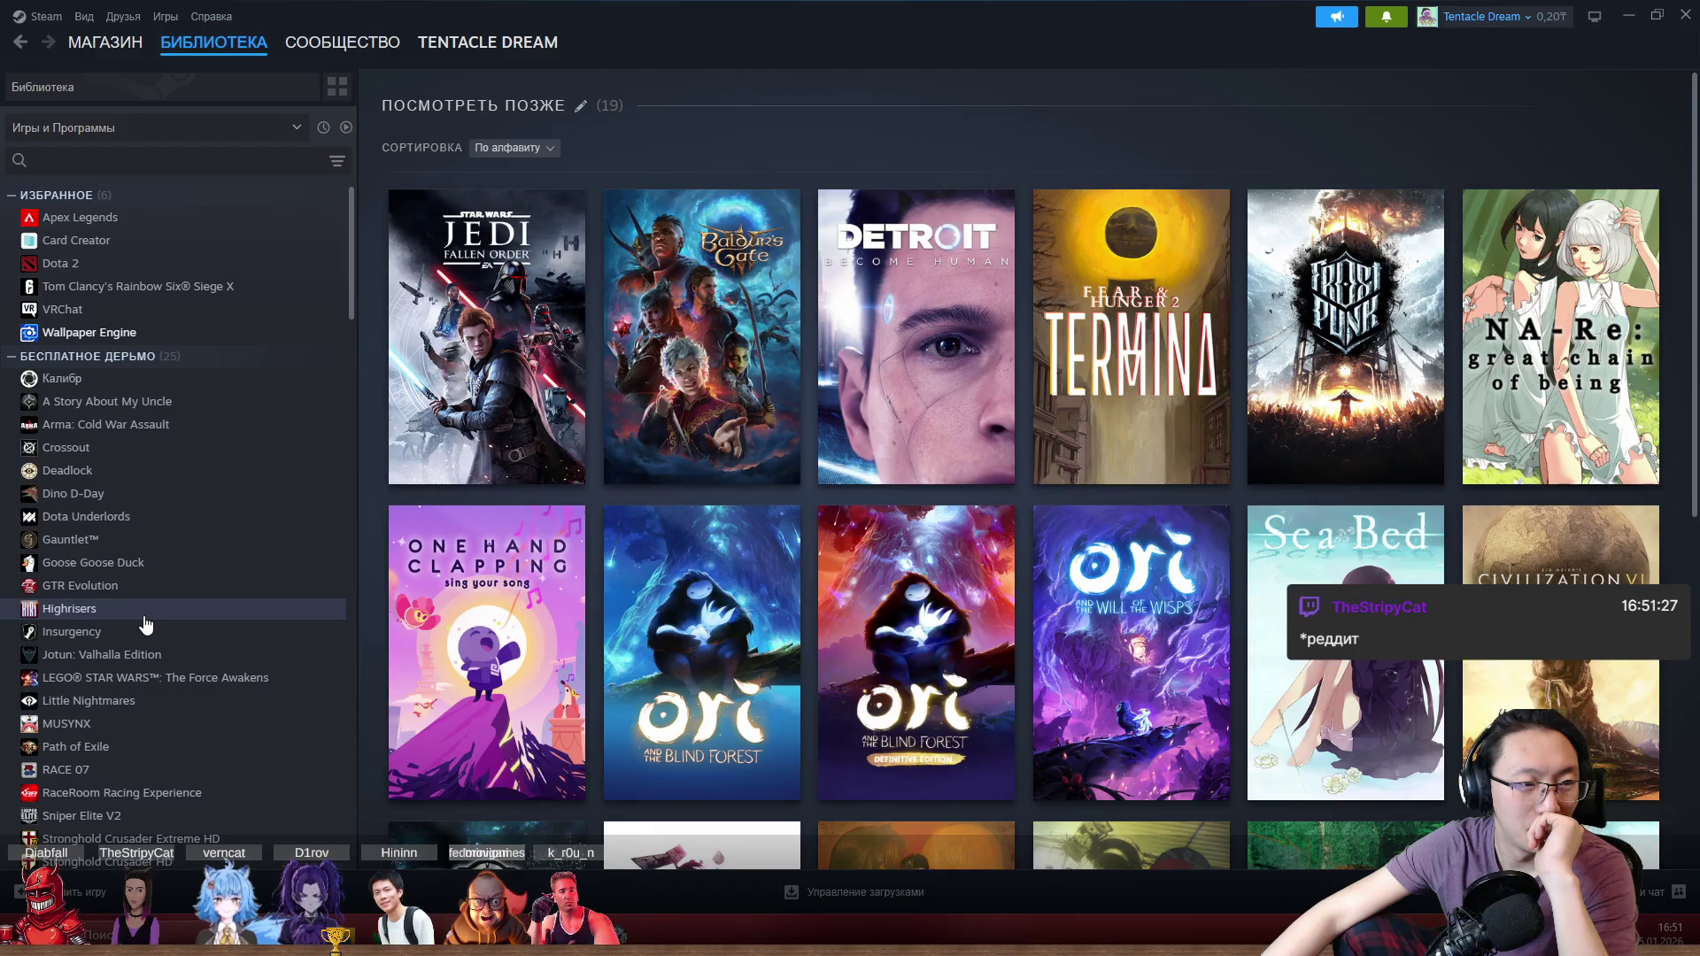
scroll(146, 626, down, 3)
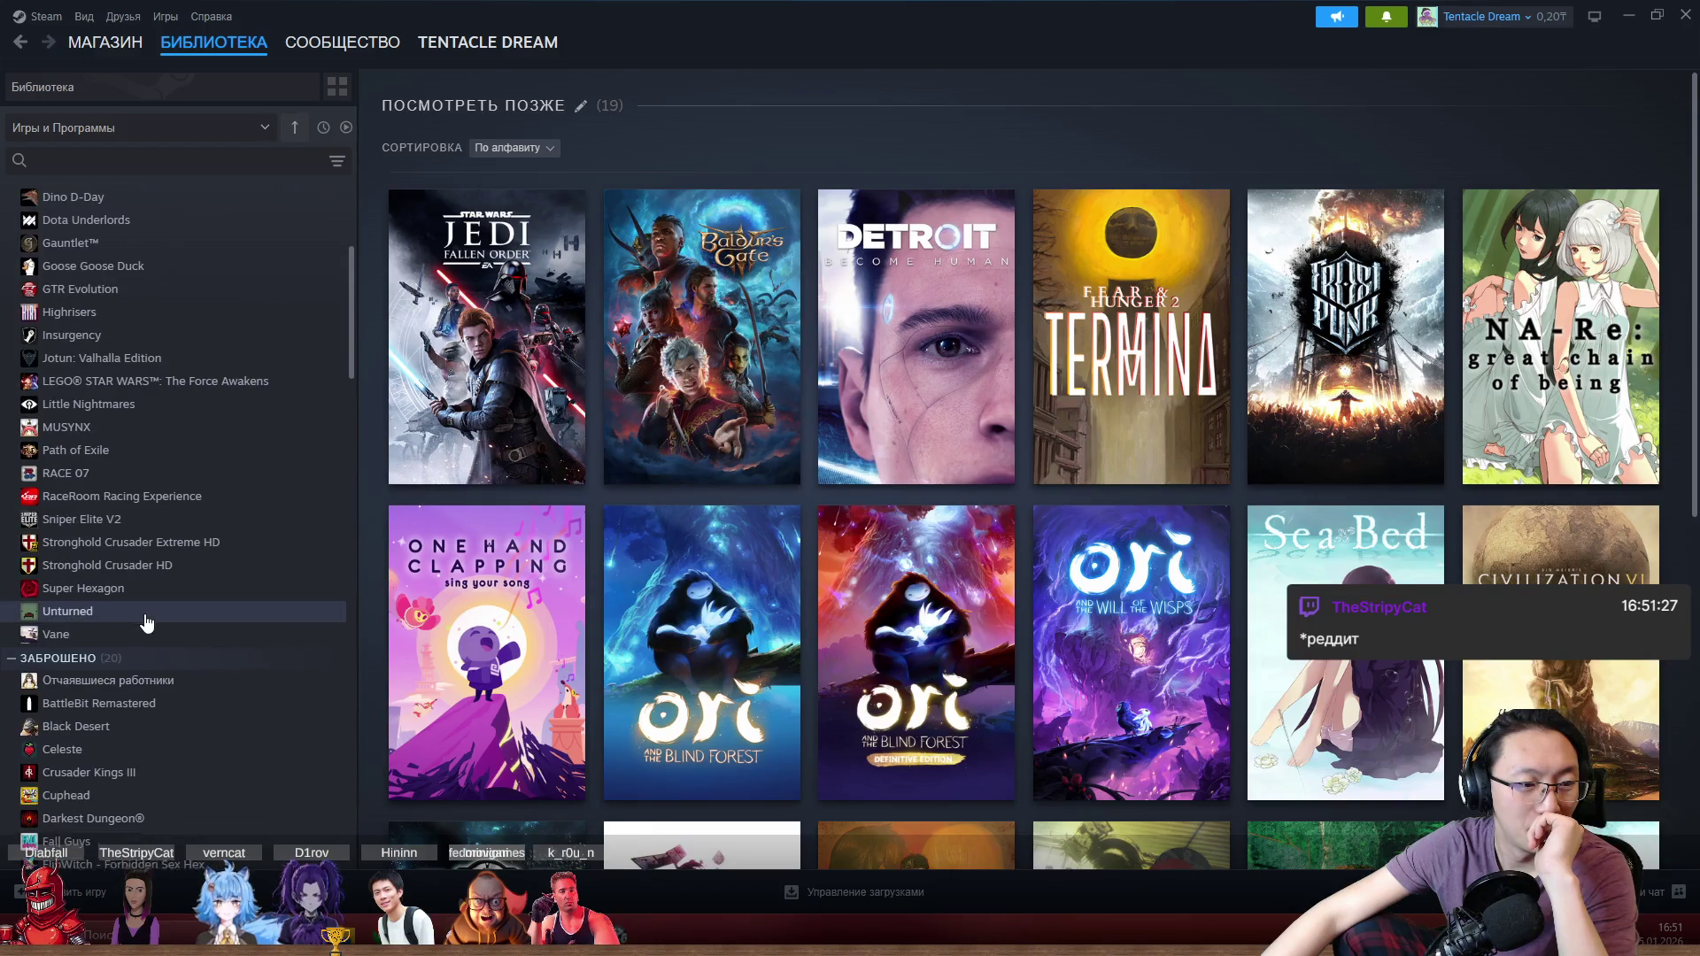
scroll(146, 625, down, 3)
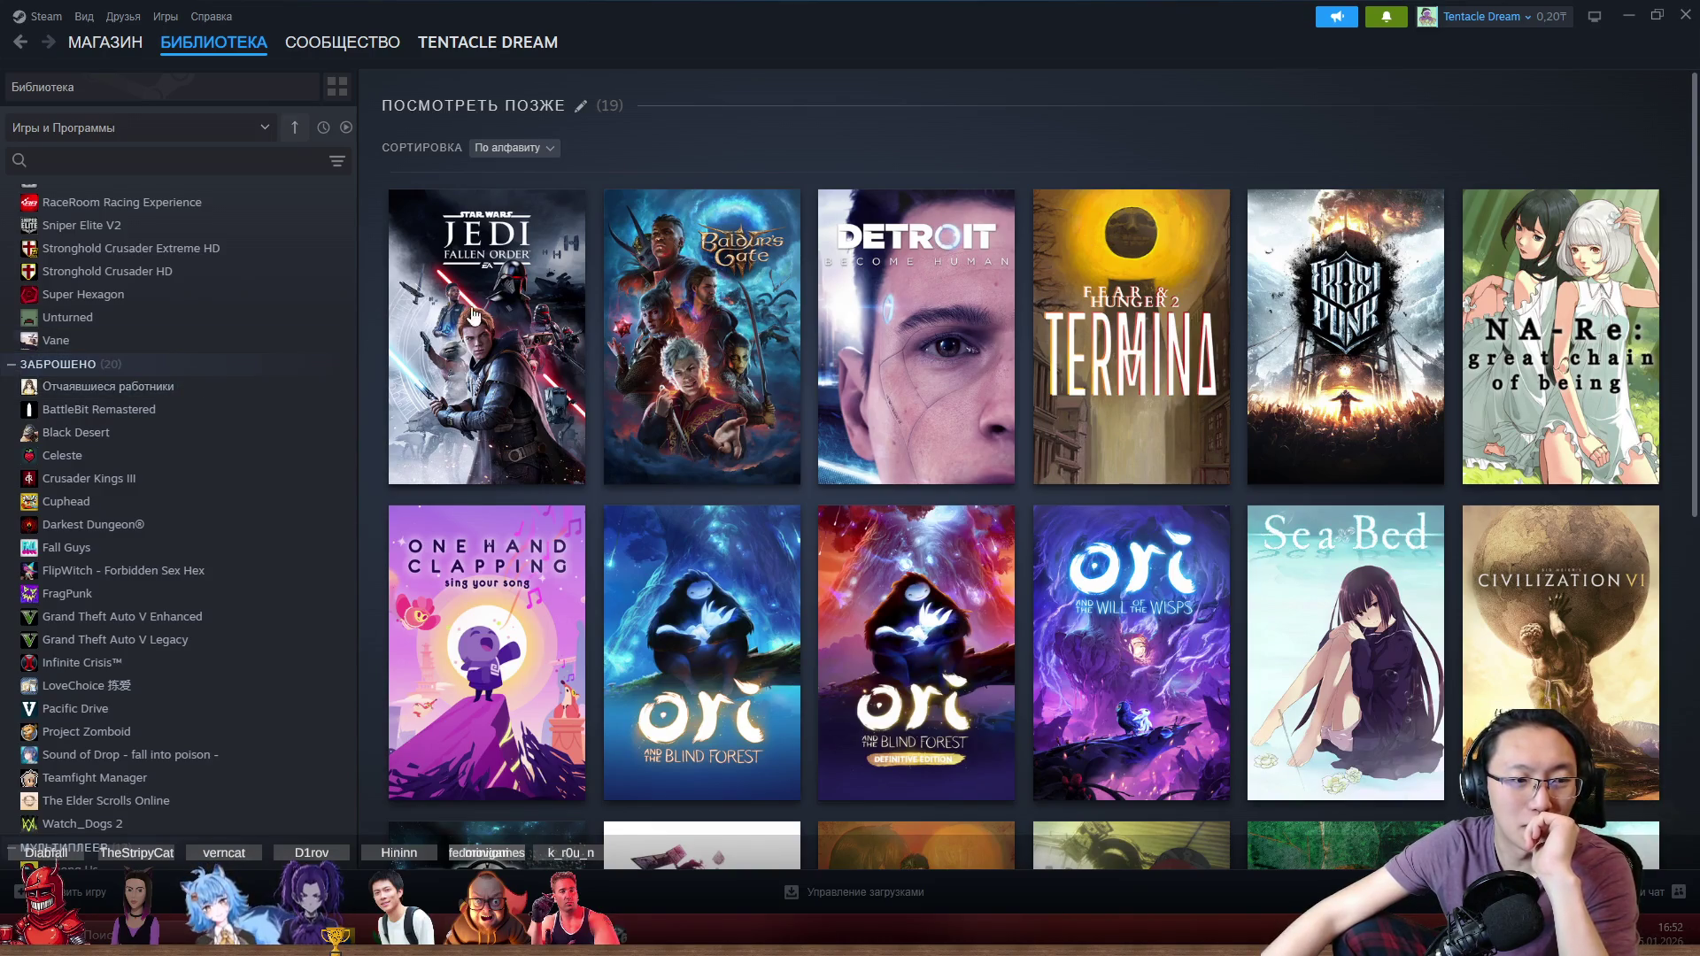
click(1684, 16)
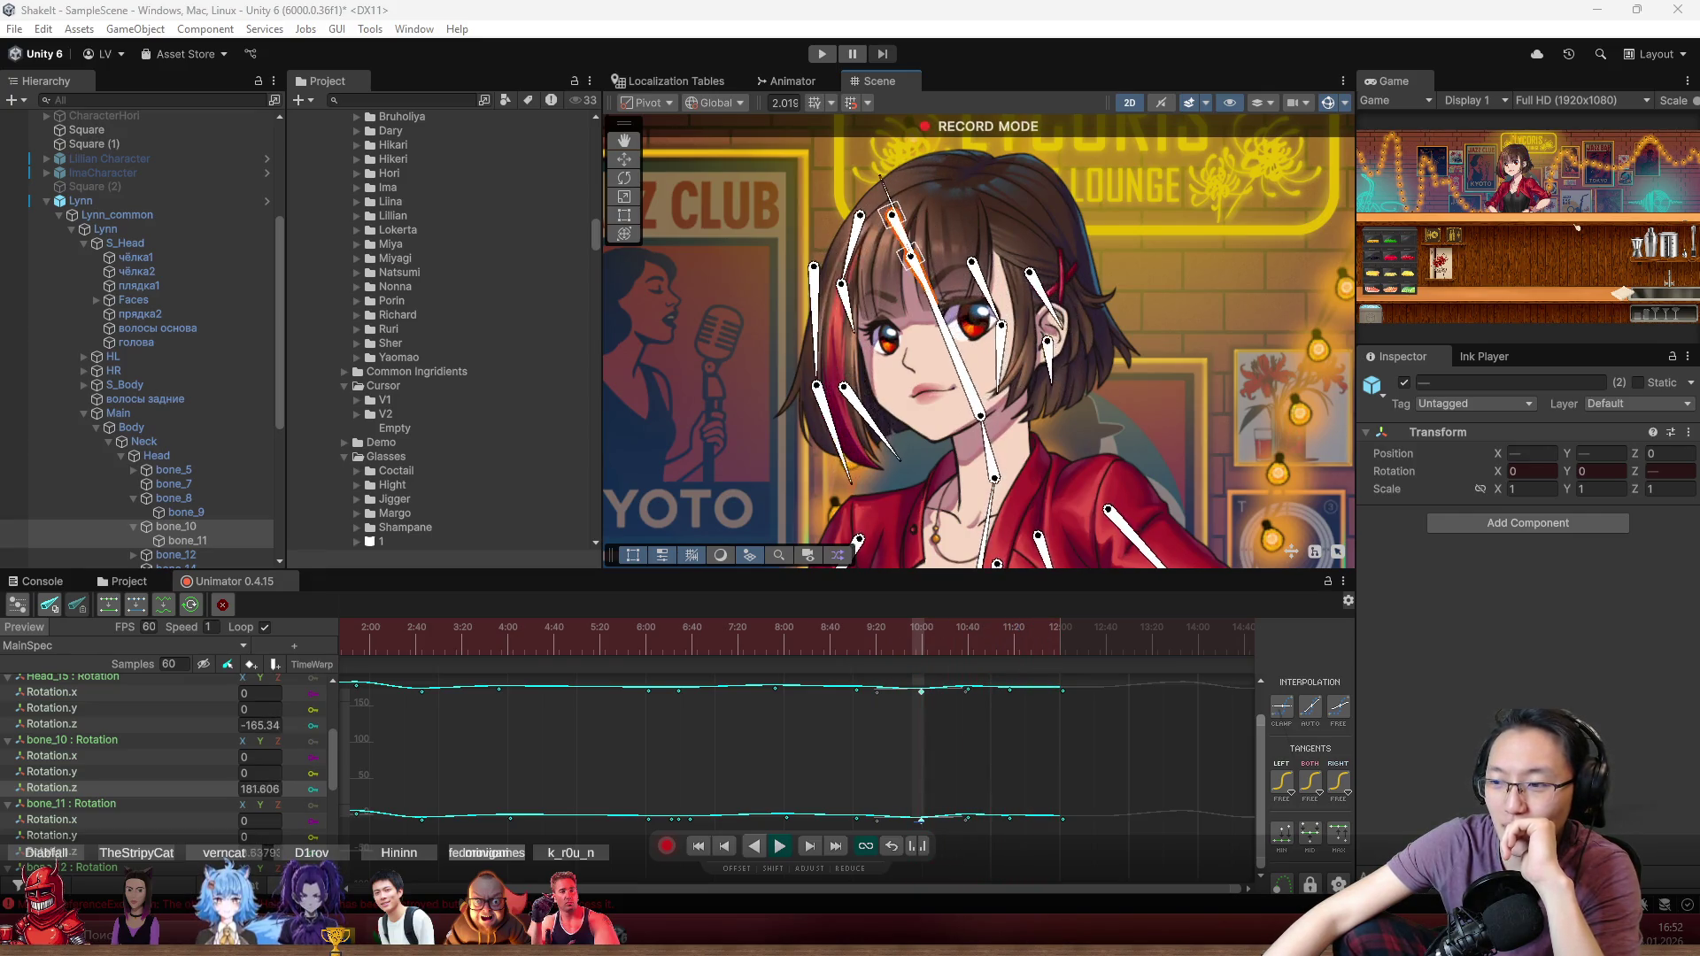
click(1447, 645)
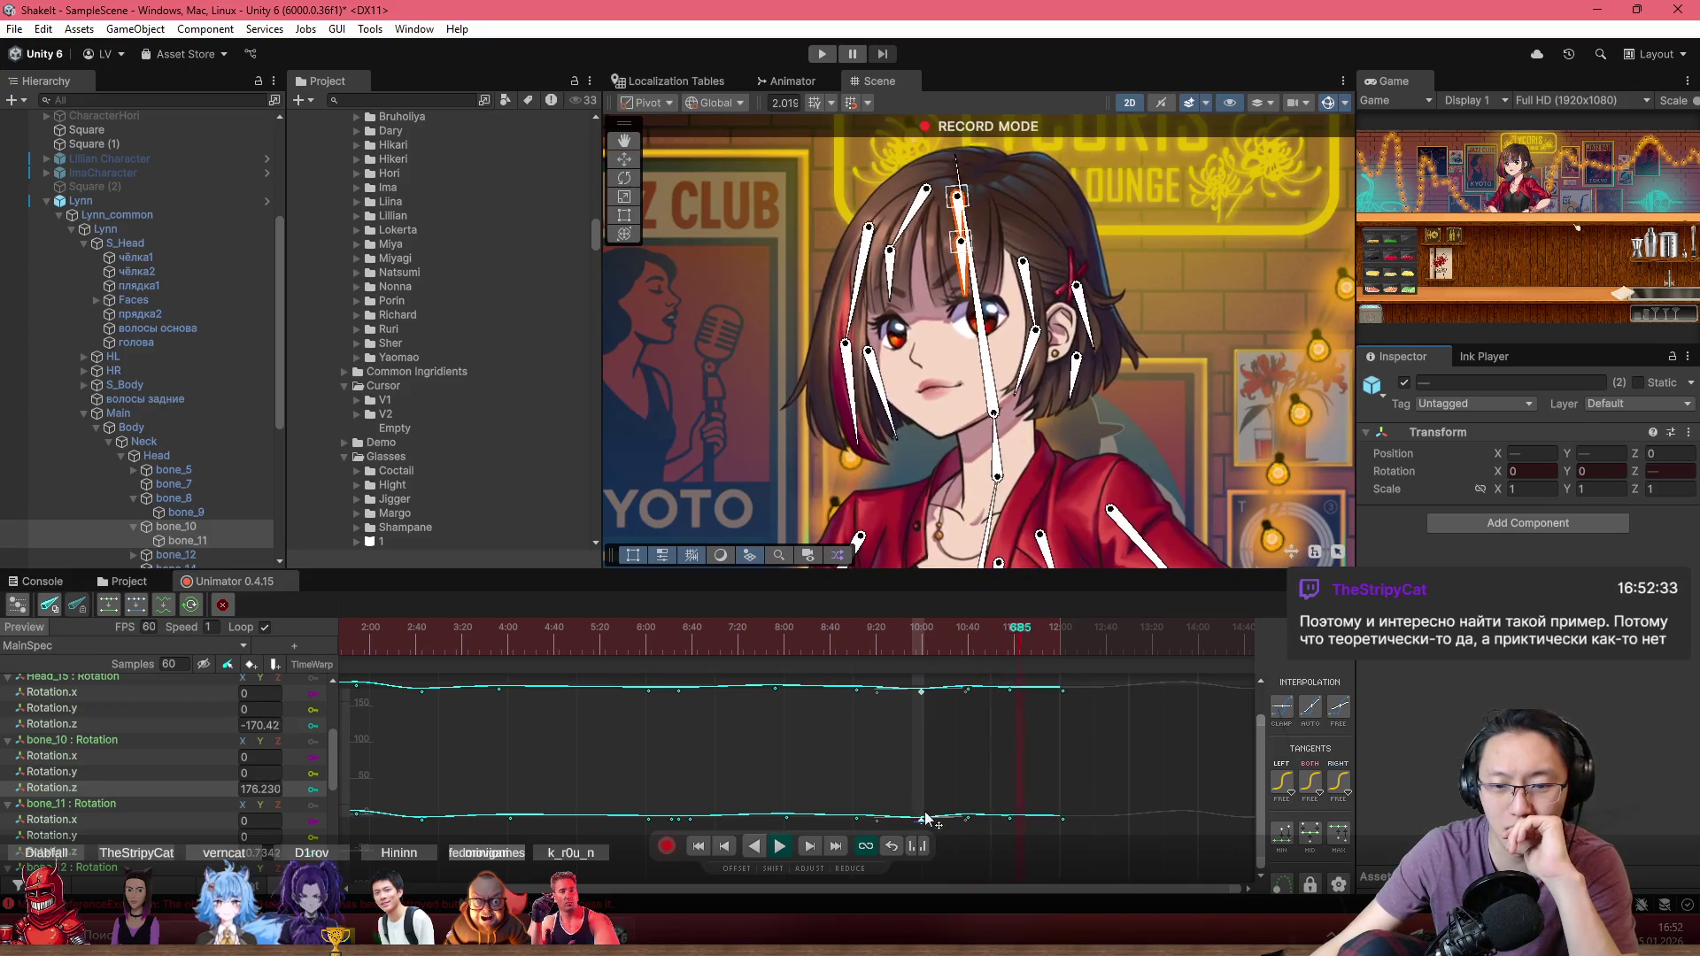
scroll(930, 743, down, 3)
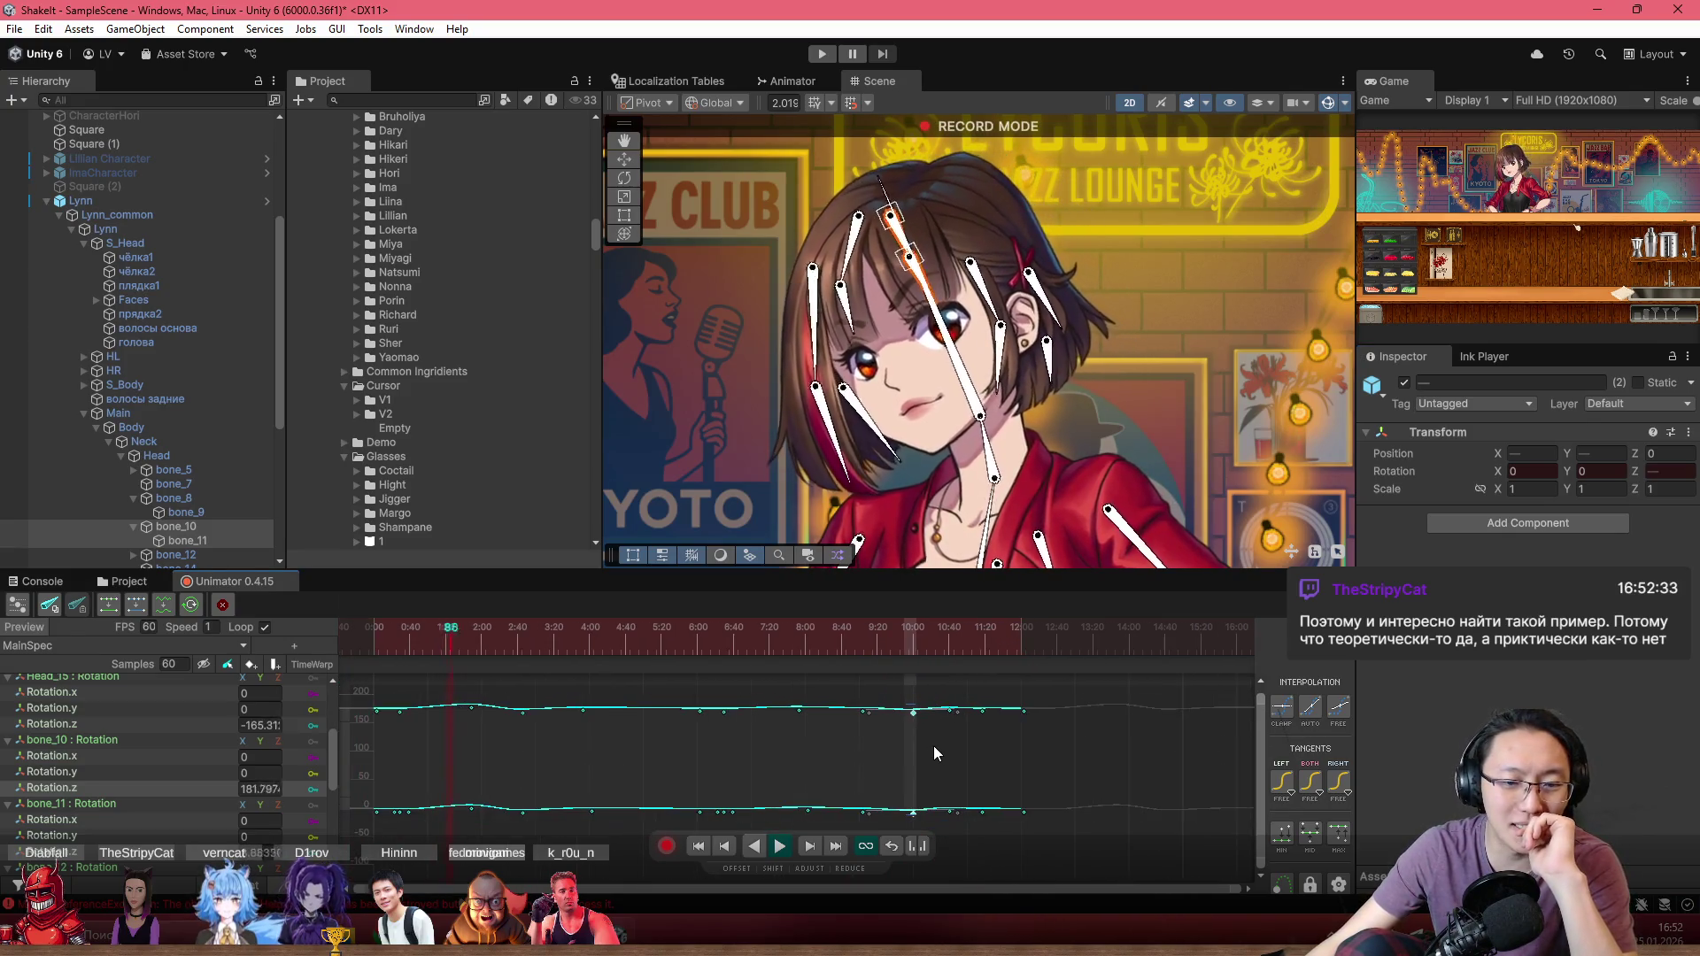
scroll(907, 765, up, 3)
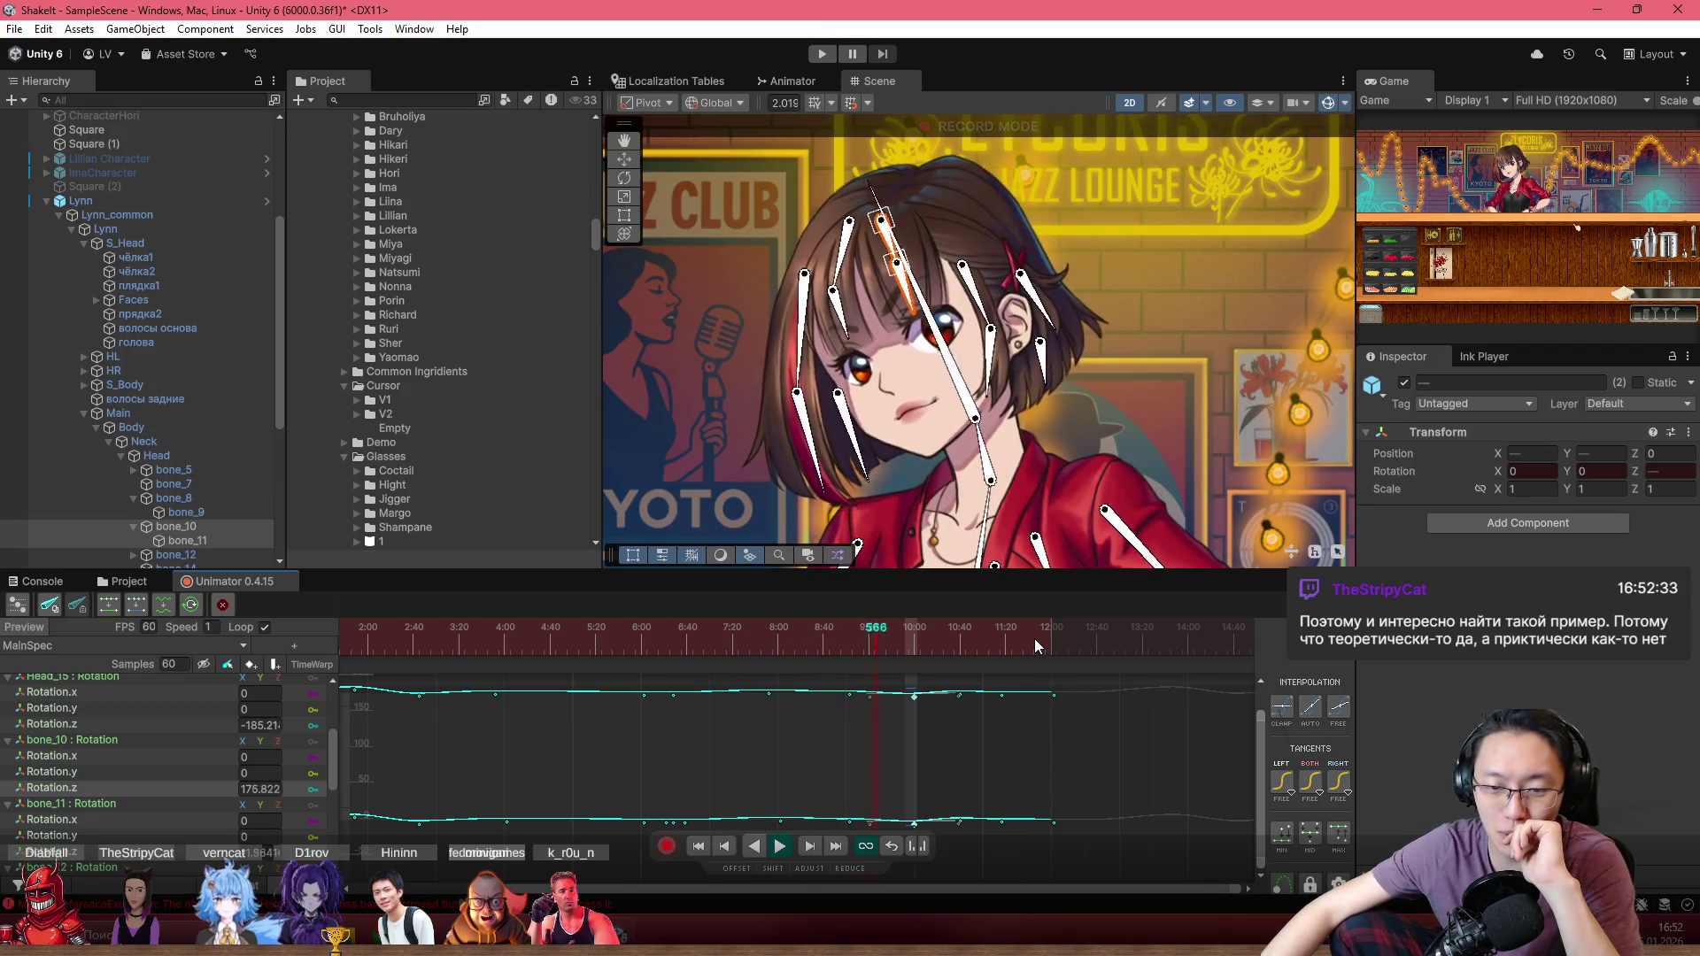
Step: Scrub the Unimator playhead back to around frame 570 and reposition the Unity window
drag(972, 655, 880, 639)
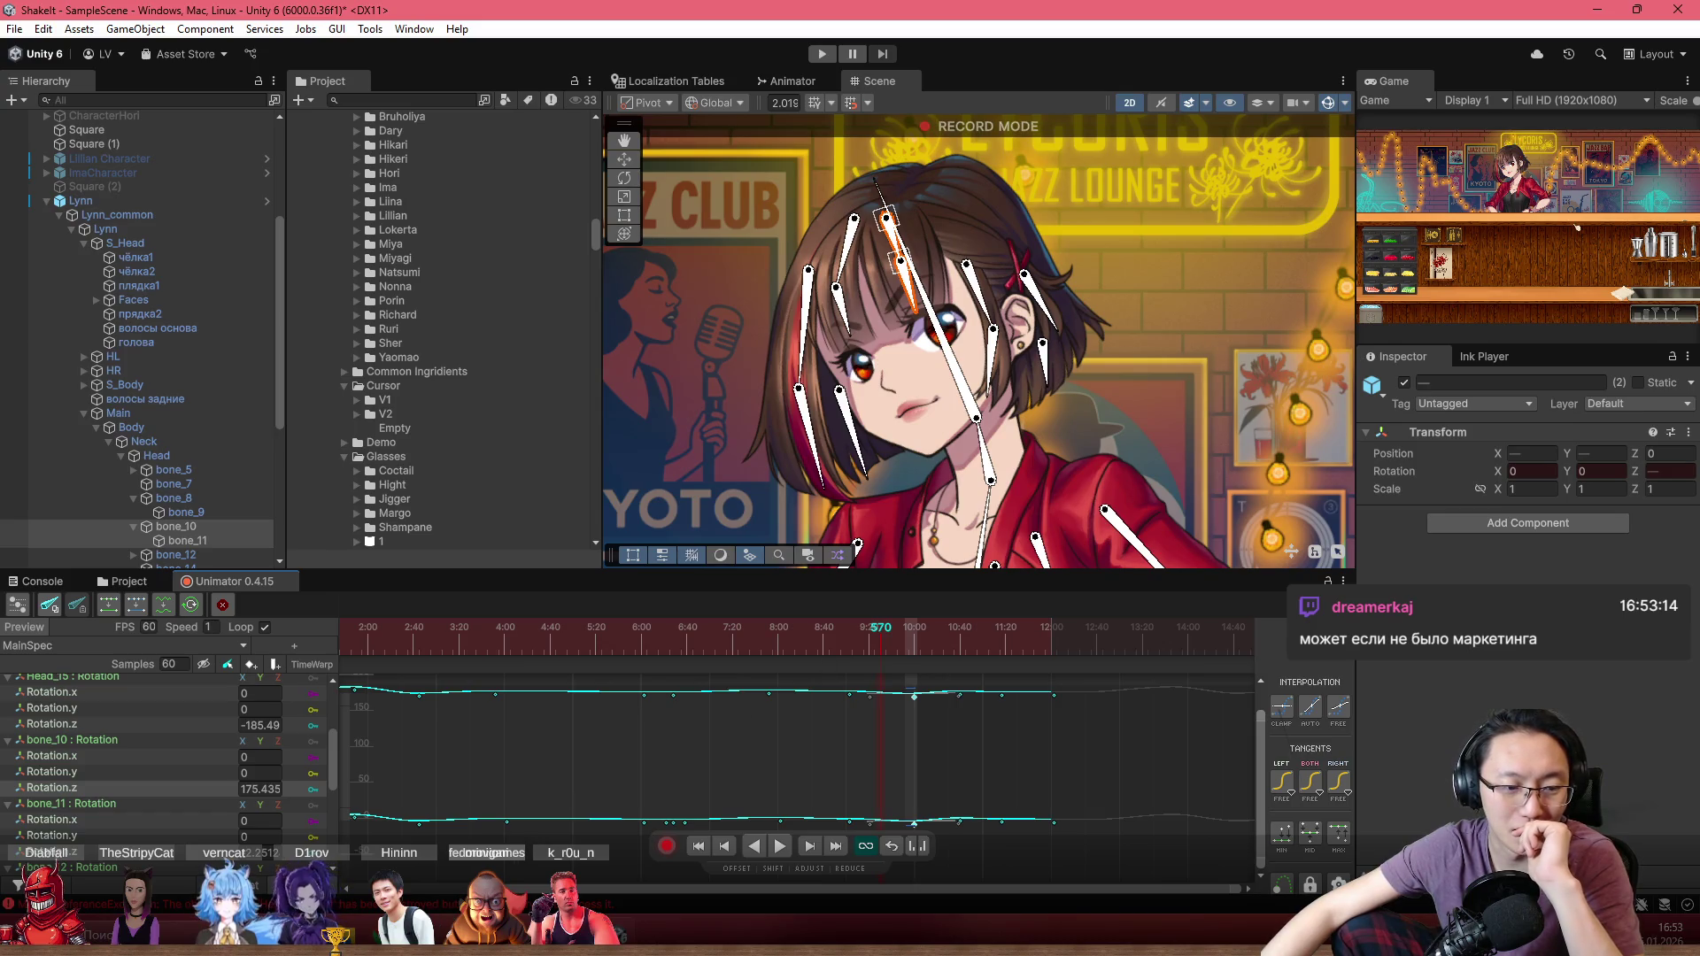
mouse_move(791, 485)
mouse_down()
mouse_move(791, 532)
mouse_move(673, 5)
mouse_move(626, 7)
mouse_up()
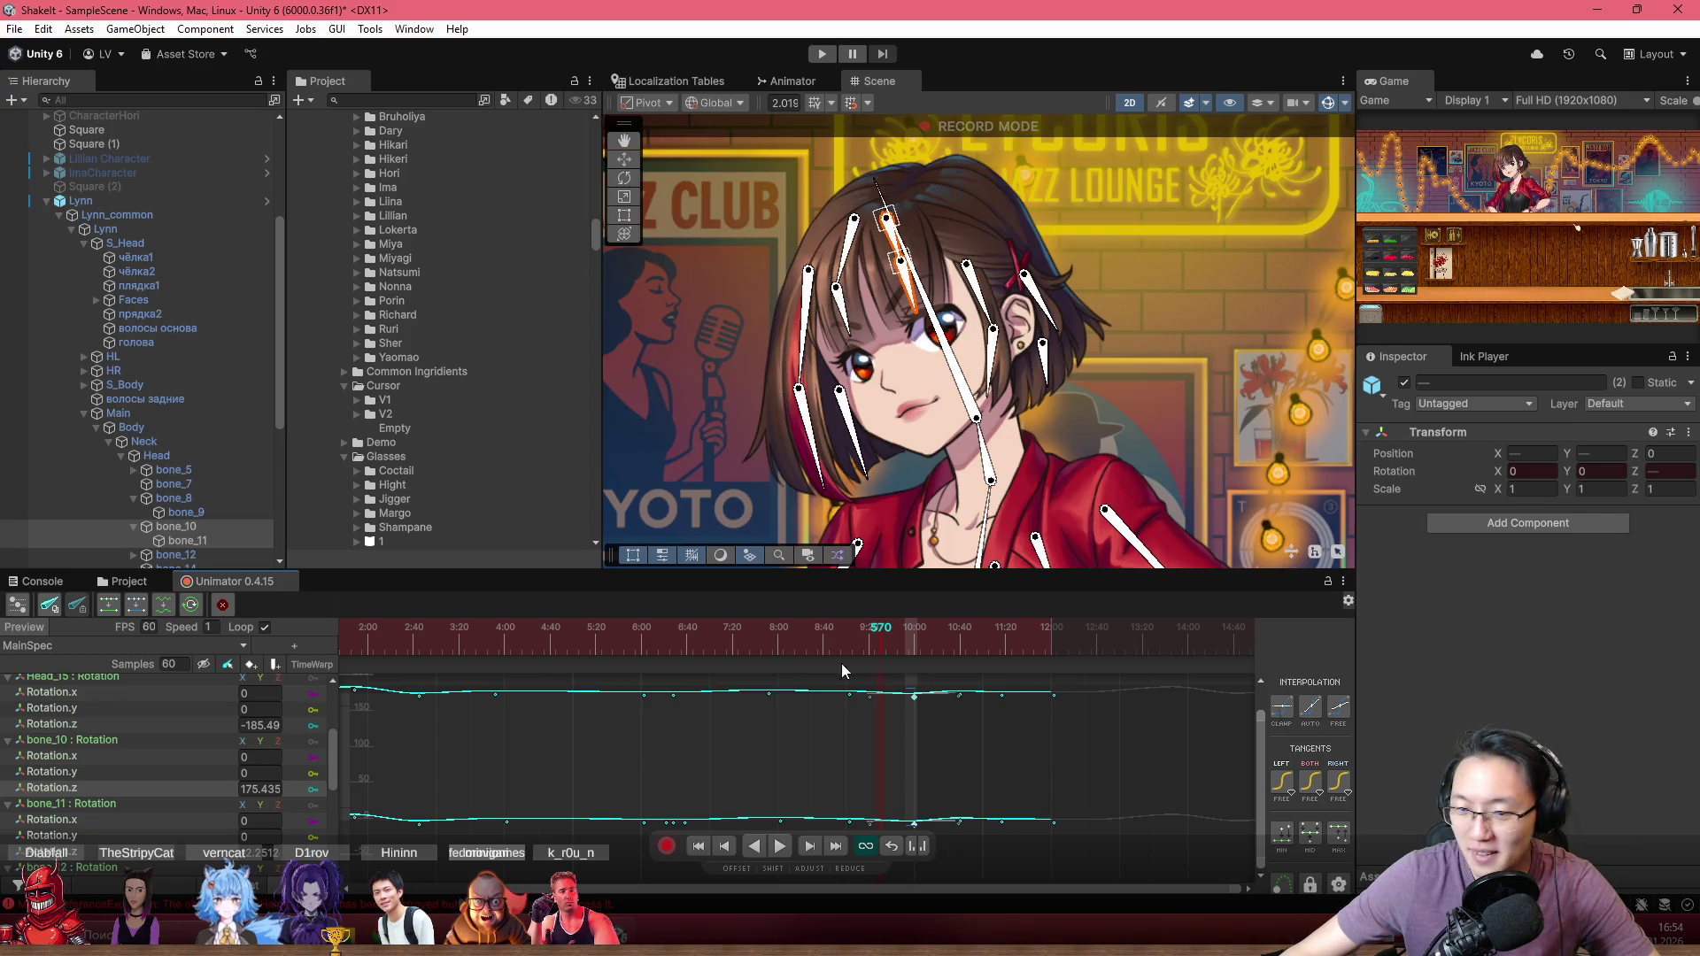
Step: Scrub back, fit the whole timeline and play the hair animation from the start
drag(862, 646, 815, 646)
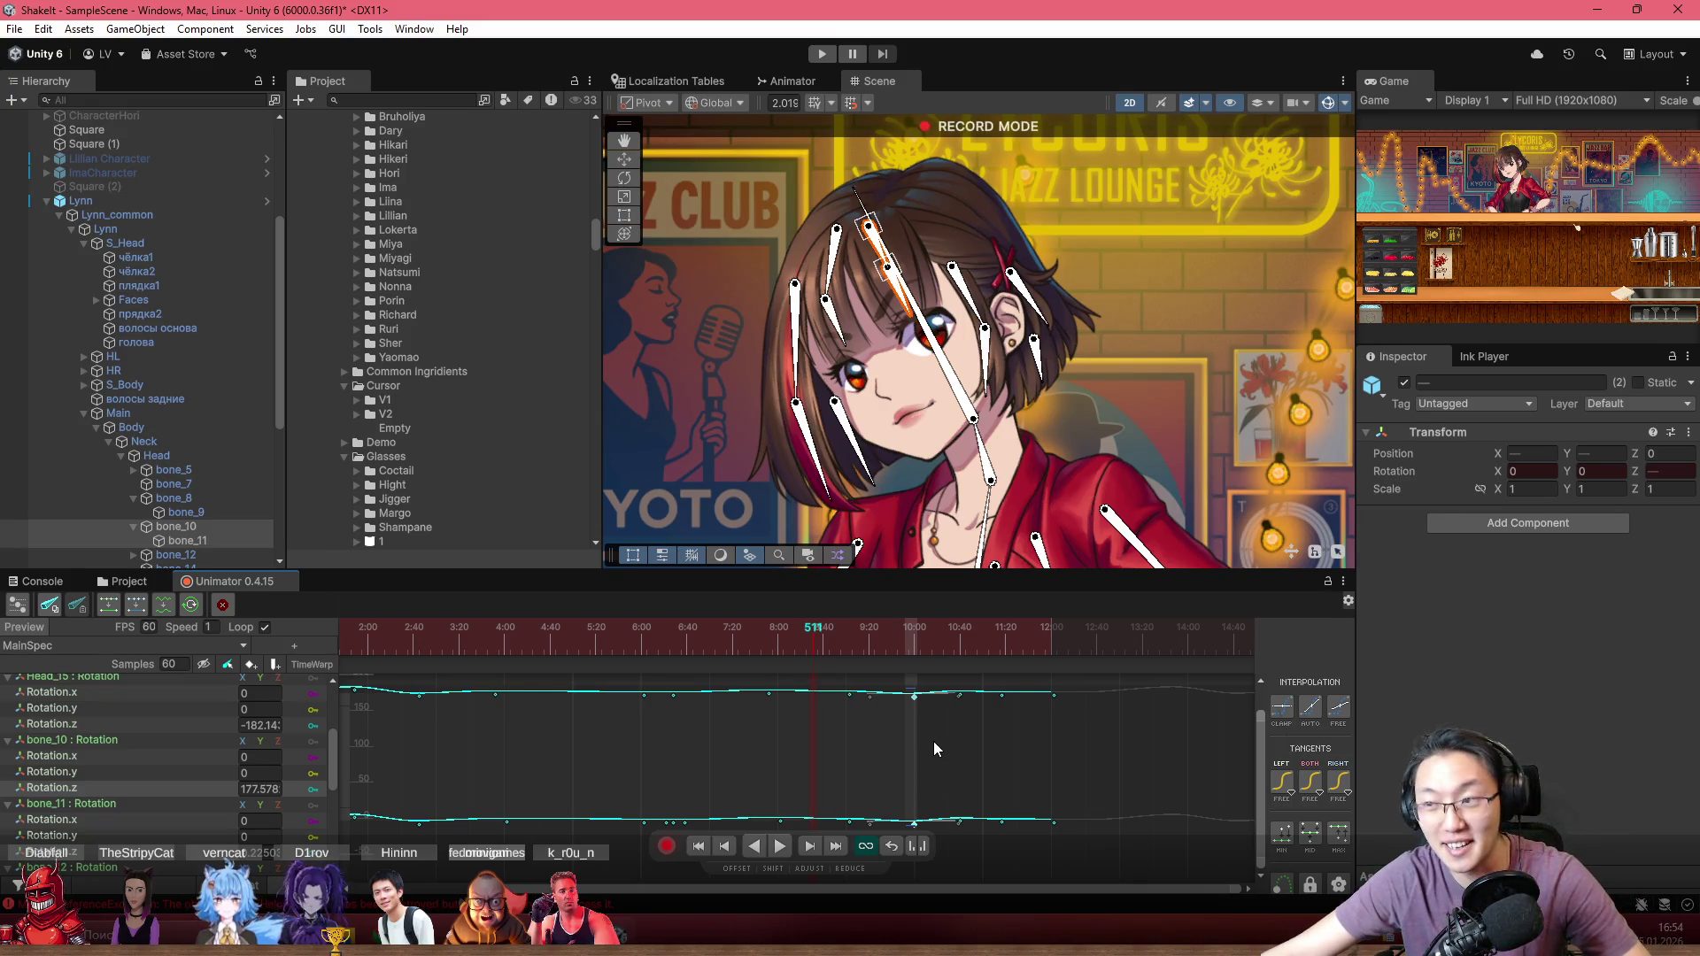
key(space)
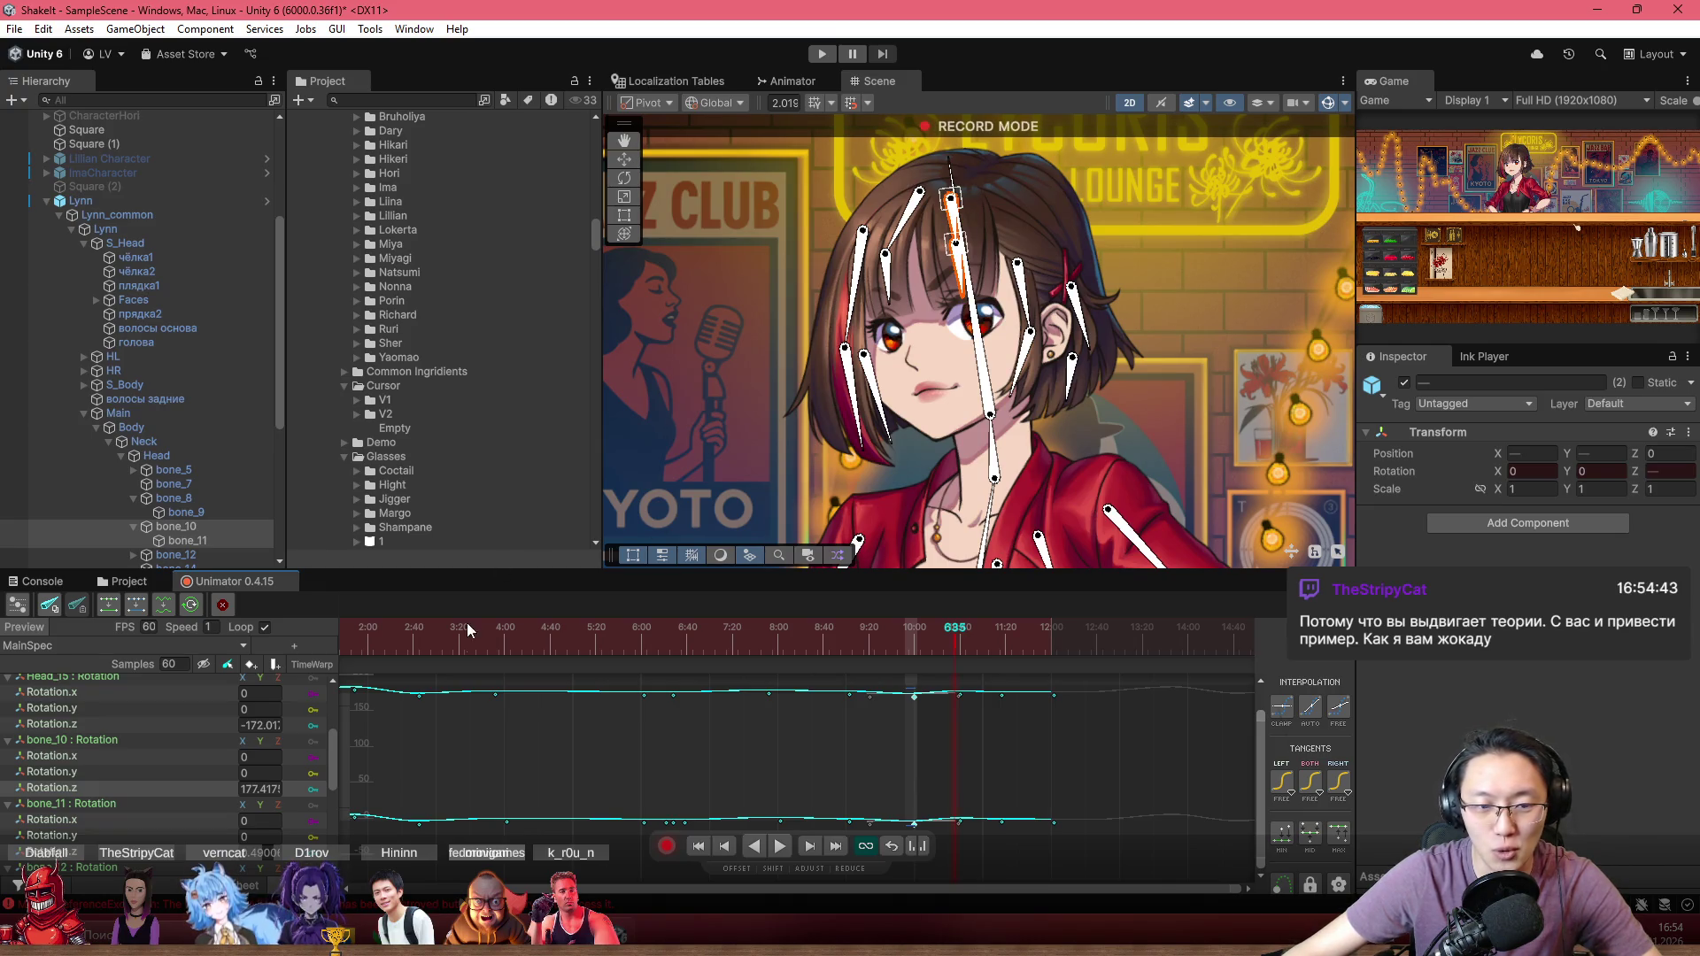
click(341, 646)
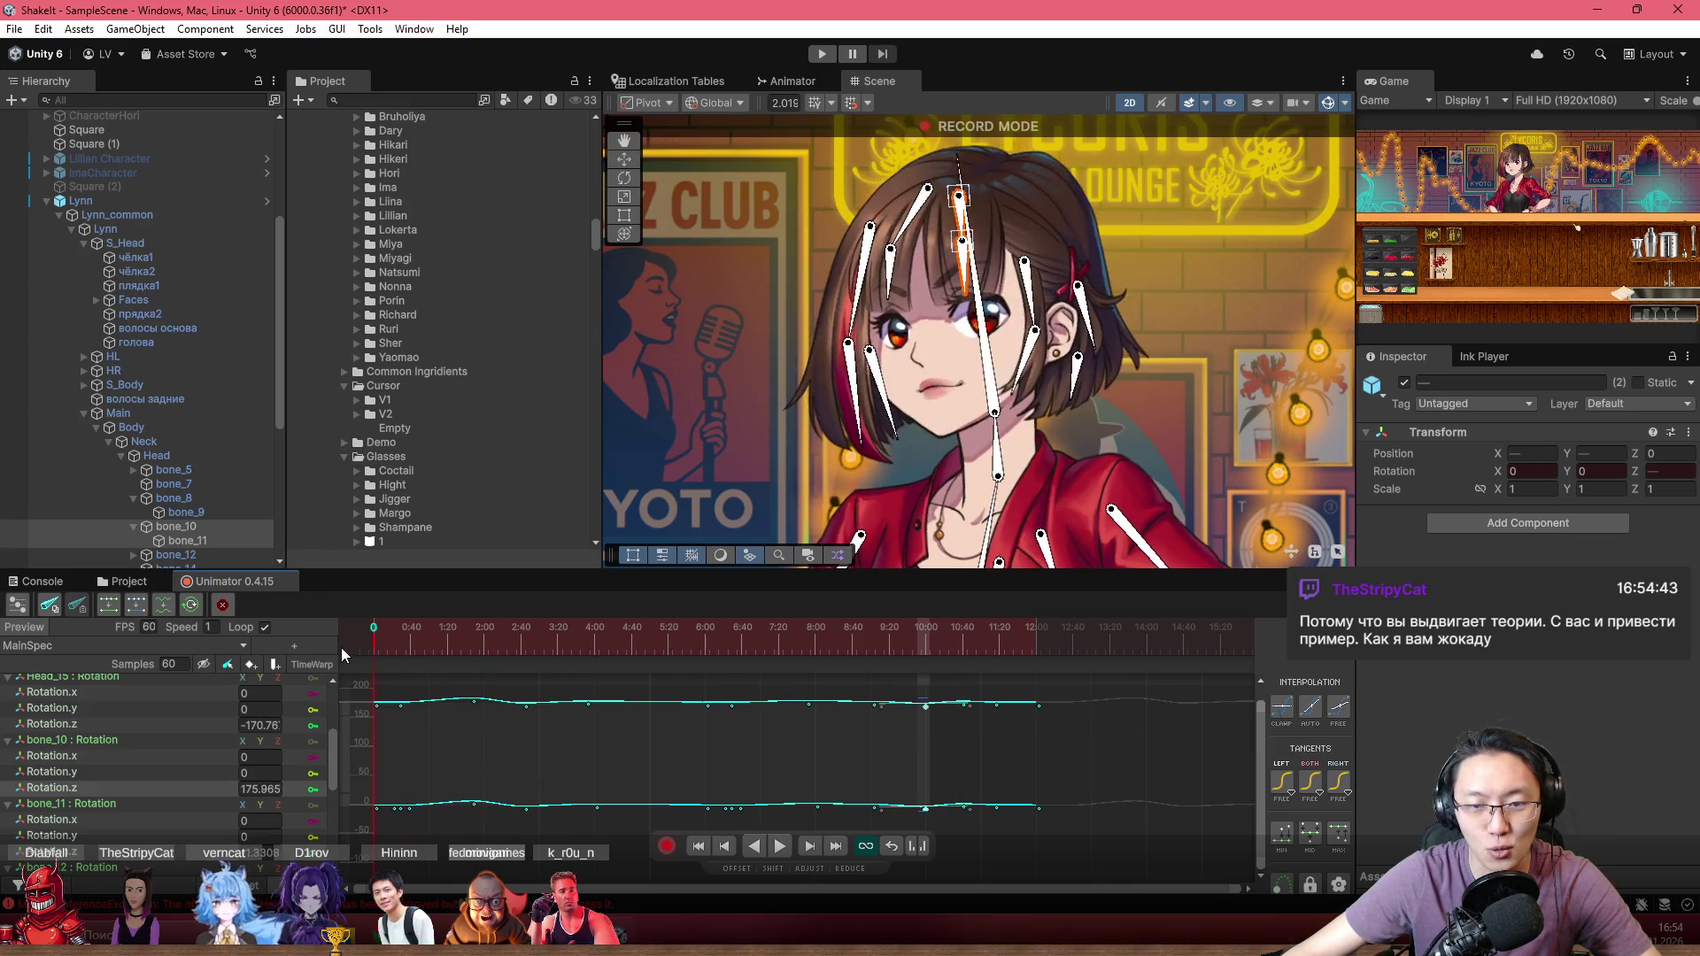
key(space)
scroll(923, 310, up, 3)
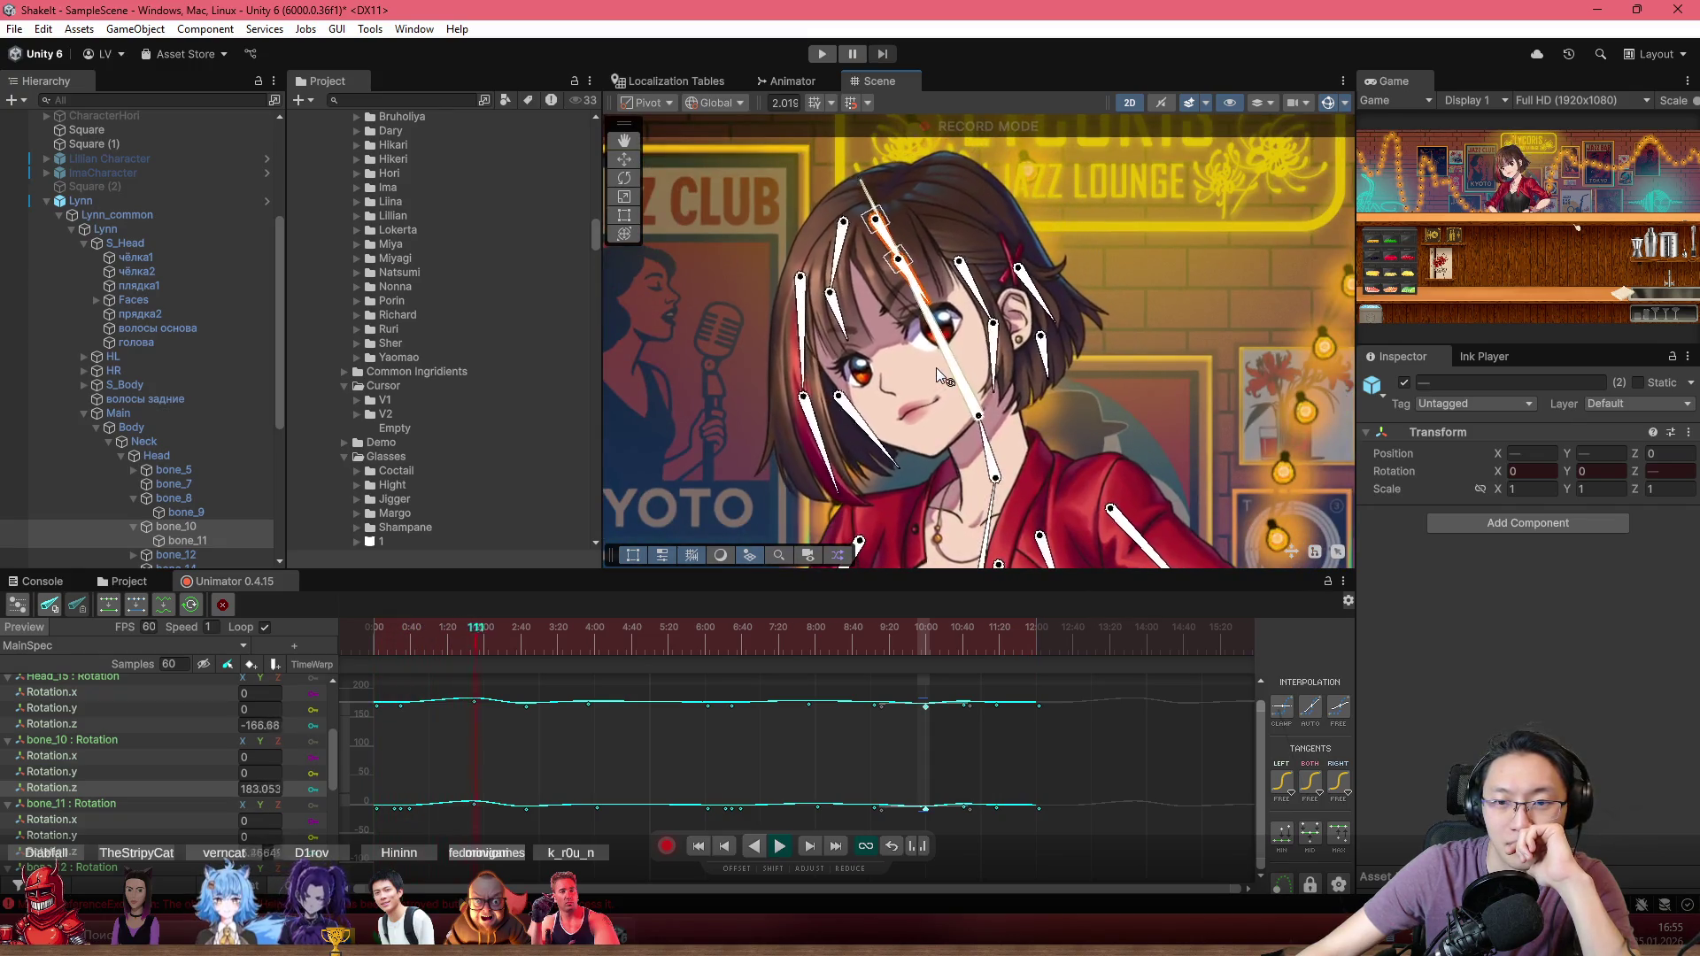
scroll(1129, 294, up, 3)
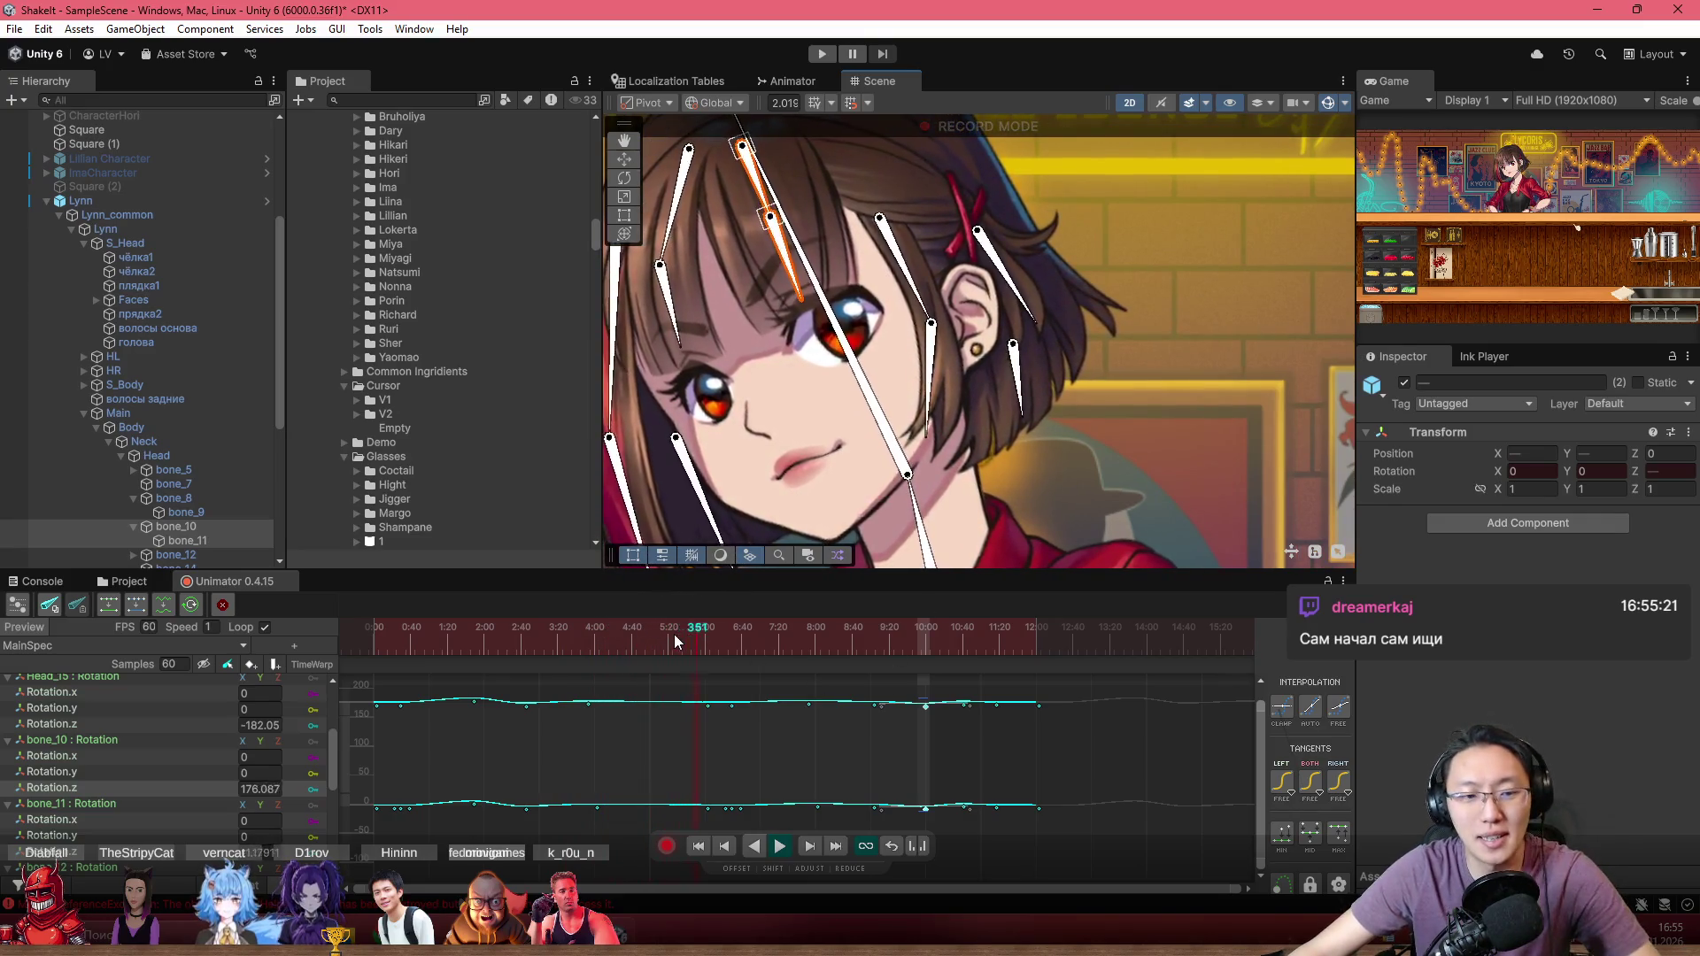
Step: Jump the playhead back toward the start, settling on frame 19
click(488, 698)
click(358, 687)
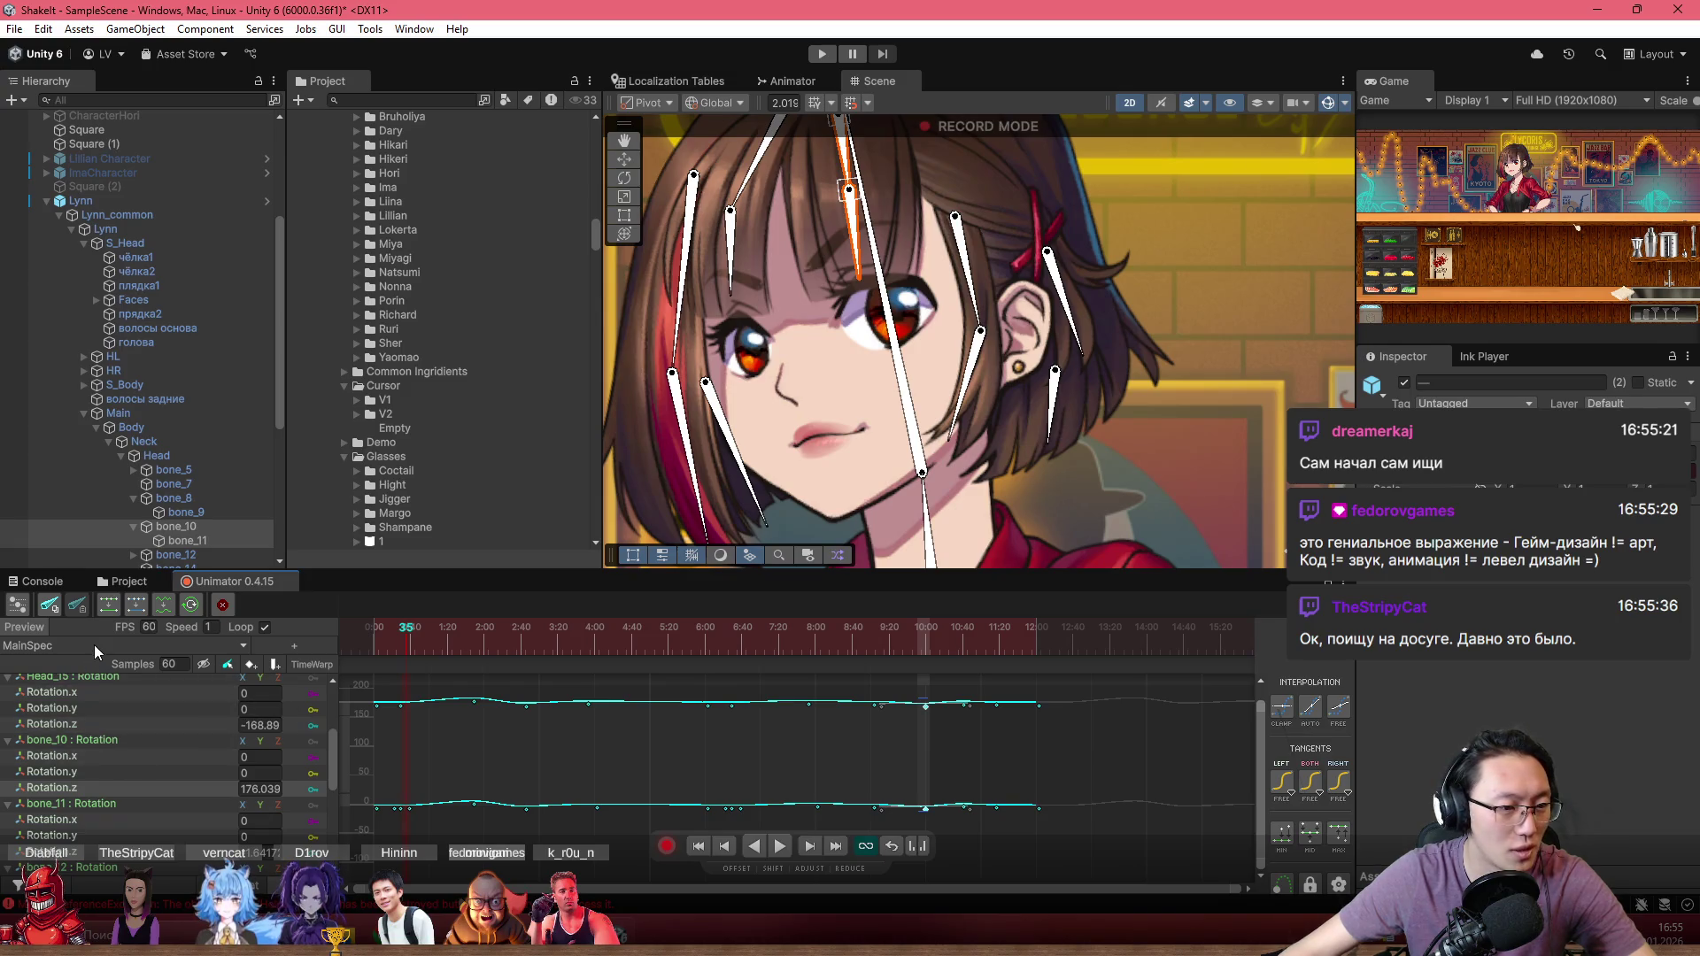
scroll(700, 784, down, 4)
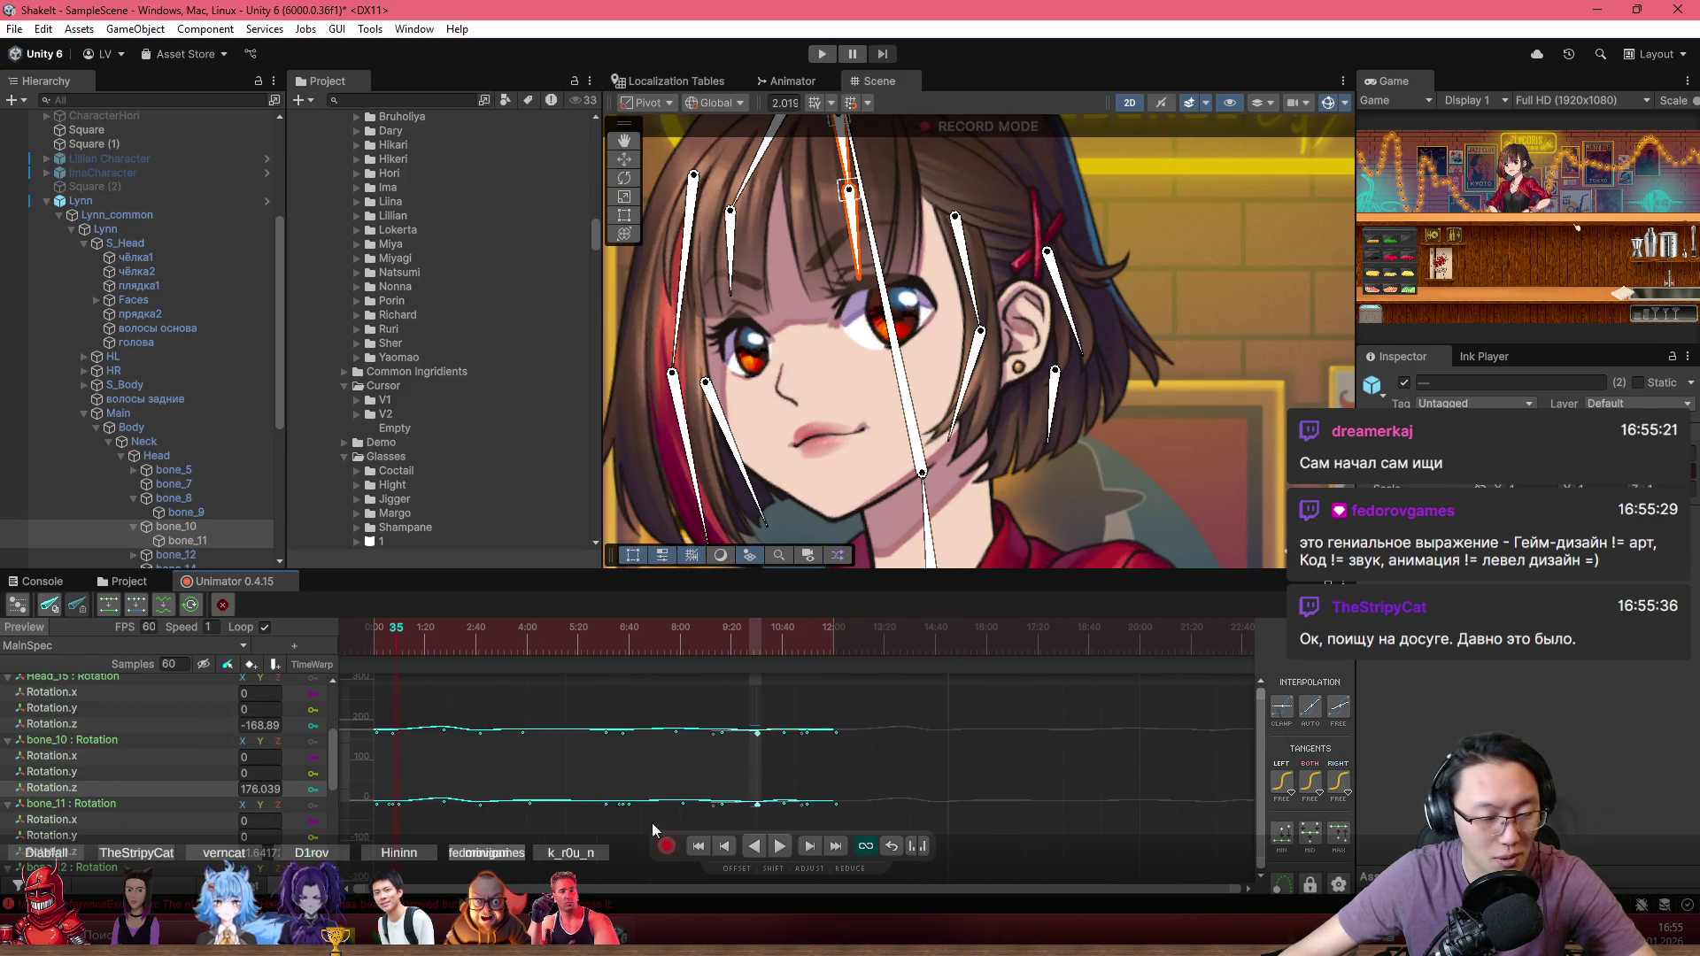
scroll(1028, 448, up, 2)
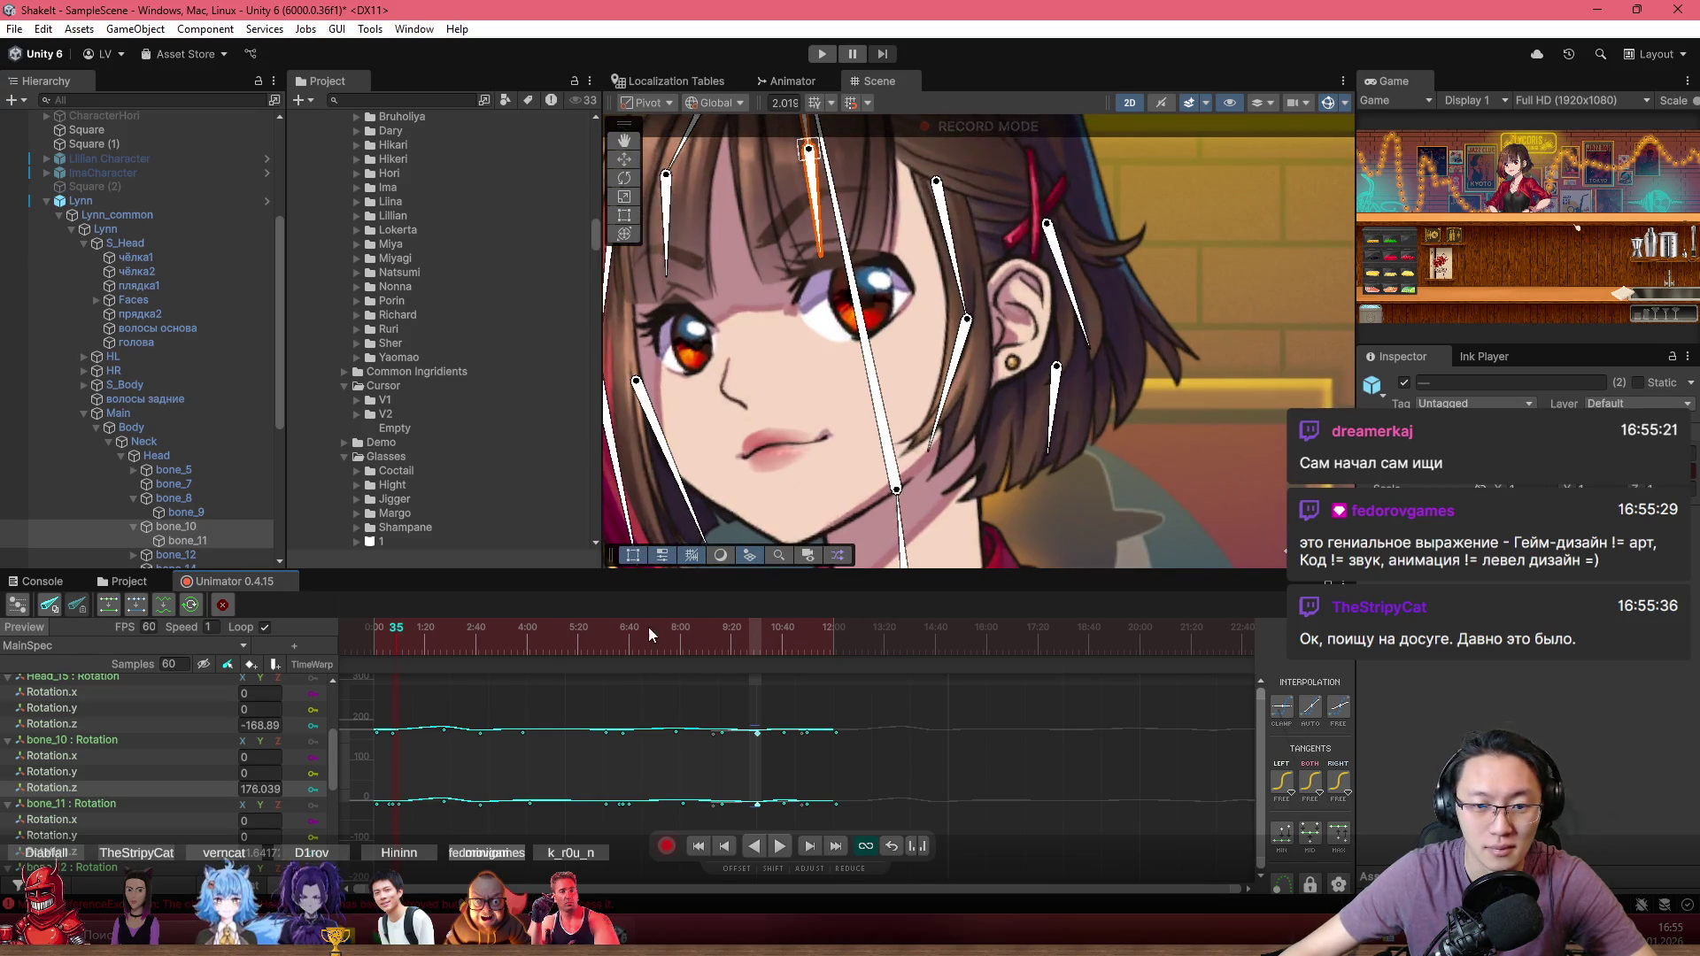
click(385, 640)
Step: Select bone_7, switch to the dopesheet and collapse the bone_10, Head_15, bone_12, bone_11 and bone_9 tracks
click(1100, 312)
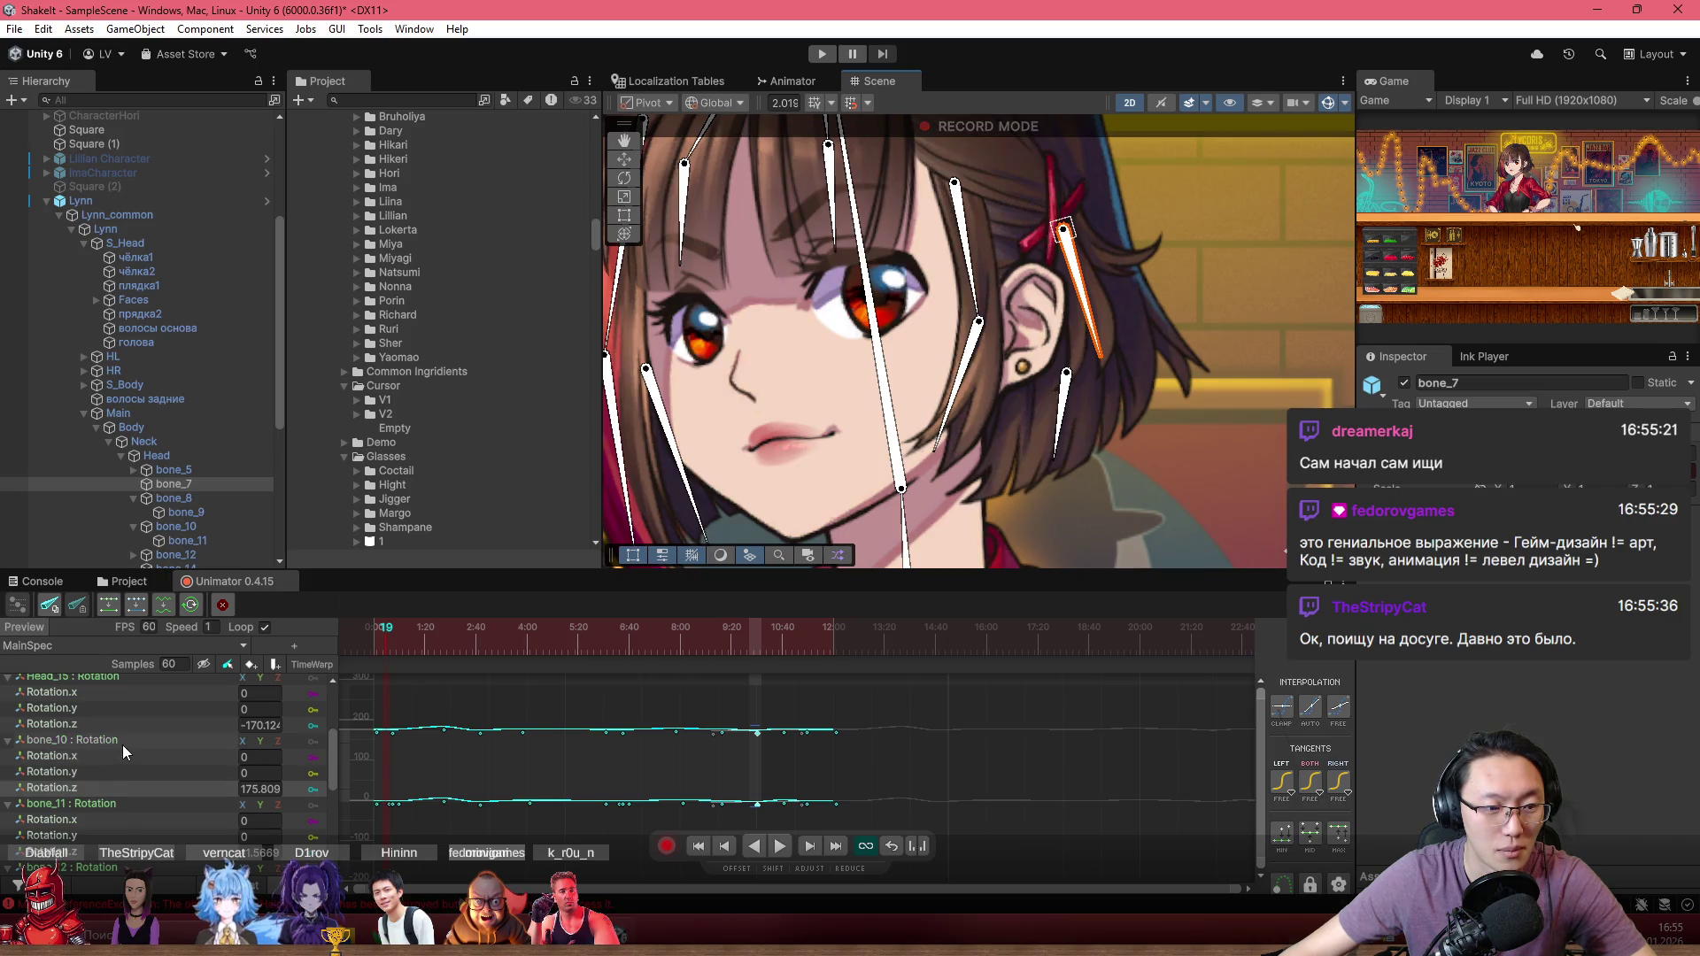
key(c)
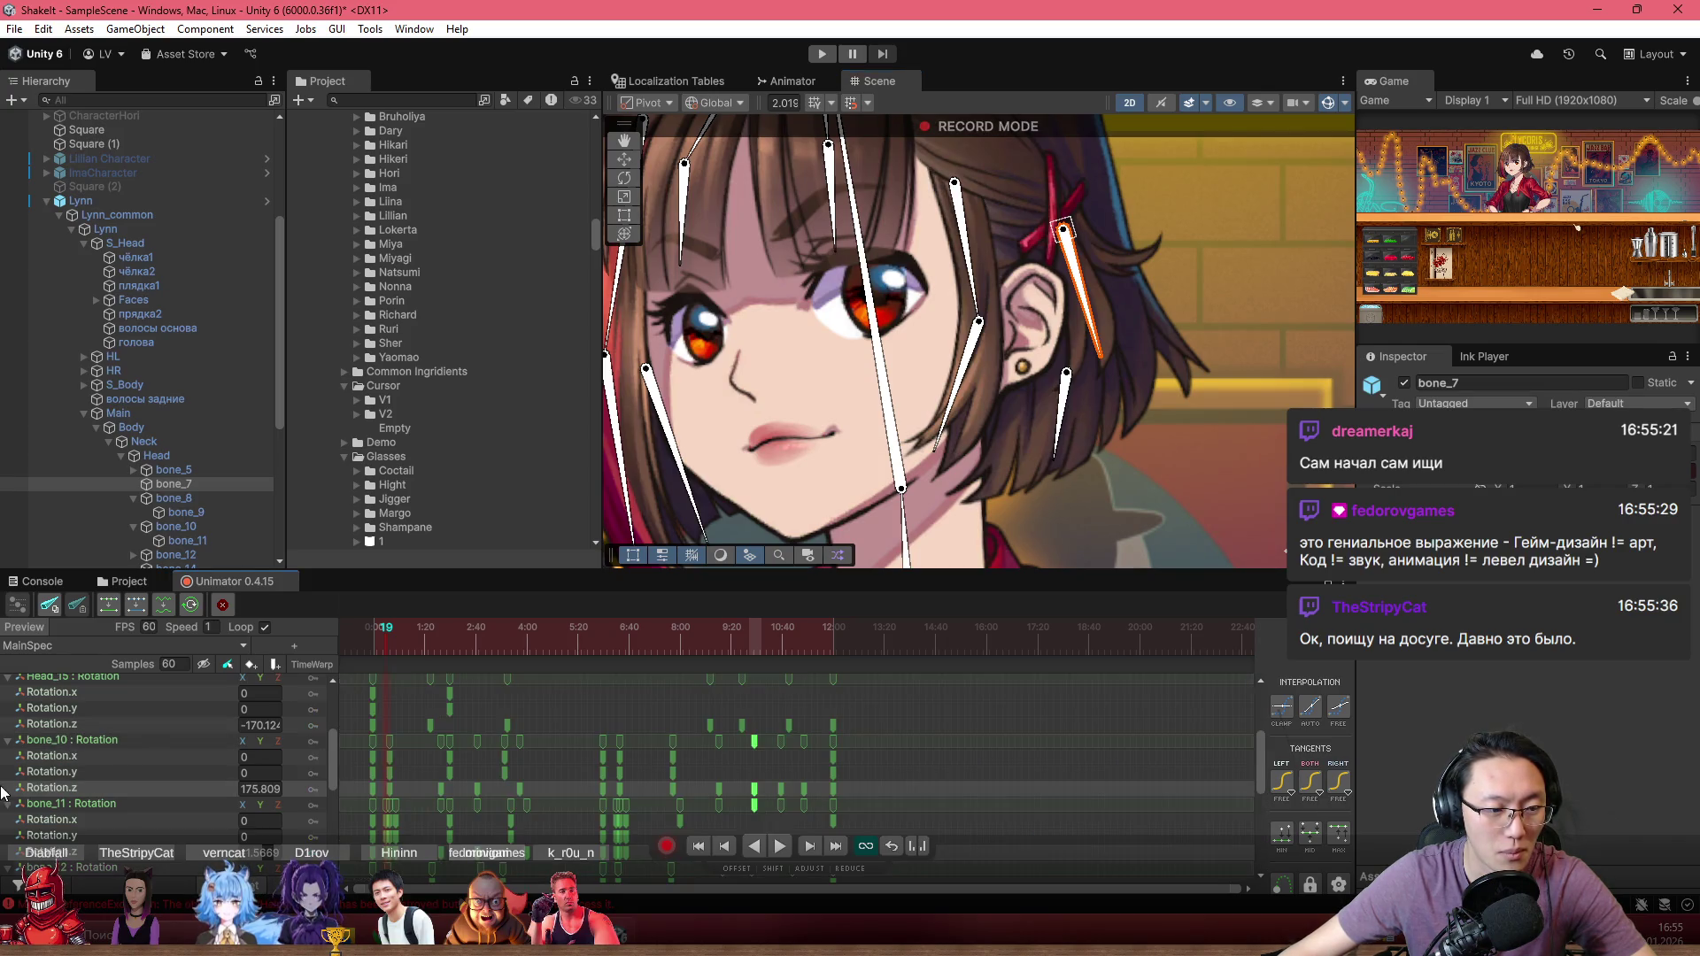
click(7, 740)
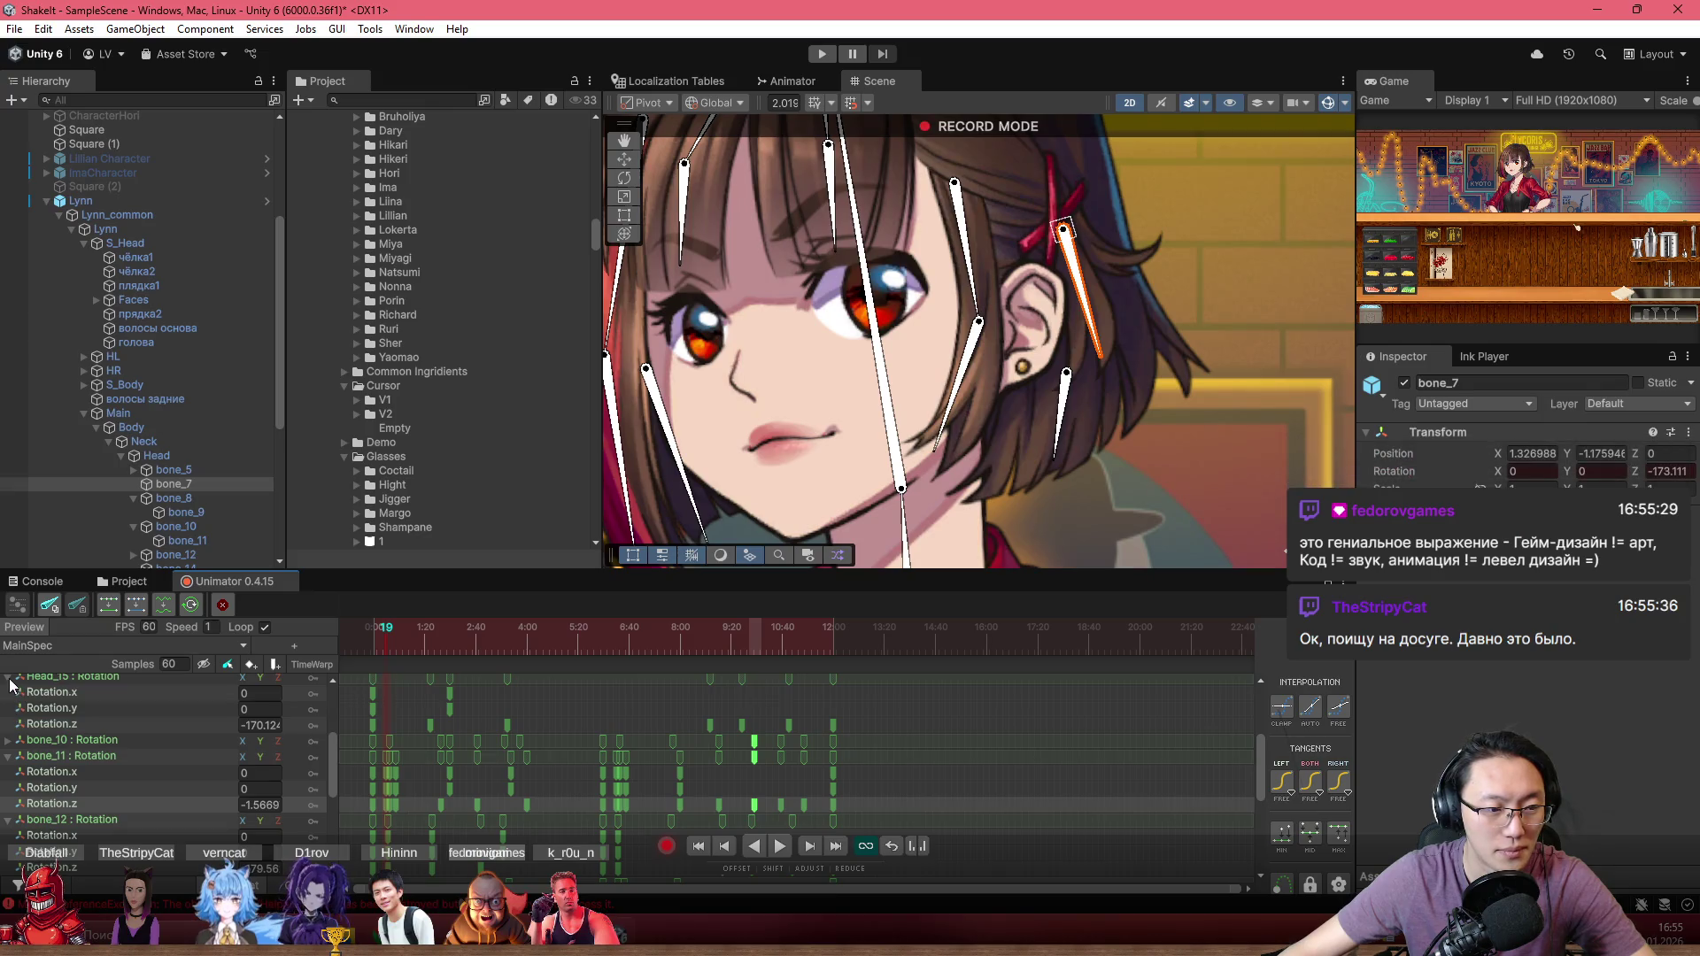
click(8, 678)
click(8, 772)
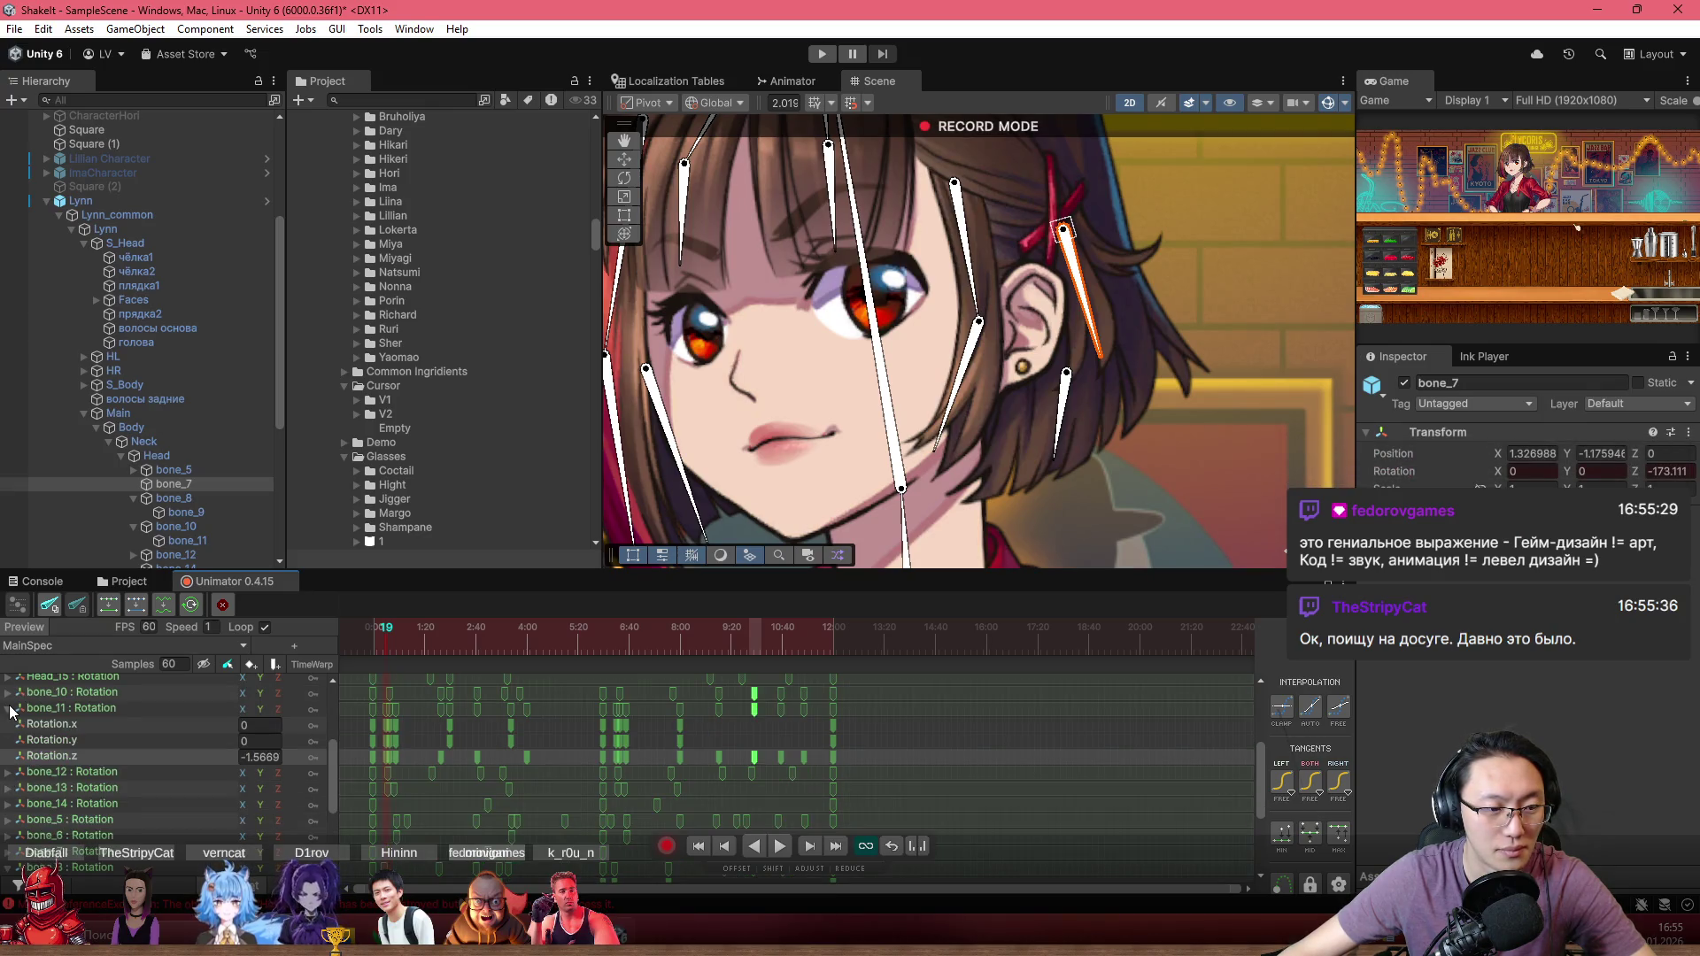
click(8, 709)
click(8, 804)
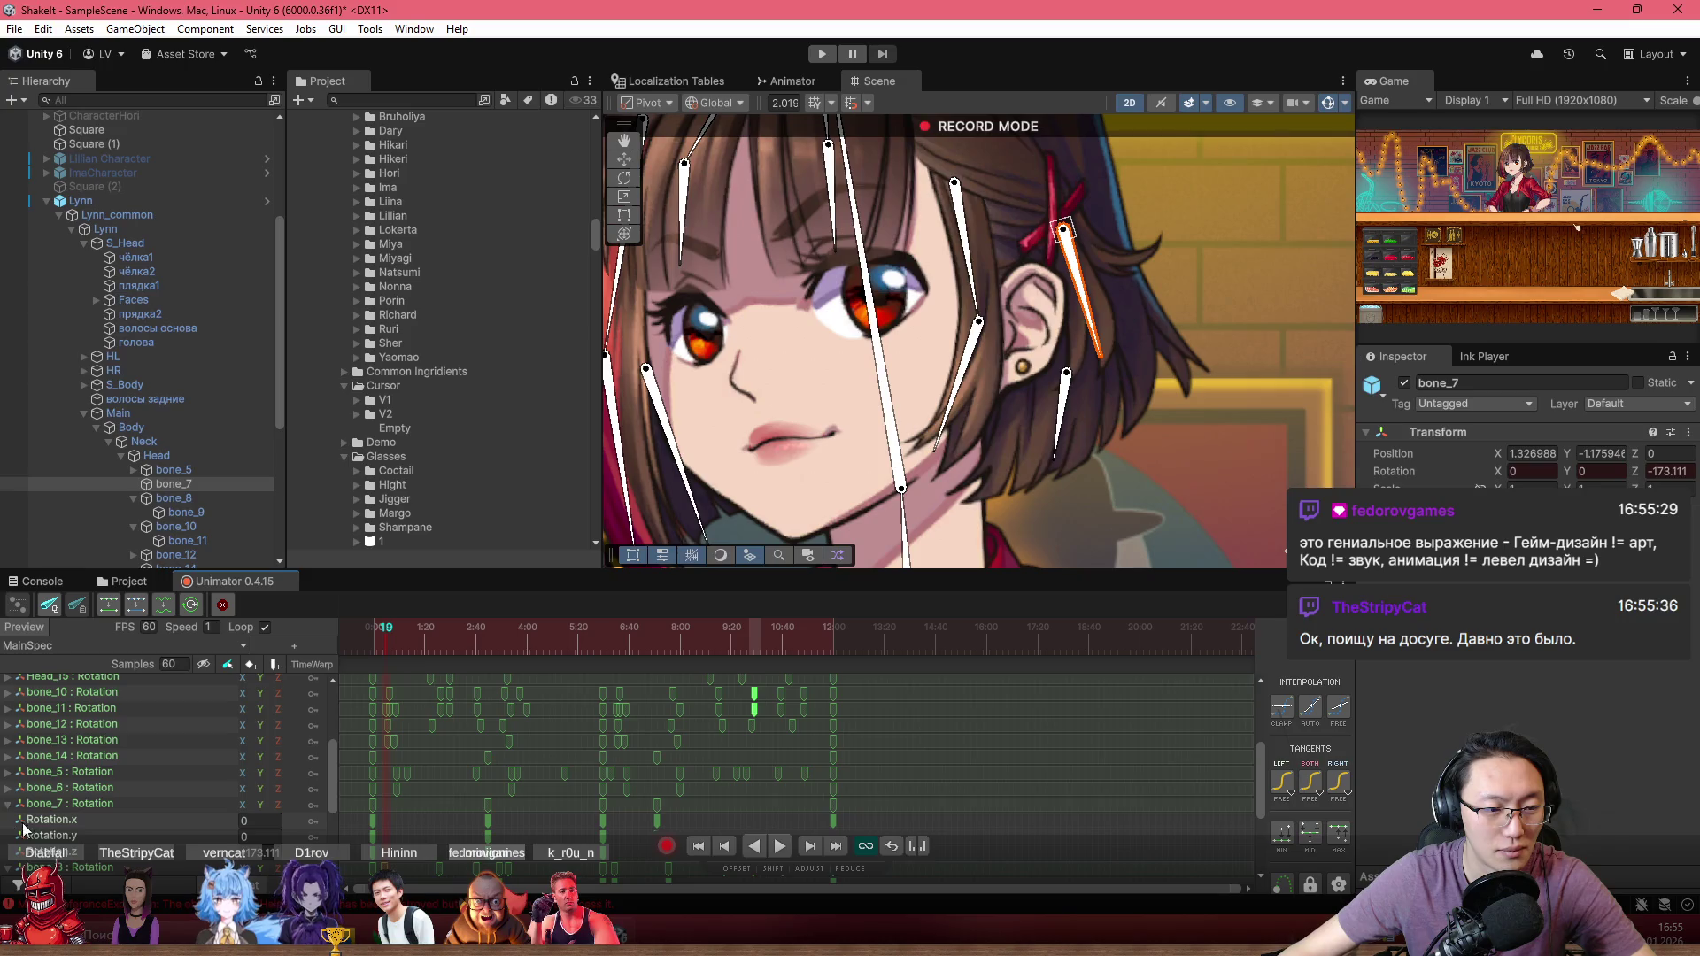
scroll(64, 797, down, 3)
click(8, 825)
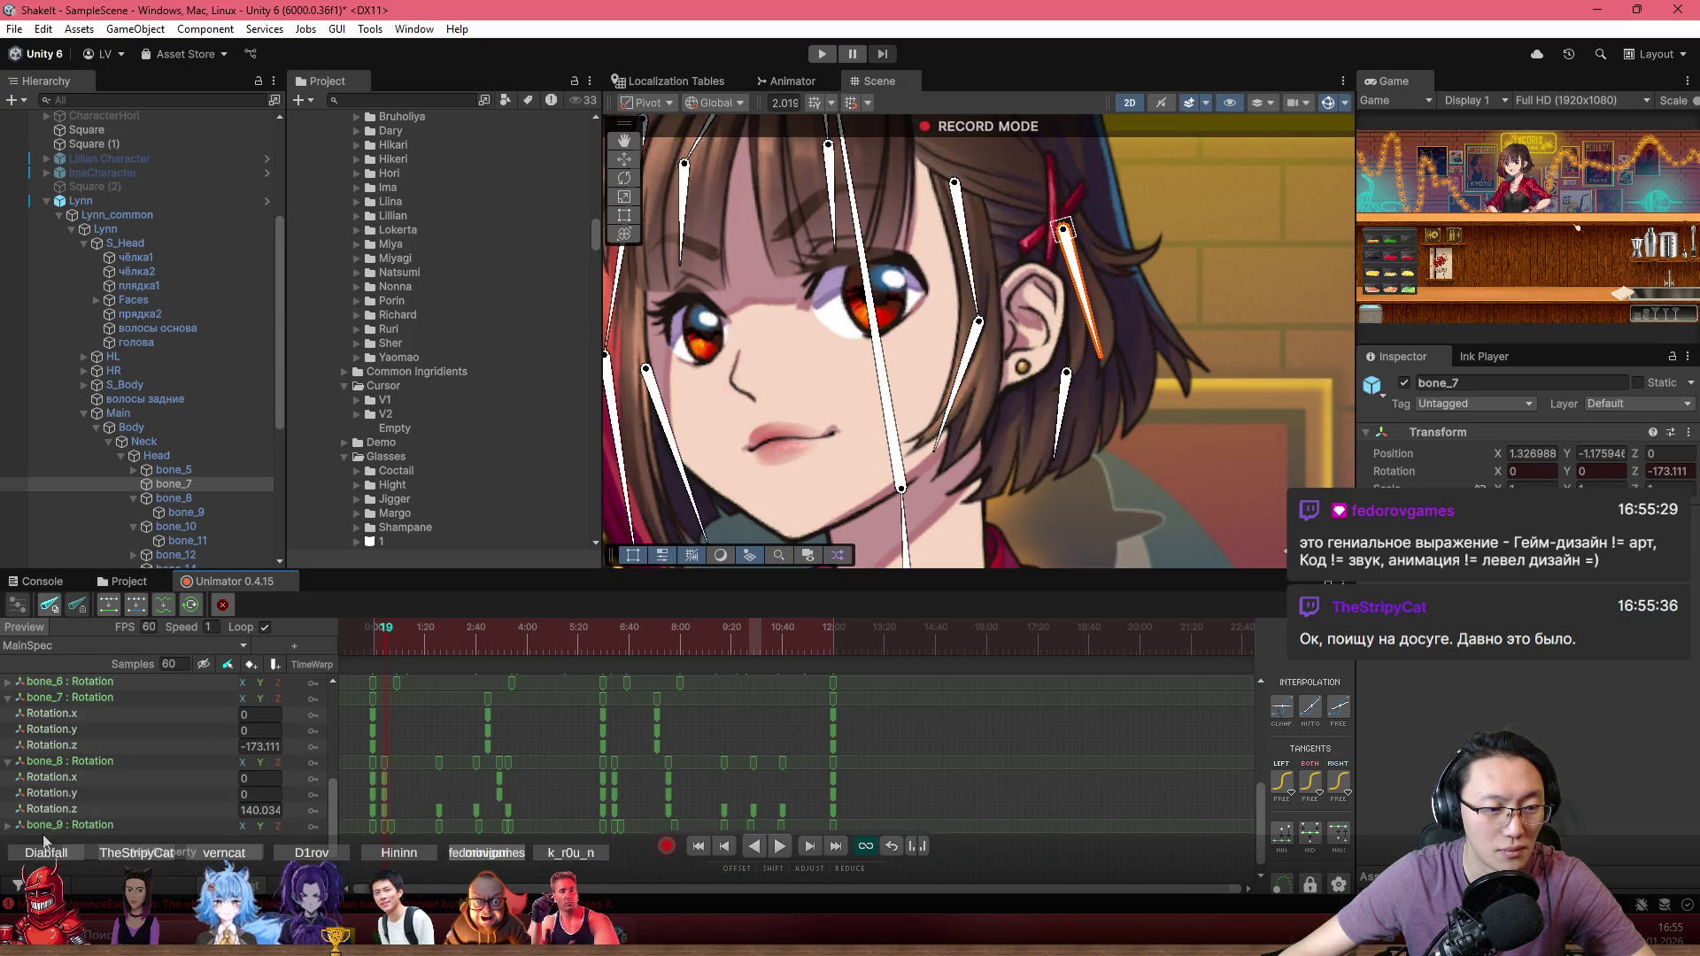
Step: Show bone_8's Rotation.z curve, starting at 140.034, in the graph
click(98, 761)
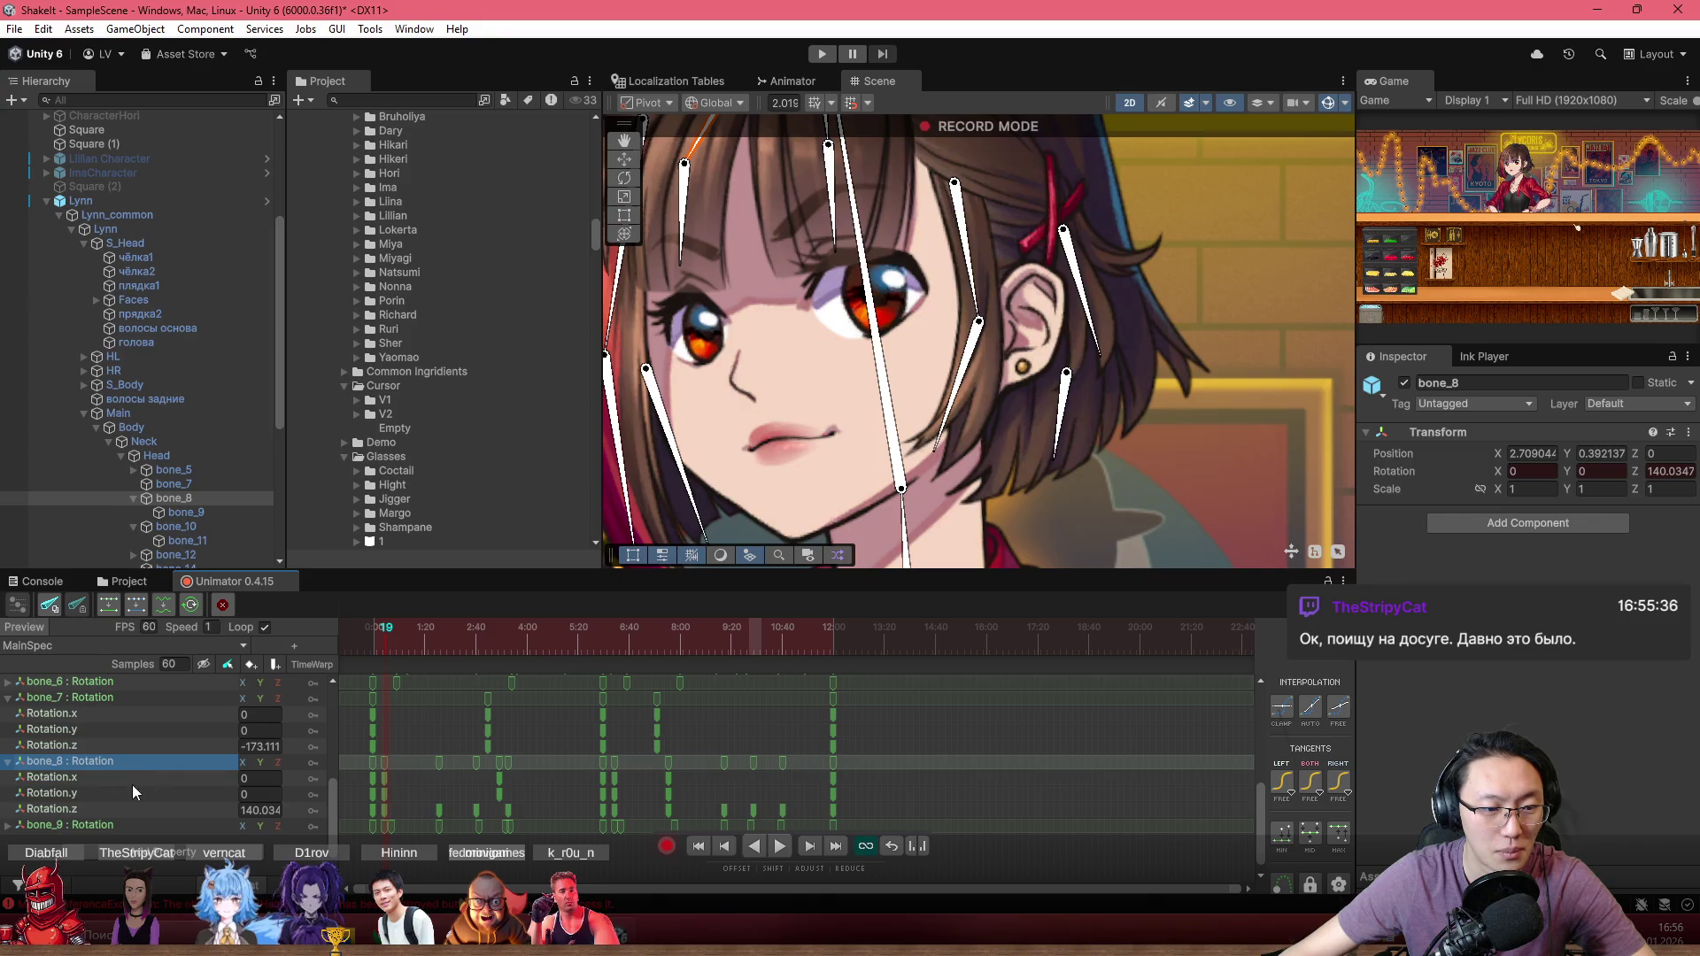
click(92, 794)
double_click(92, 809)
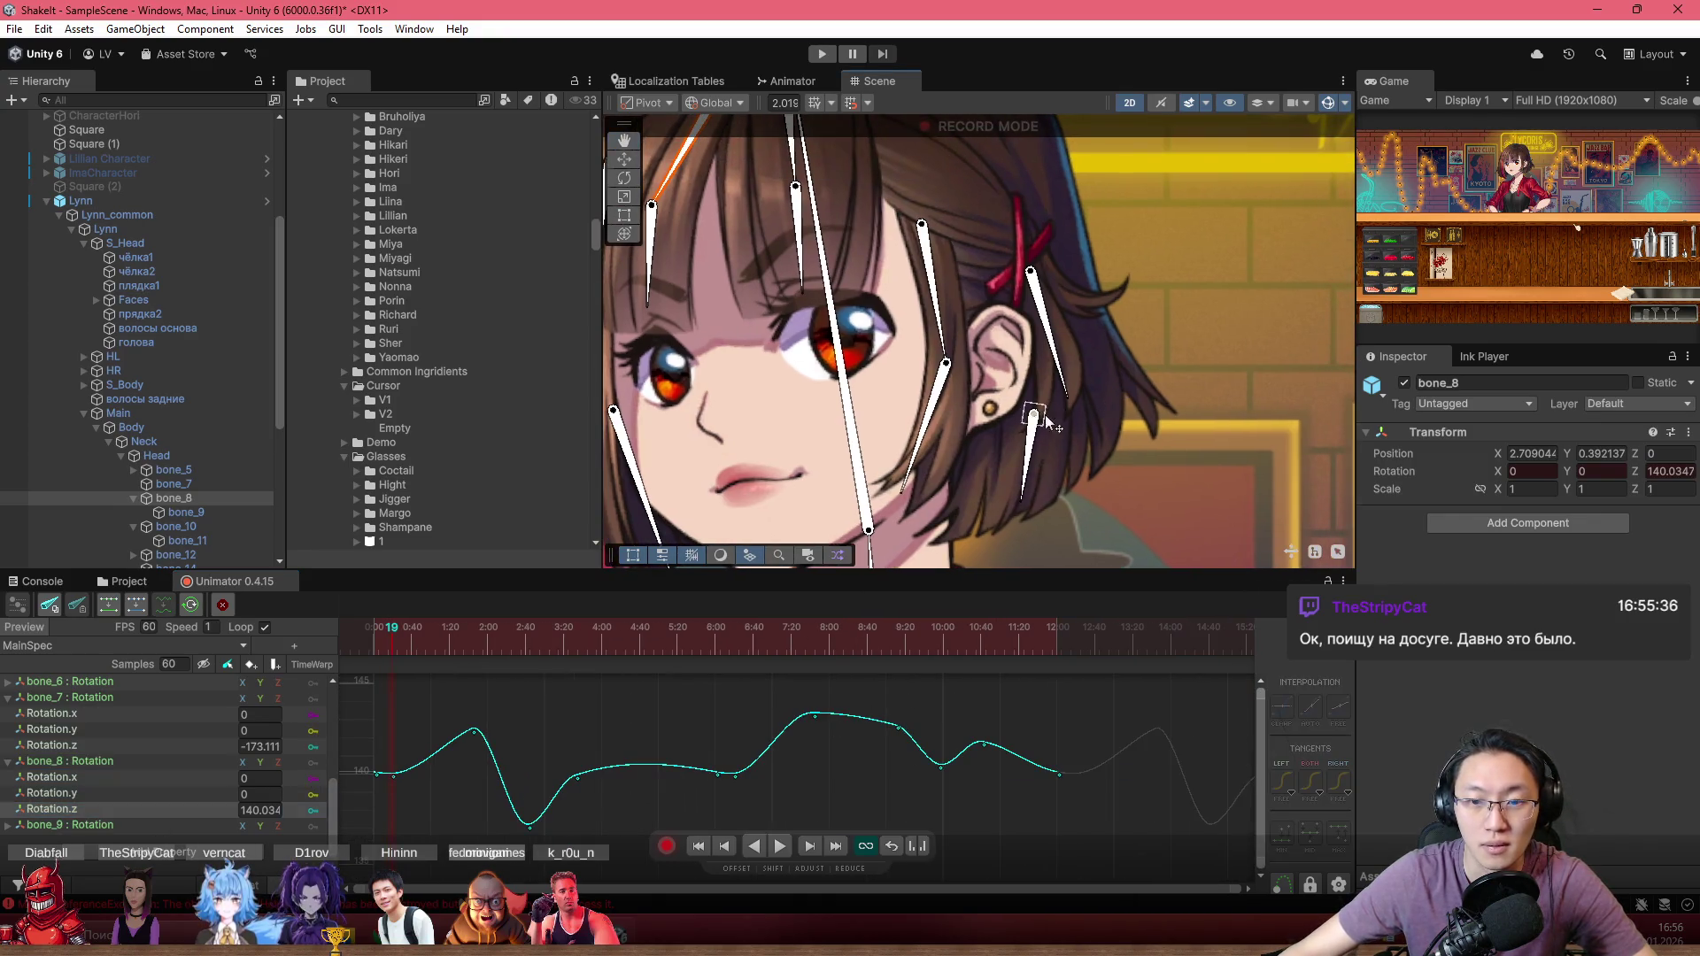
Step: At frame 72, rotate bone_14 beside the earring slightly right to Z 168.501
click(1033, 416)
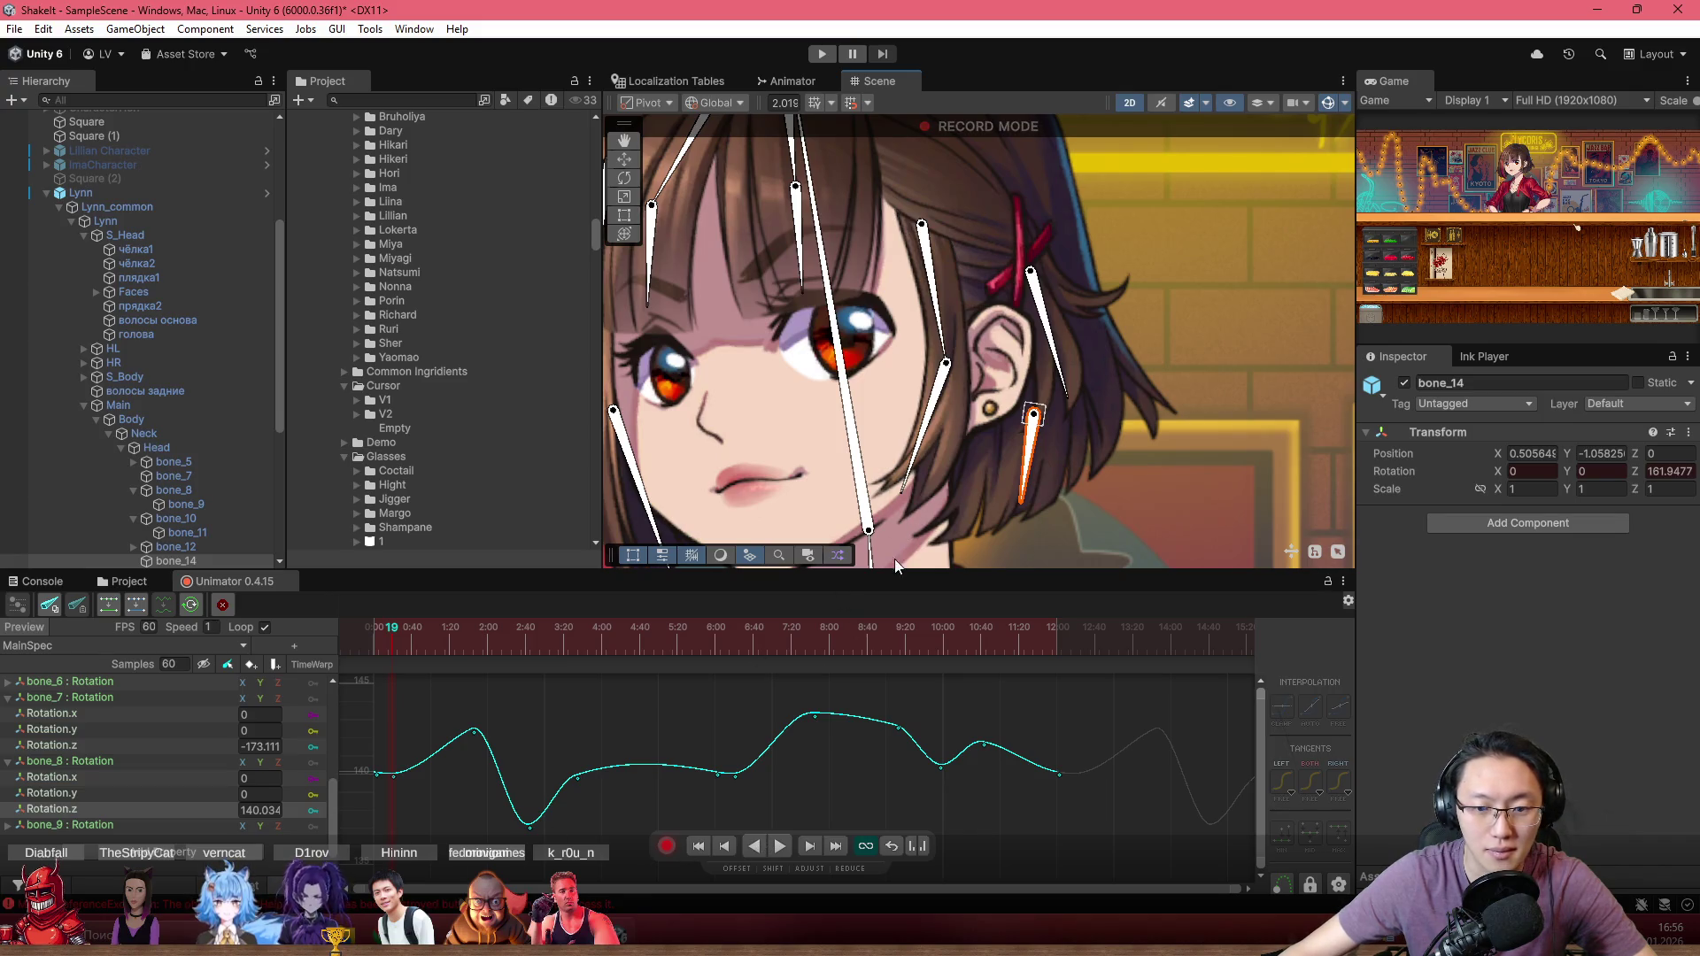
click(646, 680)
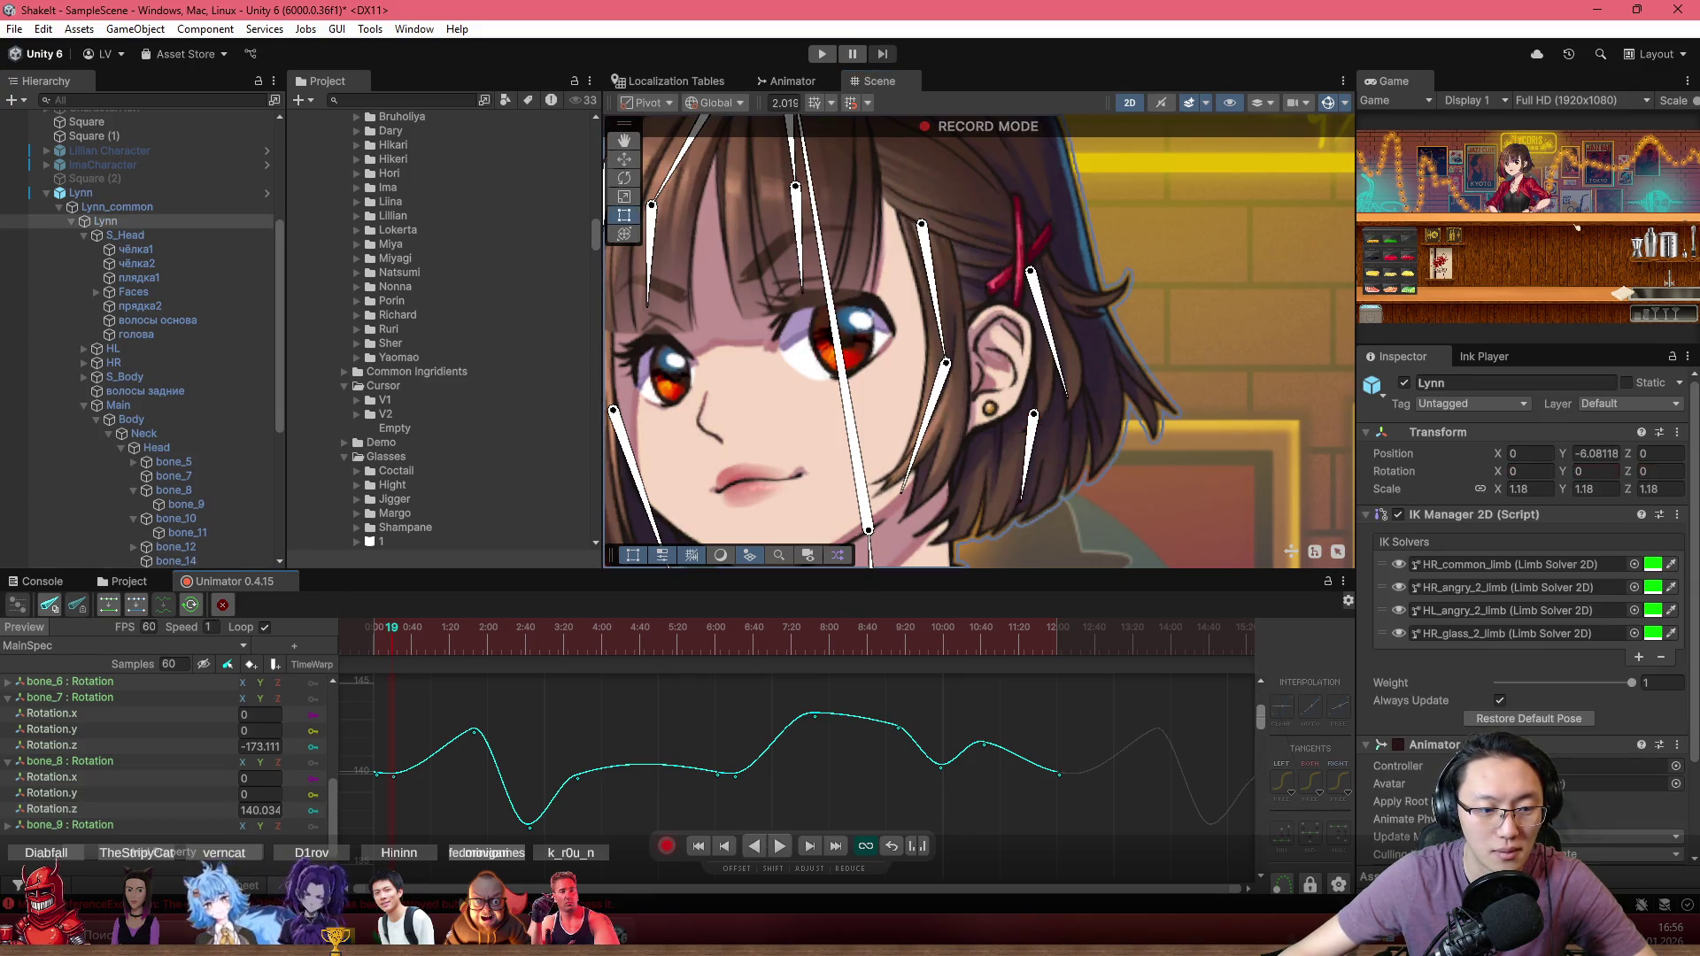
click(1031, 462)
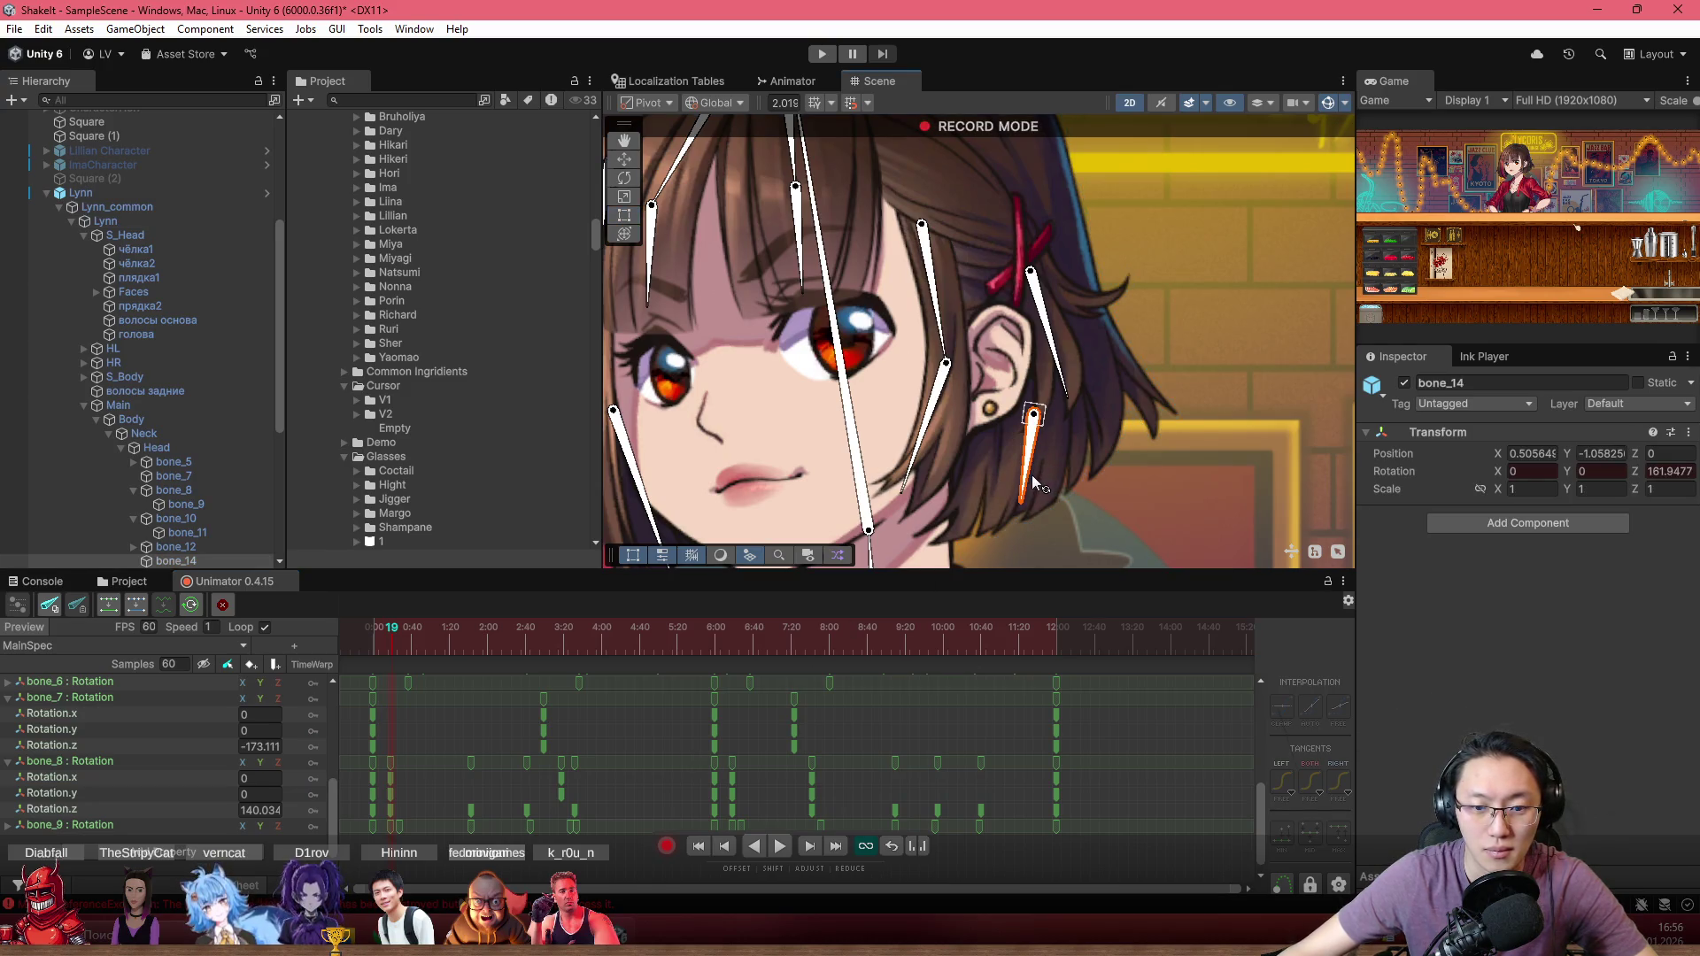
click(474, 646)
drag(993, 476, 1000, 479)
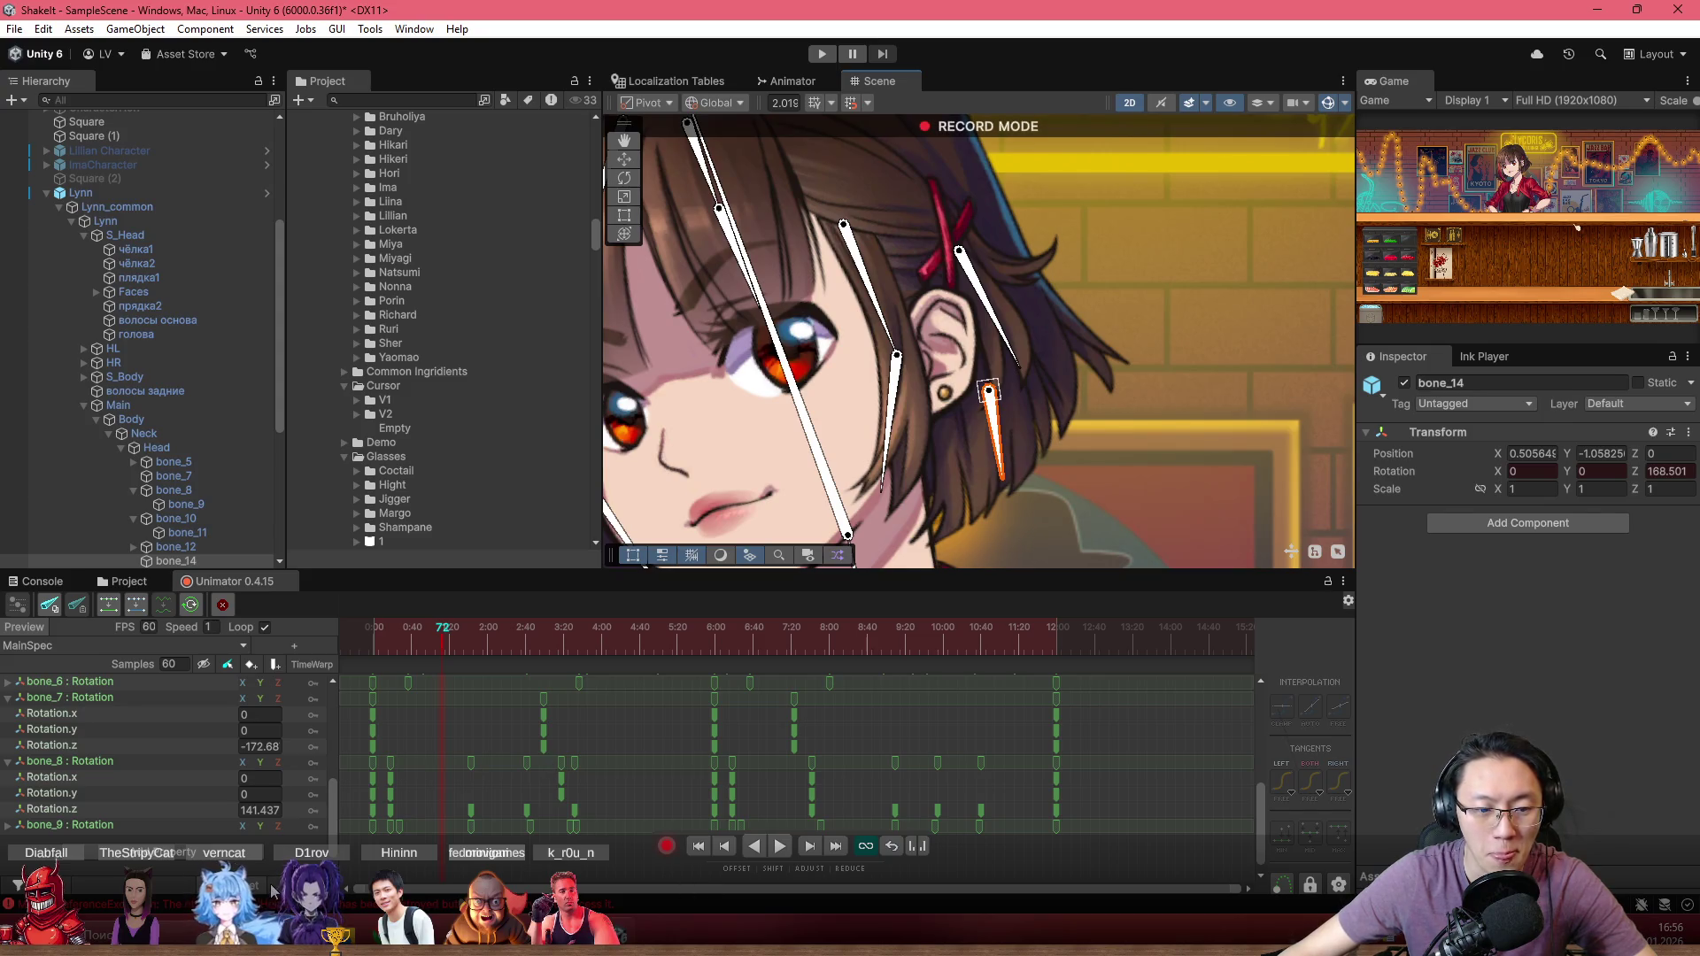
Step: Return to the curve graph and give the Scene view more vertical room
key(c)
scroll(880, 492, down, 5)
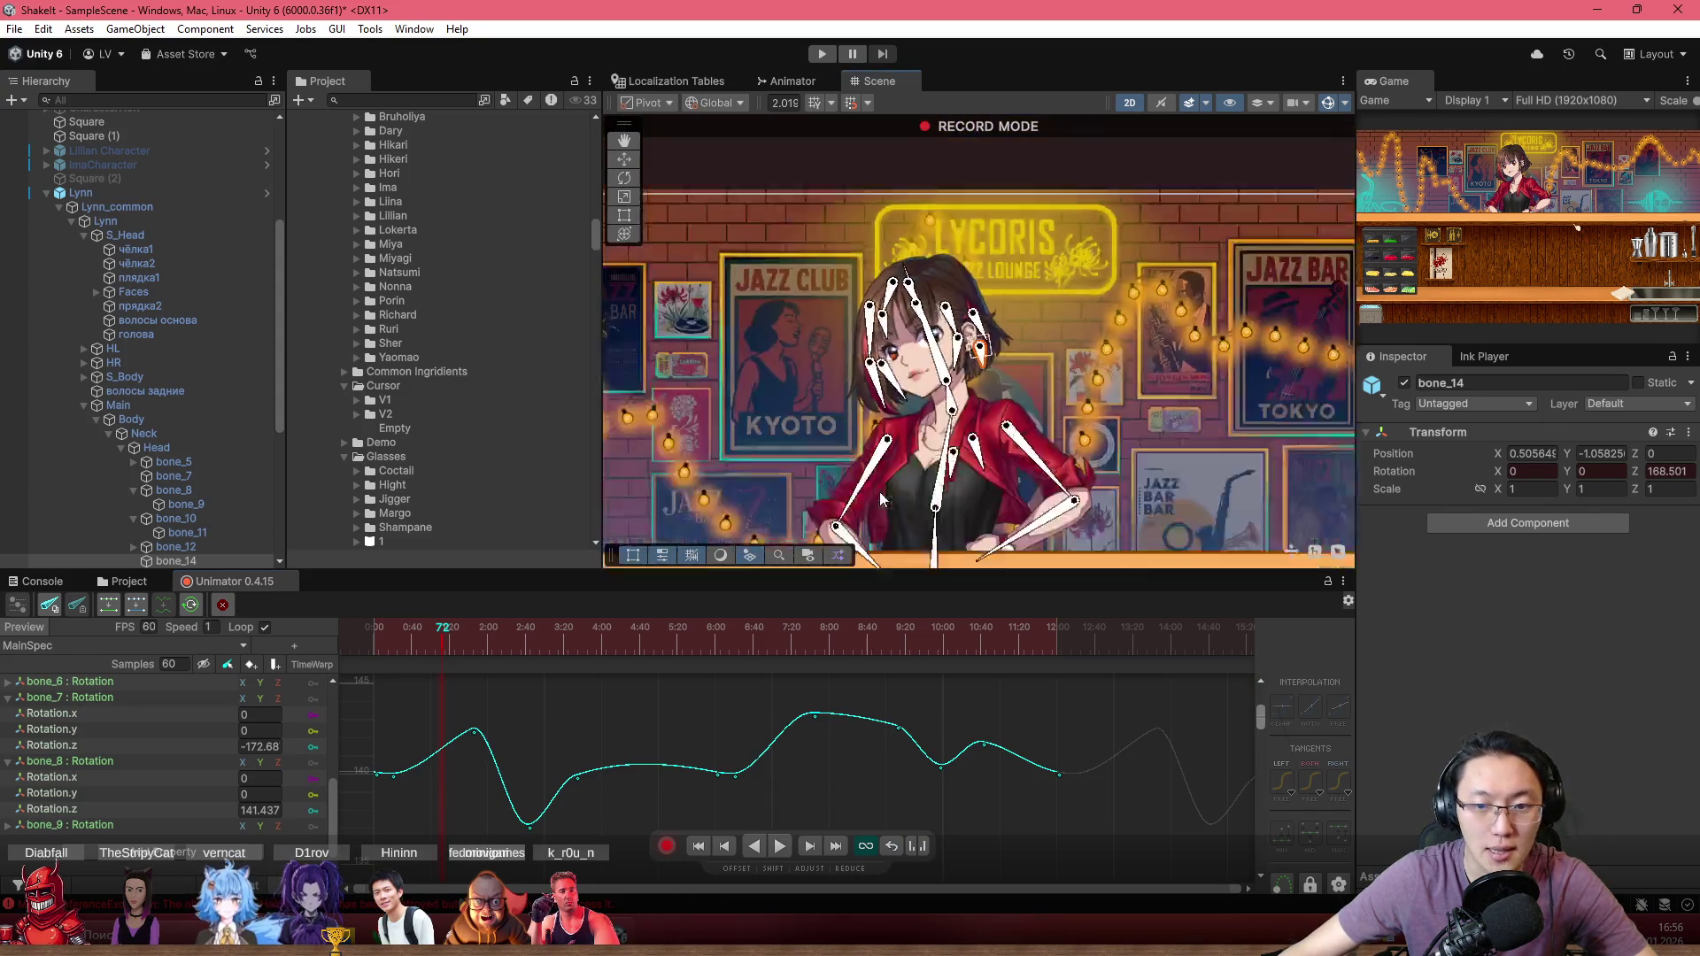
scroll(926, 432, up, 8)
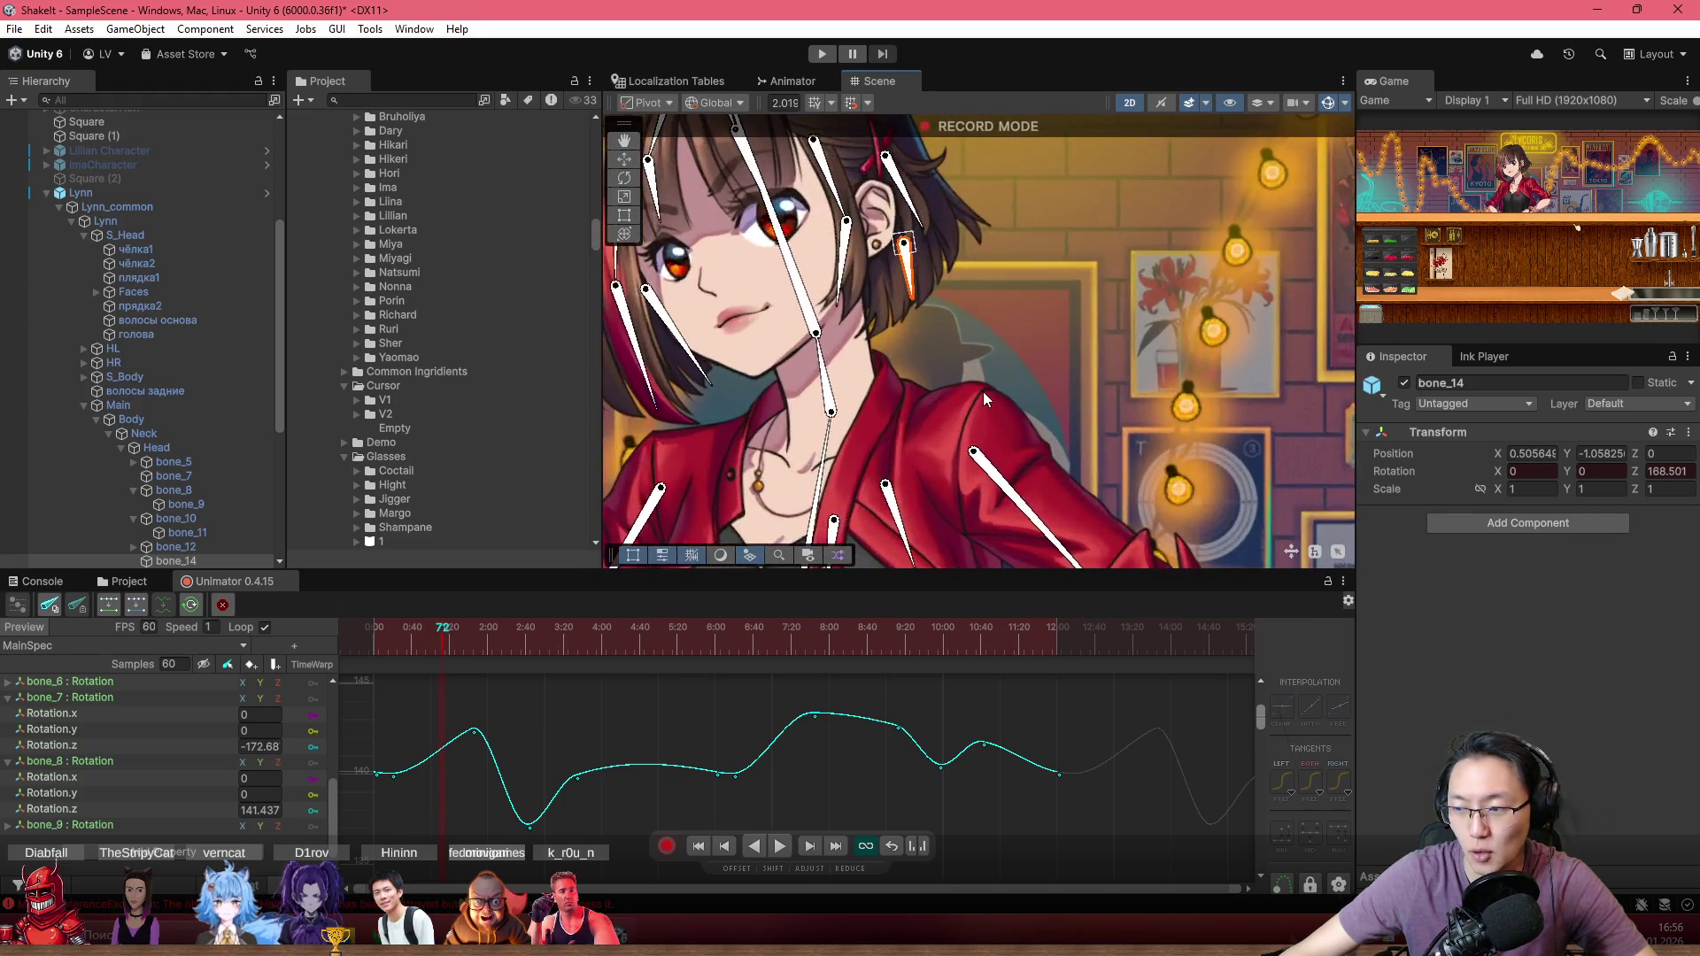
scroll(983, 442, up, 2)
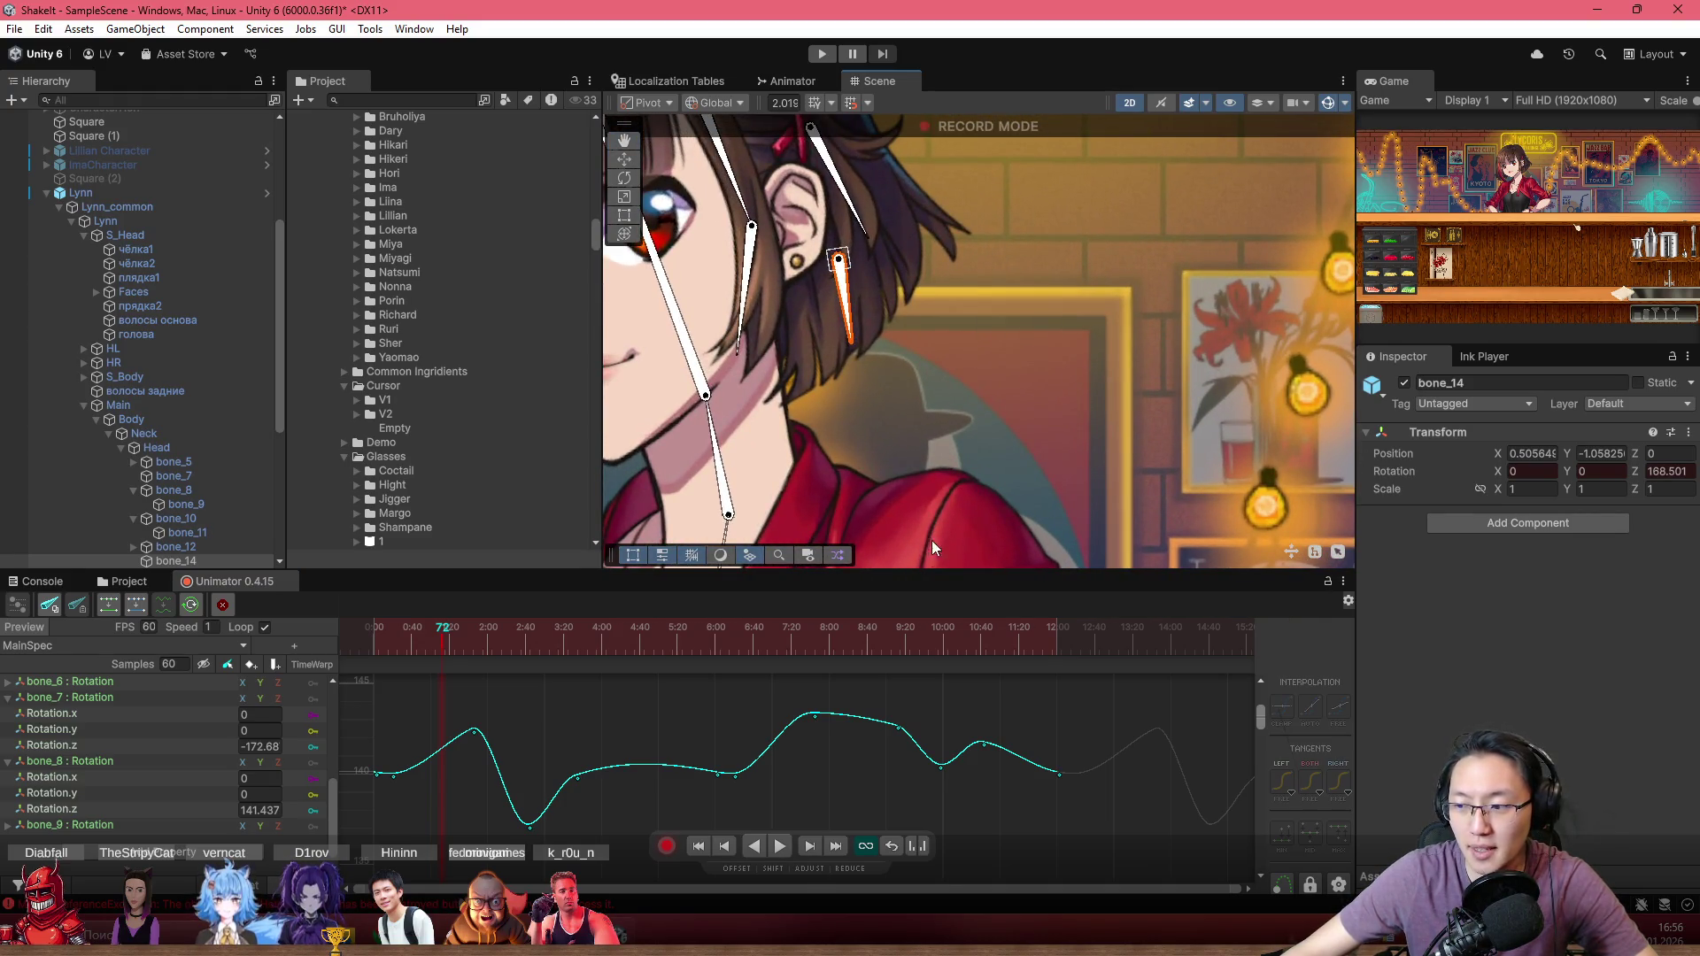
drag(937, 572, 953, 596)
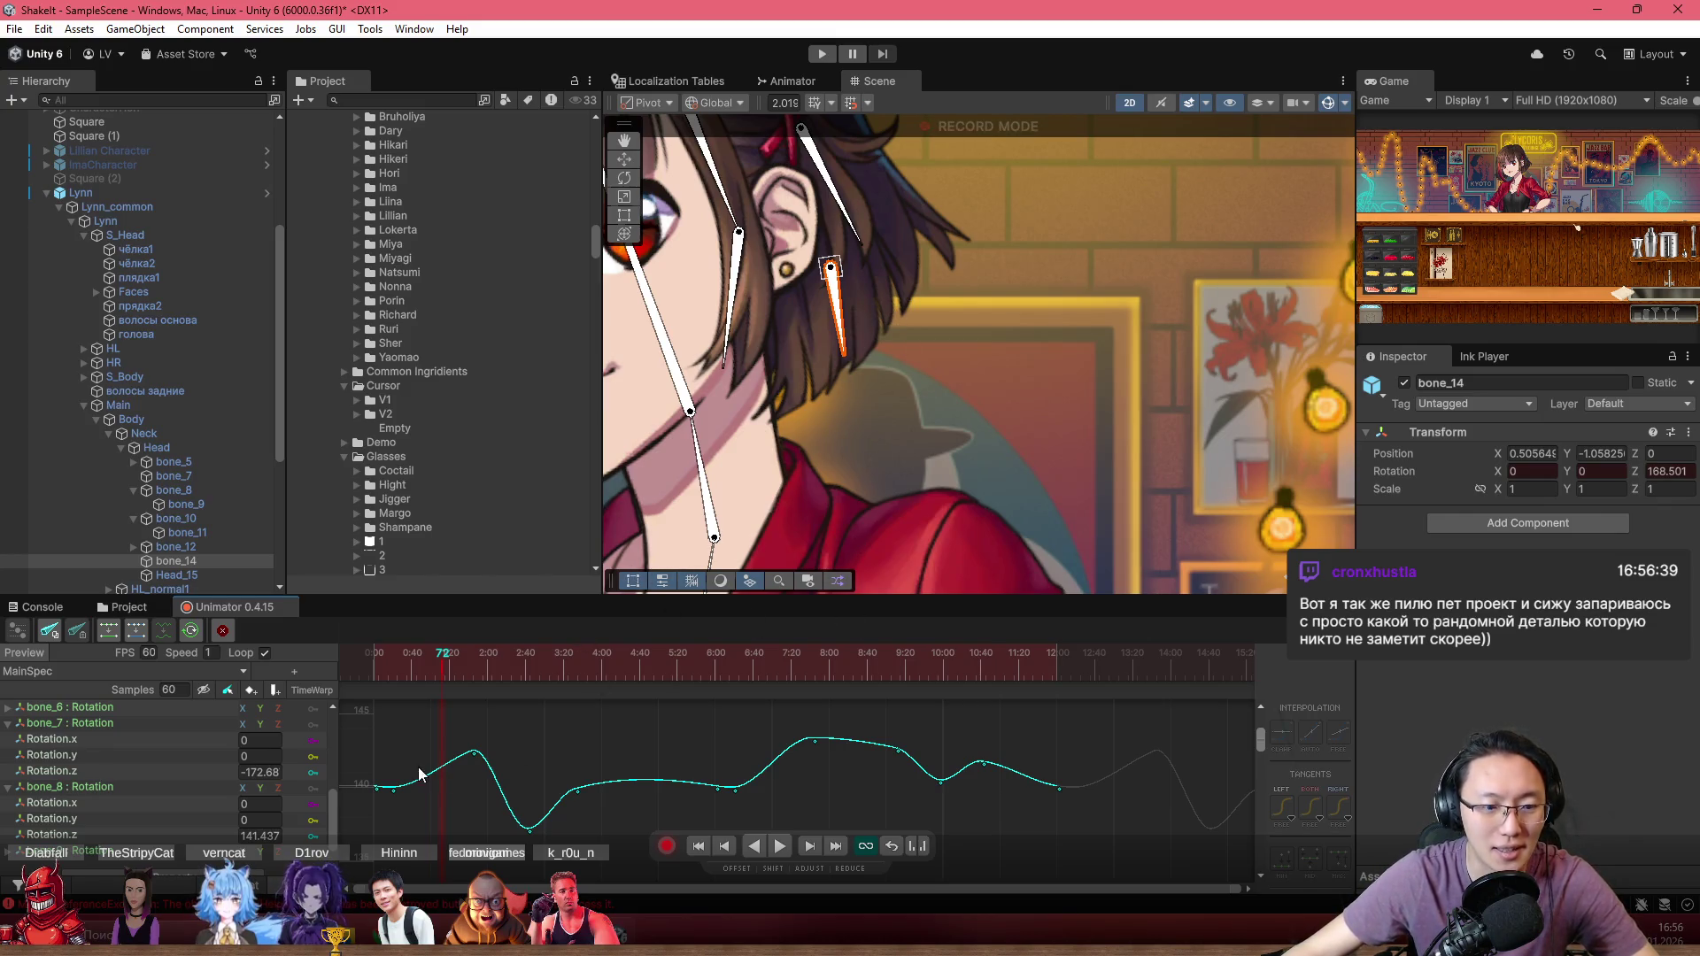
Step: Back in the dopesheet, select the bone_14 rotation track
key(Tab)
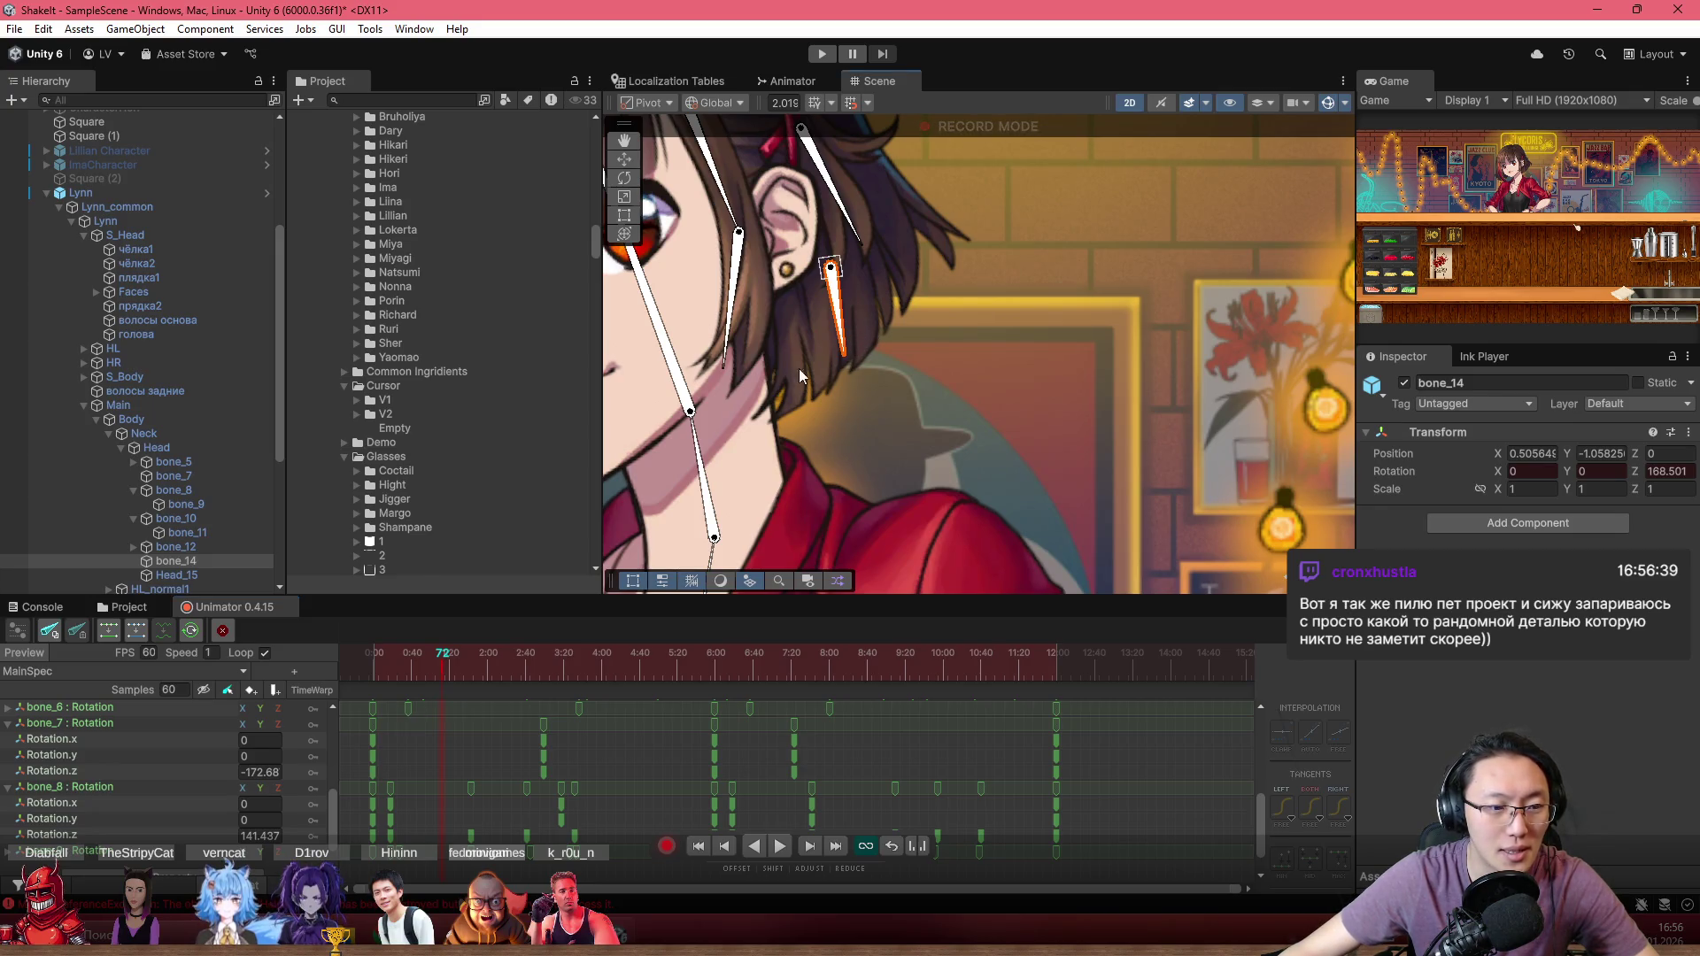
scroll(133, 797, up, 3)
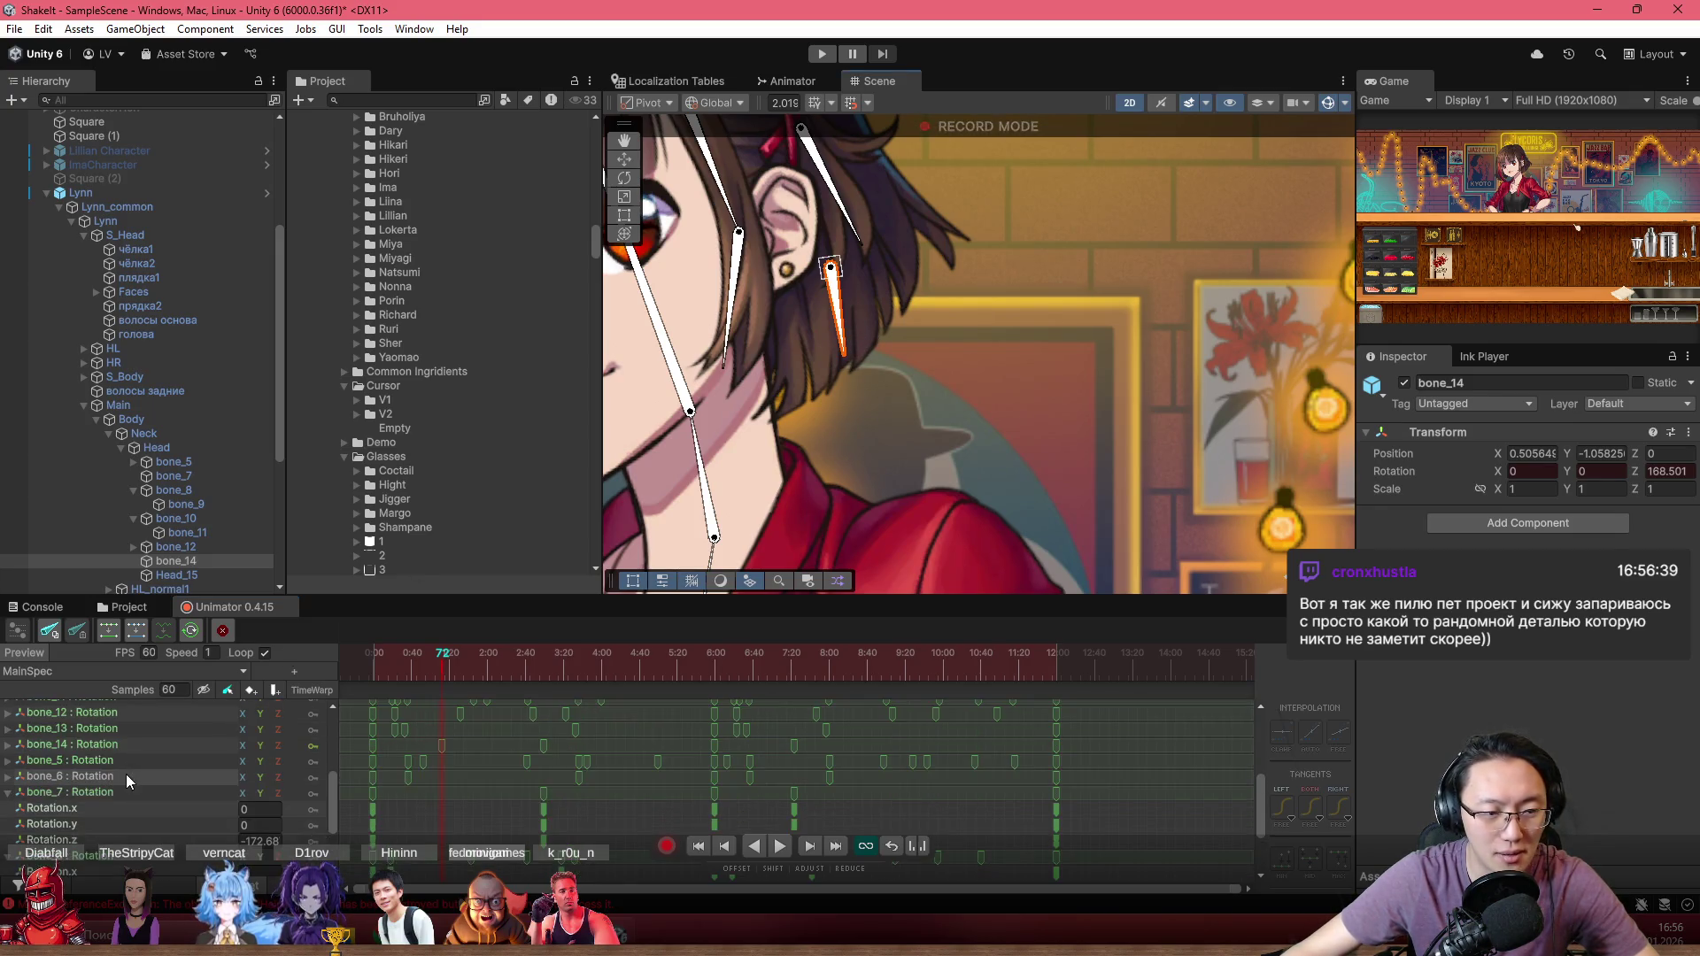
scroll(126, 774, up, 2)
click(108, 799)
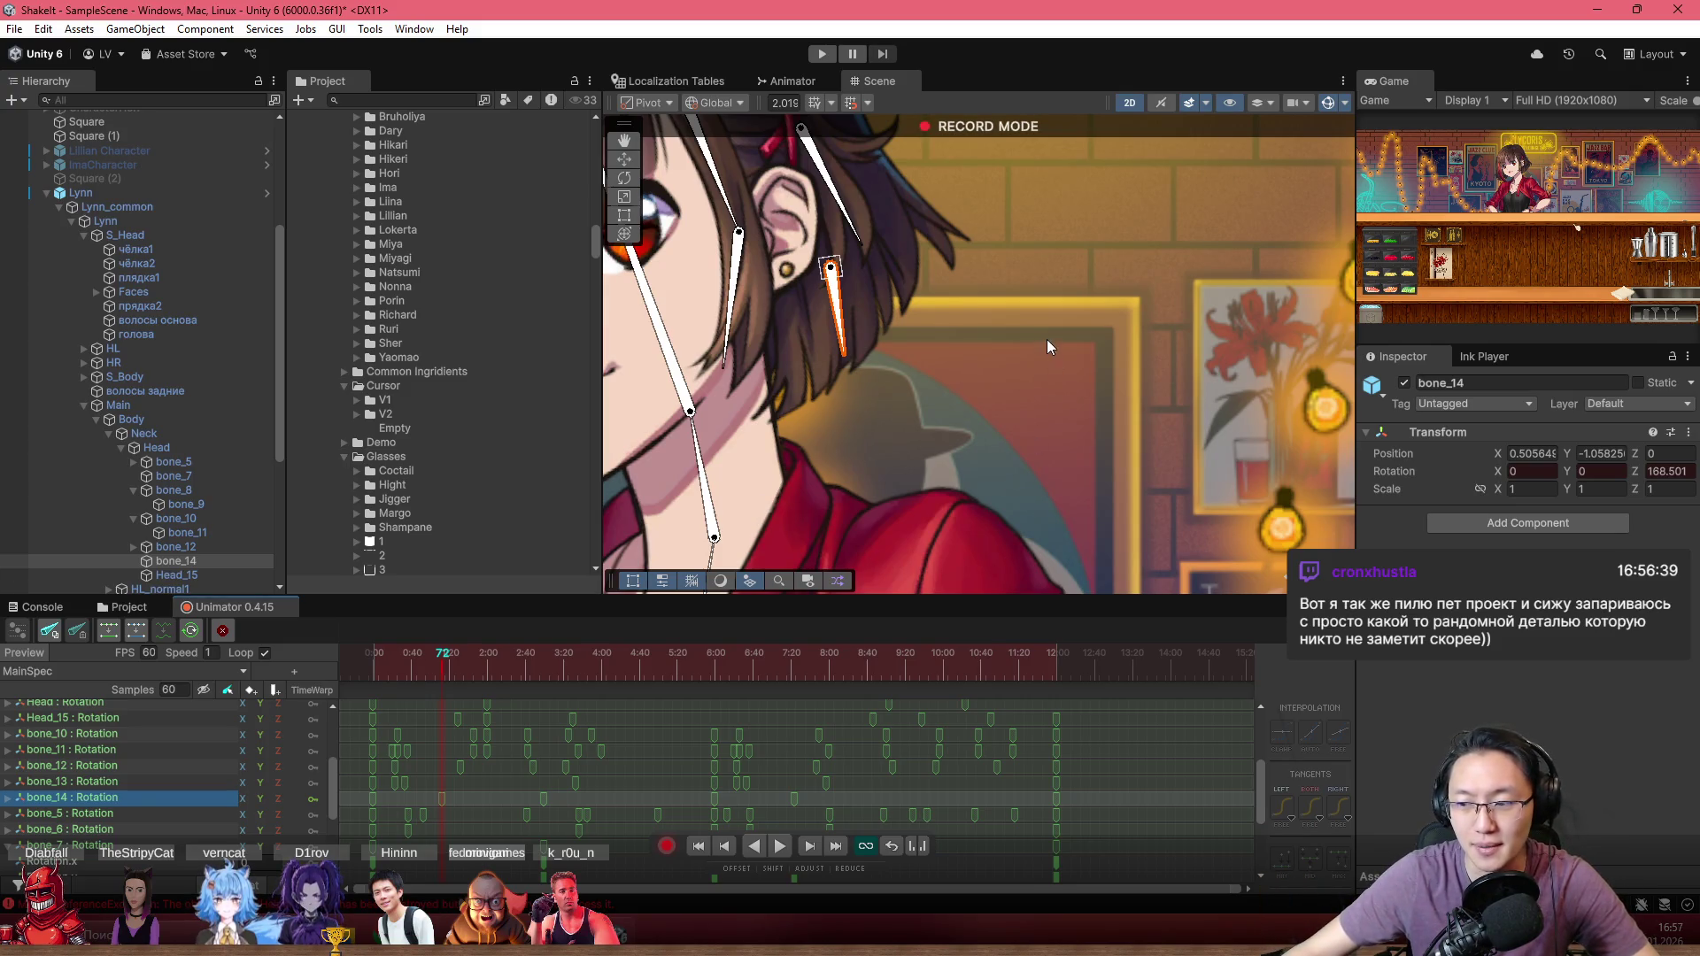
scroll(921, 322, up, 2)
scroll(820, 332, up, 3)
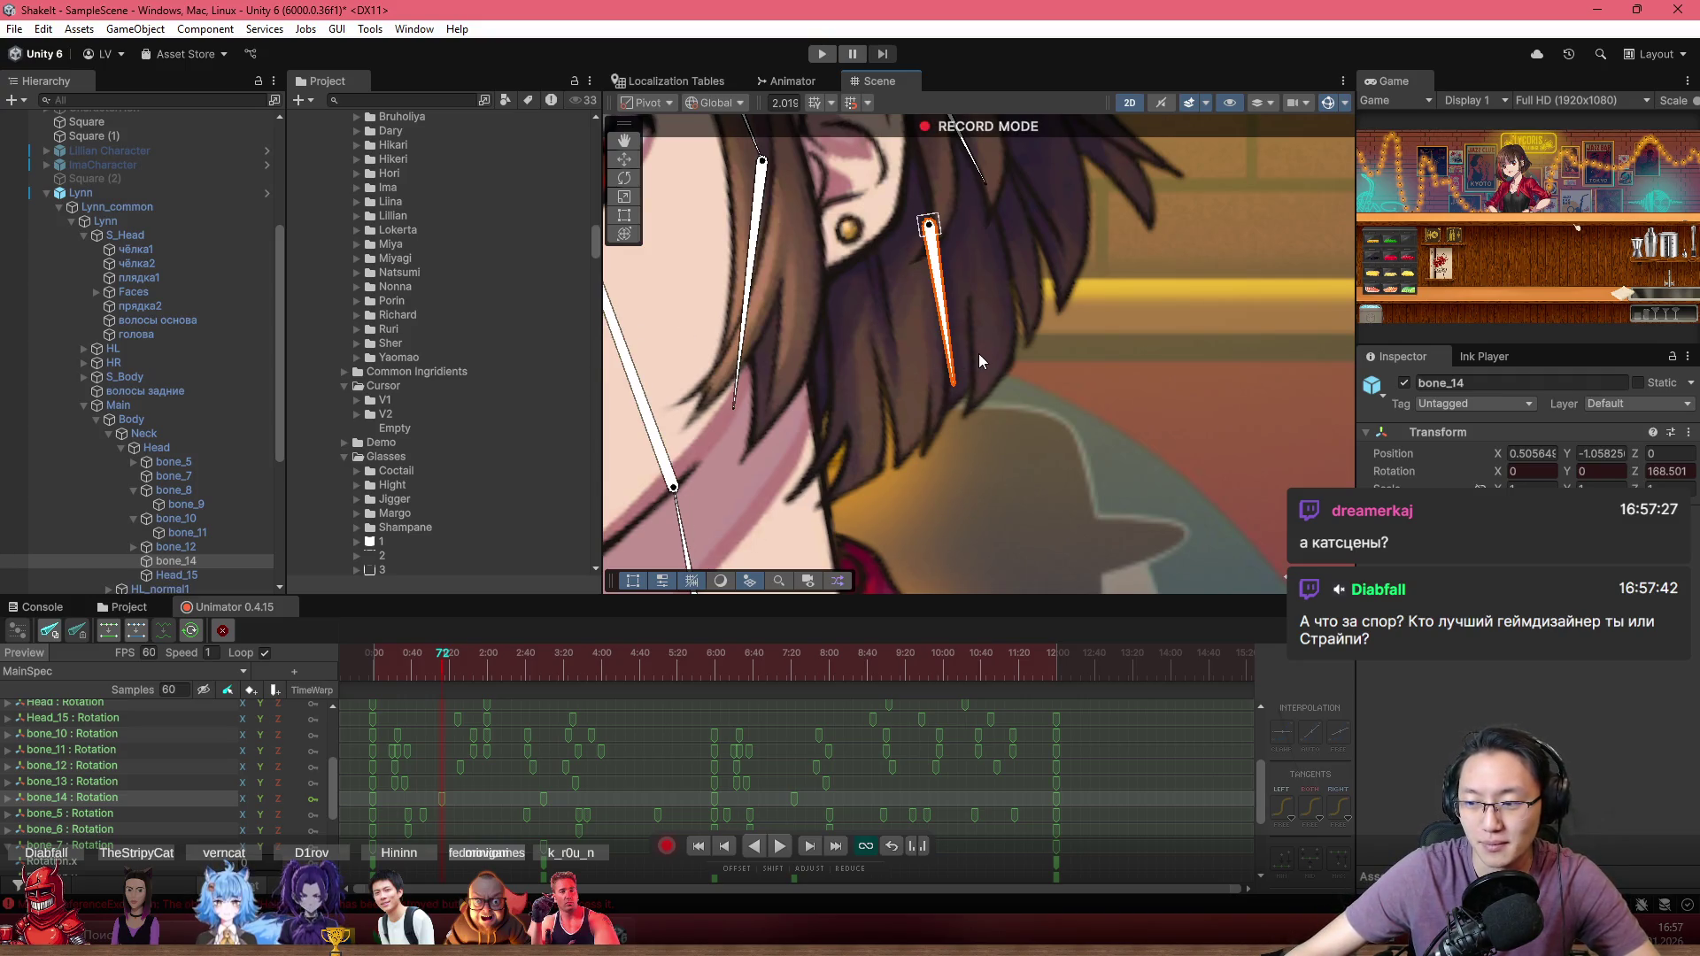
Step: Reframe the ear in the Scene view and plot bone_14's nearly flat rotation curve
drag(979, 354, 996, 448)
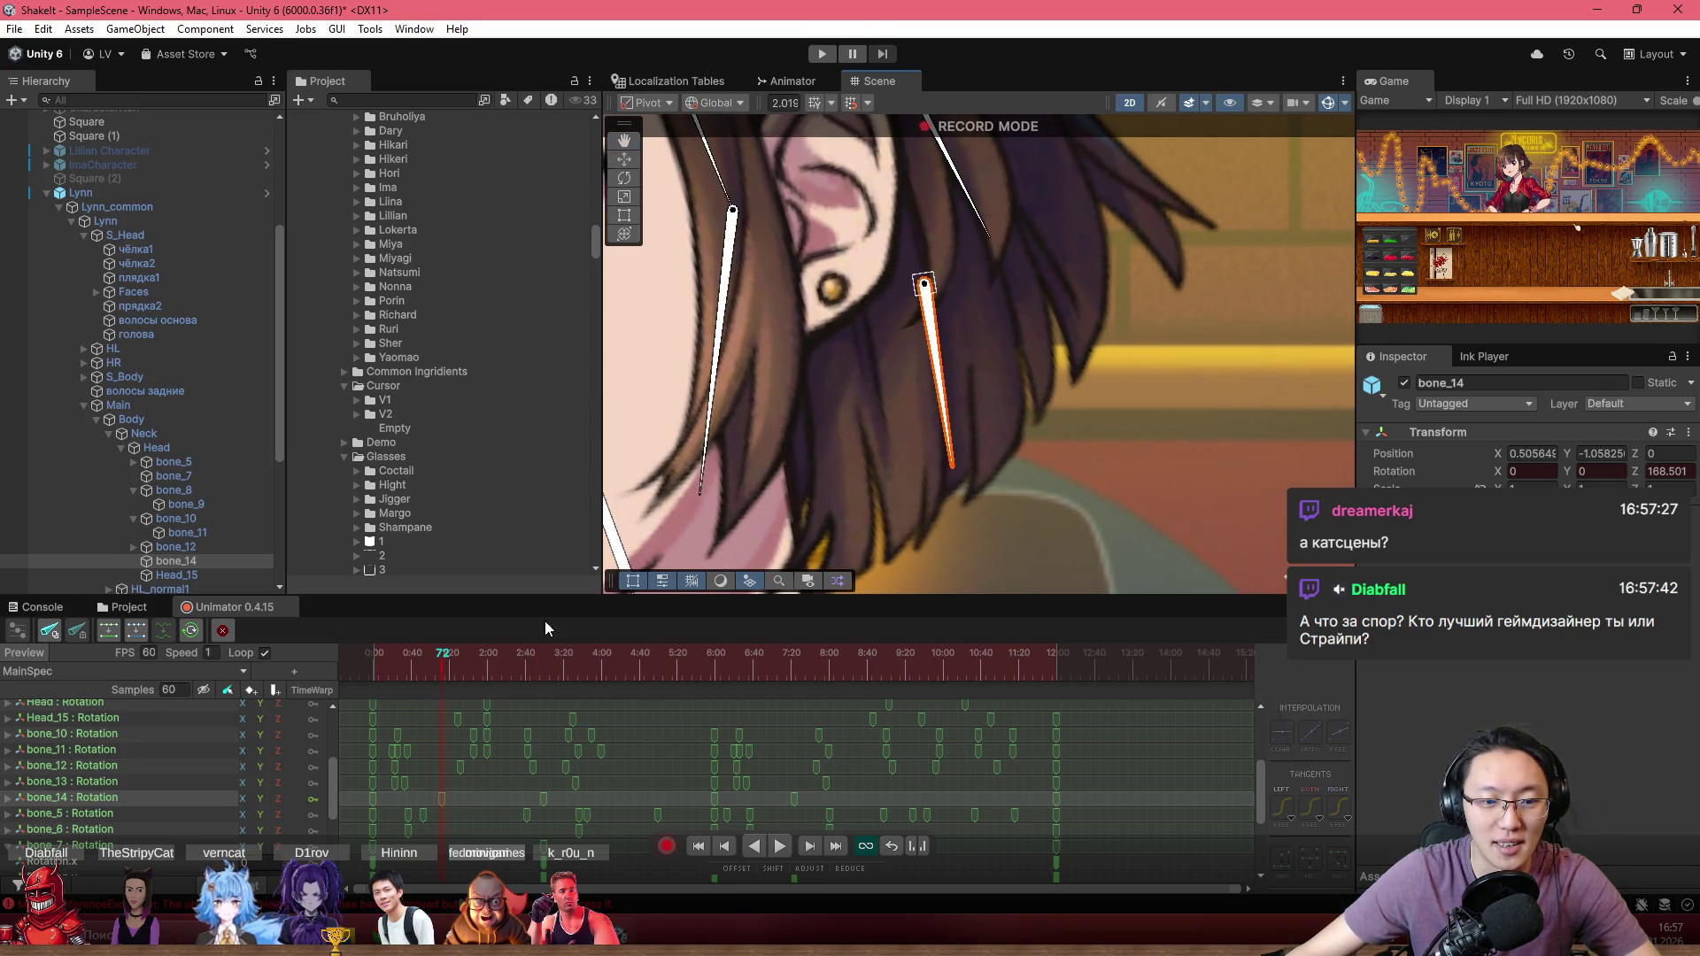
scroll(941, 383, down, 2)
scroll(921, 487, down, 3)
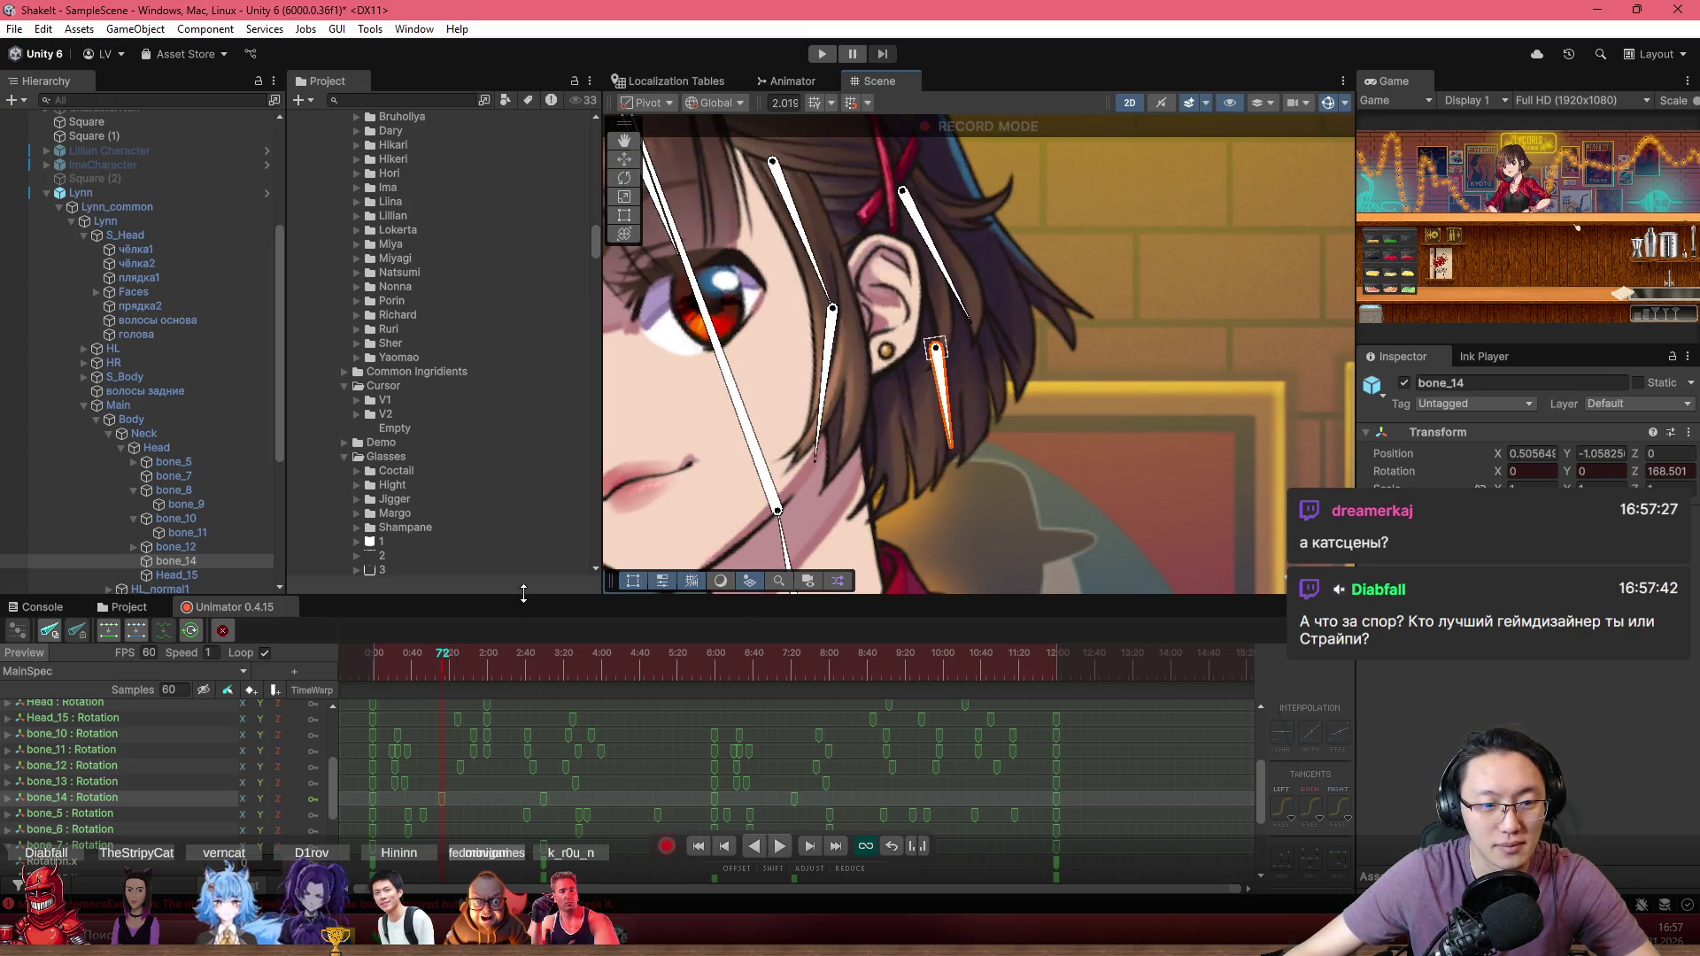
scroll(969, 452, up, 1)
click(71, 797)
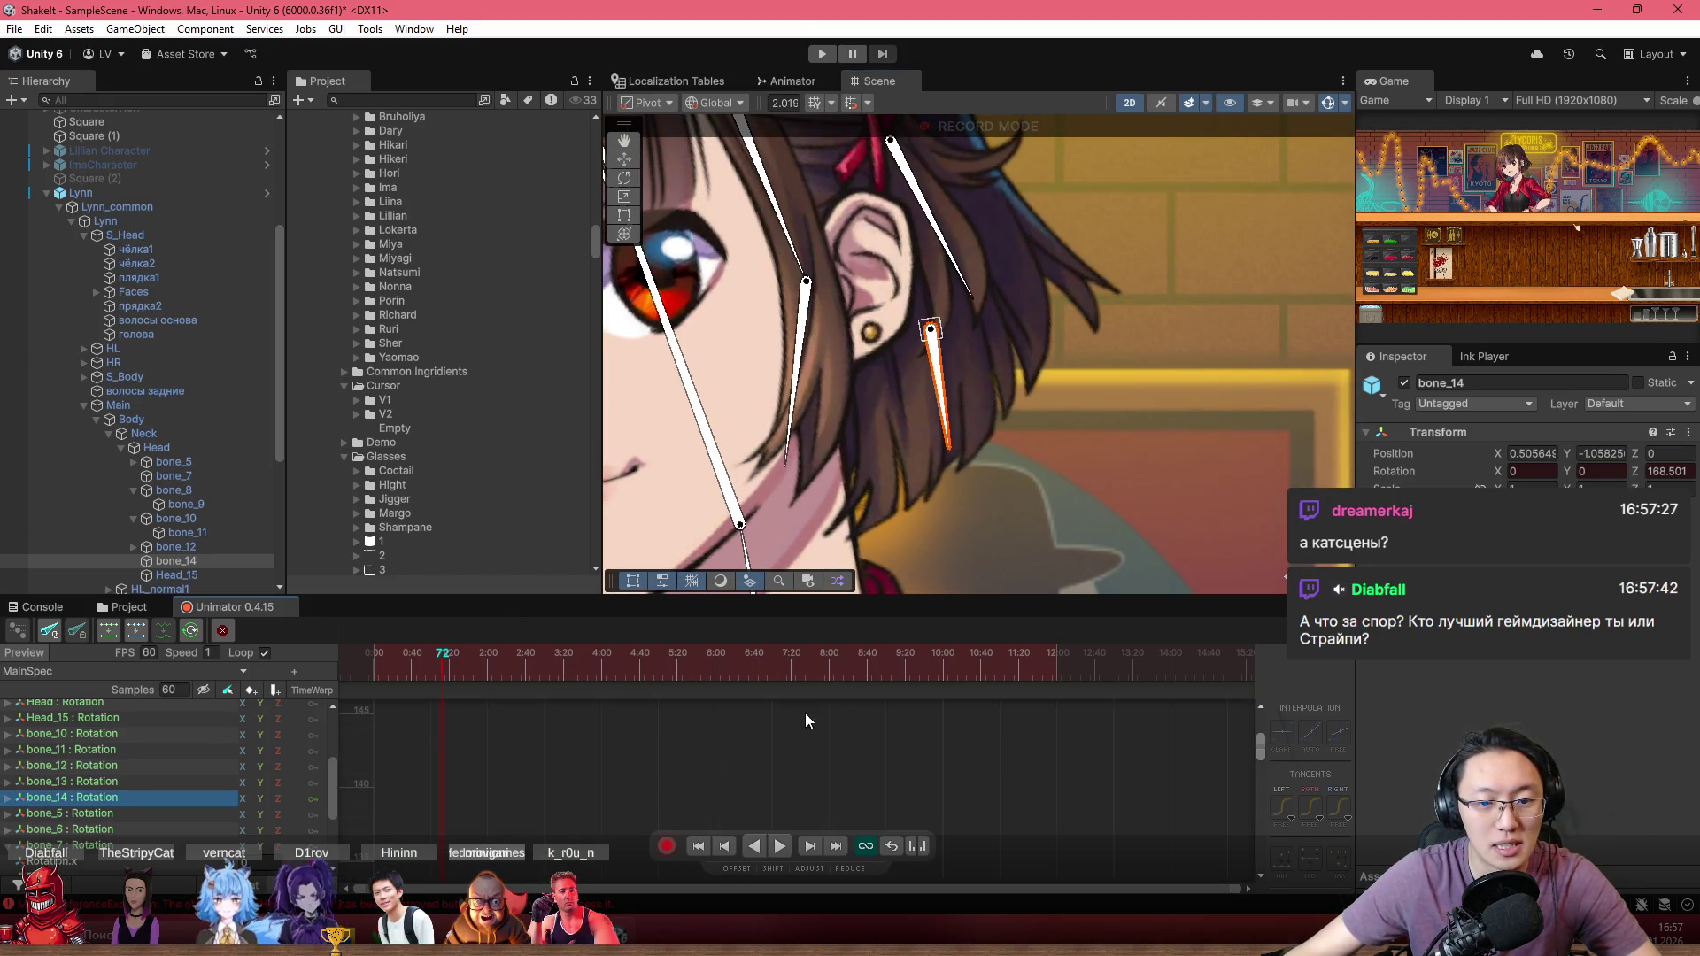
scroll(492, 739, up, 1)
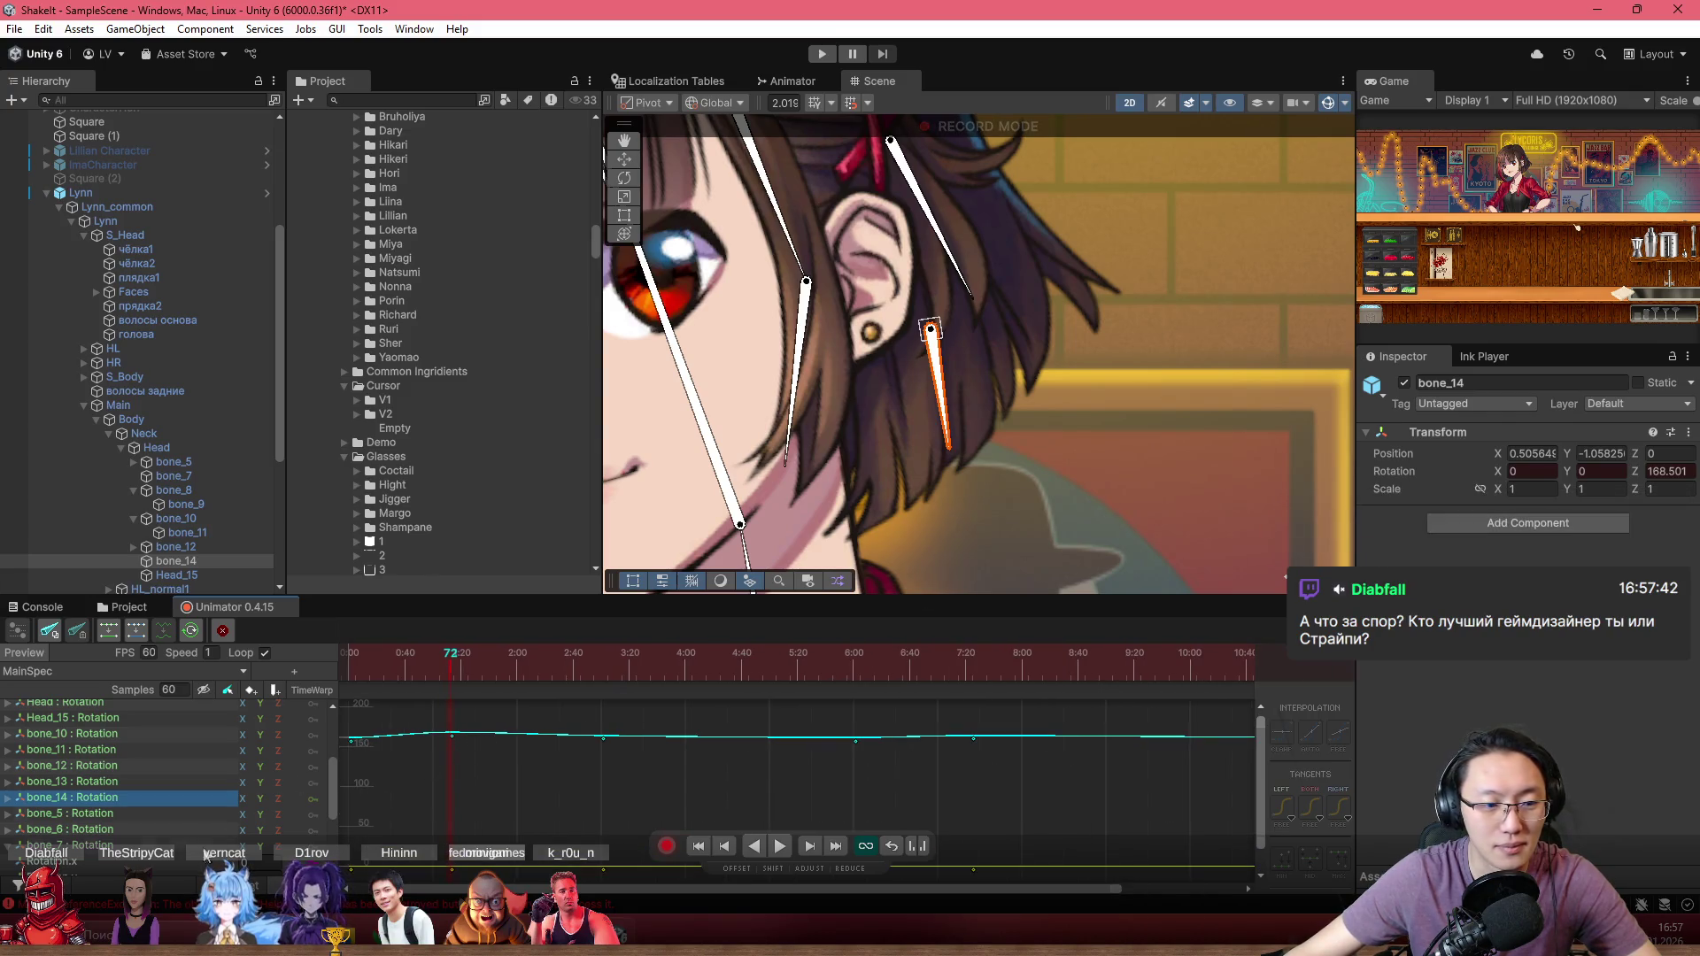
Step: Expand bone_14's rotation and fit its Rotation.z curve in the graph
click(8, 800)
click(57, 848)
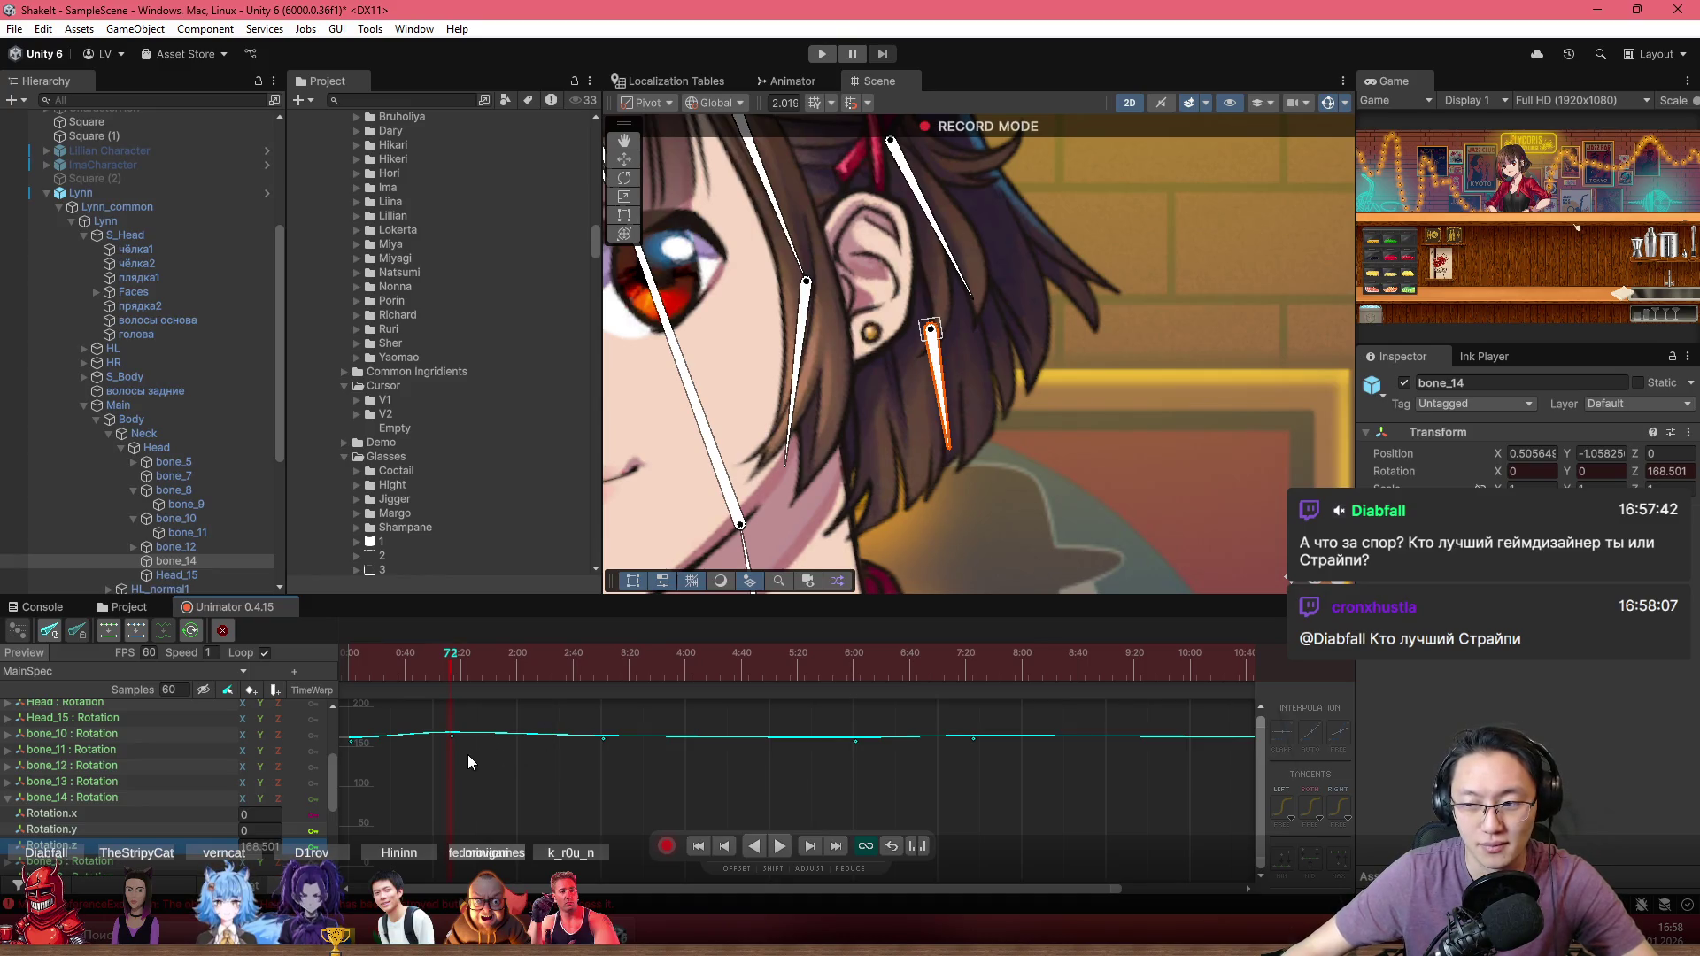
key(f)
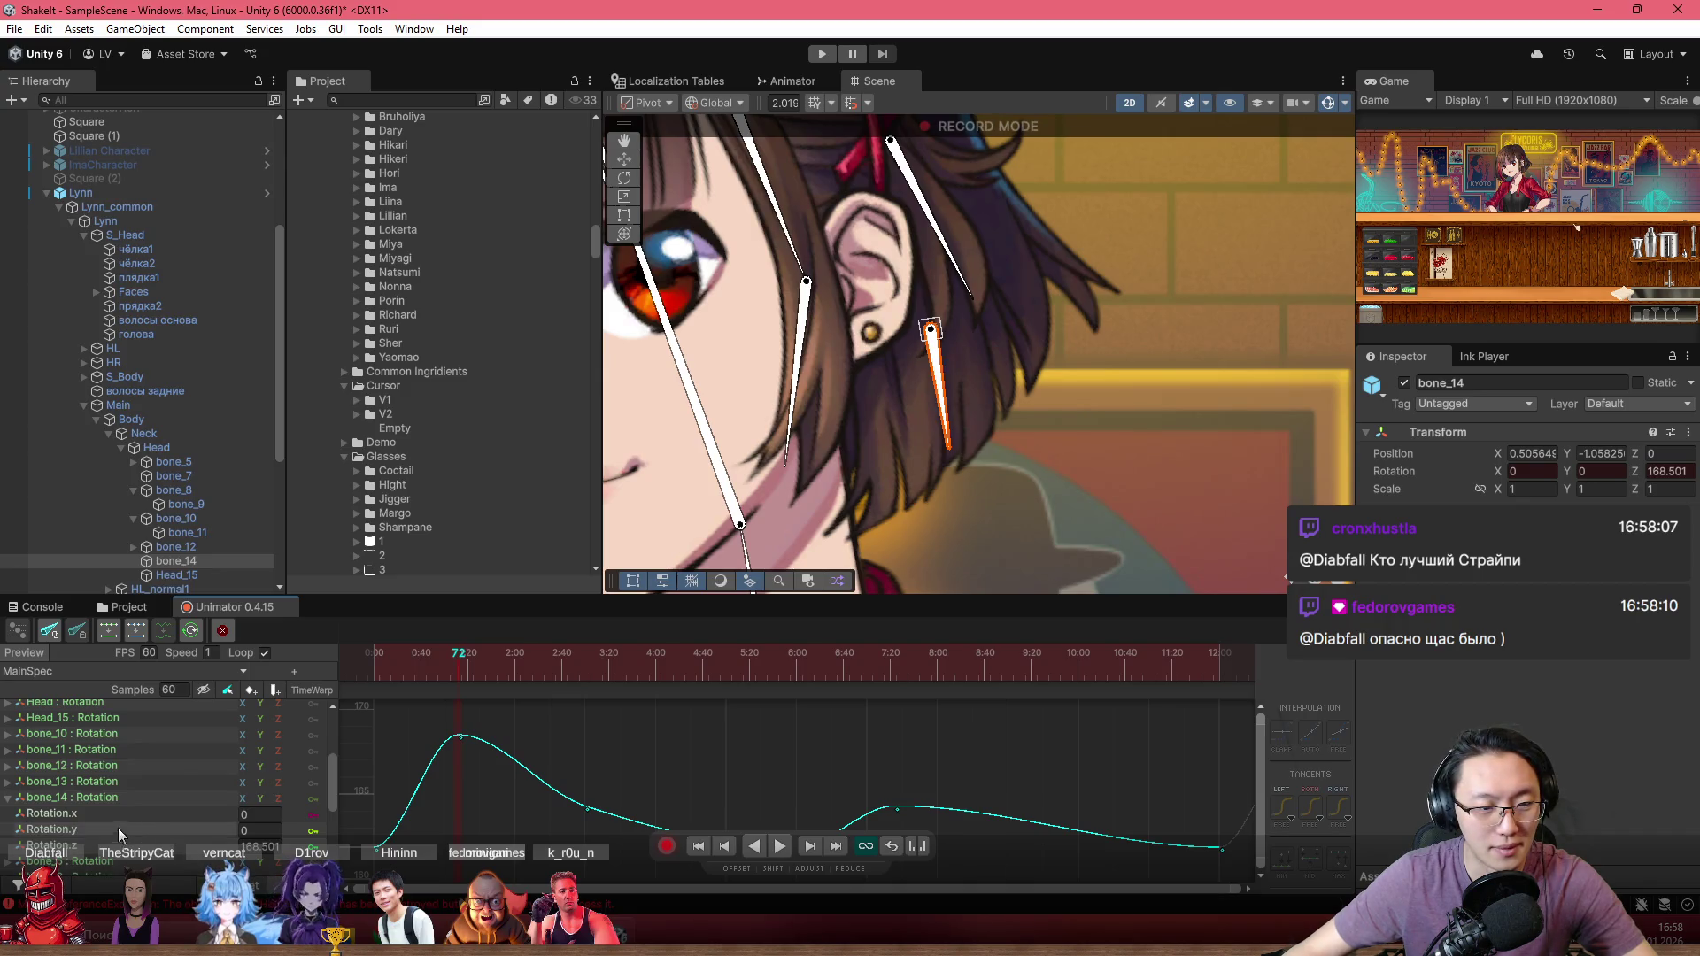
scroll(566, 795, down, 2)
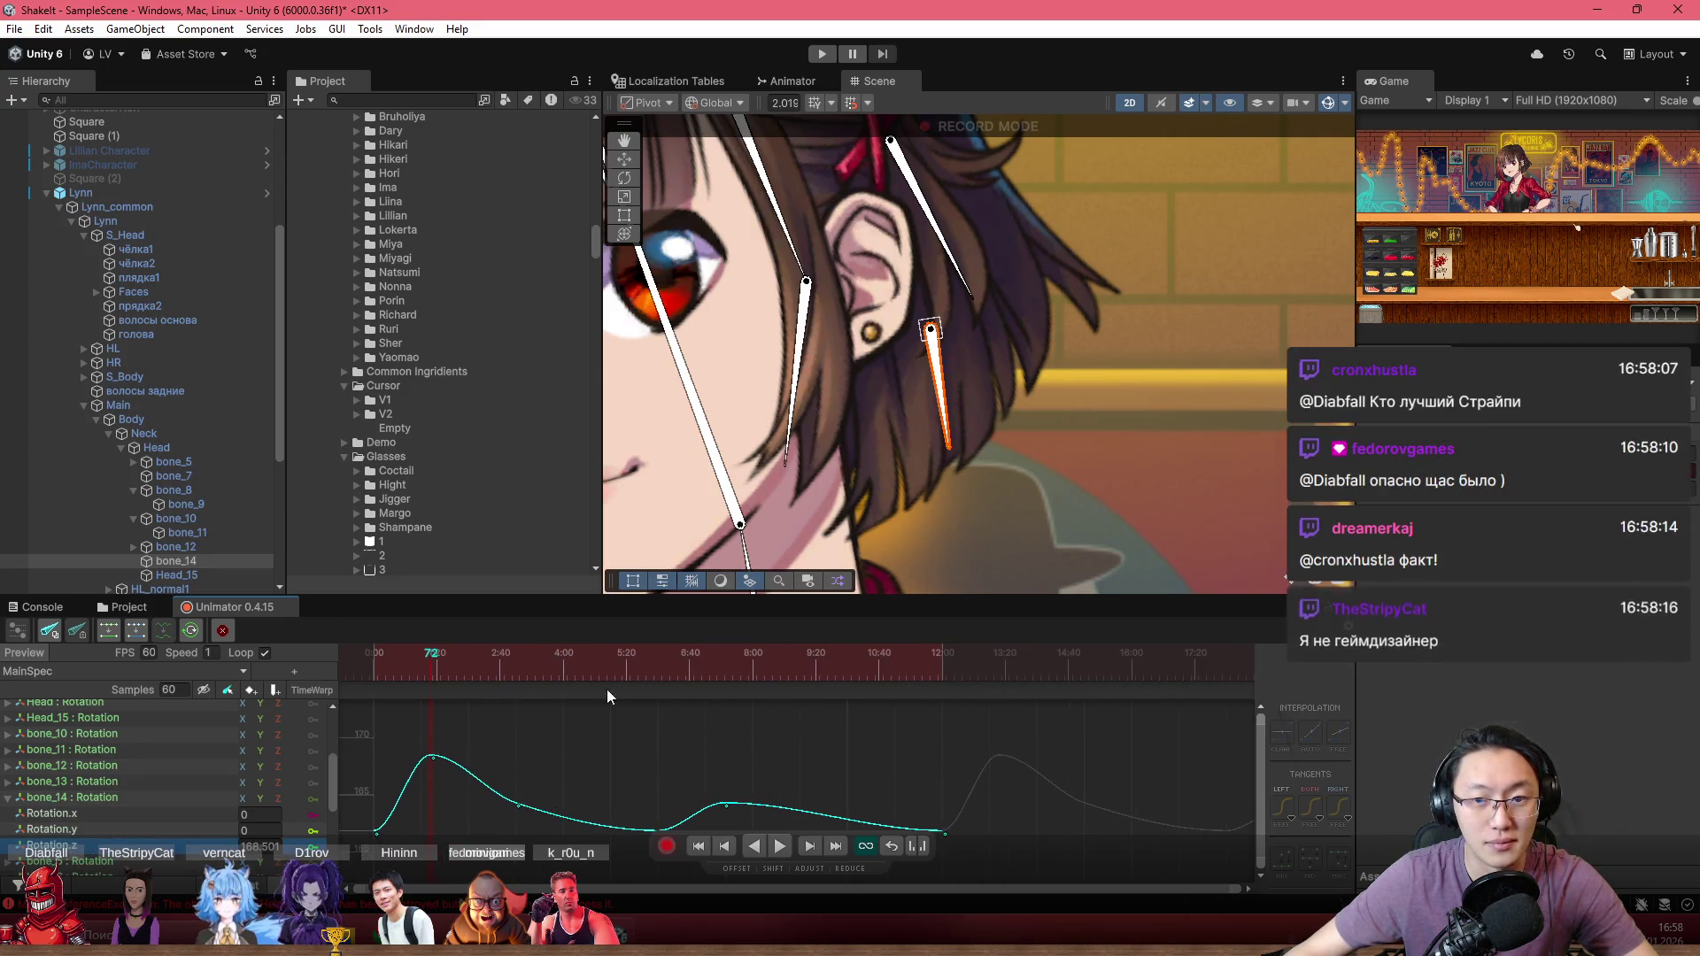
mouse_move(450, 655)
mouse_down()
mouse_move(389, 659)
mouse_move(832, 738)
mouse_move(815, 733)
mouse_up()
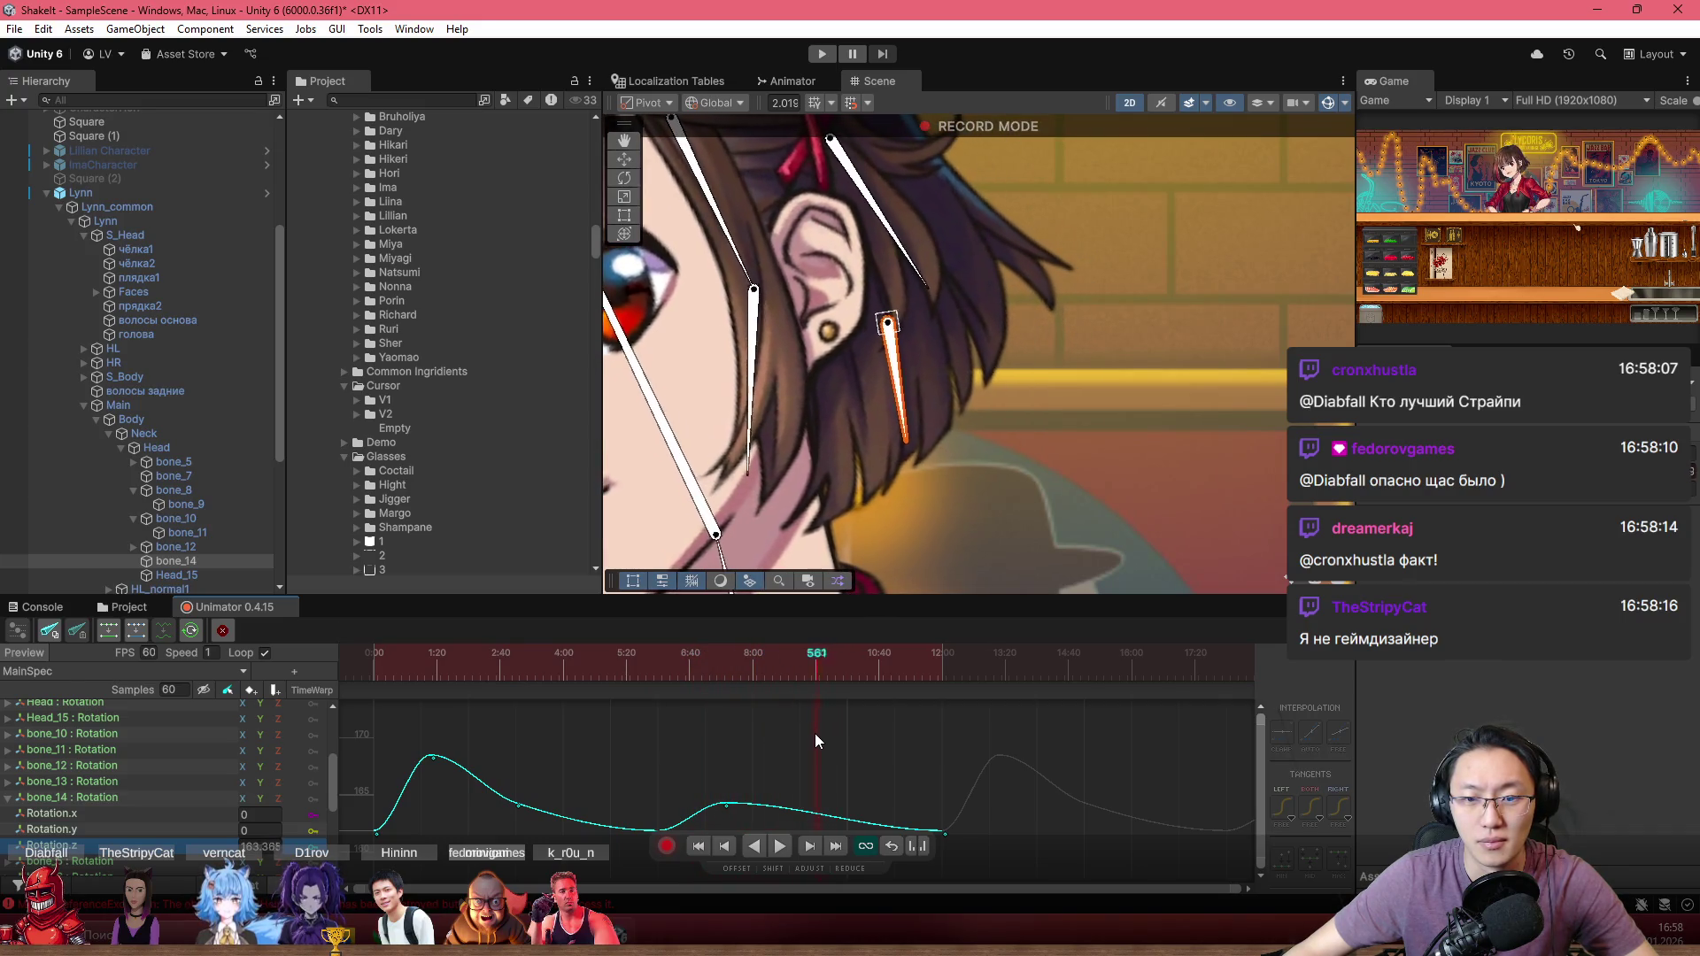
Step: Add a key near 9:55 on bone_14's curve and drag it down into a dip
click(820, 819)
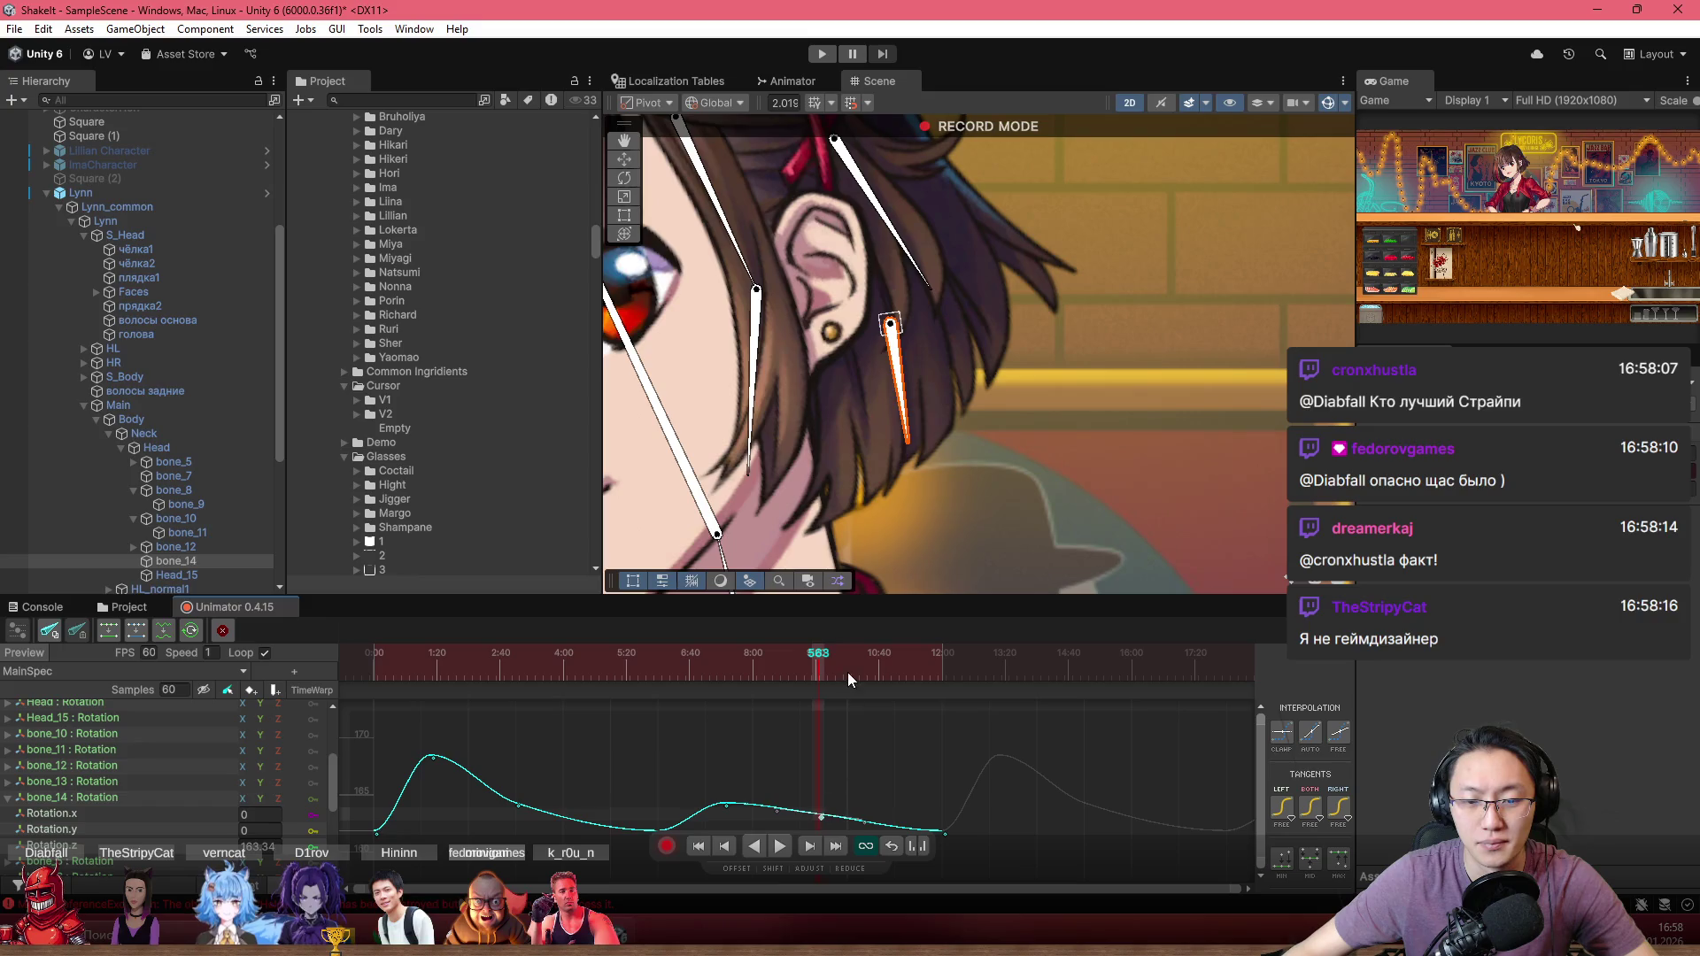
click(847, 677)
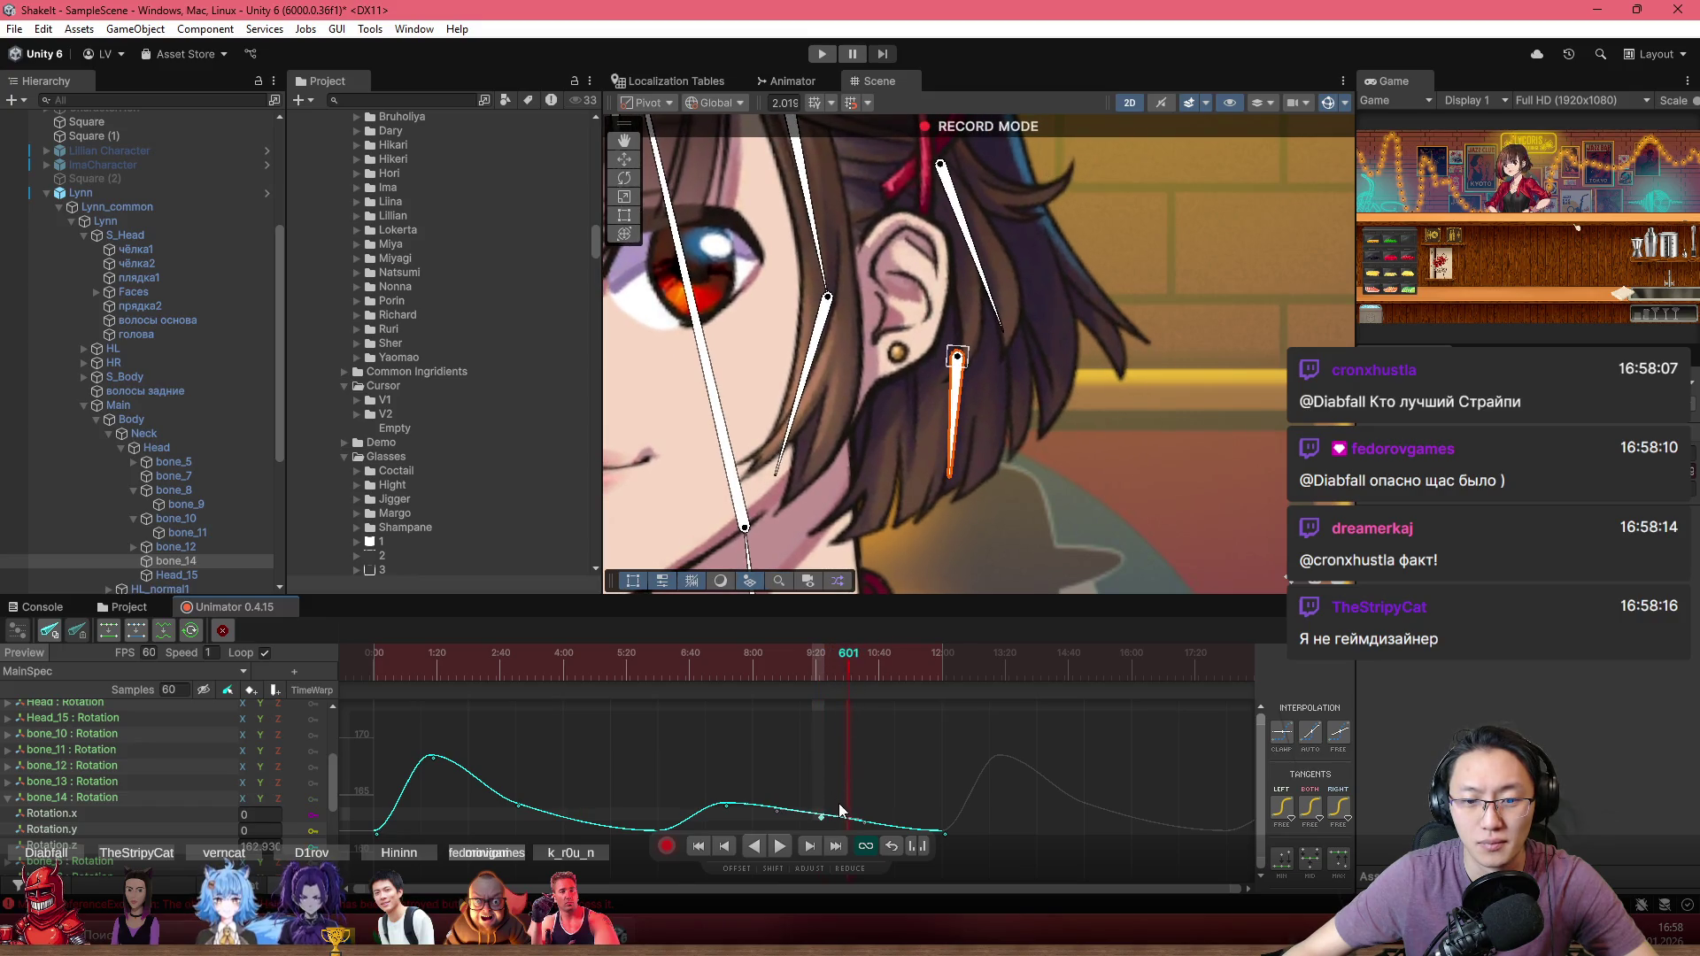
scroll(884, 724, down, 2)
mouse_move(849, 760)
mouse_down()
mouse_move(846, 797)
mouse_move(779, 813)
mouse_up()
scroll(865, 767, down, 2)
mouse_move(748, 656)
mouse_down()
mouse_move(730, 652)
mouse_move(810, 671)
mouse_up()
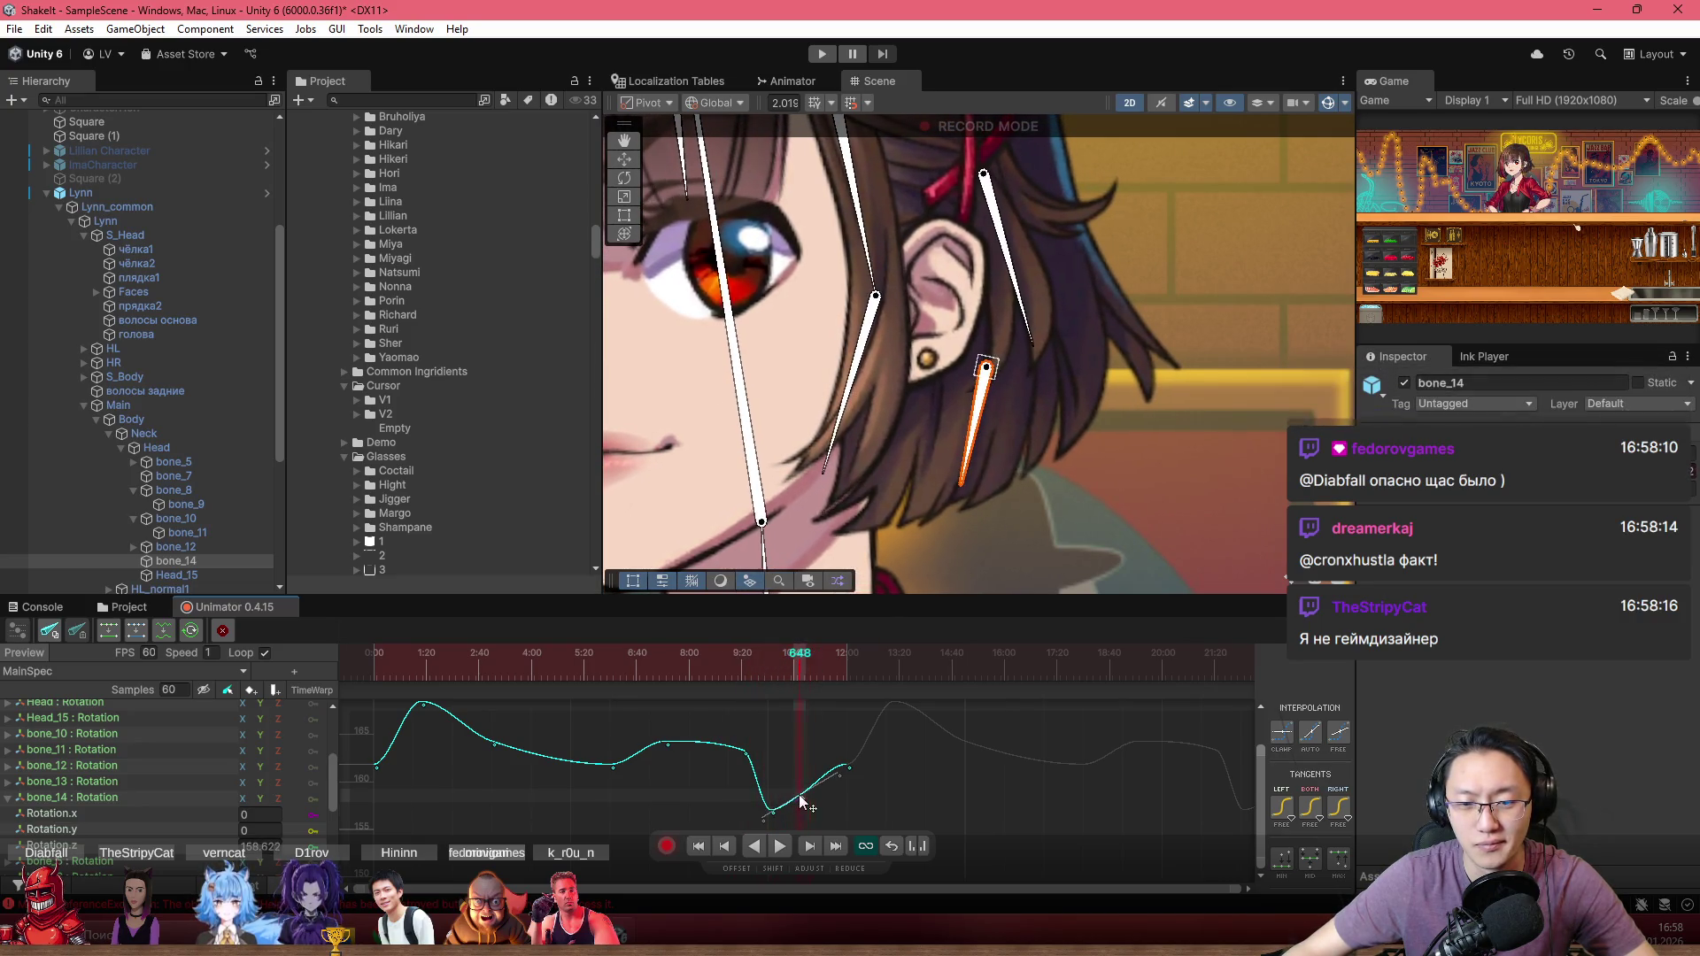
Step: Add a level key around frame 648 and play the hair sway from the start
drag(797, 797, 799, 760)
scroll(721, 747, down, 2)
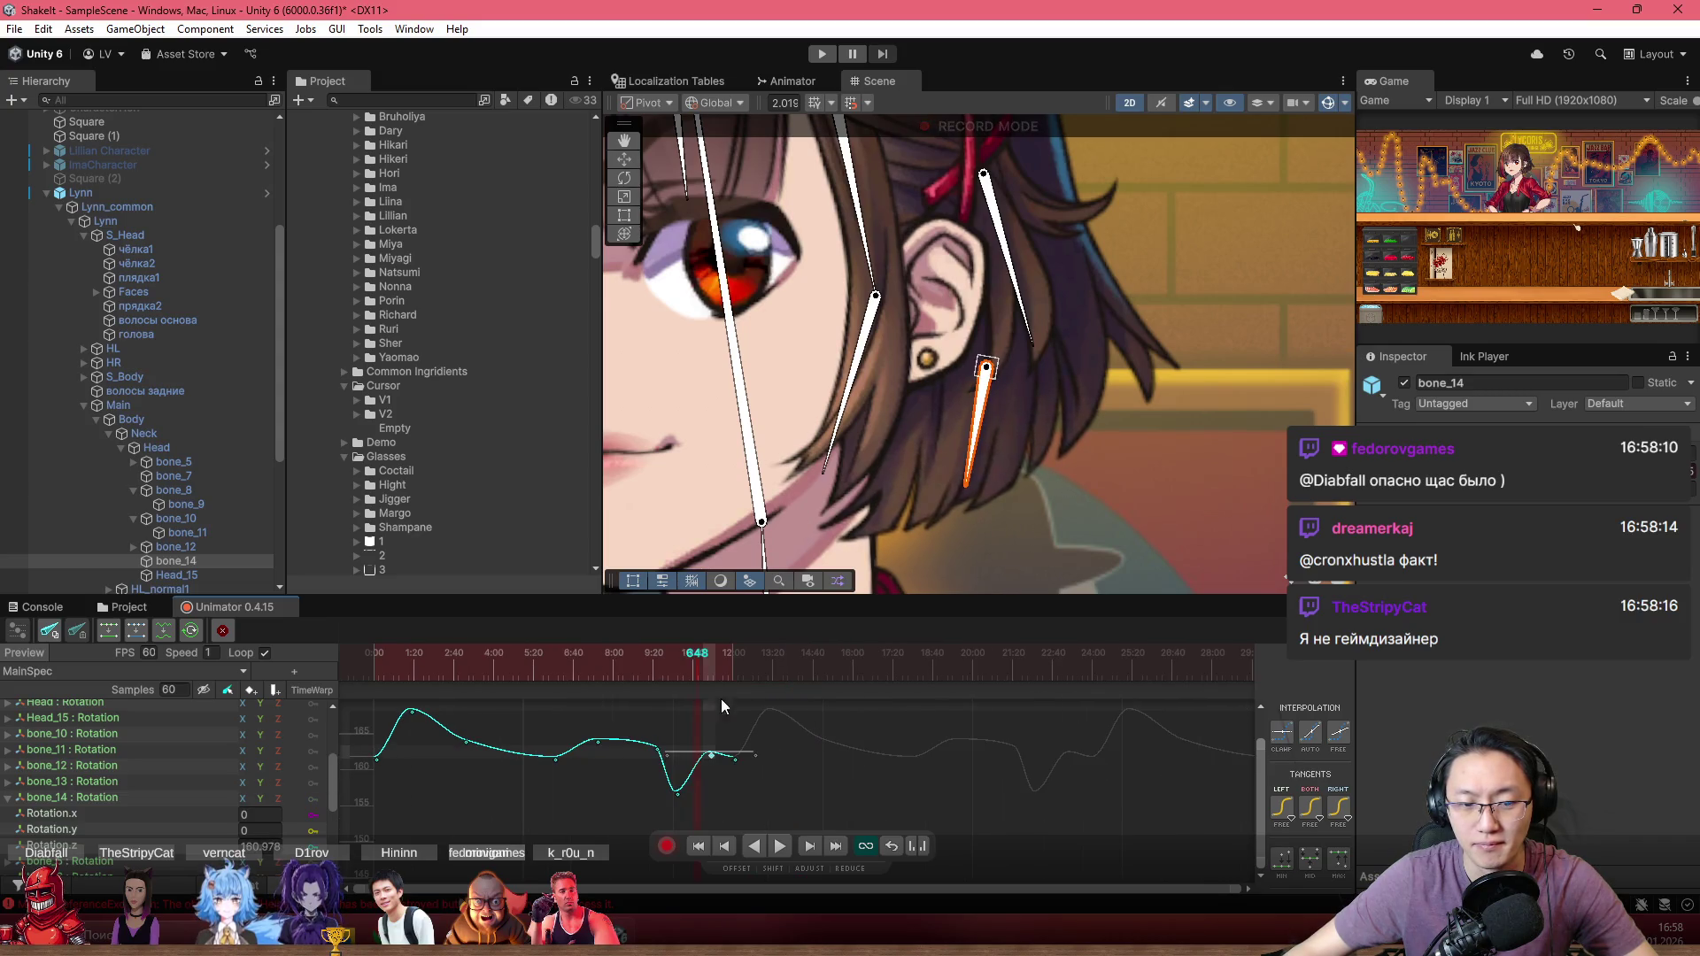
click(359, 660)
scroll(966, 501, down, 5)
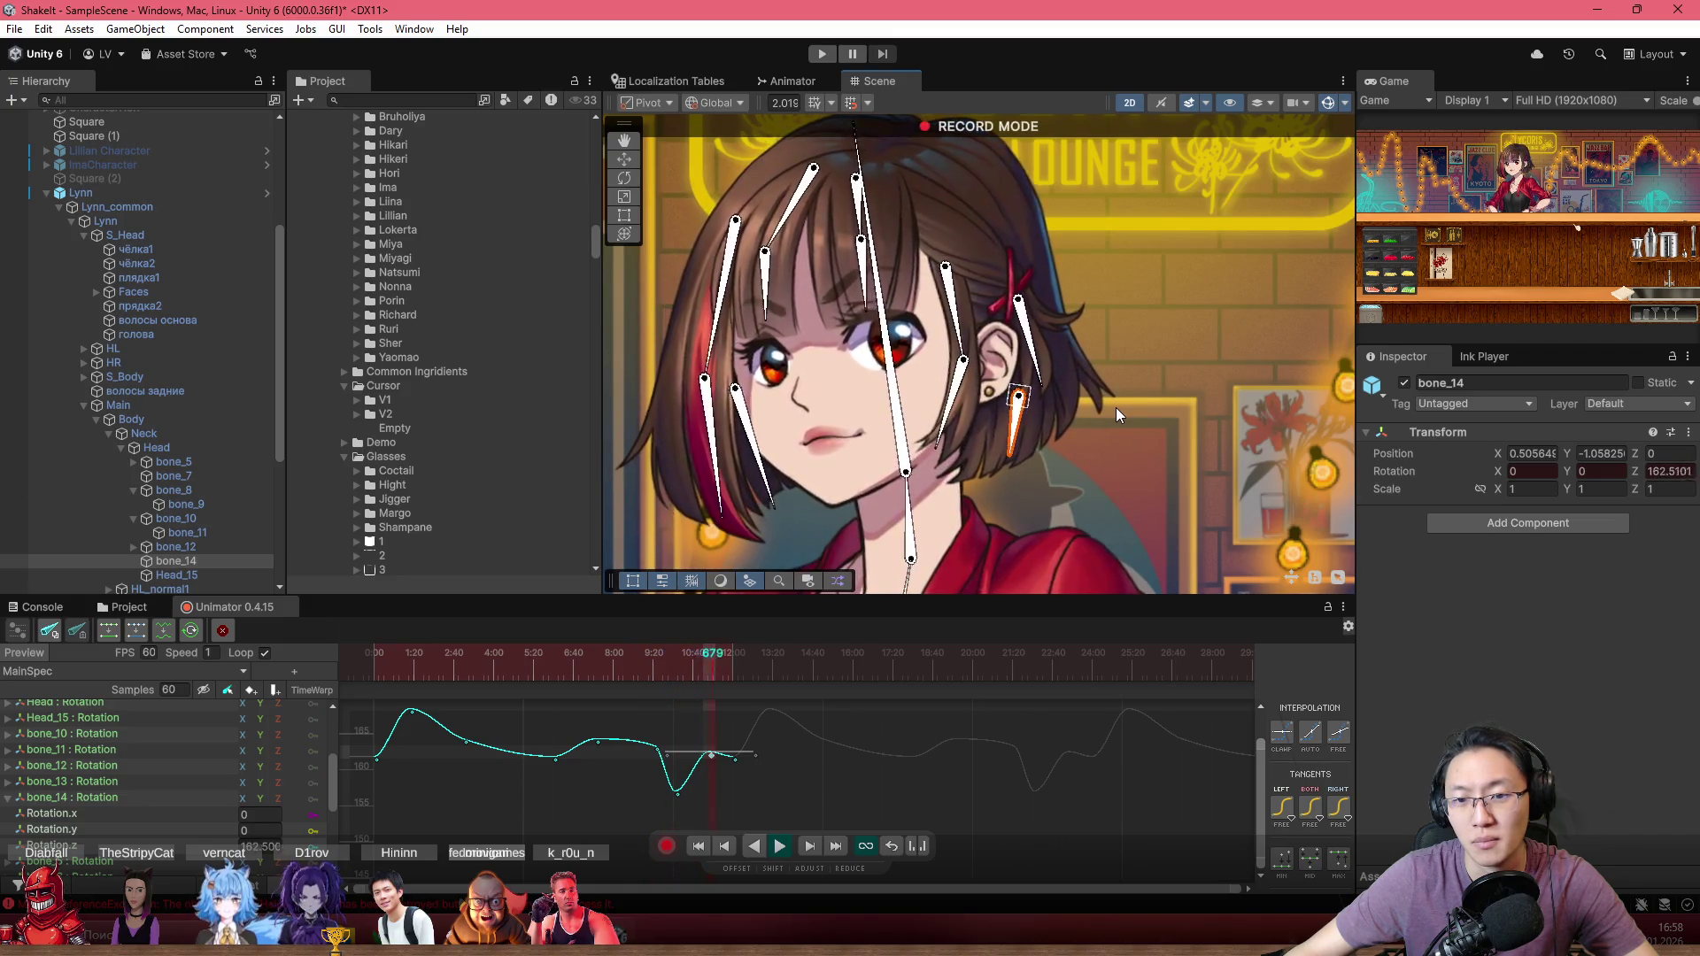
Step: Hide the bone overlays in the Scene view
scroll(1051, 406, down, 2)
scroll(1011, 209, up, 2)
click(1323, 101)
scroll(902, 343, down, 2)
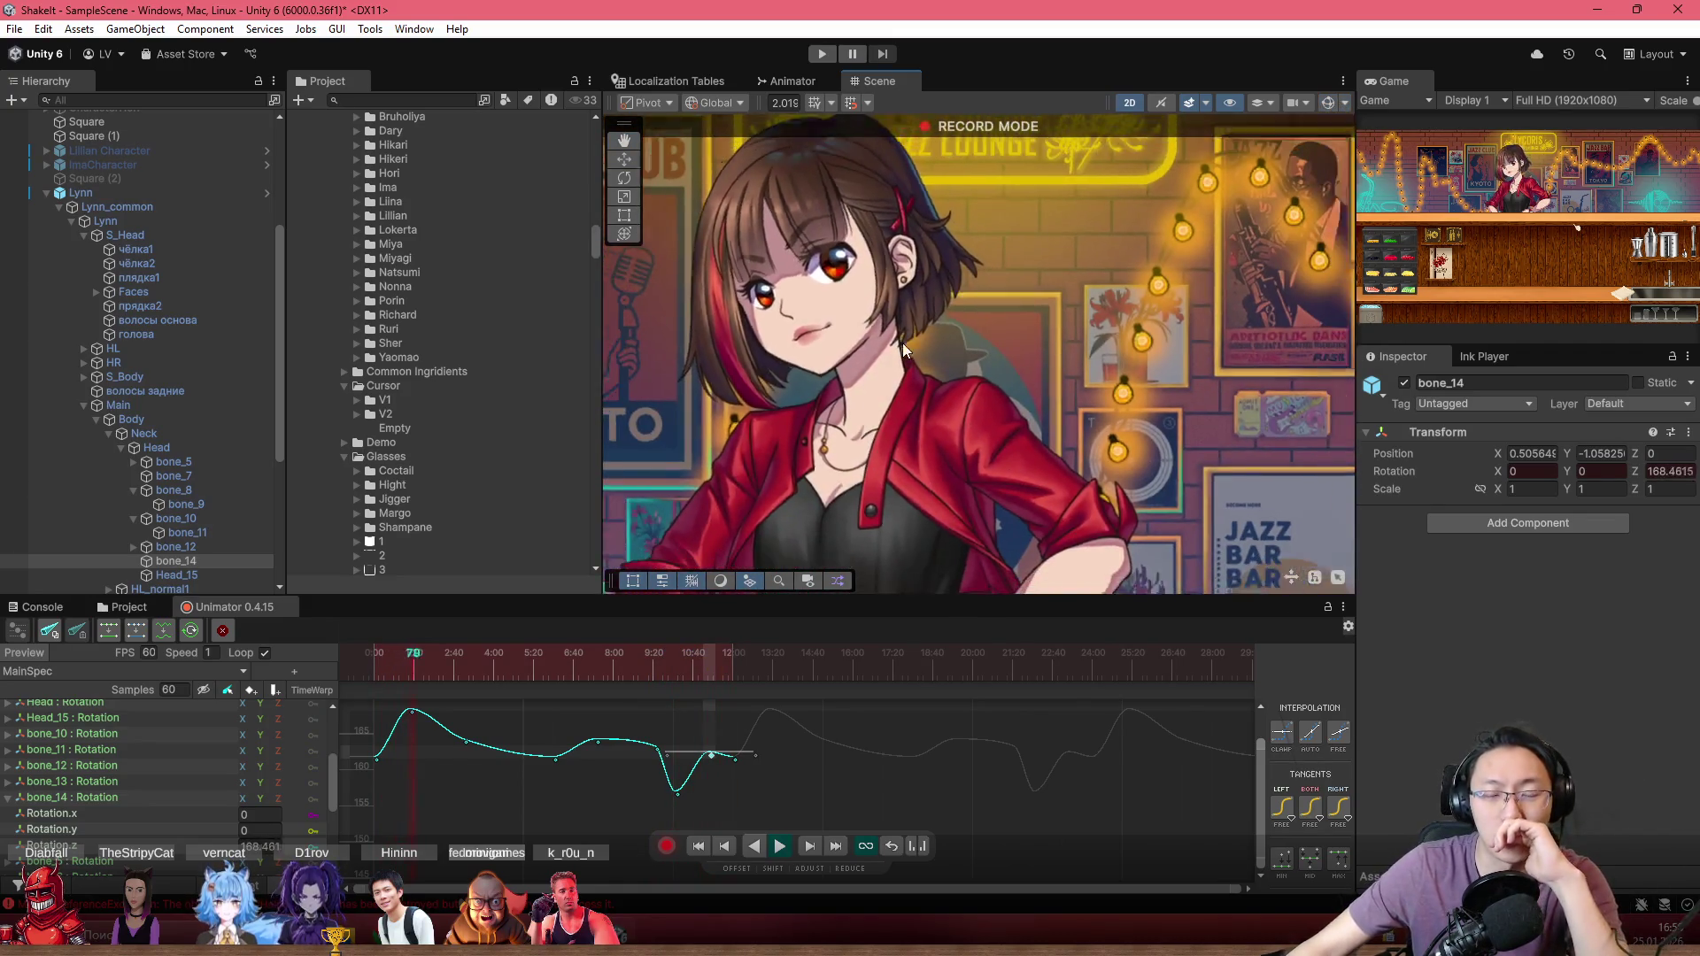
scroll(880, 259, up, 1)
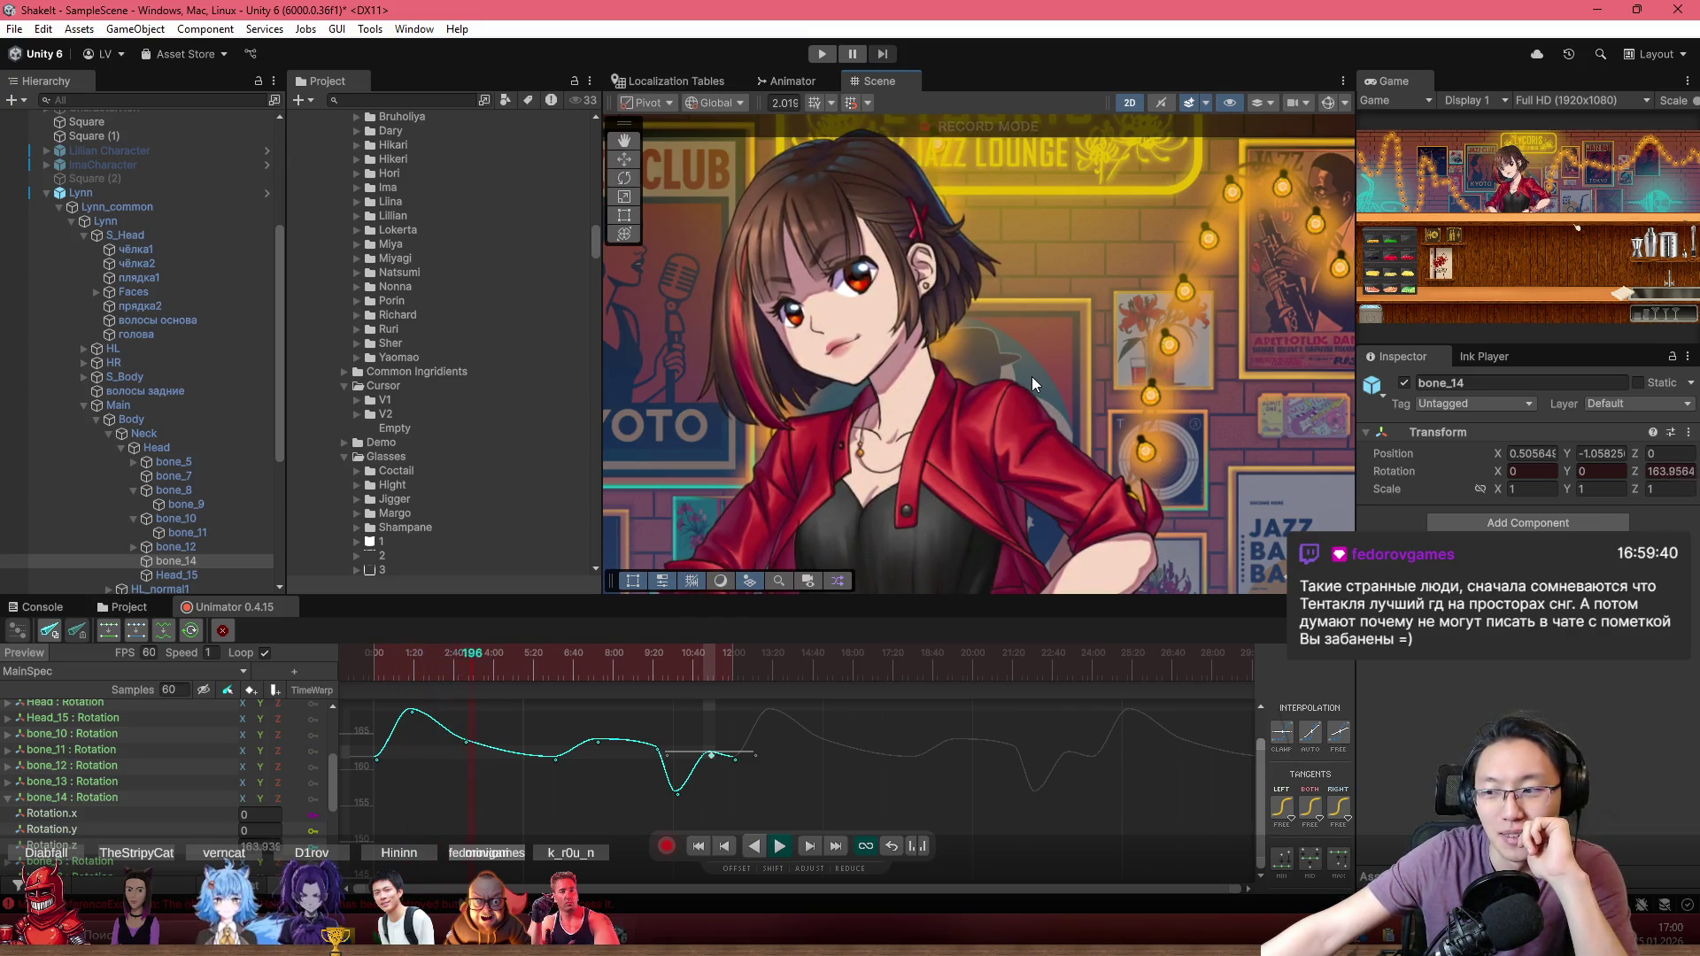
Step: Watch Lynn's looping hair sway up close, then stop the preview at frame 534
scroll(1141, 417, down, 3)
scroll(1140, 417, up, 1)
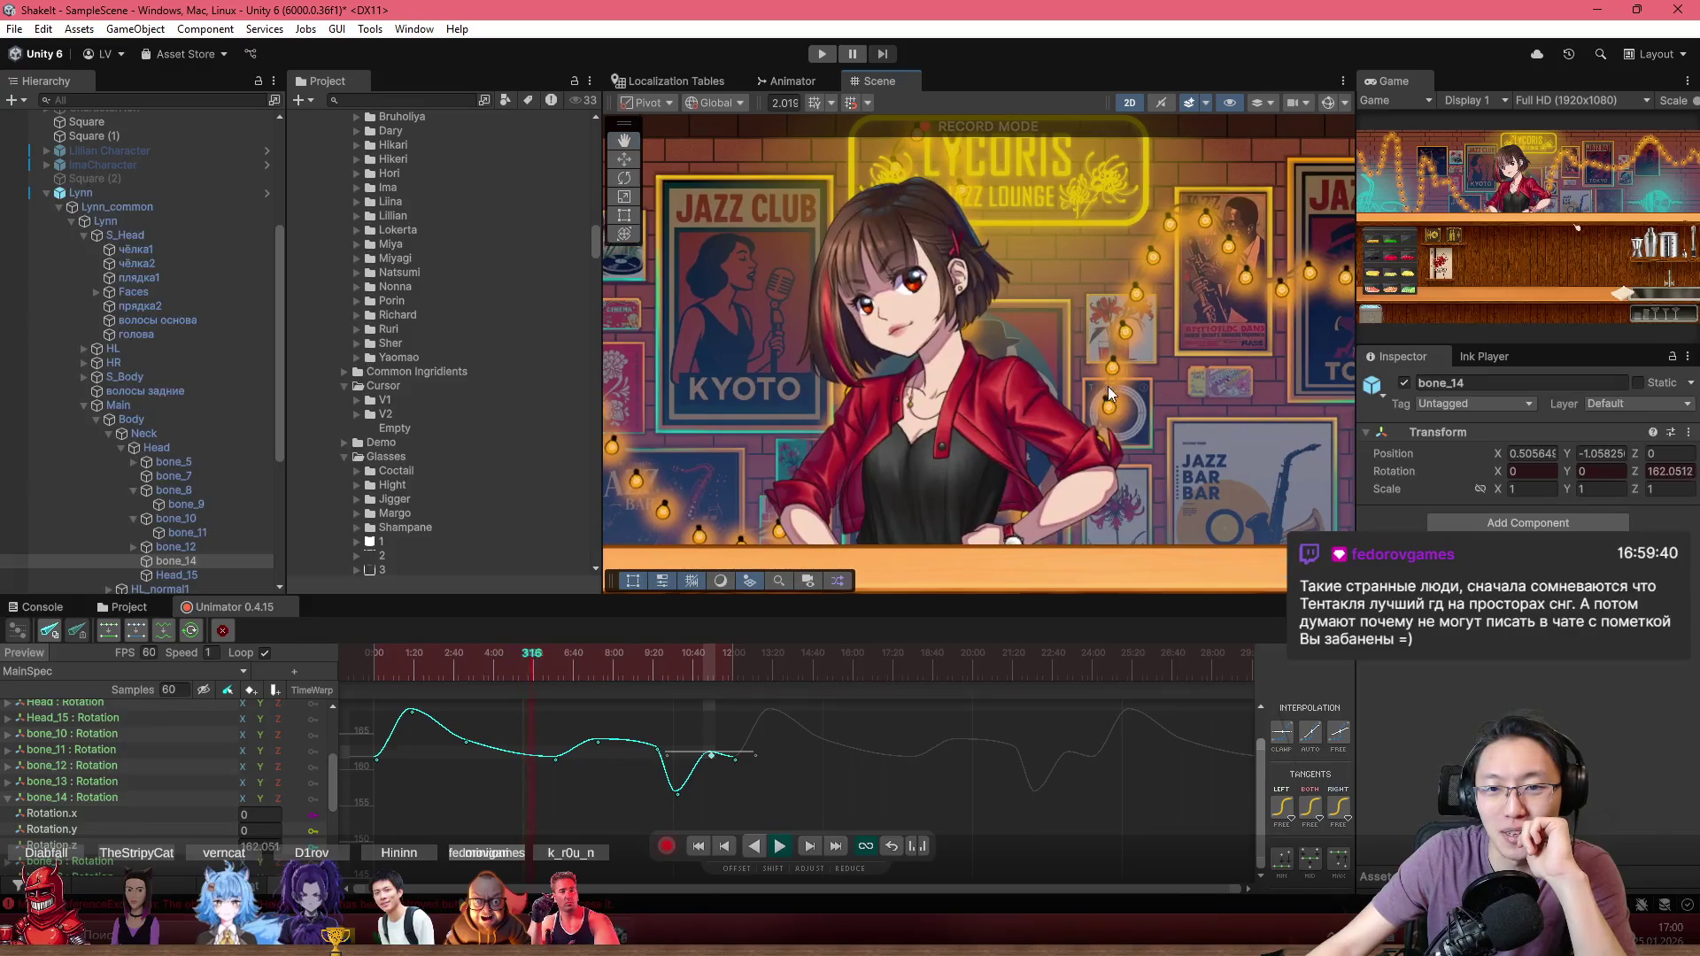
scroll(1055, 328, up, 3)
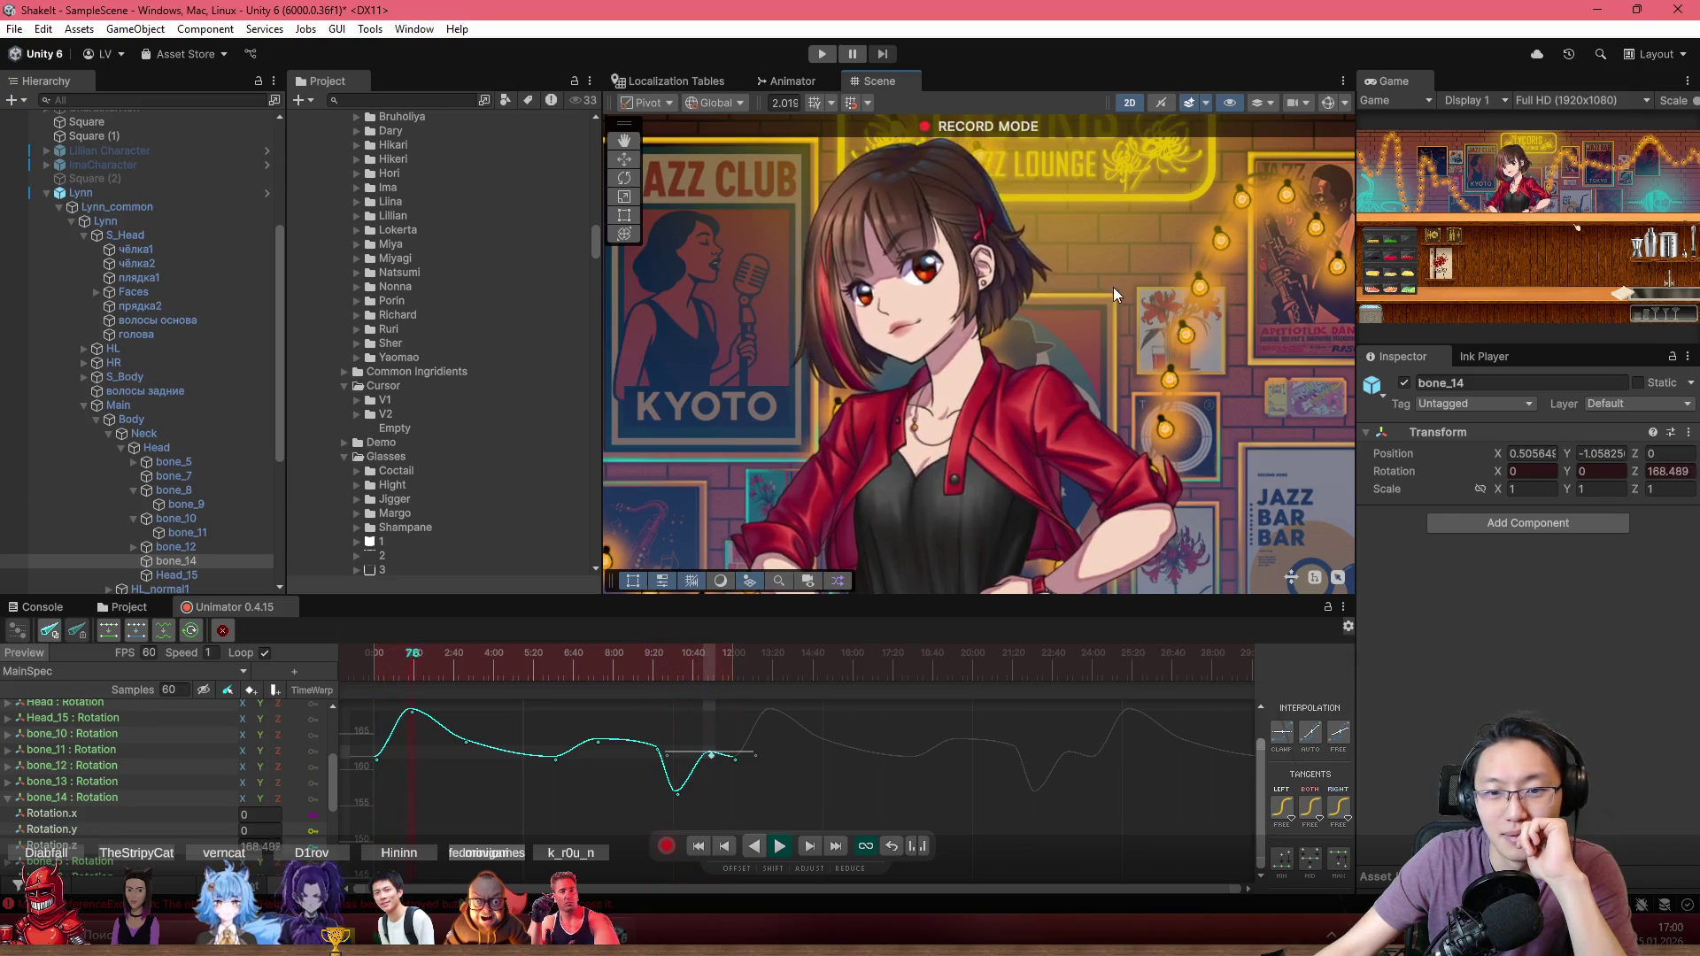
scroll(947, 391, up, 5)
scroll(717, 753, up, 1)
scroll(717, 753, up, 3)
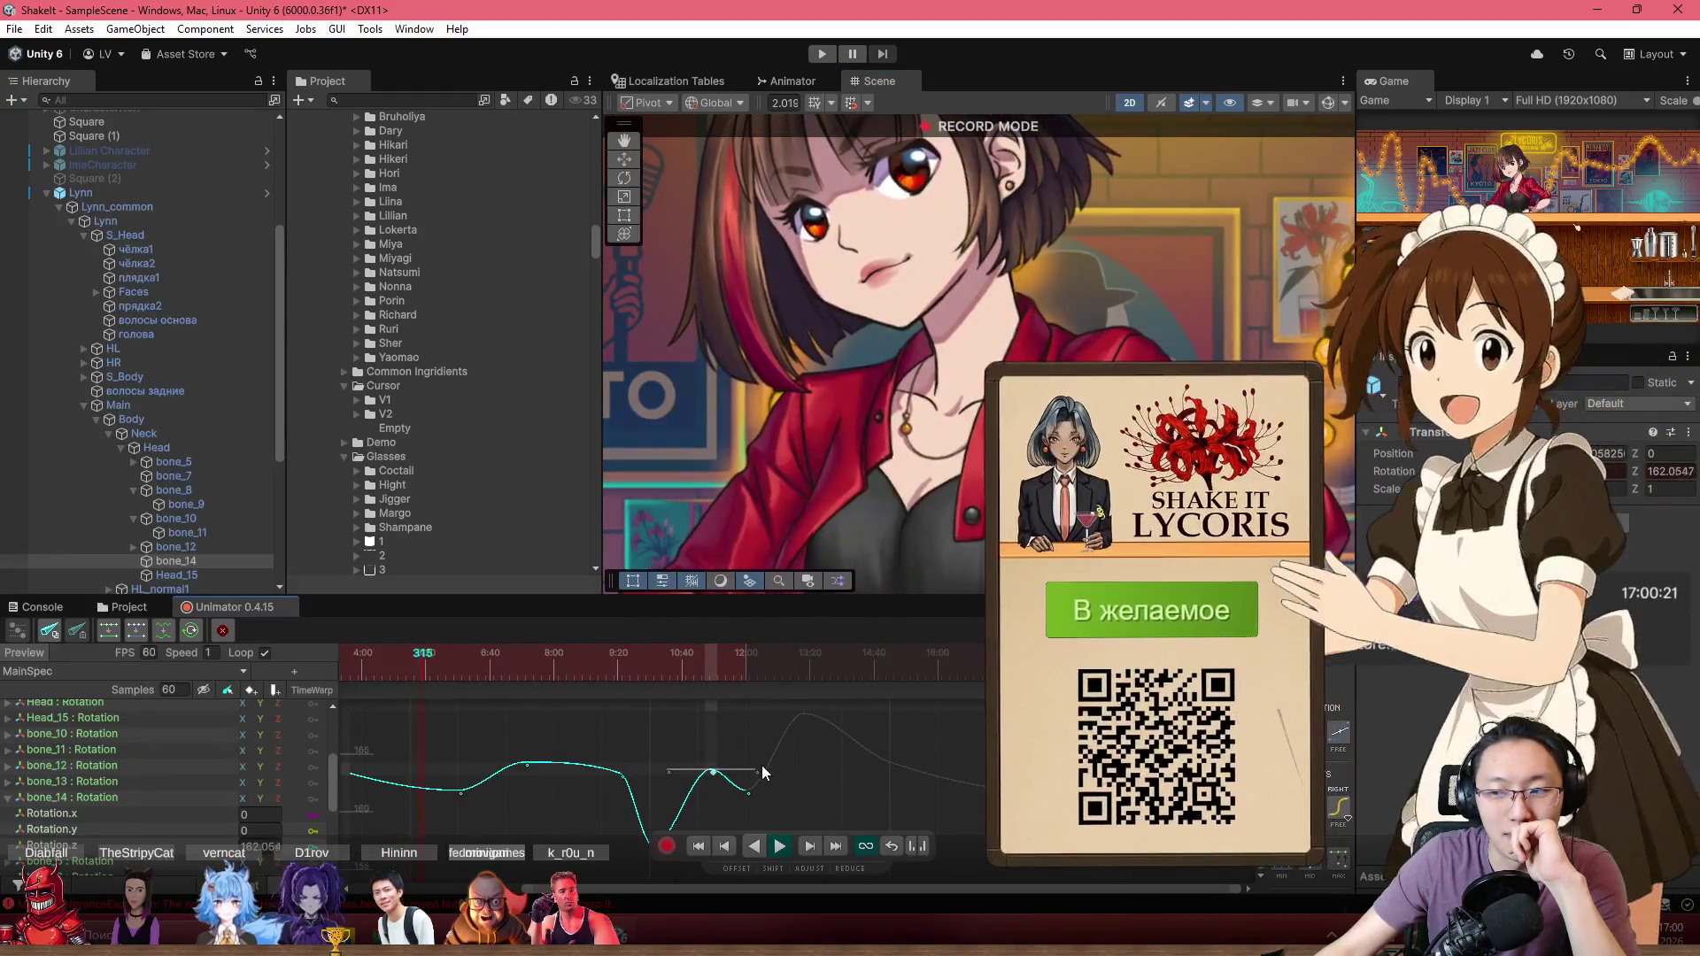
scroll(761, 766, down, 1)
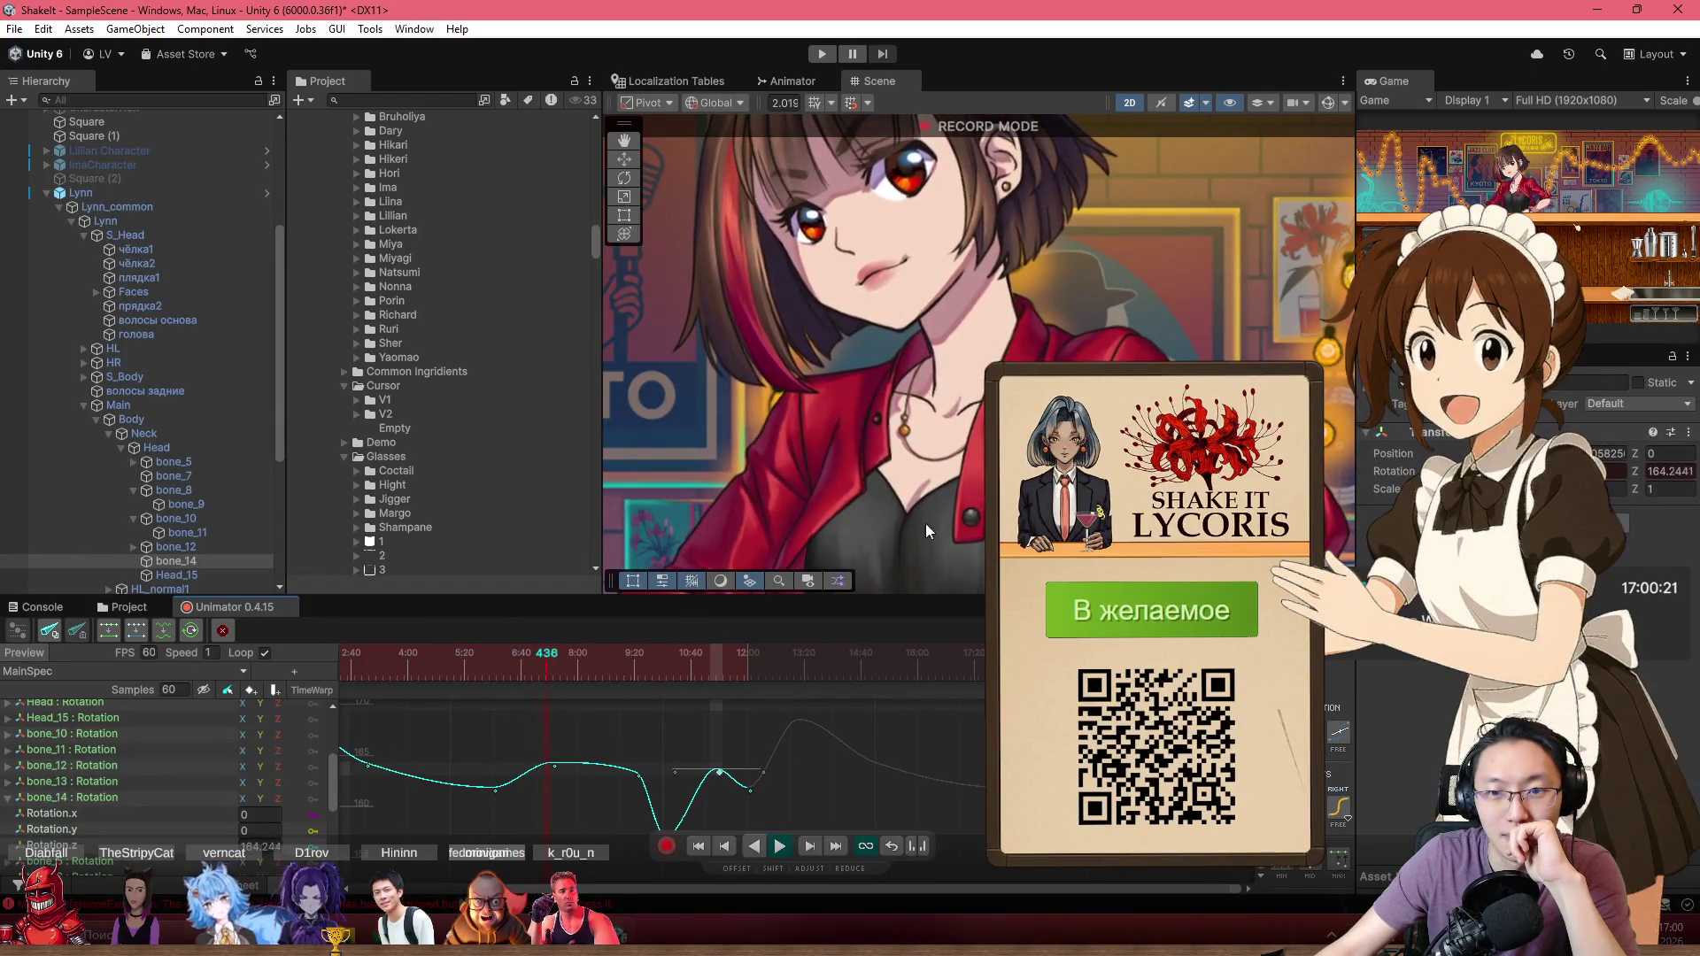
scroll(926, 523, down, 2)
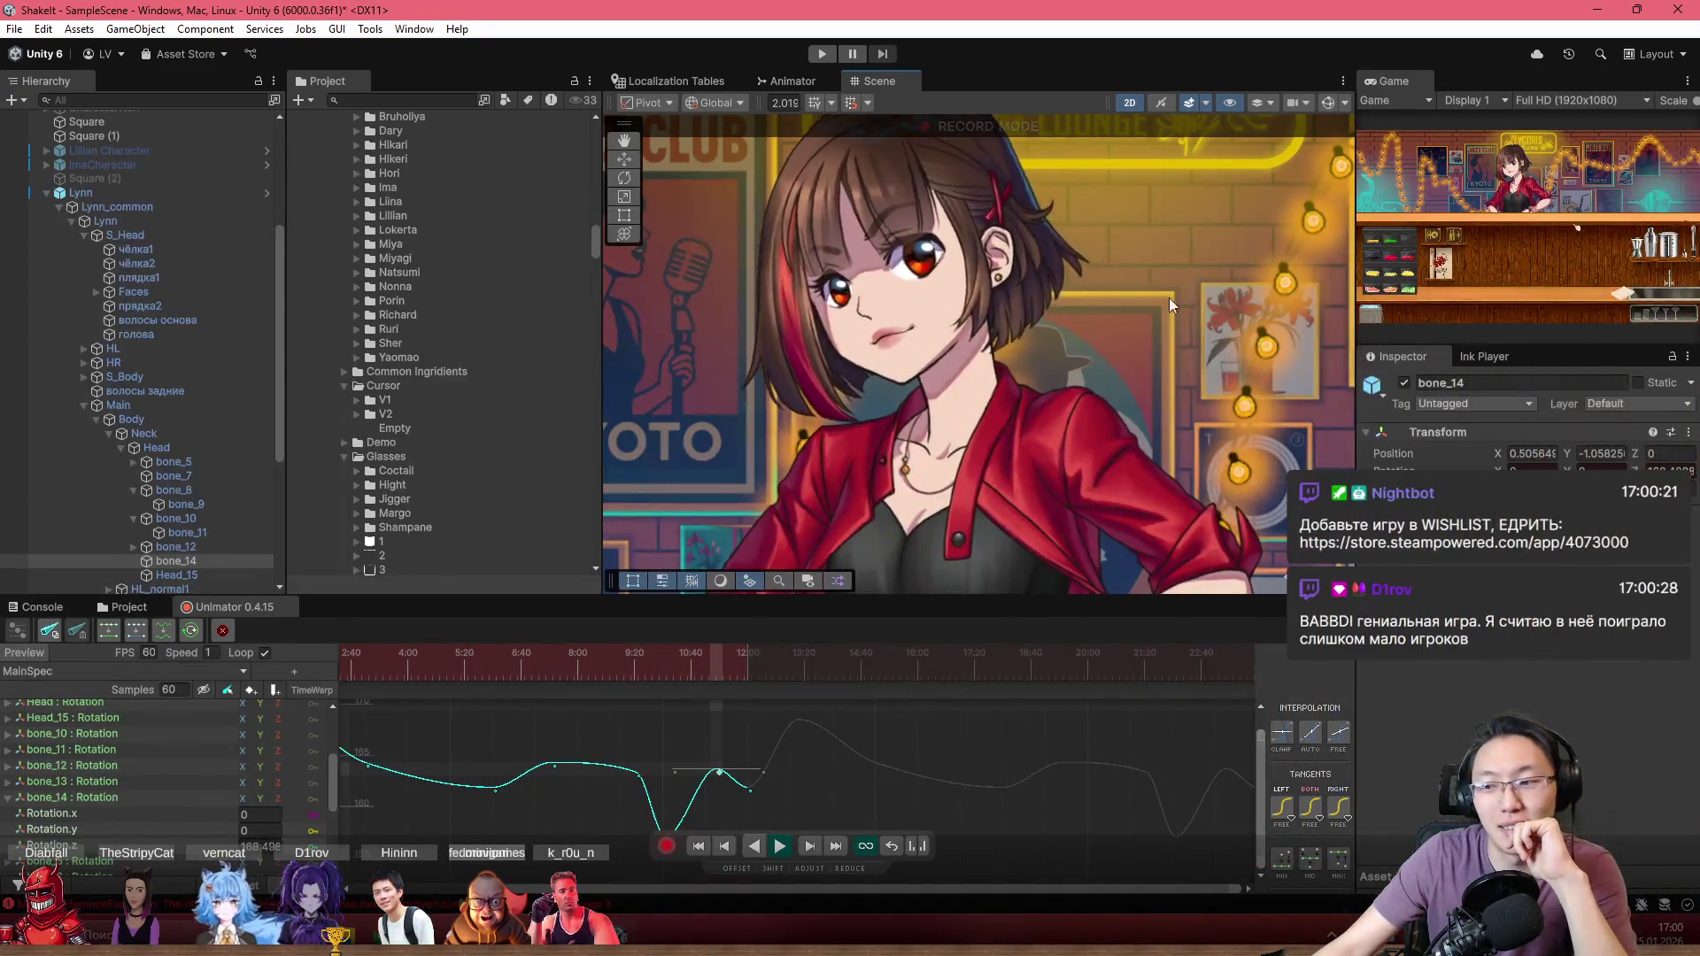
scroll(1164, 301, down, 1)
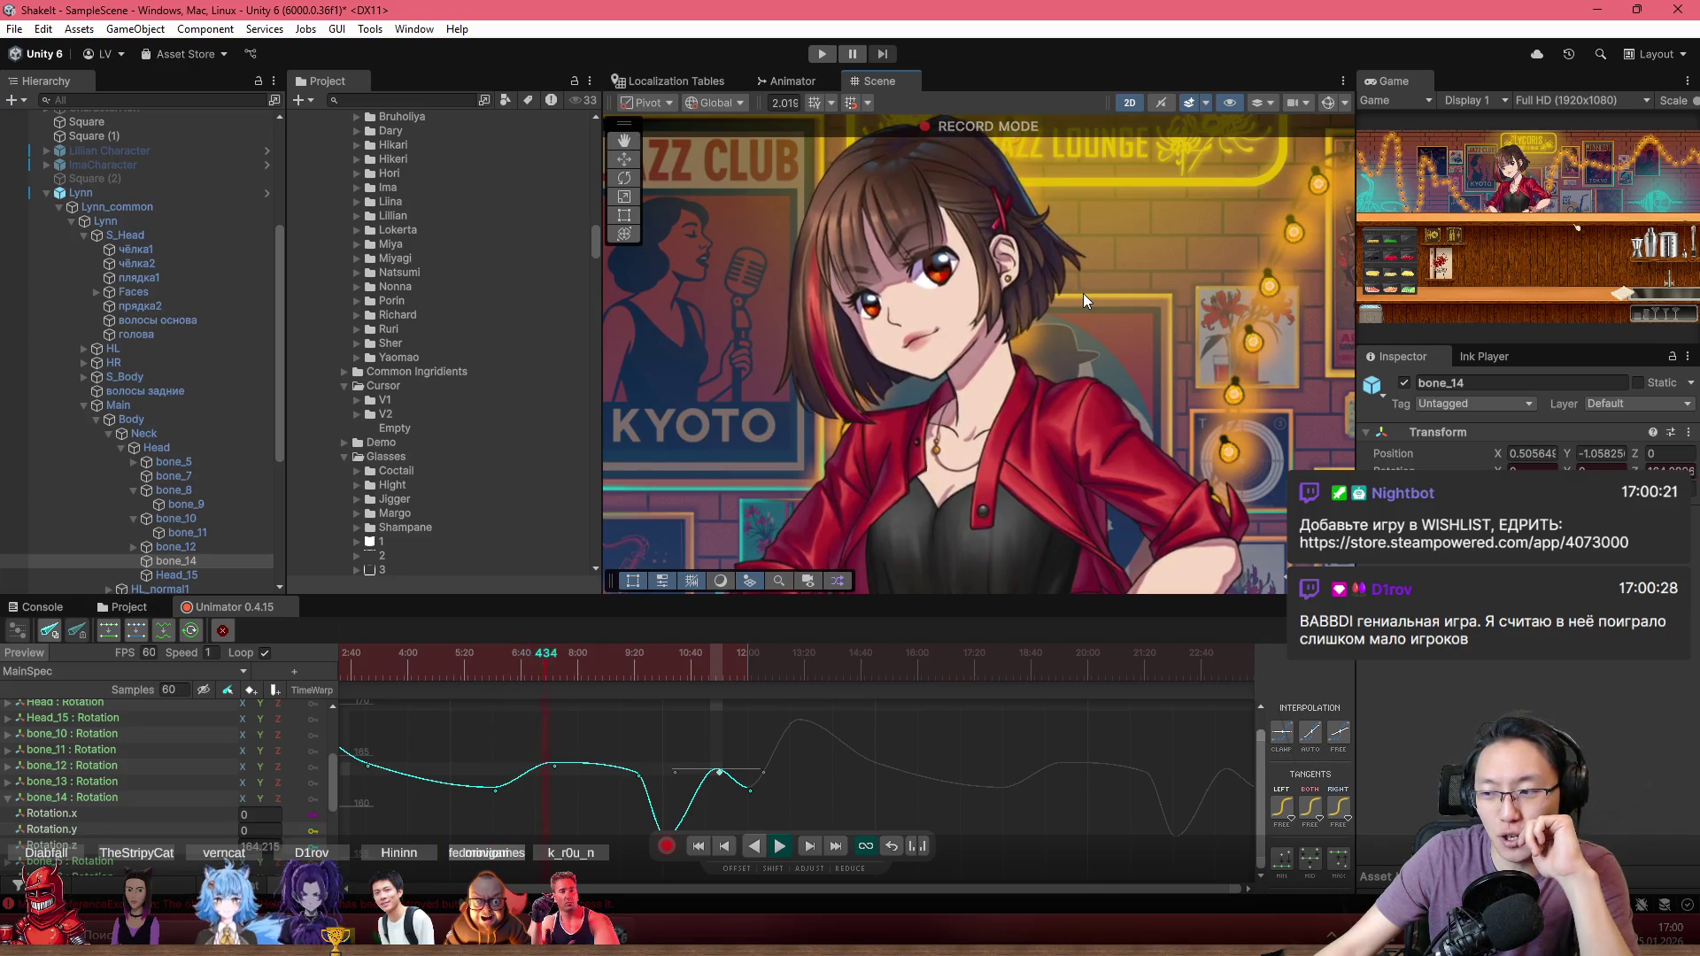
key(space)
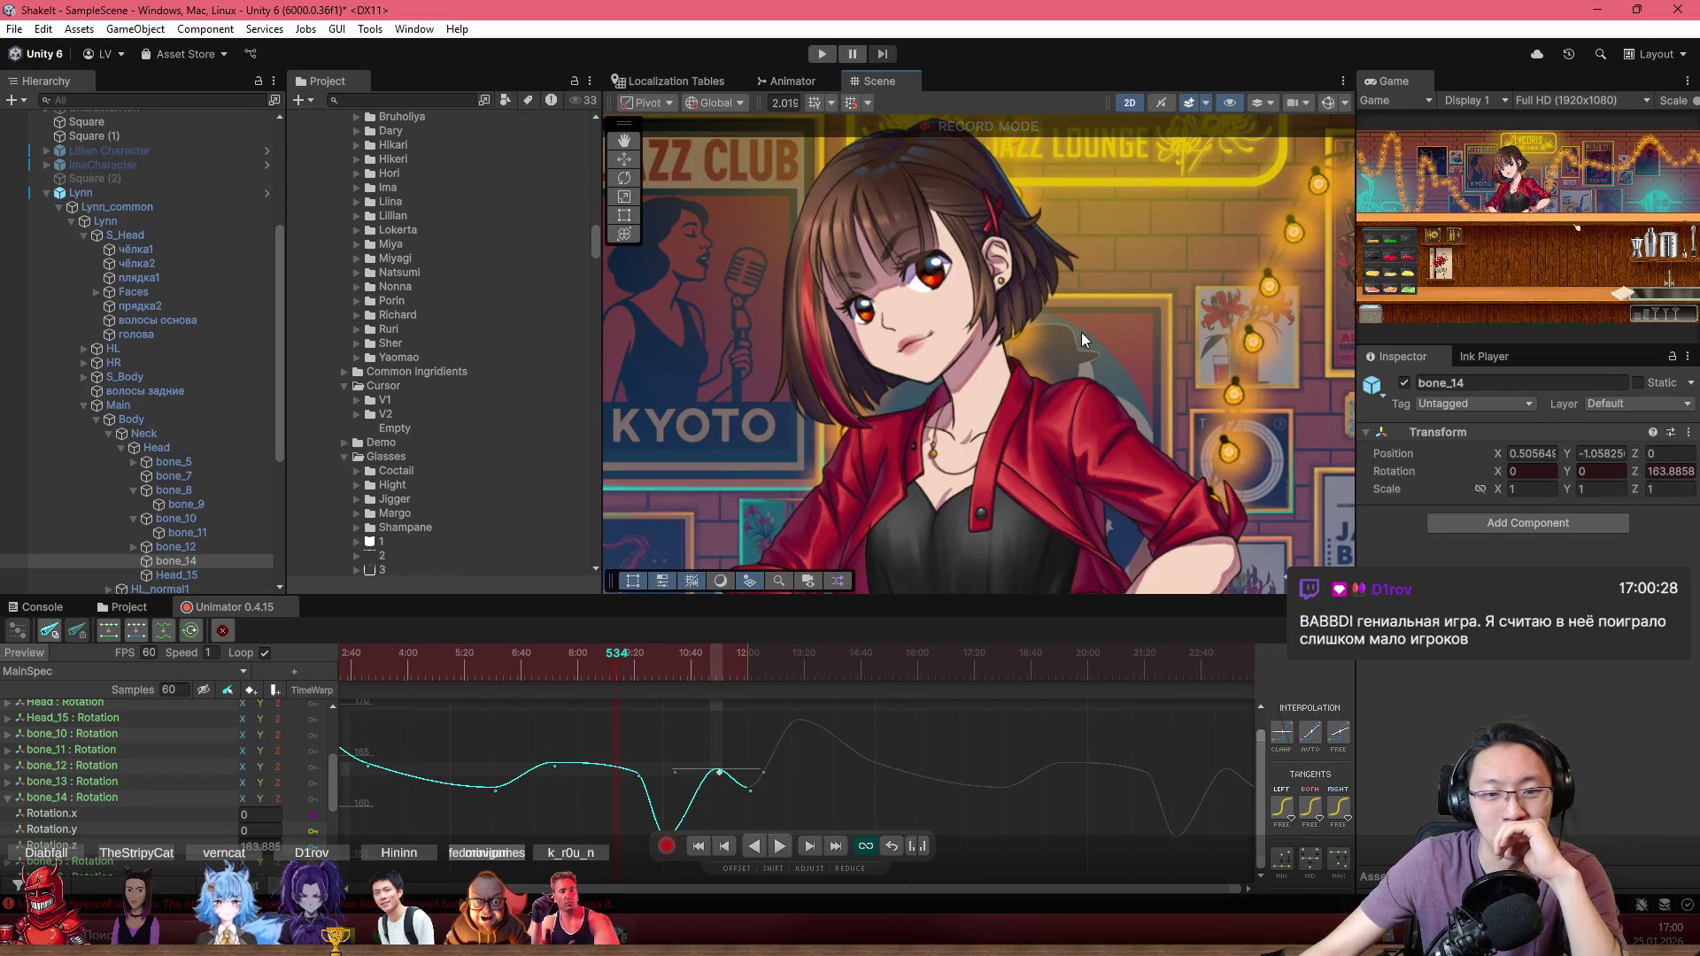
scroll(1082, 332, down, 2)
Step: Scrub the playhead back to frame 0 and replay the hair sway, zooming to watch
mouse_move(648, 687)
mouse_down()
mouse_move(380, 677)
mouse_move(312, 628)
mouse_up()
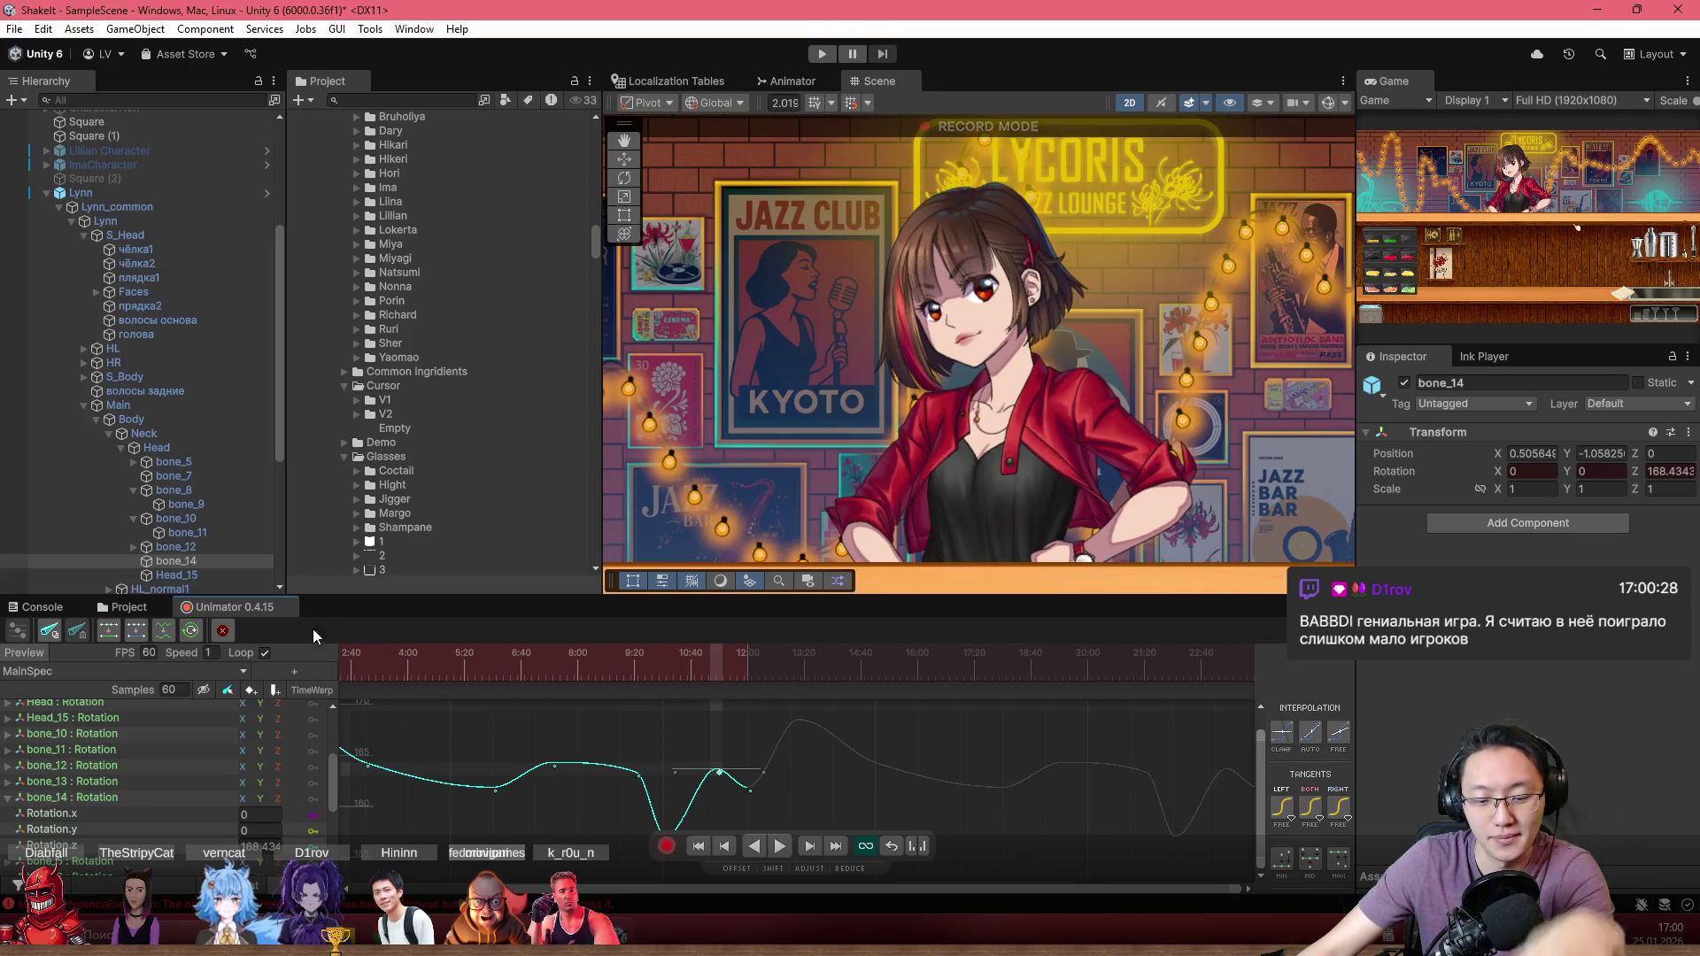
drag(501, 673, 323, 652)
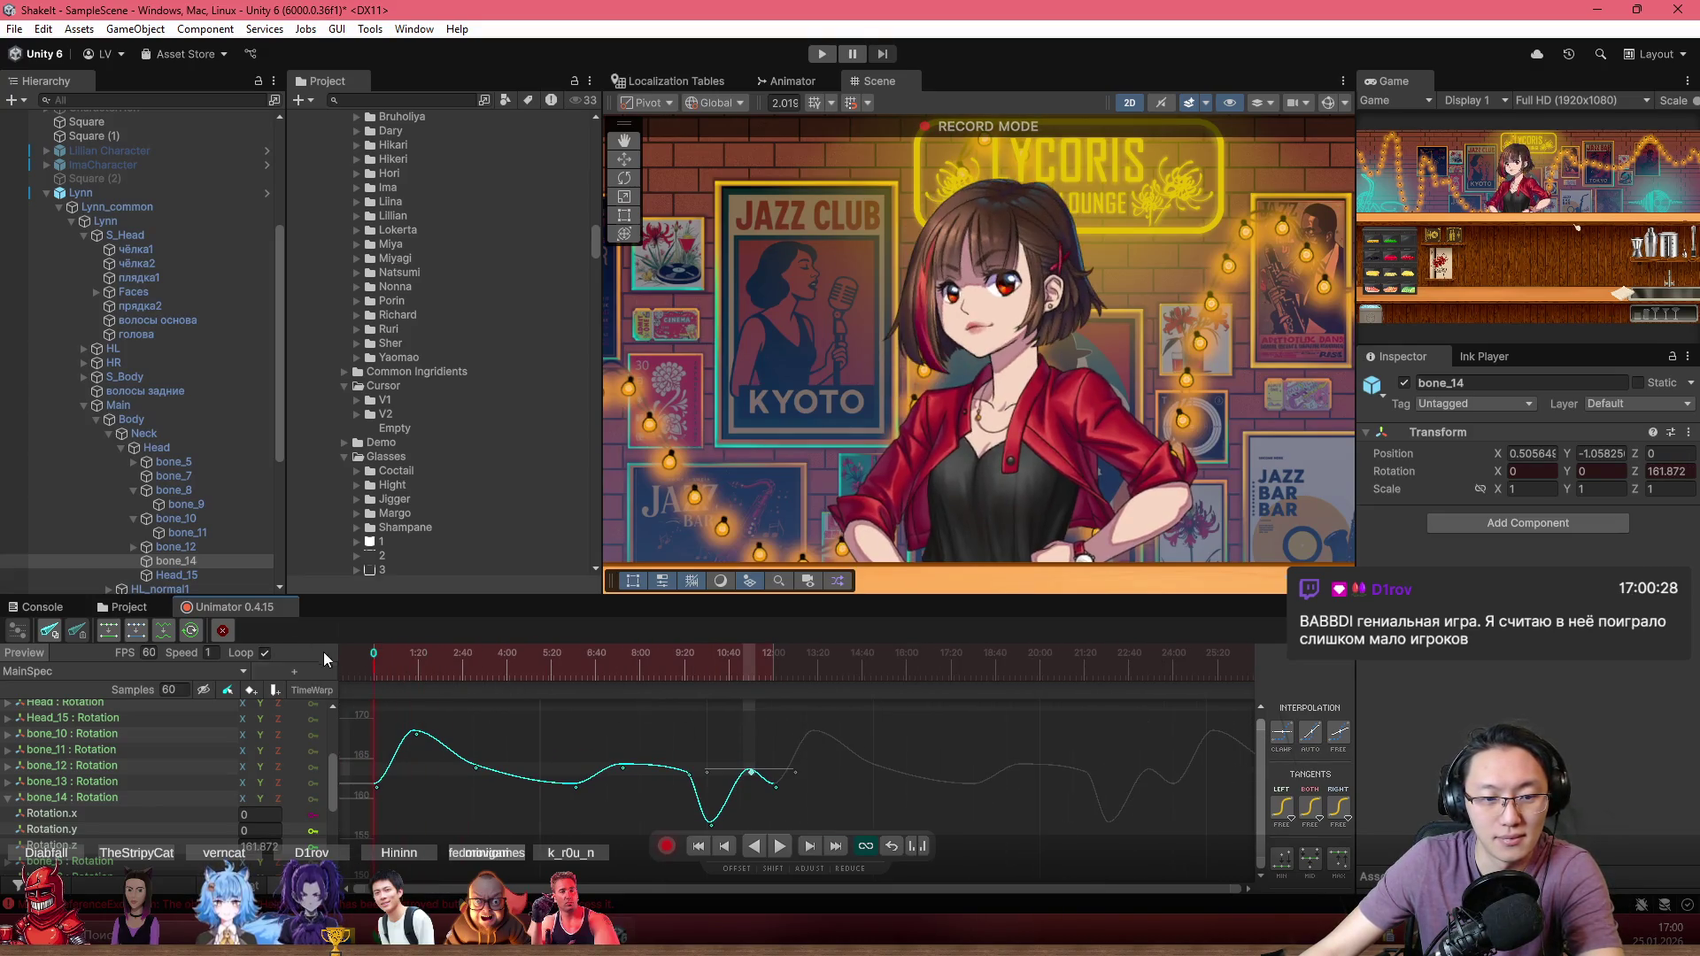
key(space)
scroll(1001, 295, up, 2)
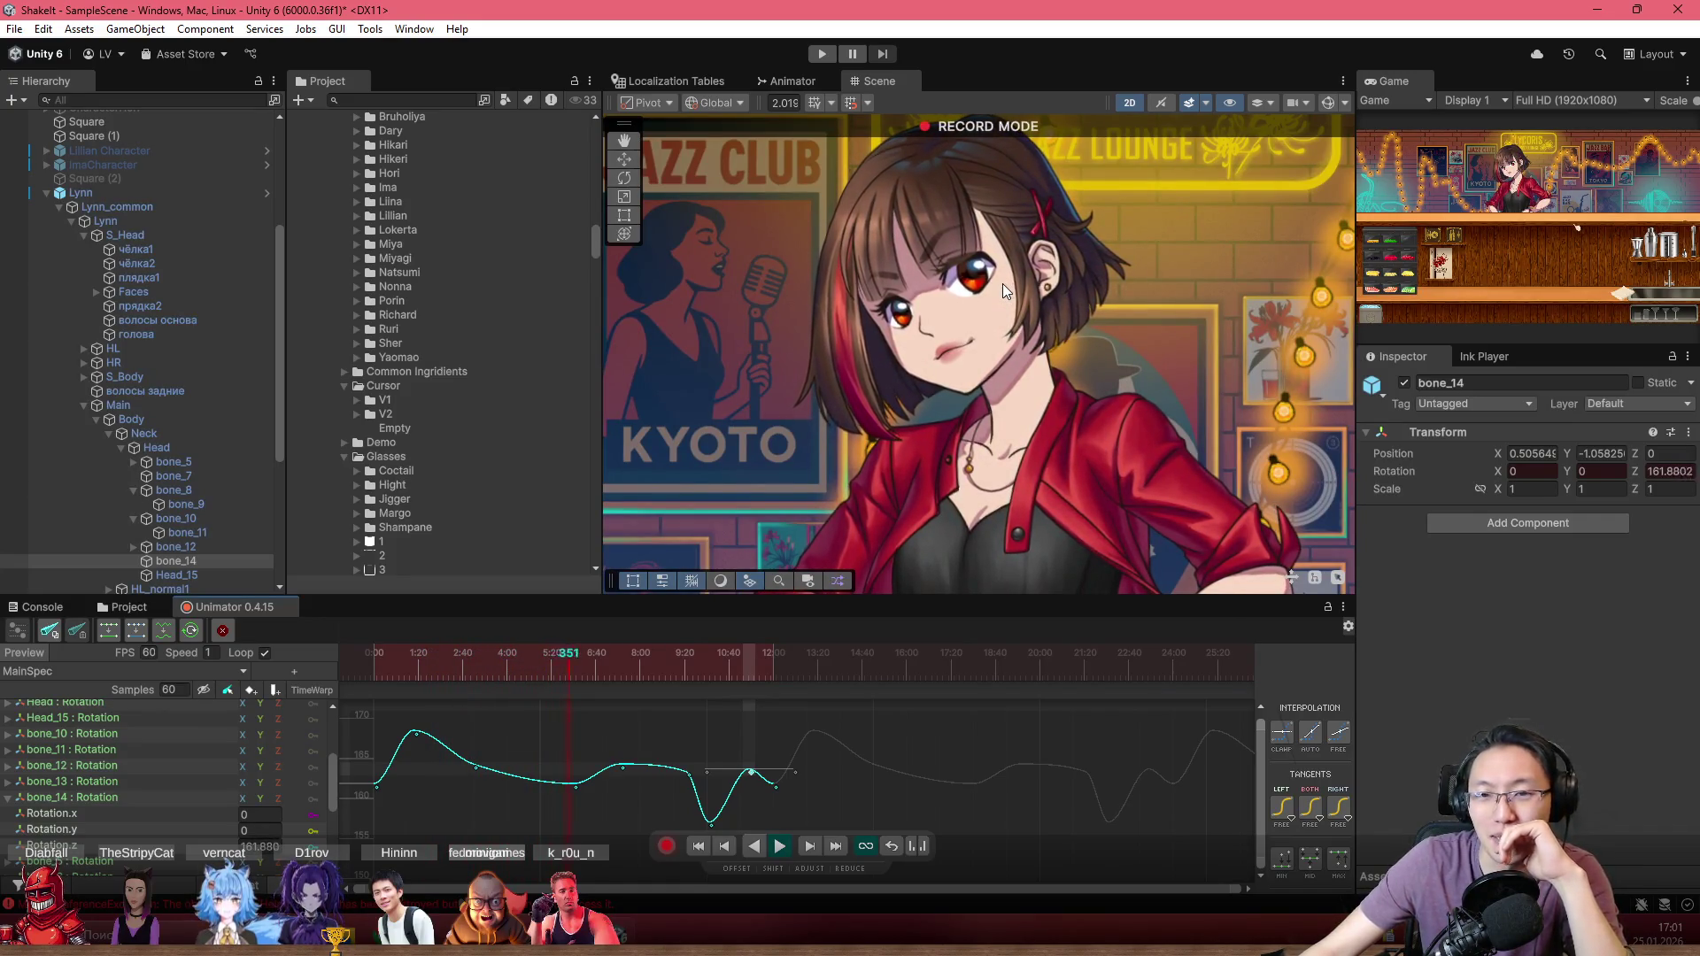
scroll(1001, 326, down, 2)
scroll(997, 327, down, 1)
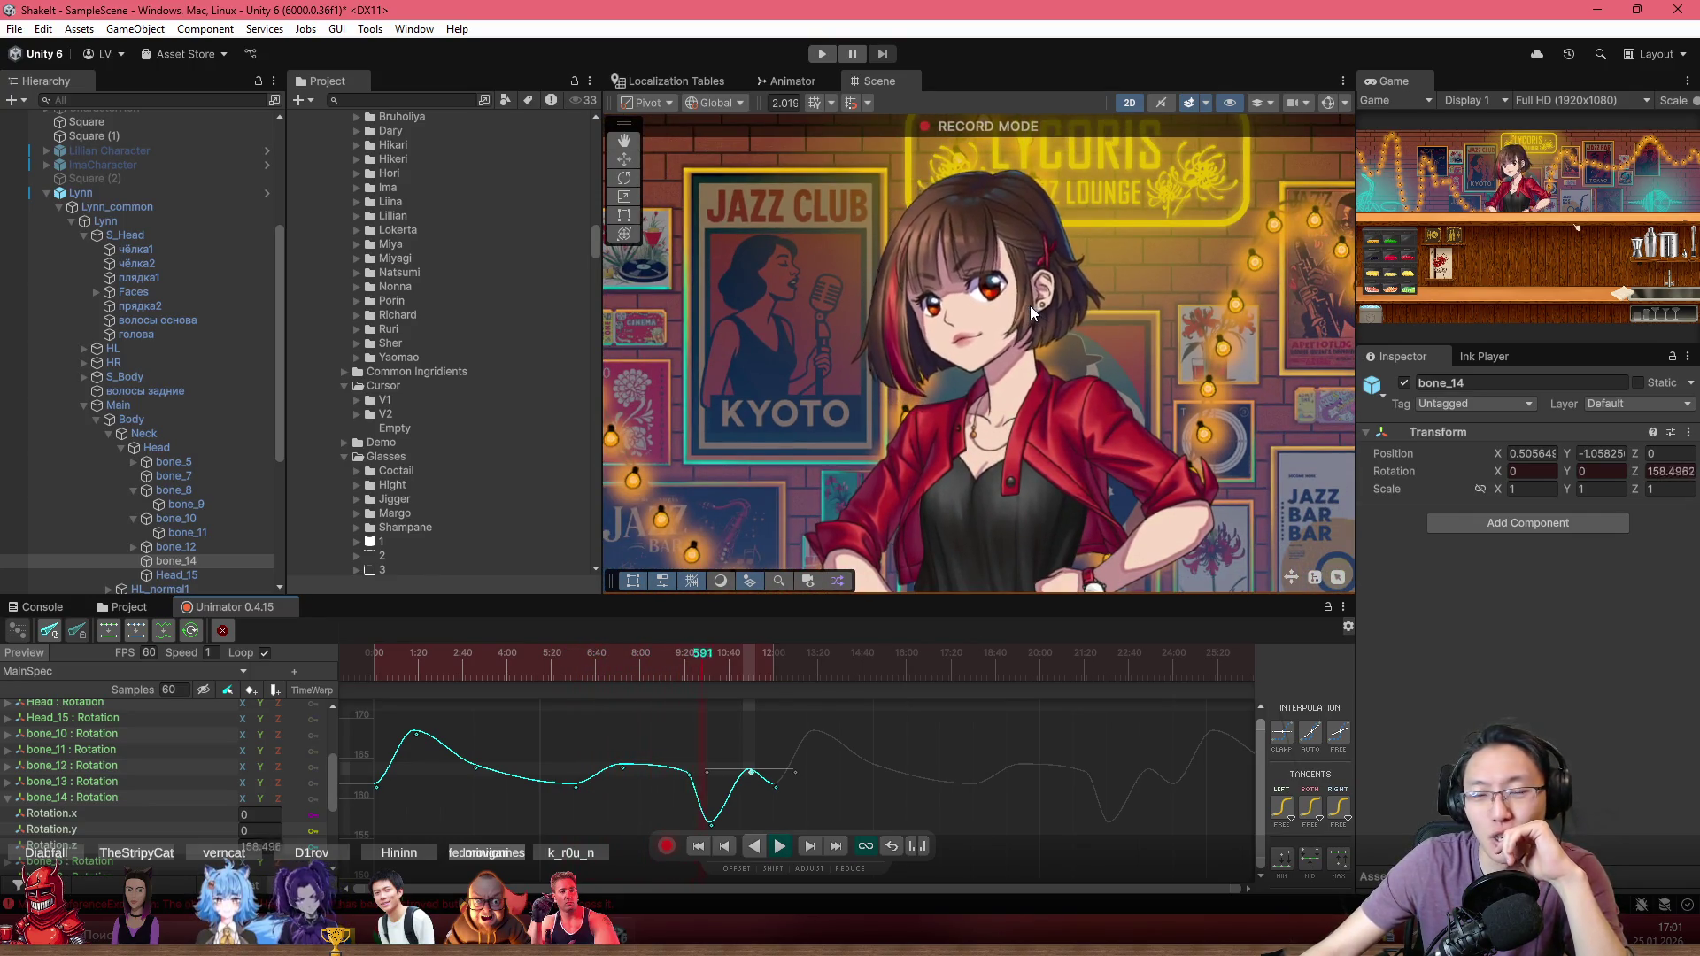
scroll(1027, 305, up, 2)
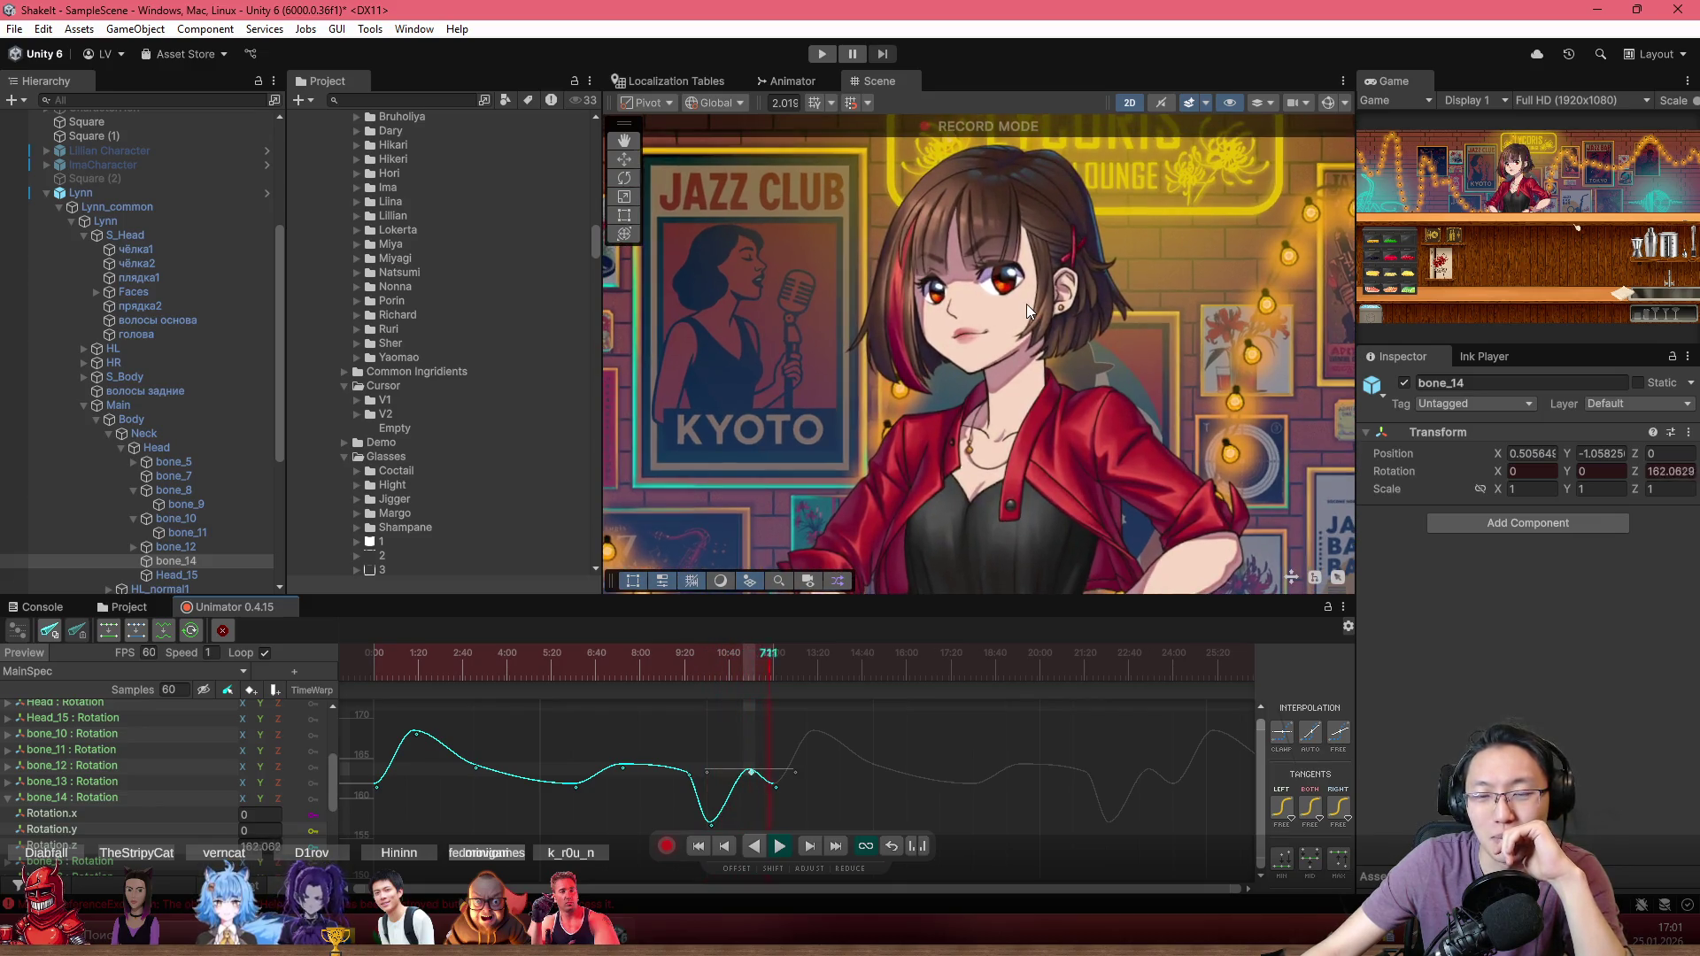
scroll(1010, 321, down, 1)
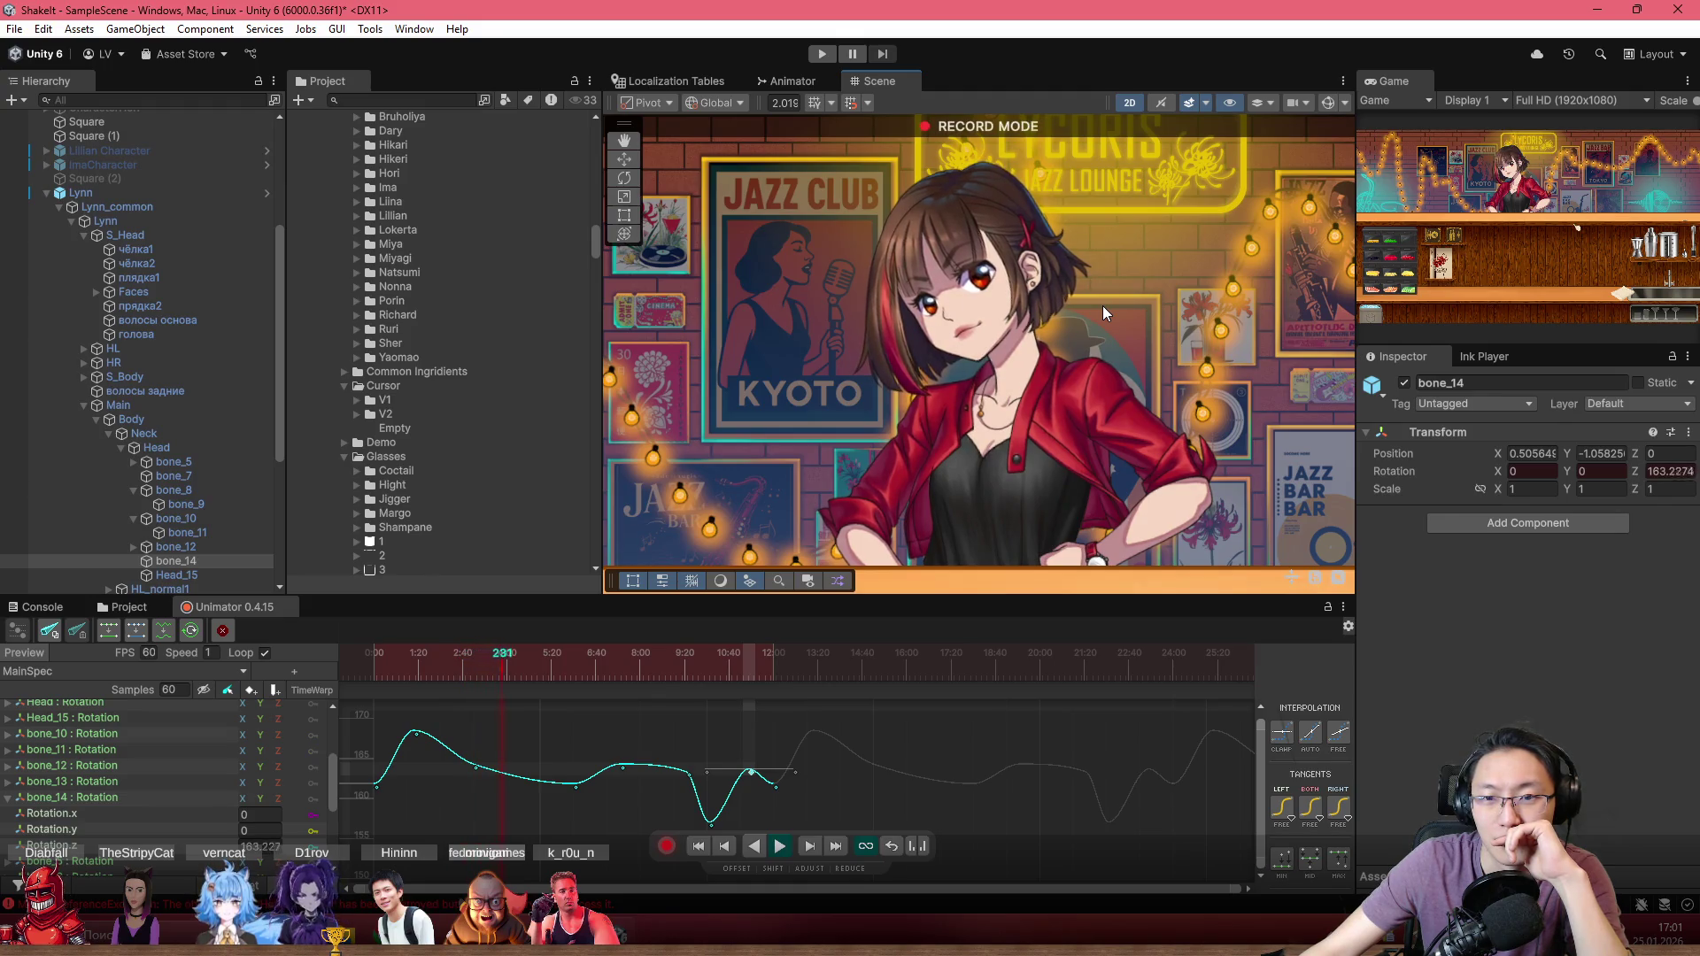
scroll(1100, 289, up, 5)
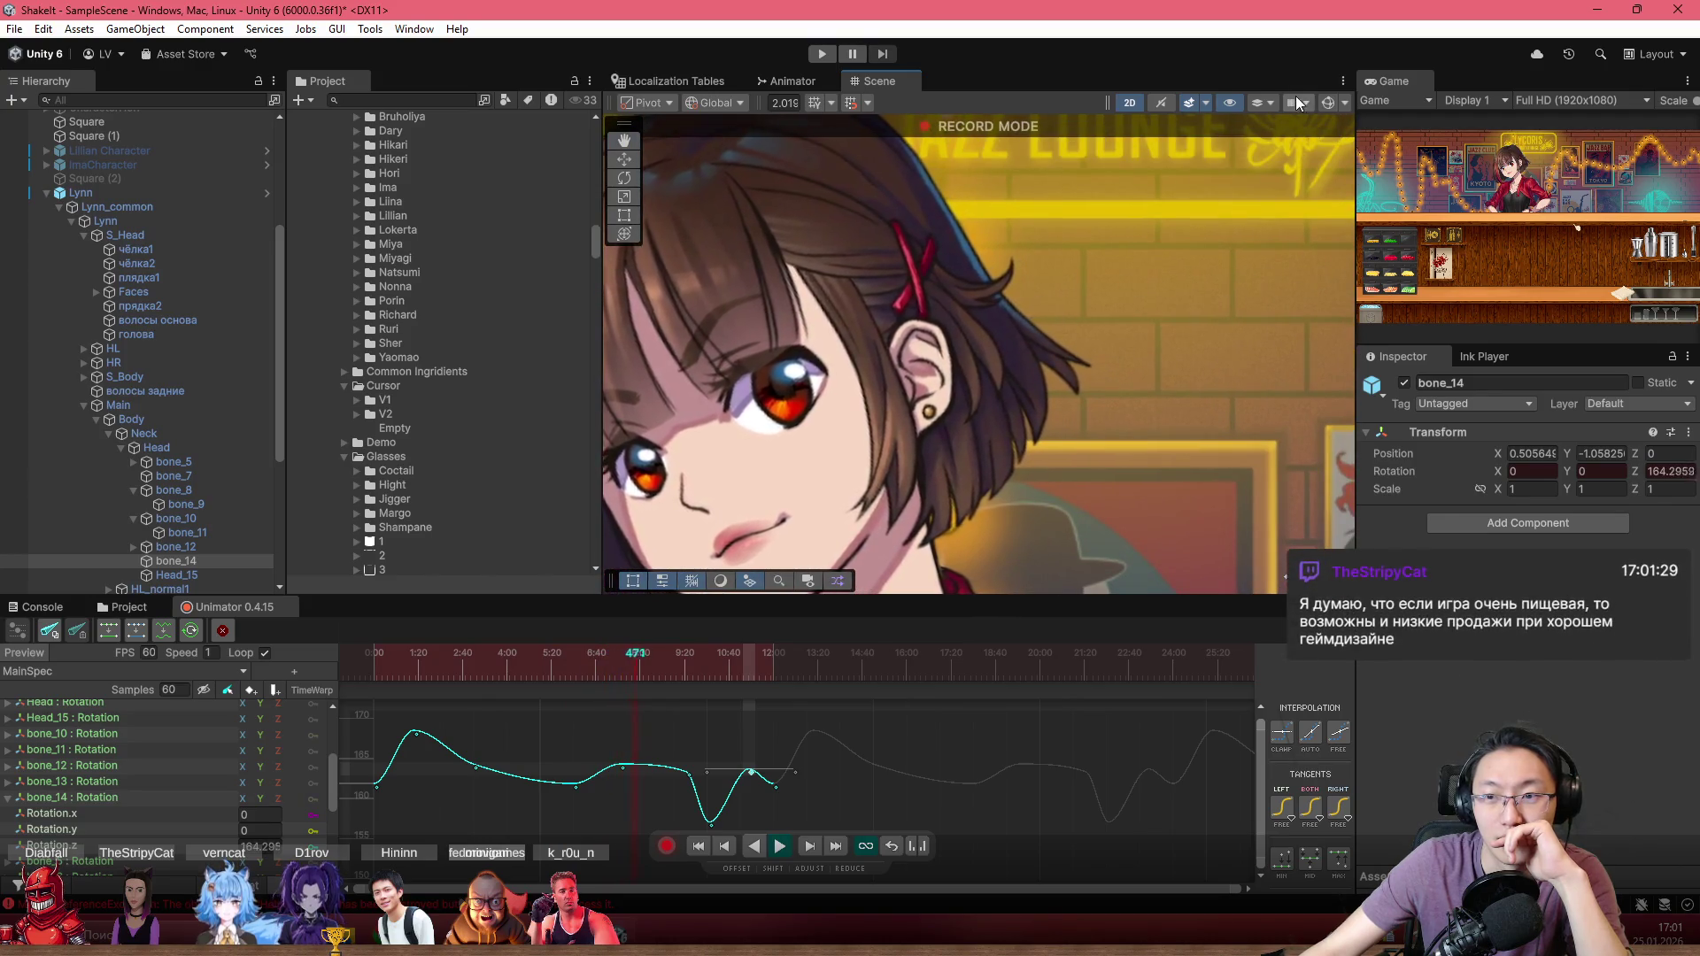
Step: Show the bone overlays again, switch to the dopesheet at frame 97 and select bone_7
click(1328, 102)
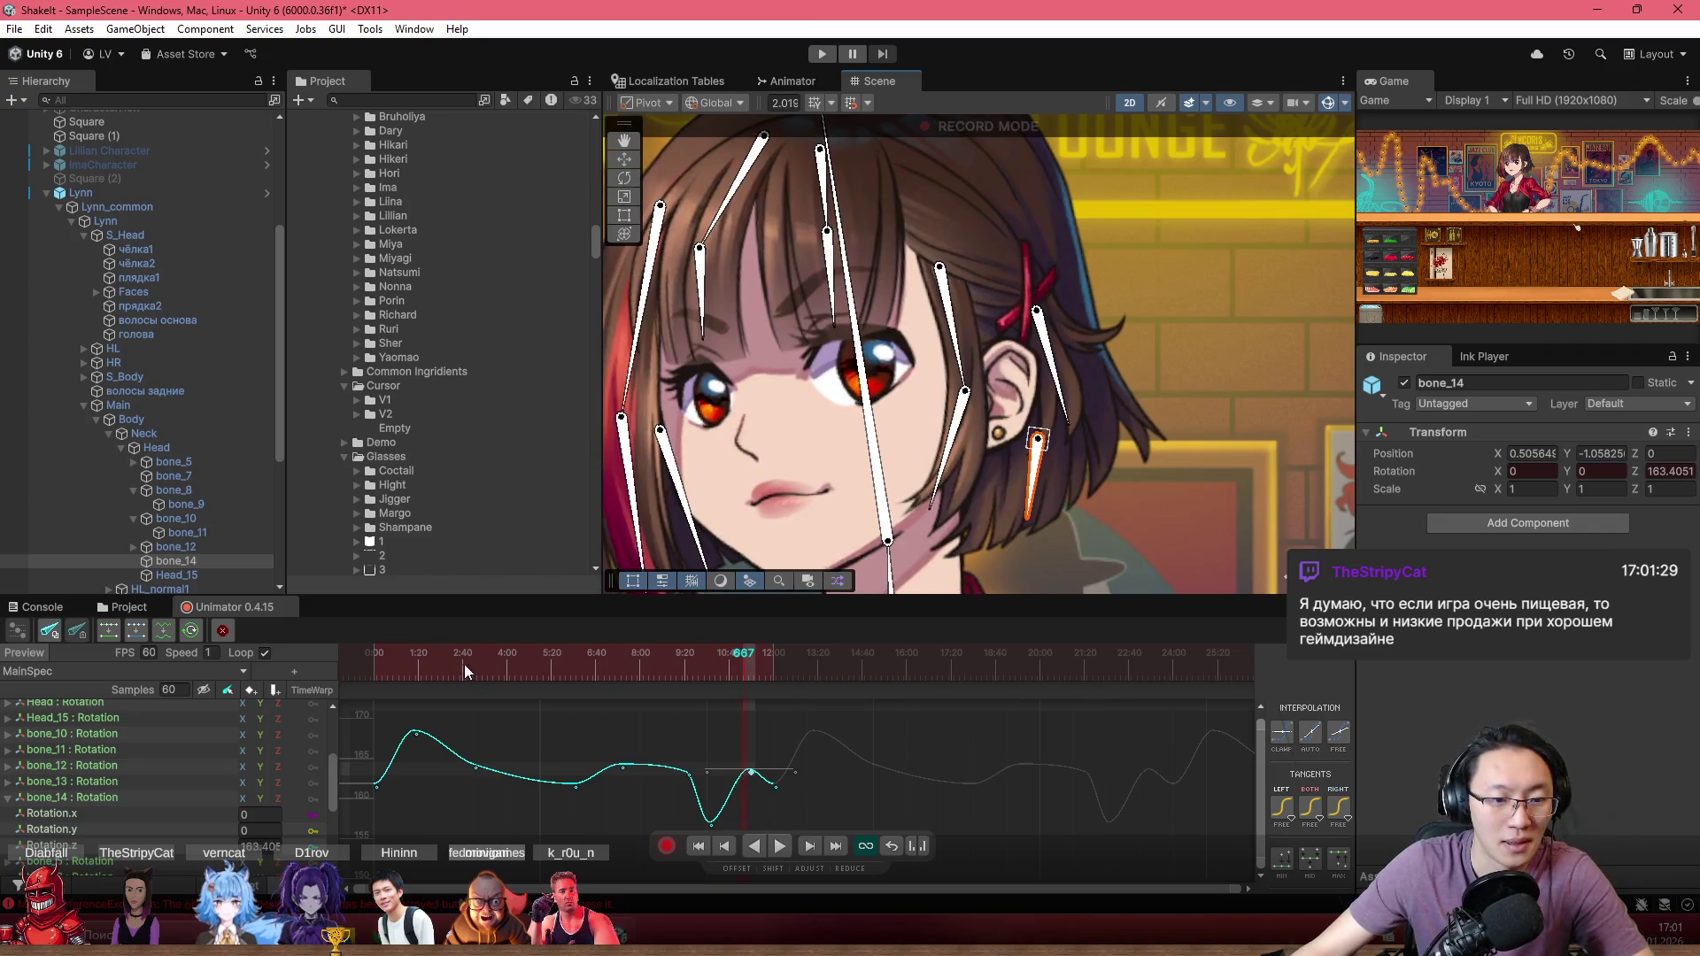
click(429, 655)
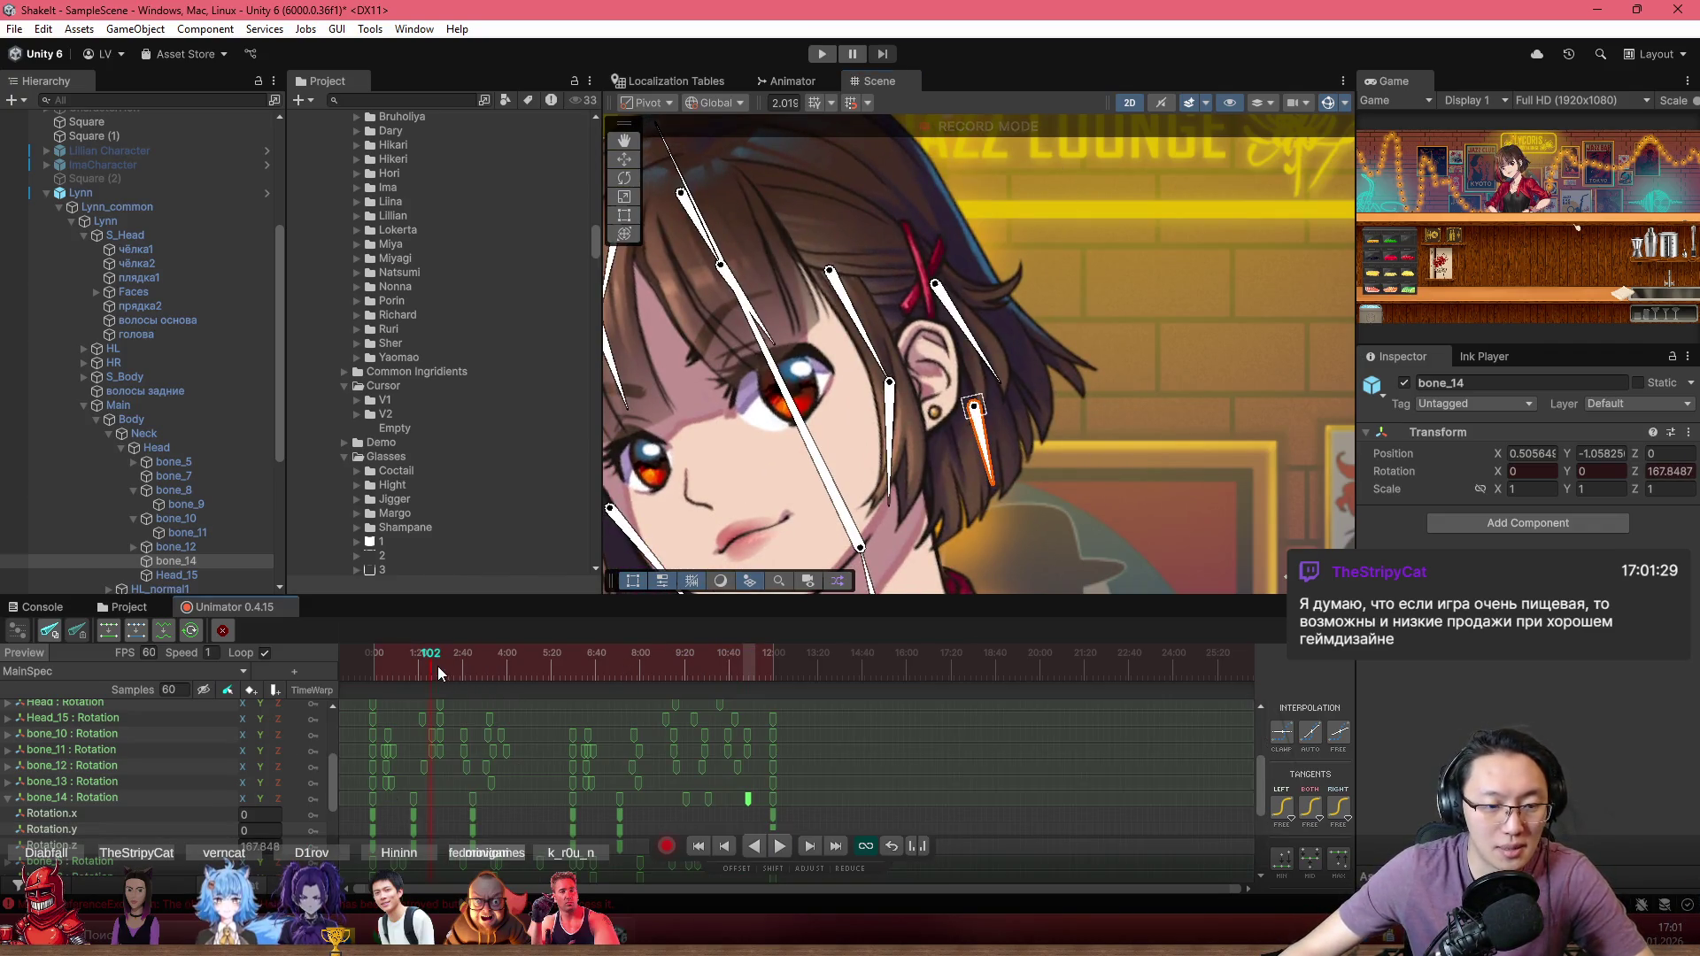
click(426, 656)
click(992, 354)
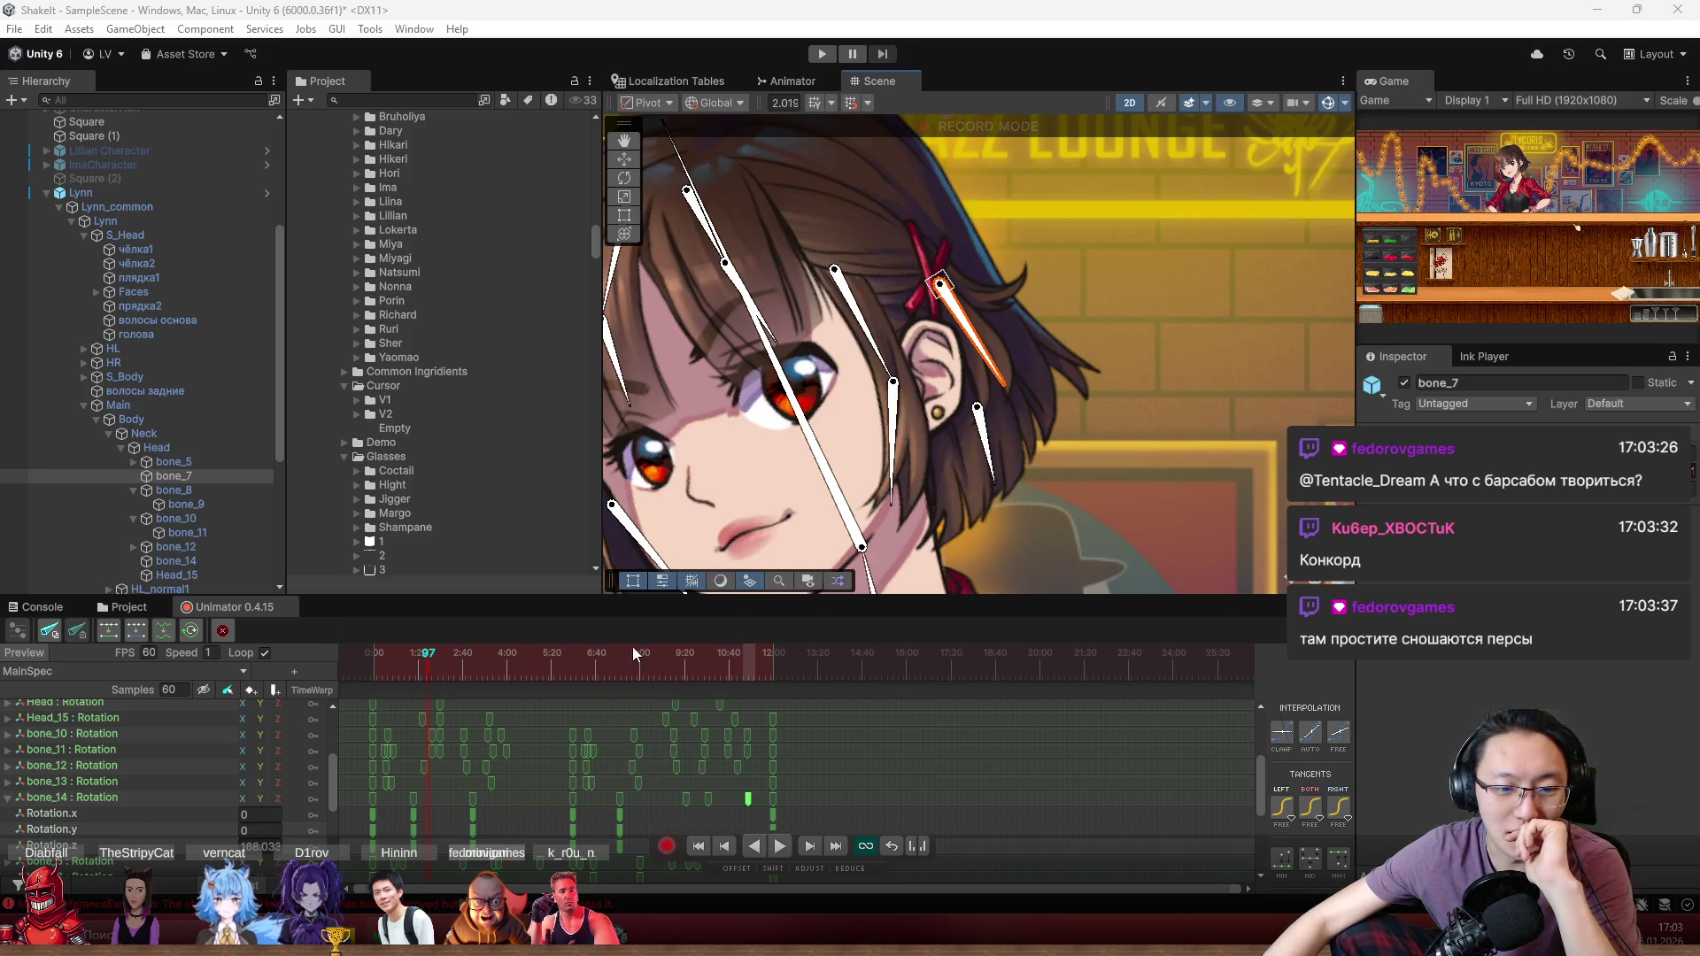
Step: Collapse bone_14's channels and show bone_7's Rotation.z curve, reading -167.852 at frame 97
click(1002, 375)
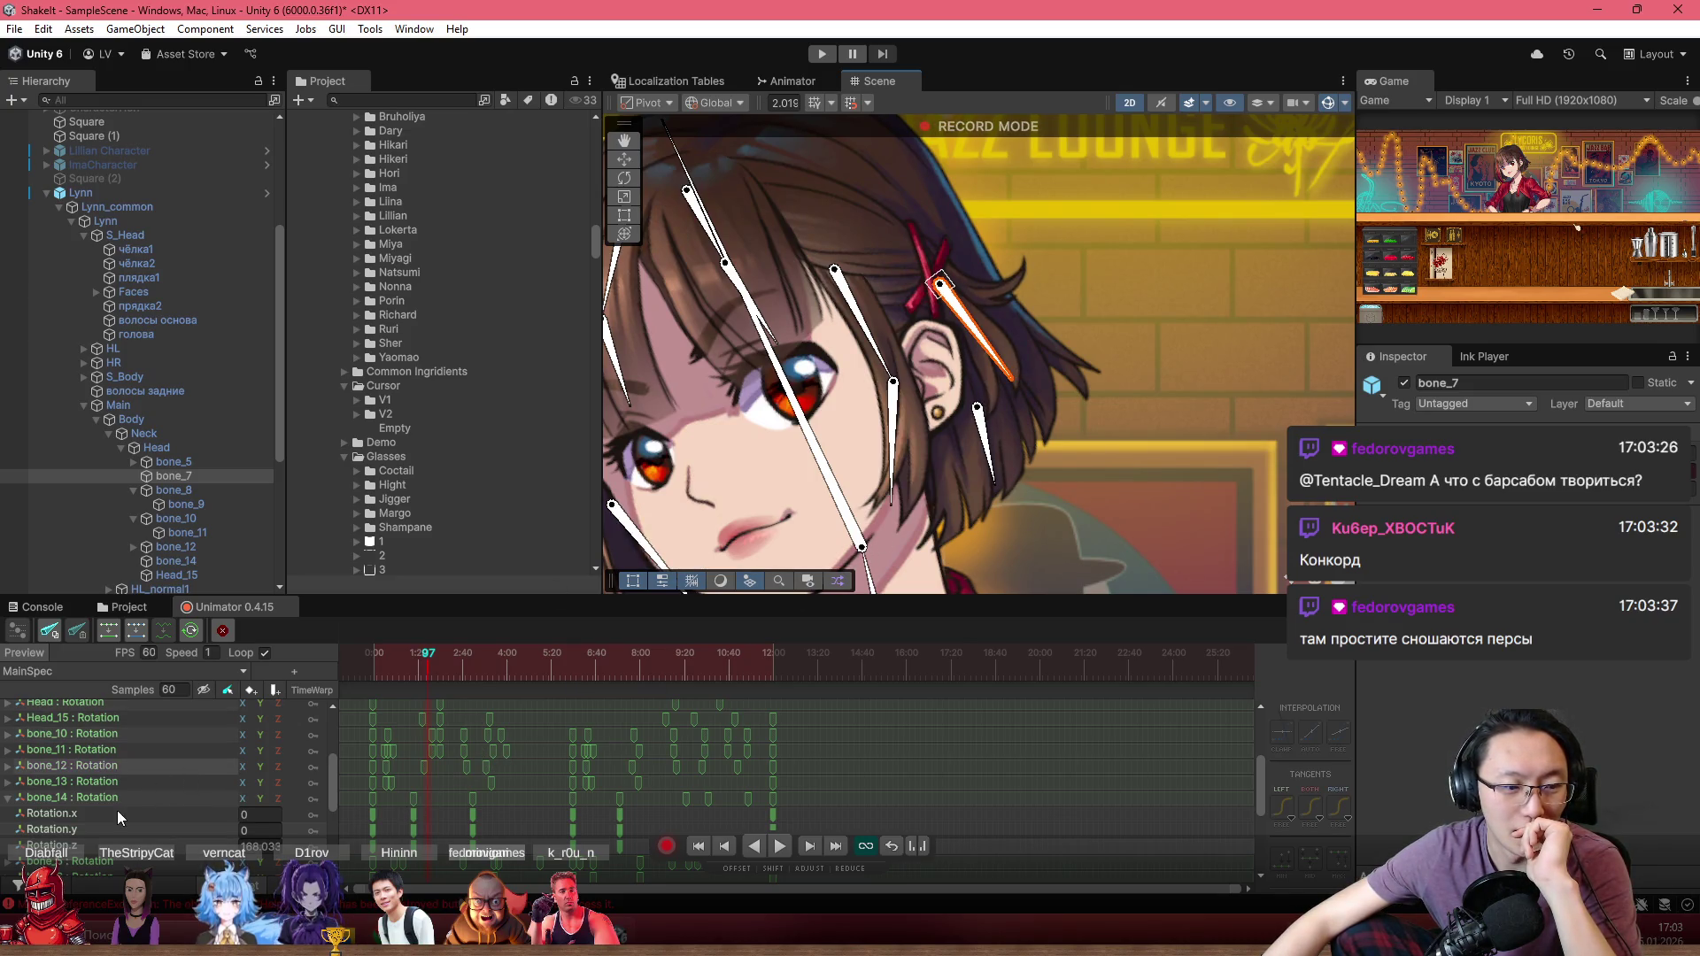
click(6, 801)
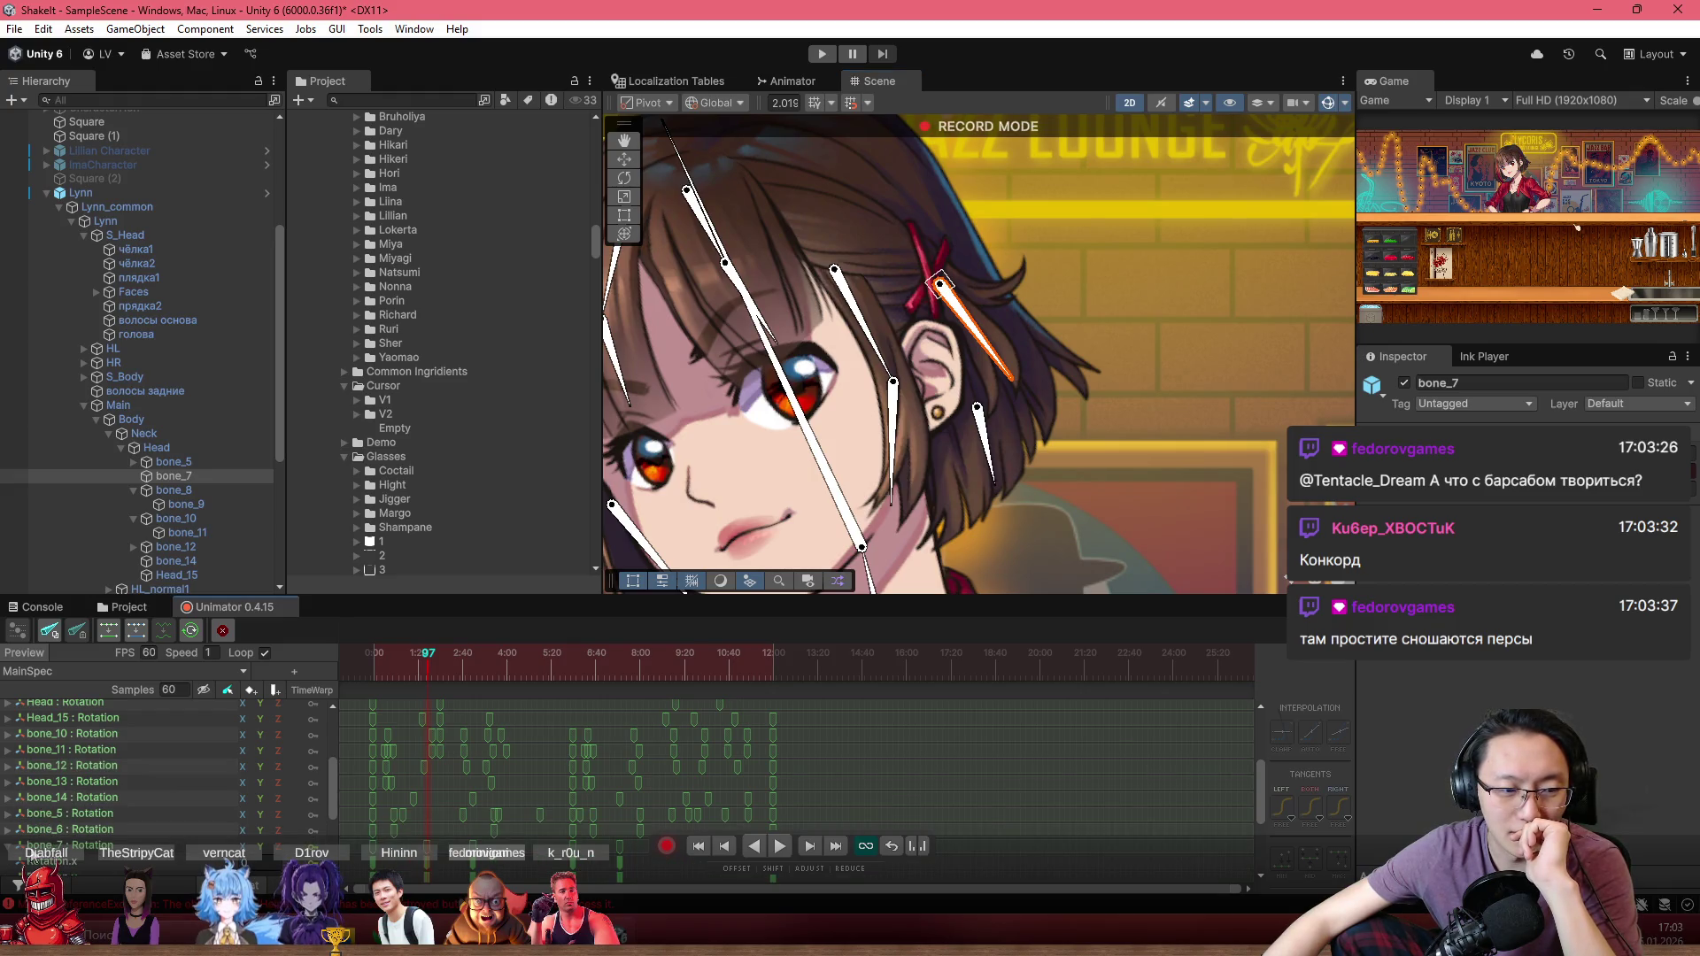
click(74, 847)
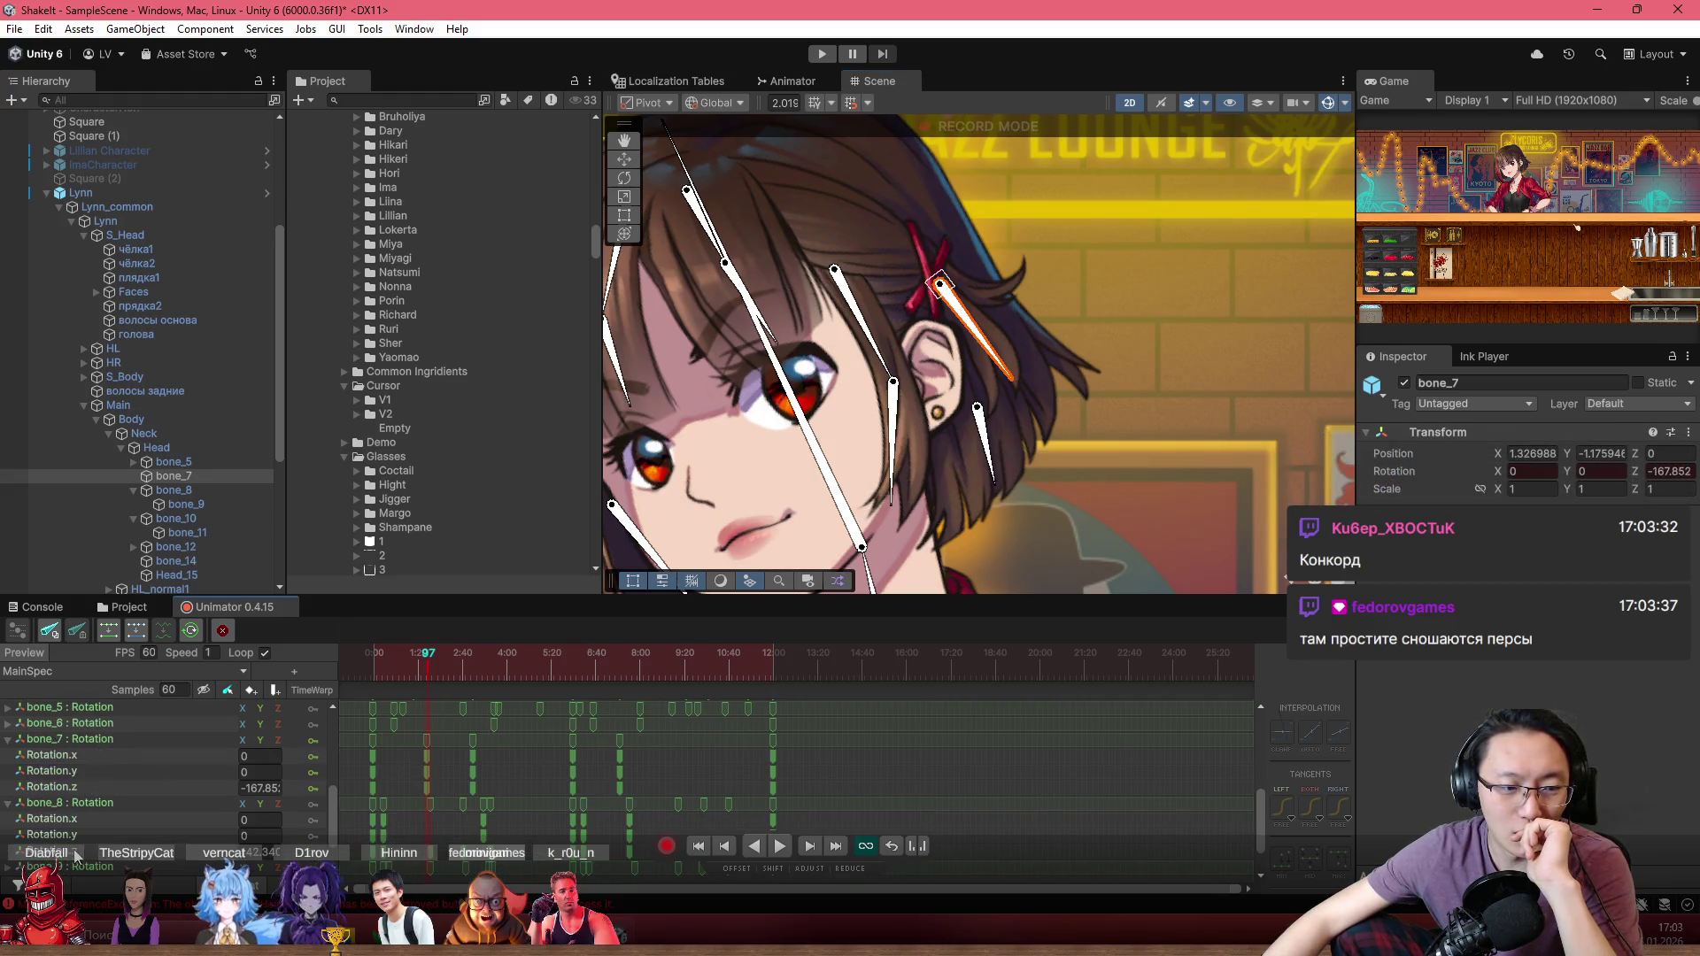
click(120, 787)
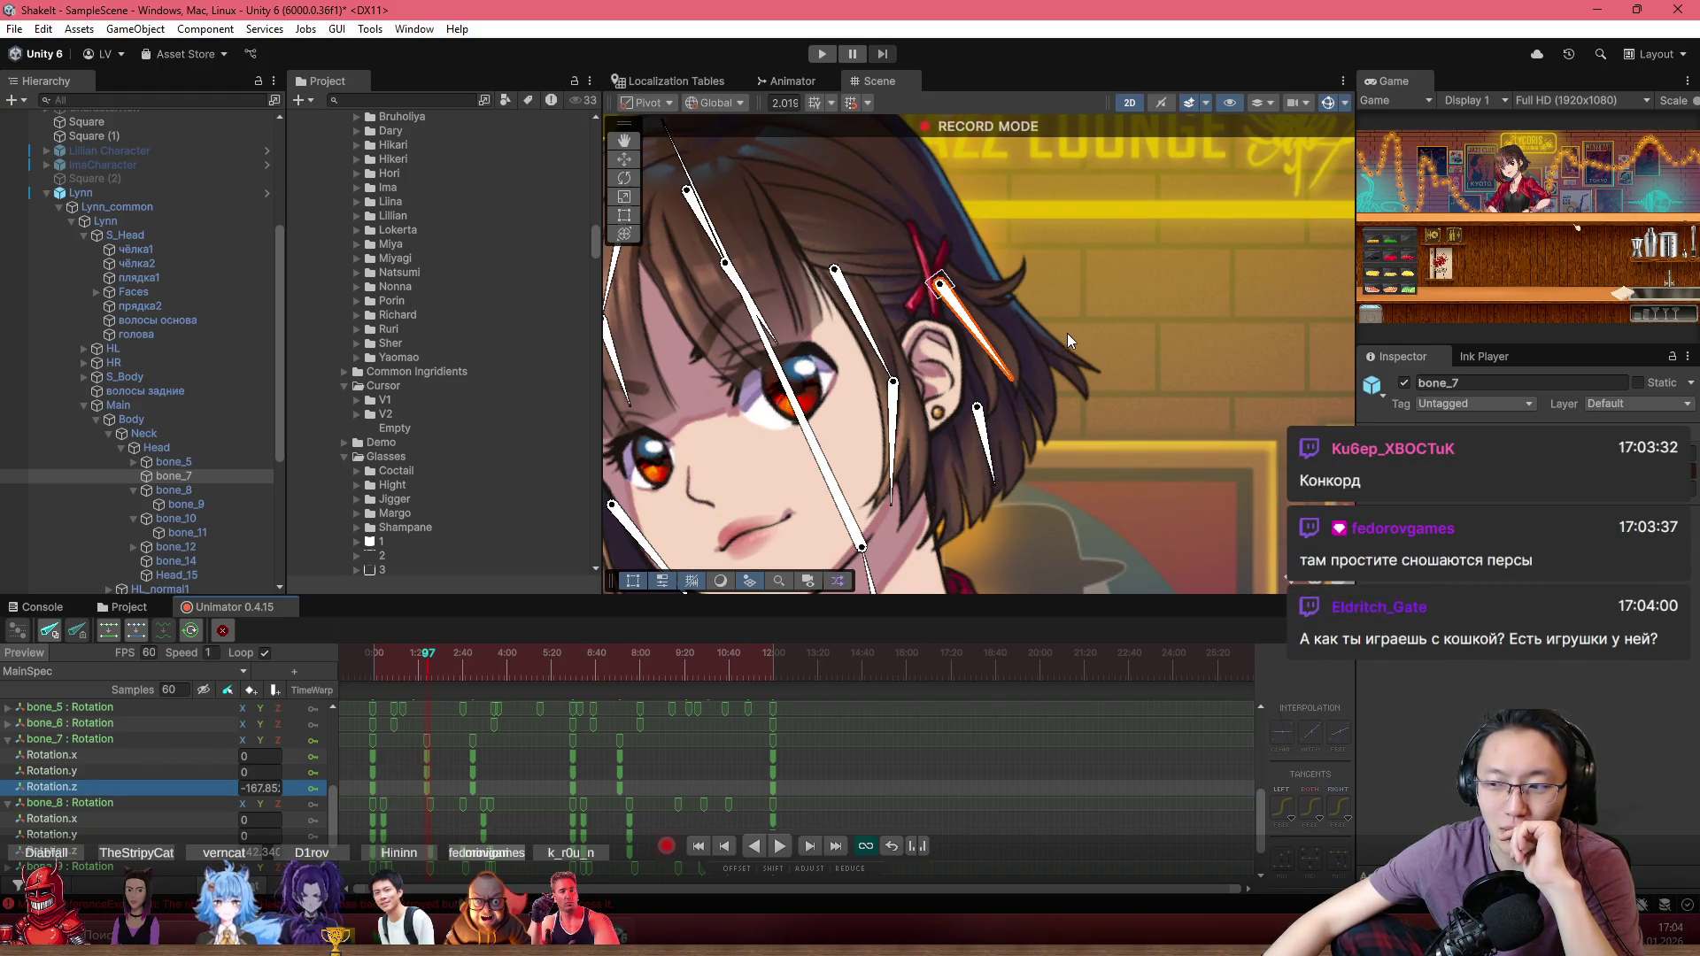
scroll(1066, 333, up, 3)
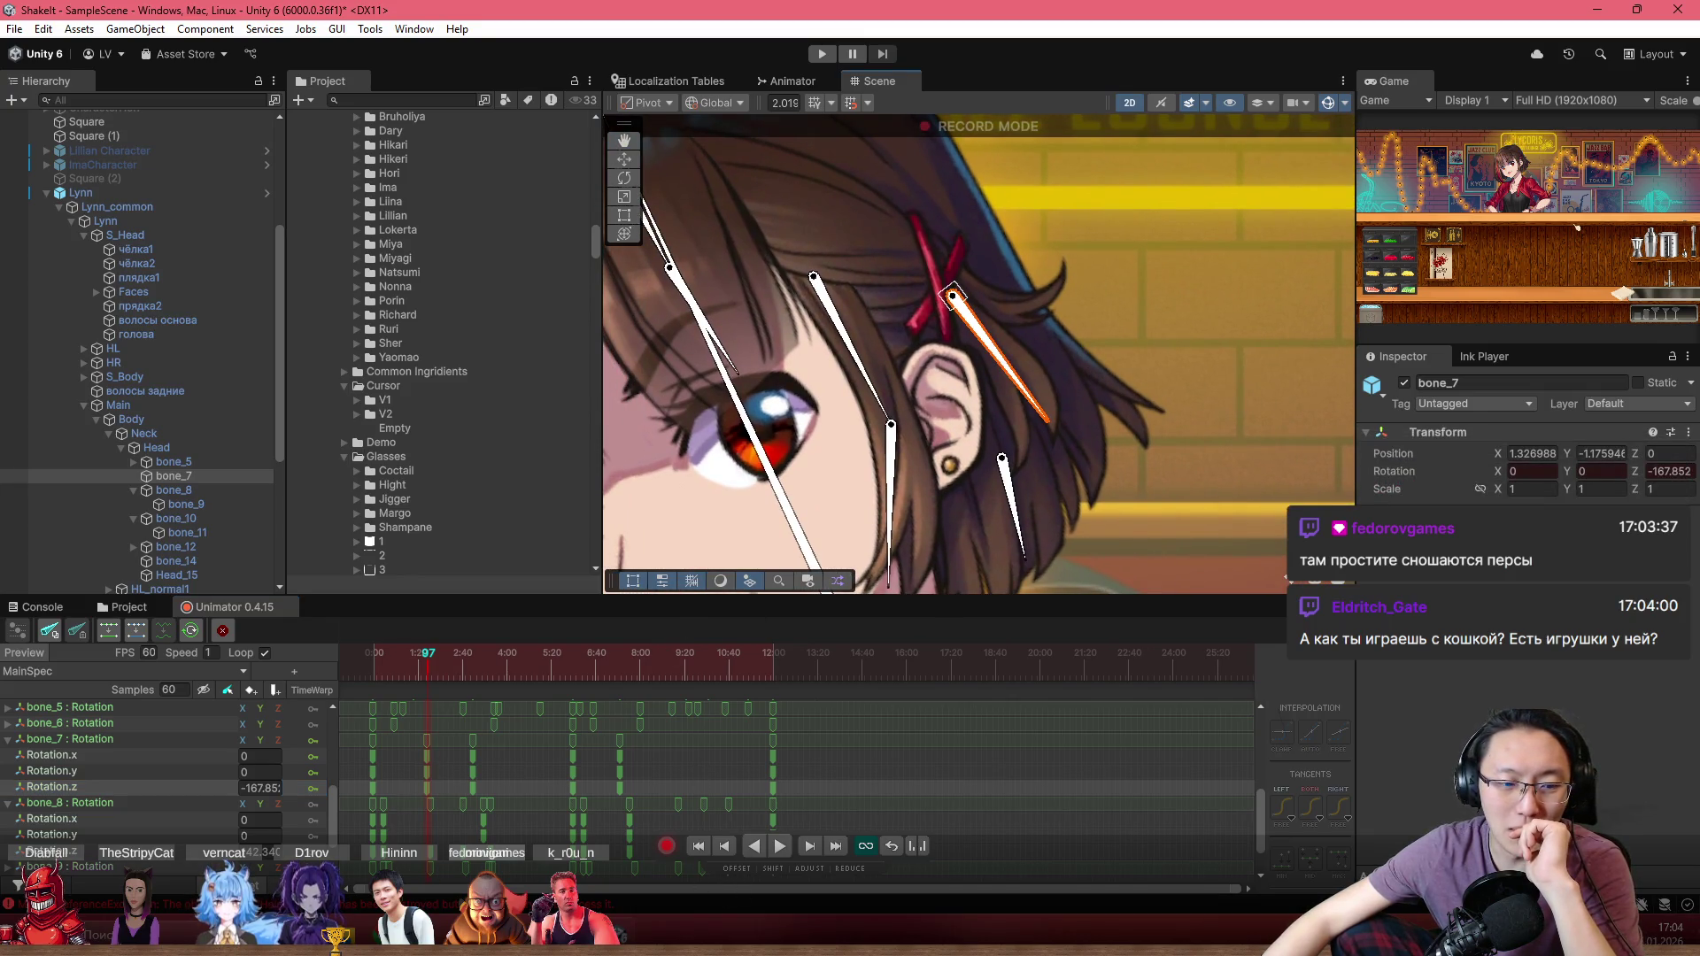
click(119, 787)
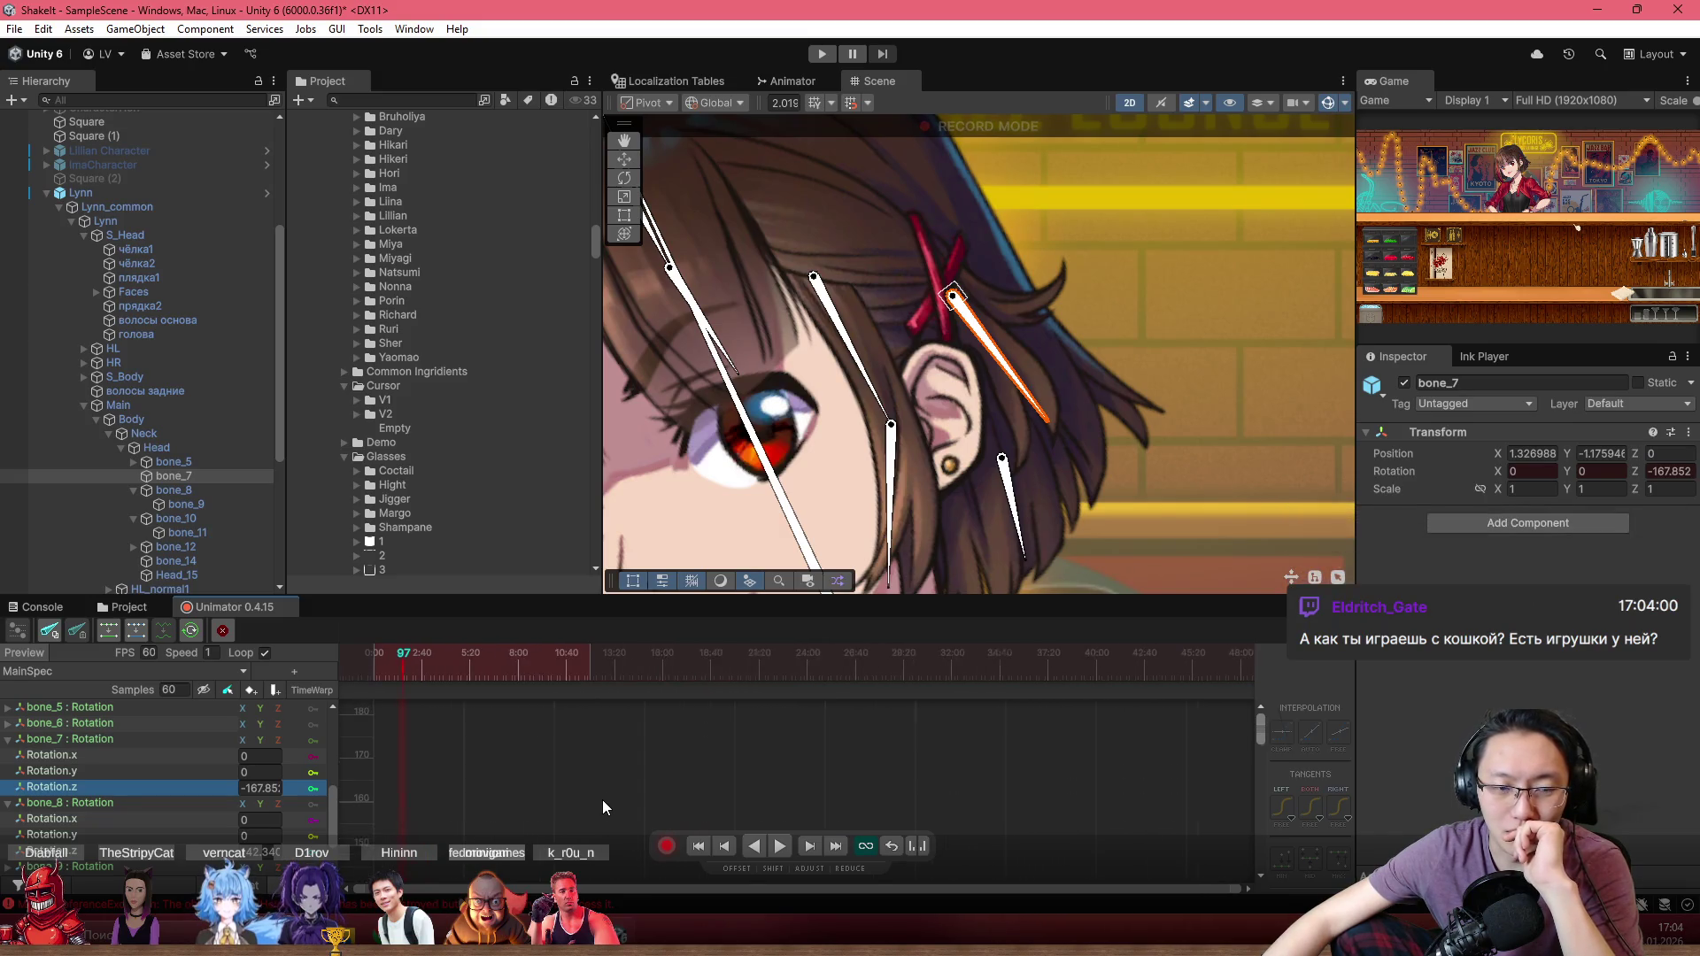
Step: Fit bone_7's Rotation.z curve in view and pan toward its later keys
key(f)
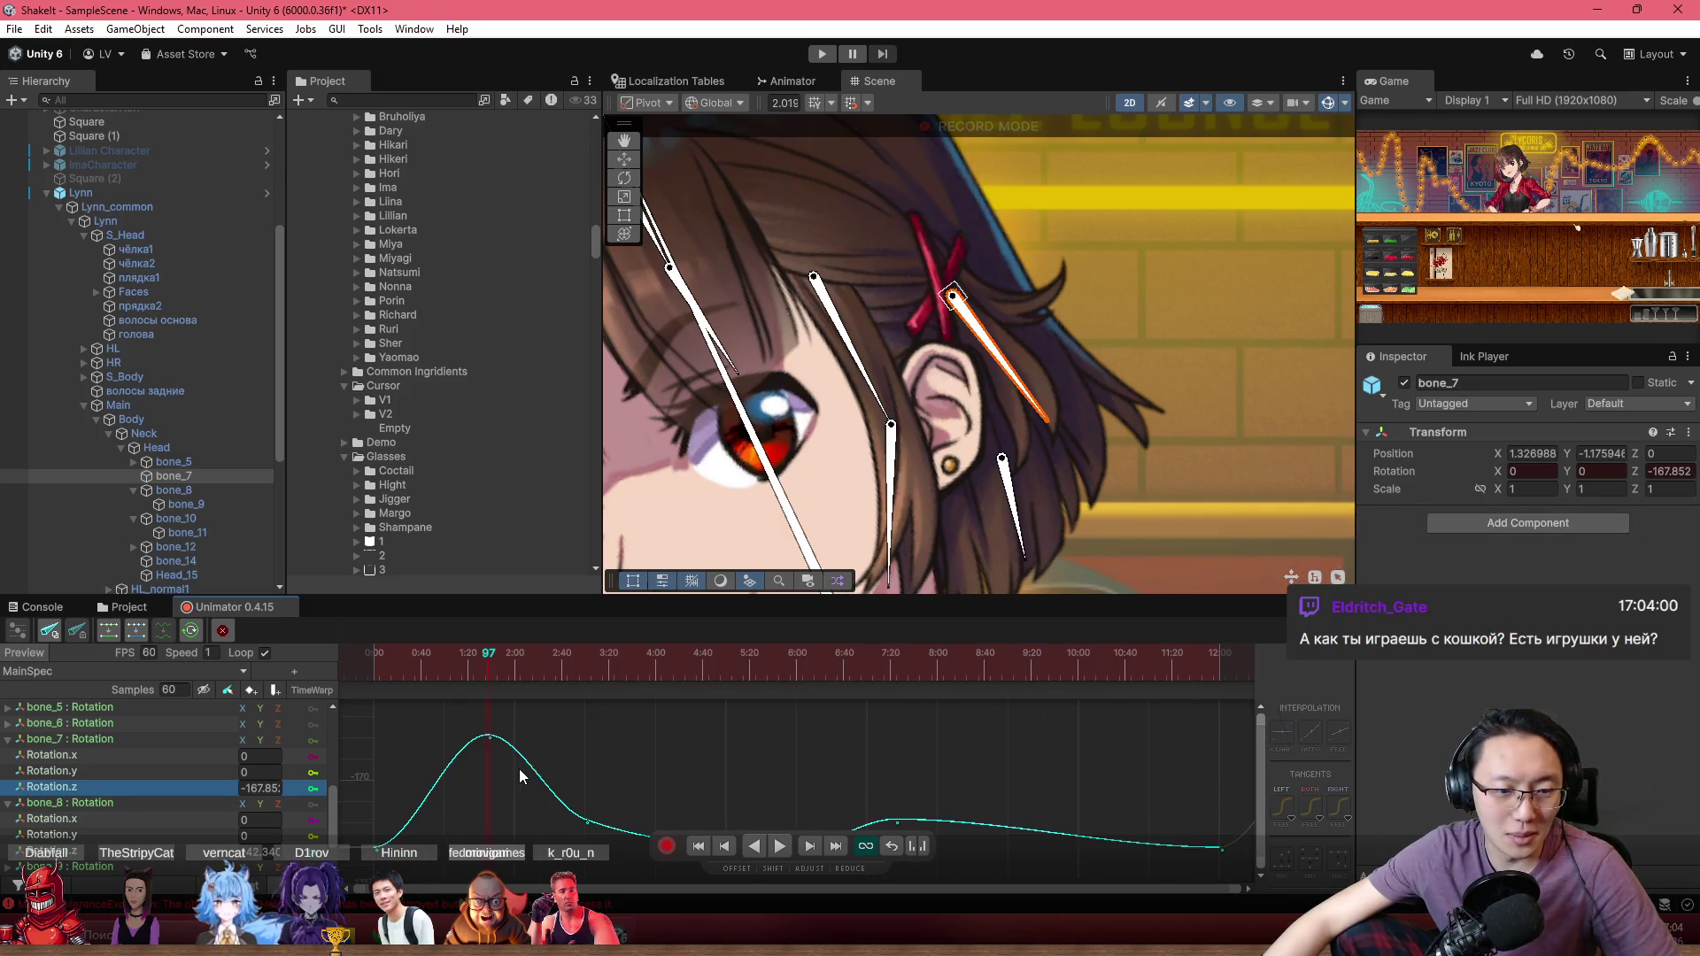
scroll(678, 758, down, 3)
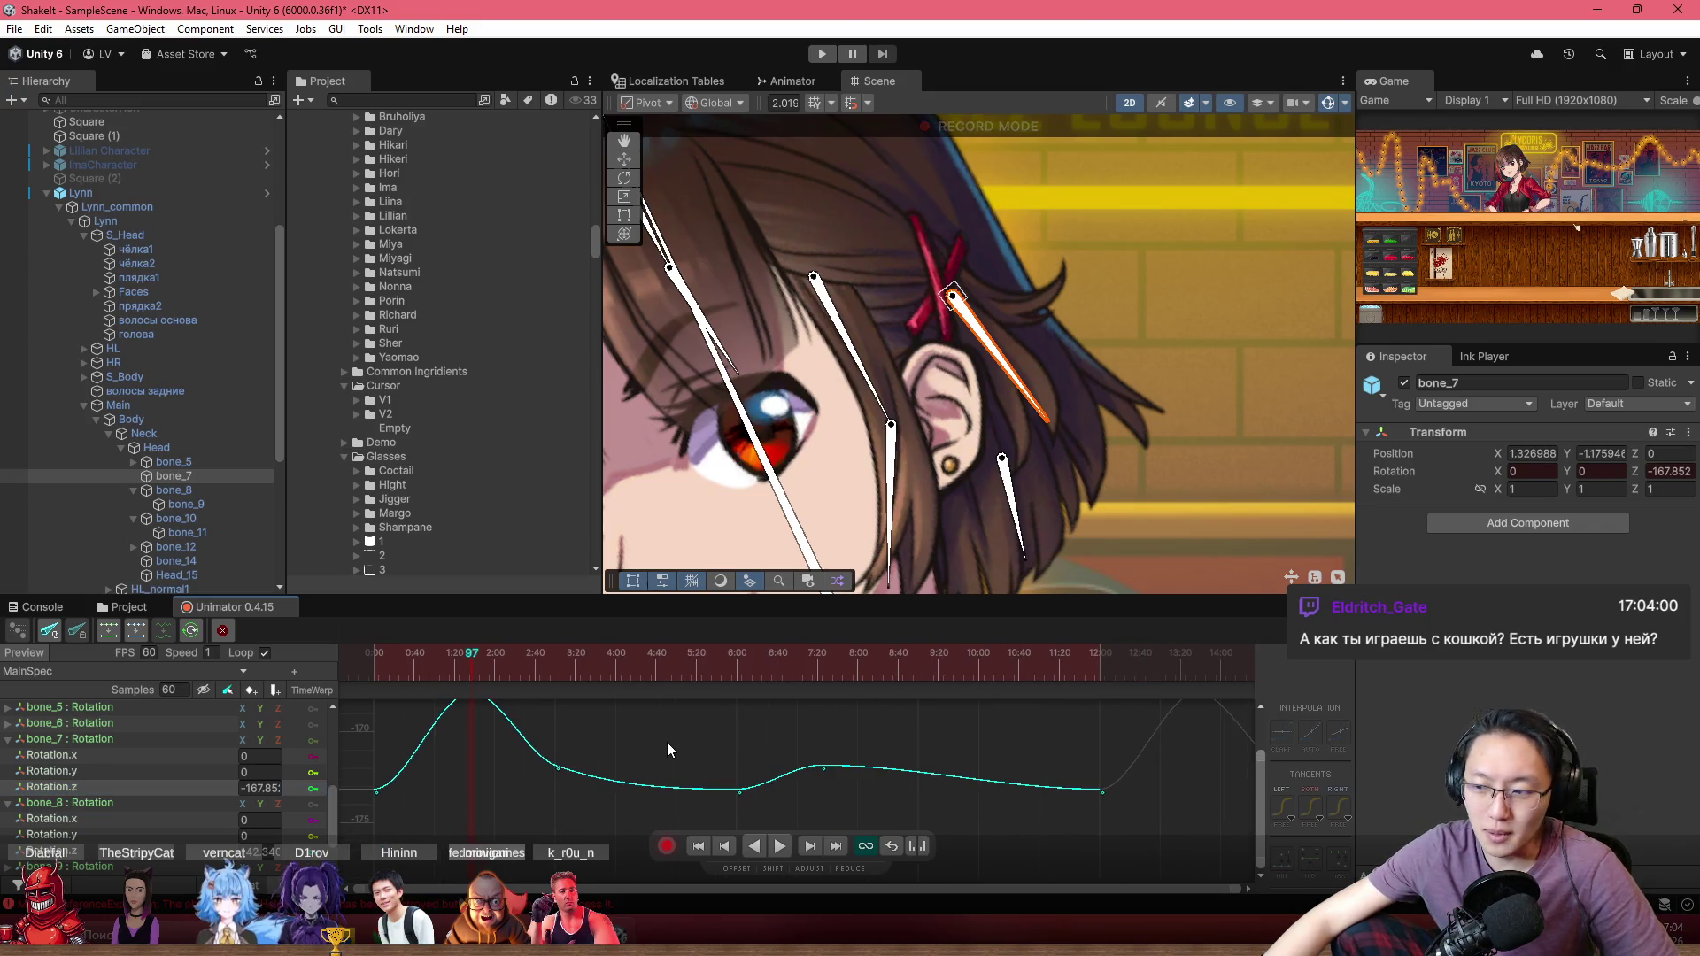
drag(667, 742, 670, 762)
mouse_move(480, 672)
mouse_down()
mouse_move(381, 667)
mouse_move(650, 701)
mouse_move(953, 687)
mouse_move(933, 693)
mouse_up()
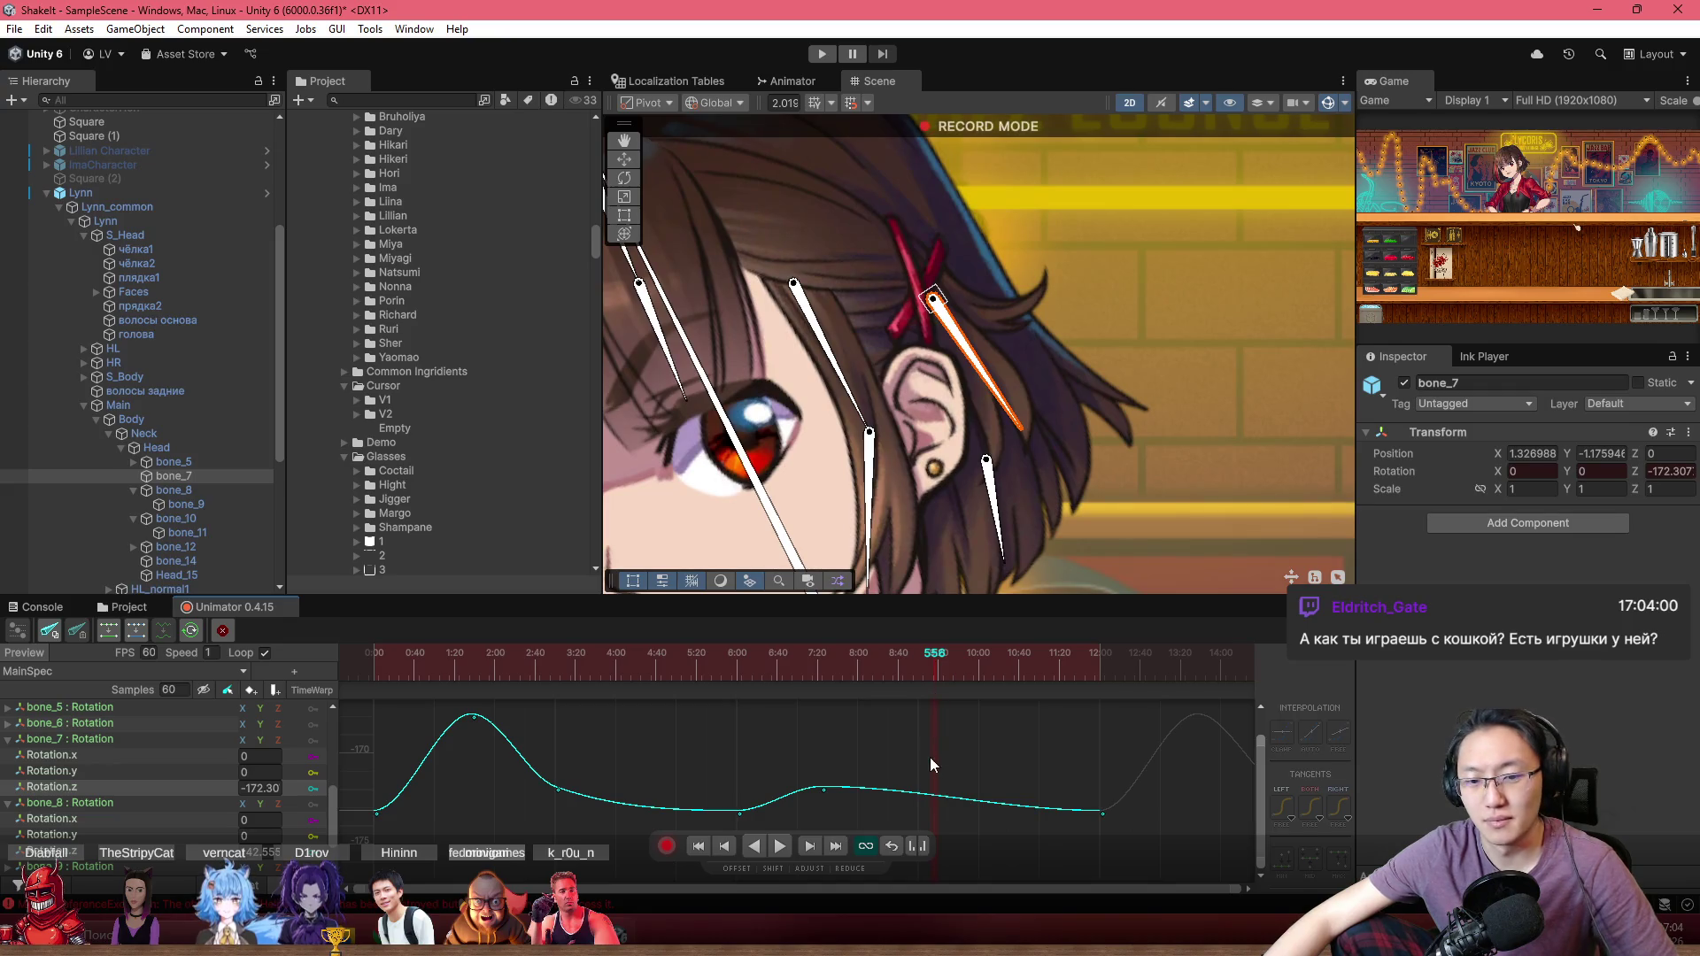
click(930, 802)
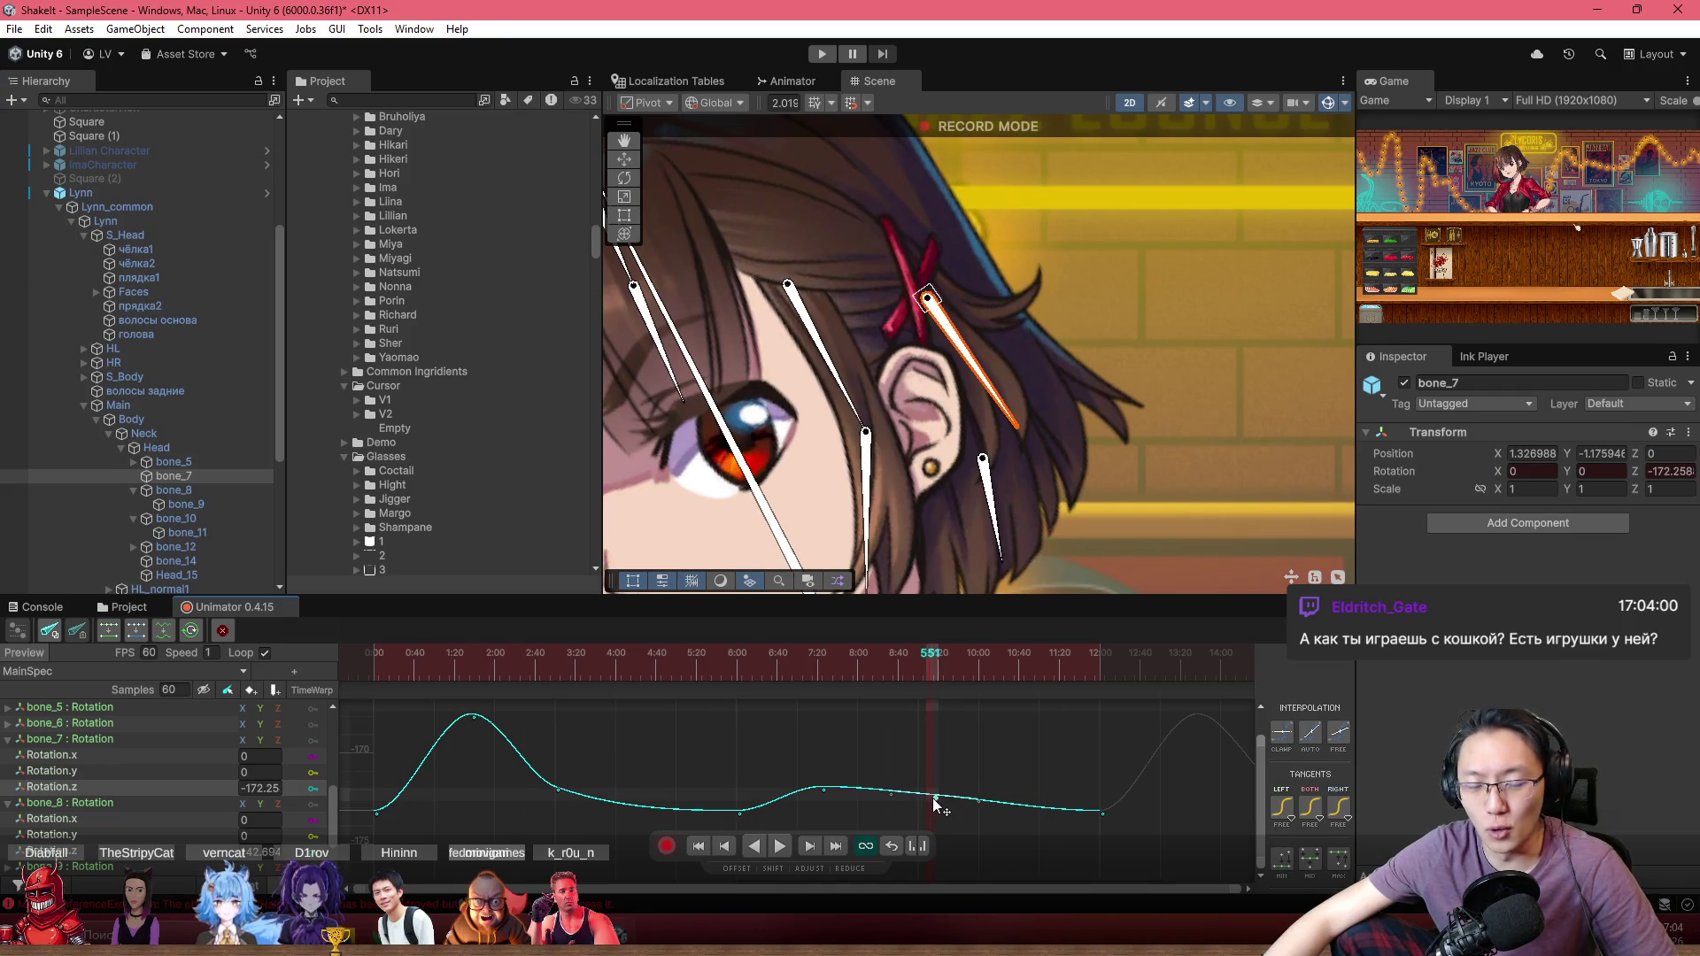
scroll(921, 804, down, 2)
scroll(876, 806, up, 2)
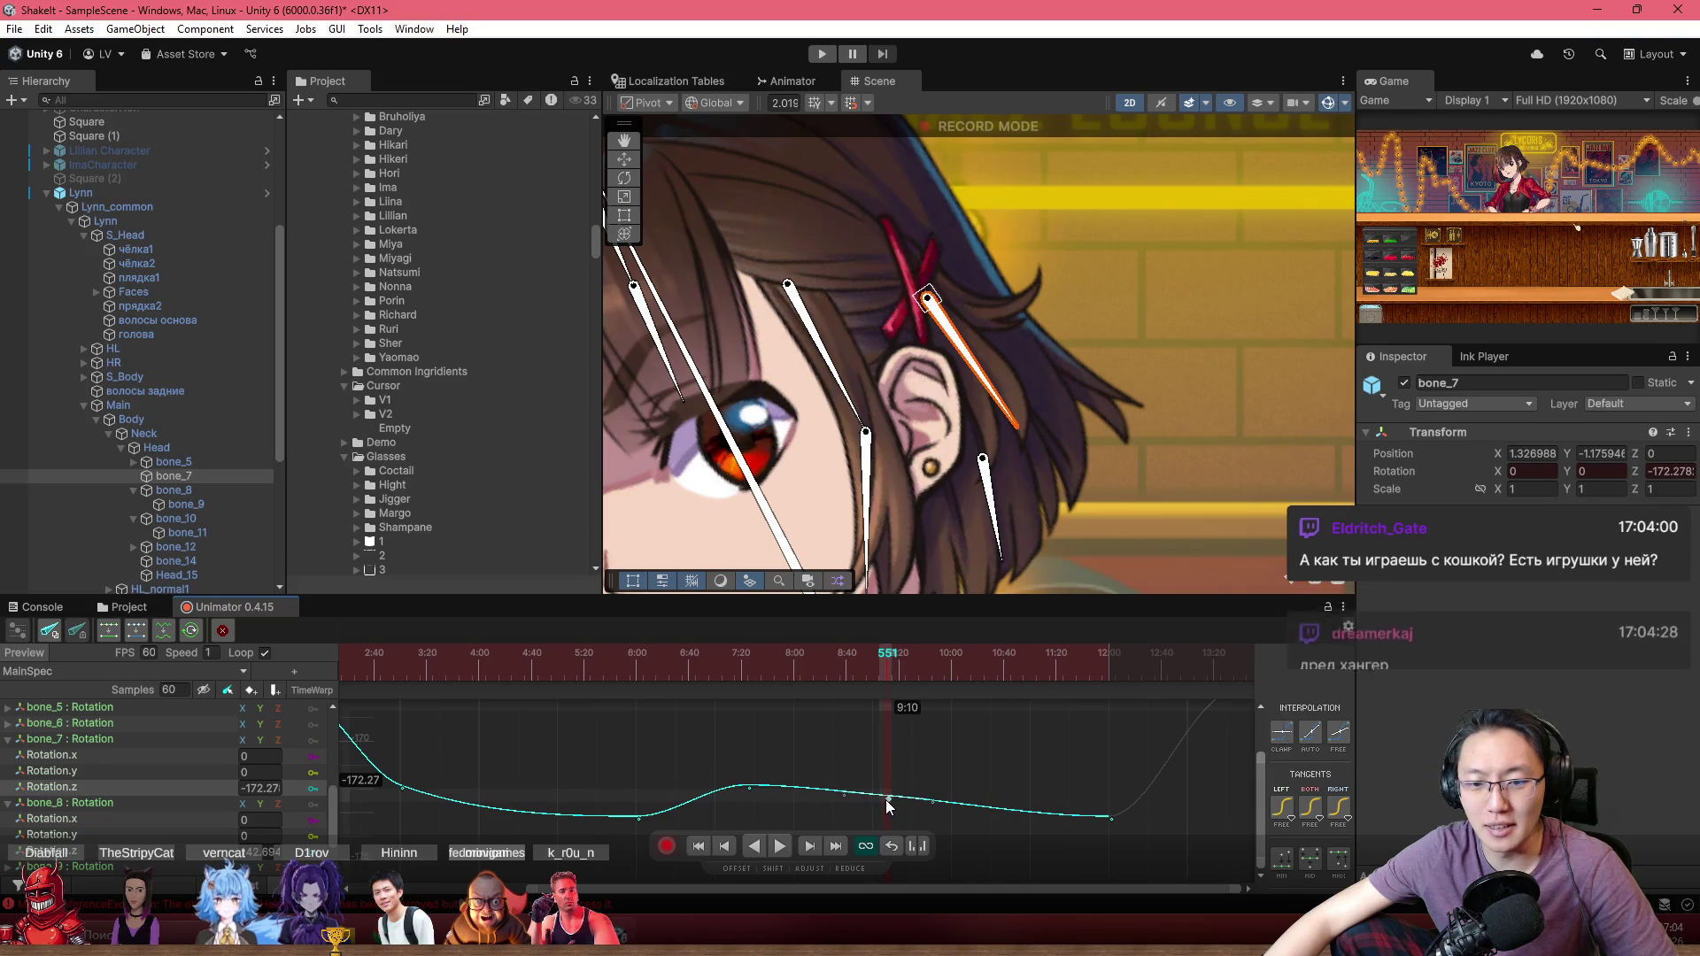
scroll(905, 780, up, 2)
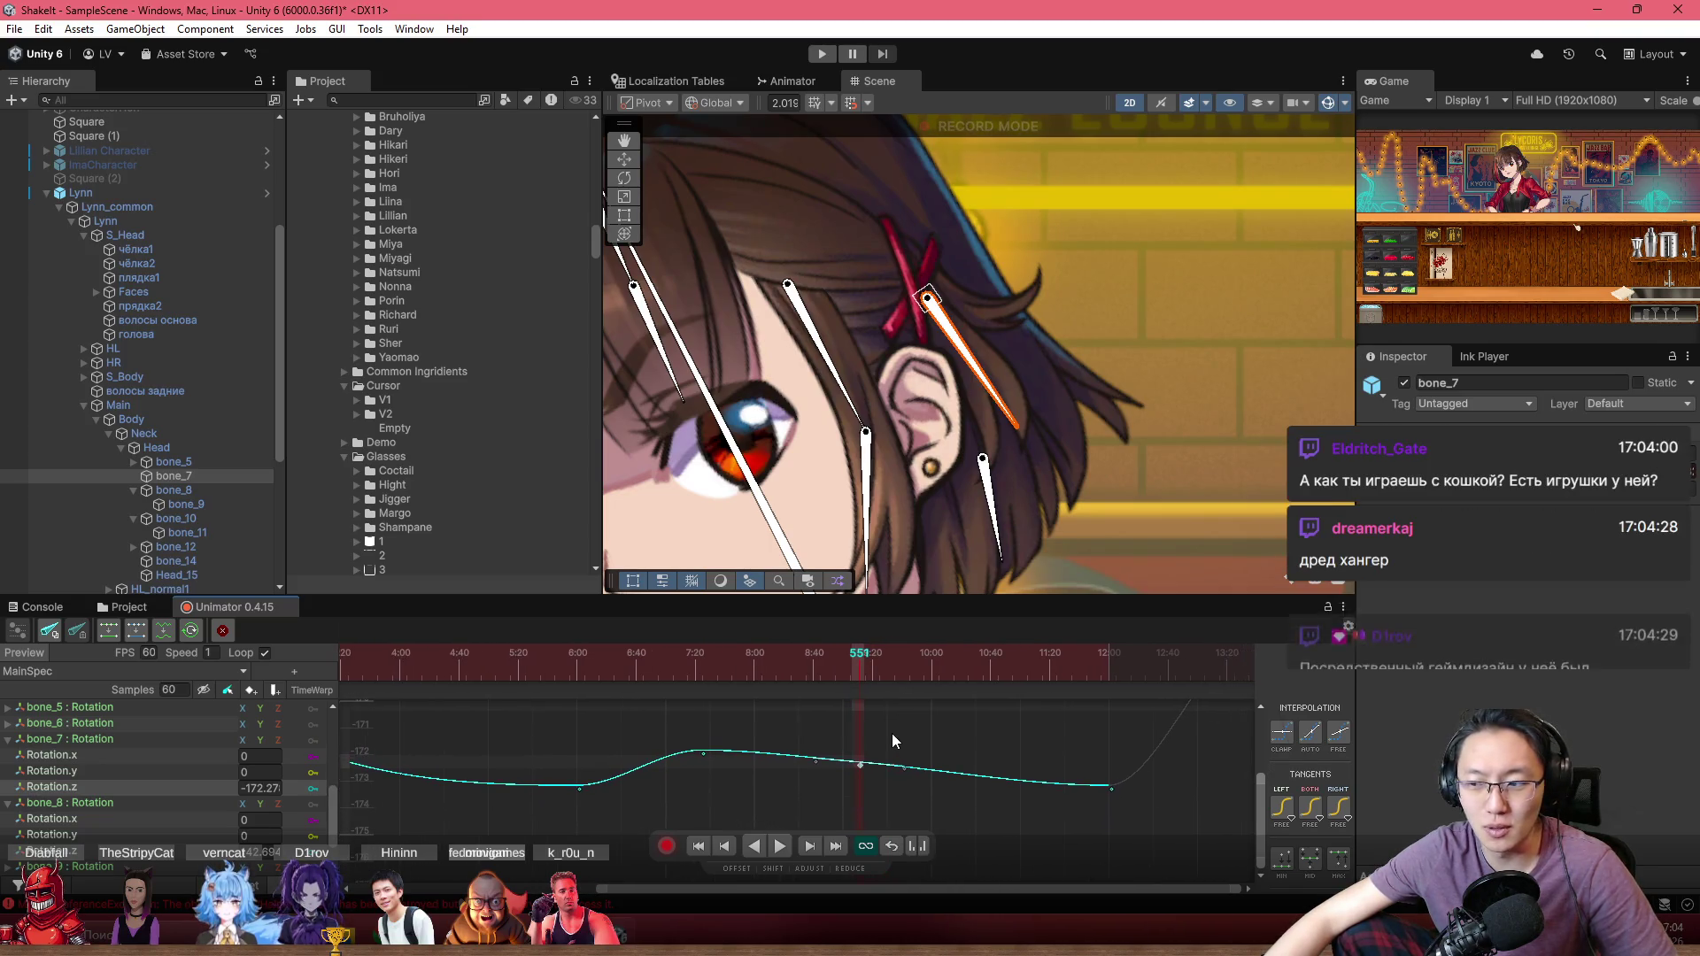
mouse_move(917, 723)
mouse_down()
mouse_move(848, 703)
mouse_move(869, 746)
mouse_move(868, 729)
mouse_up()
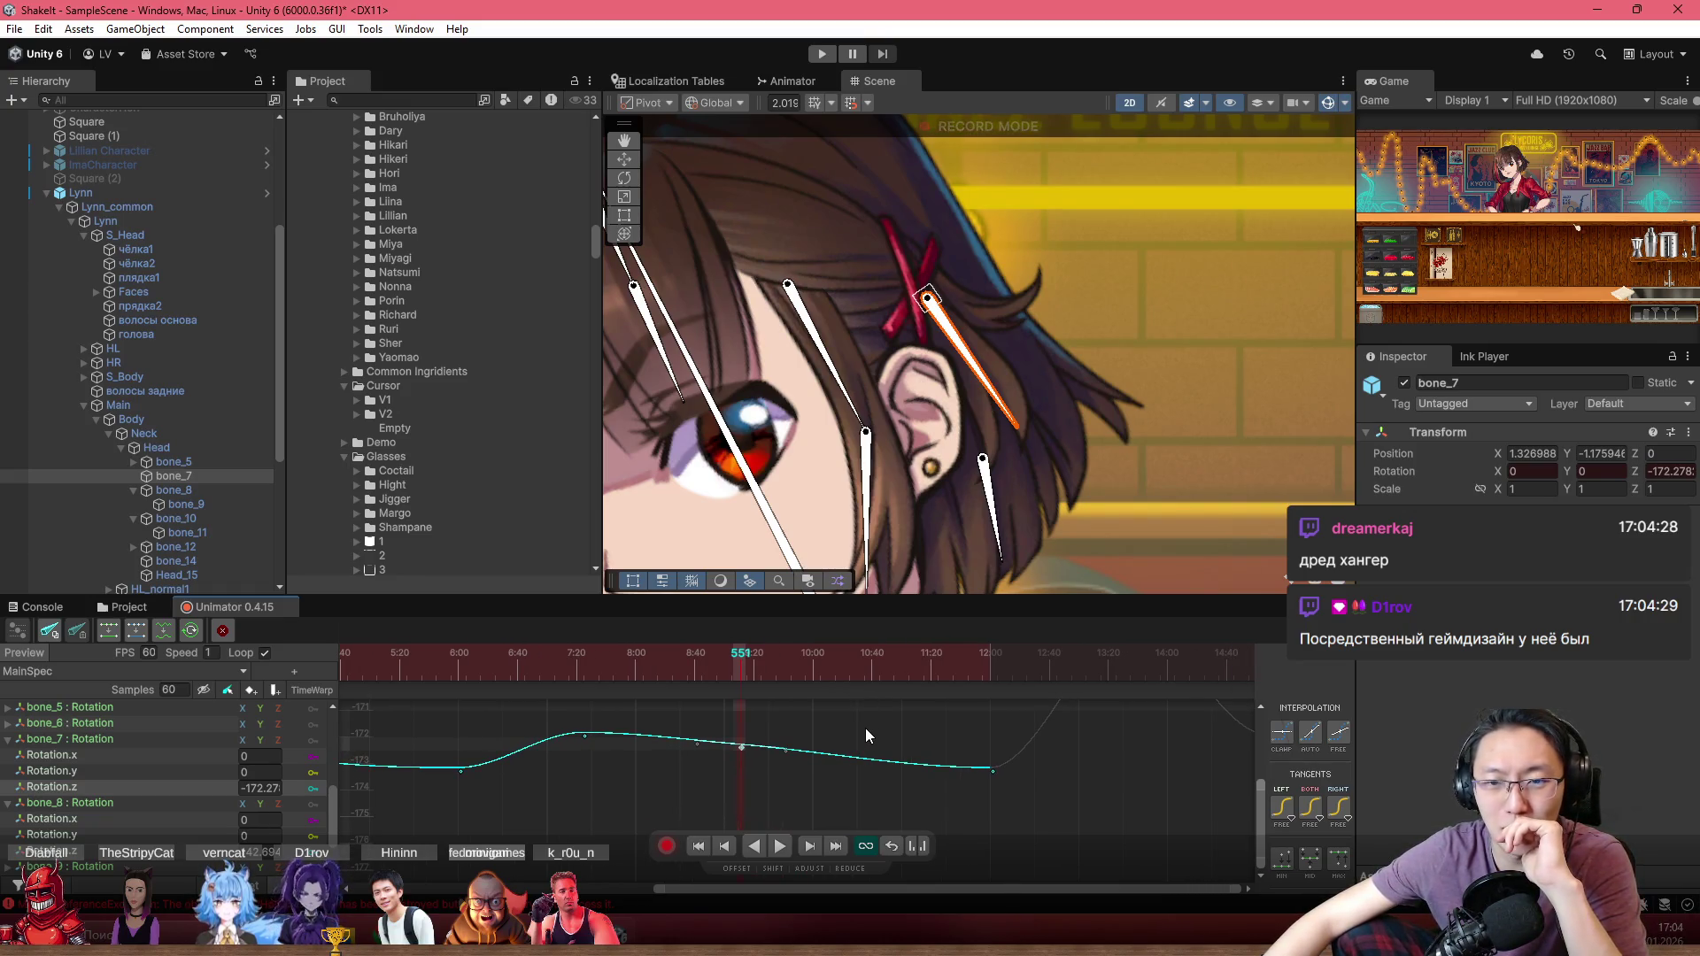
Step: Add a key at frame 597 dipping to about -174.7, then a raised key near 649
drag(796, 676, 813, 673)
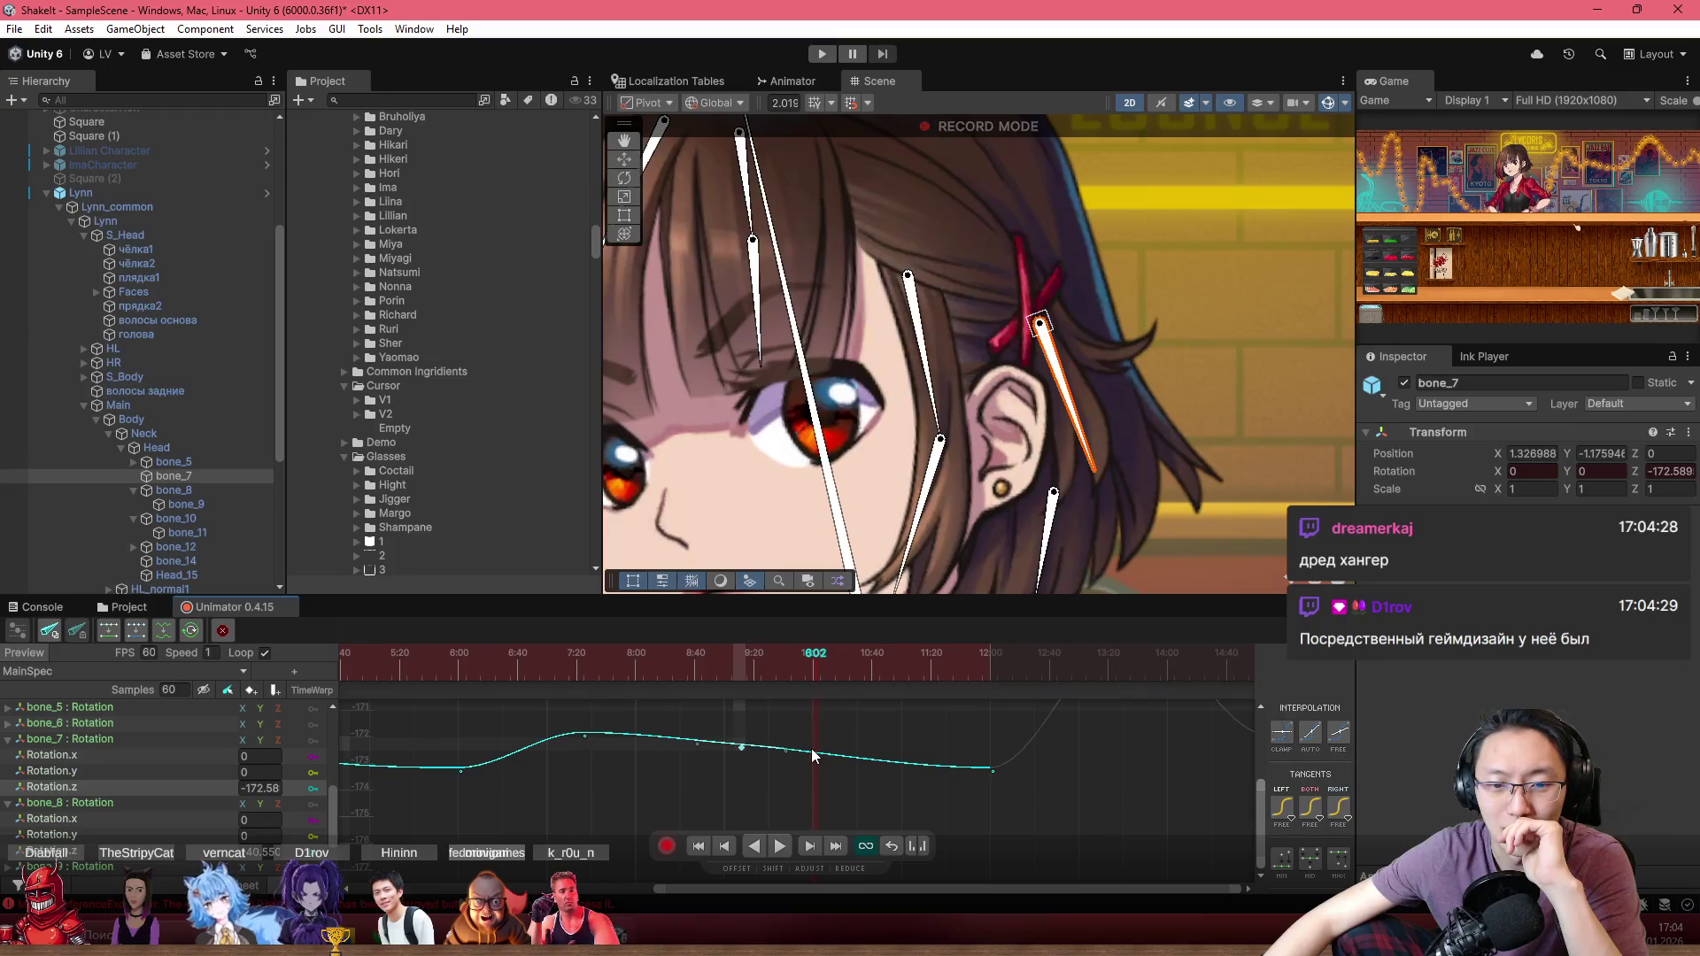
drag(812, 749, 817, 809)
scroll(825, 807, down, 3)
drag(822, 677, 867, 667)
drag(866, 806, 875, 765)
click(794, 653)
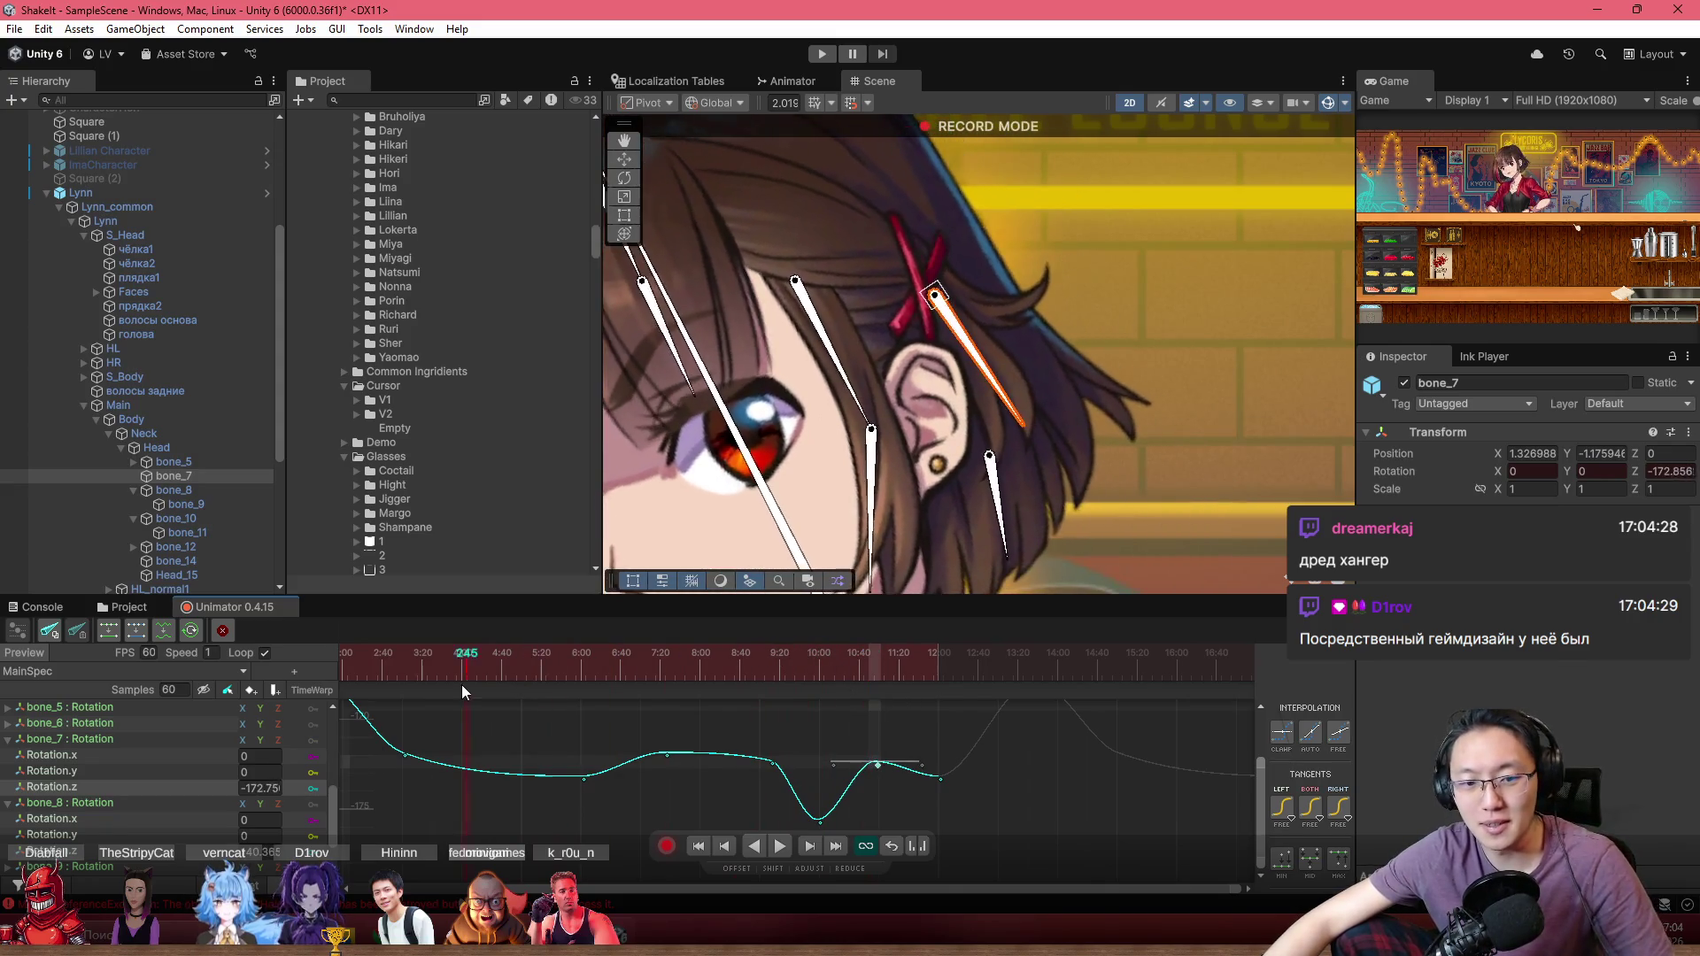
scroll(651, 757, down, 3)
scroll(1038, 464, down, 5)
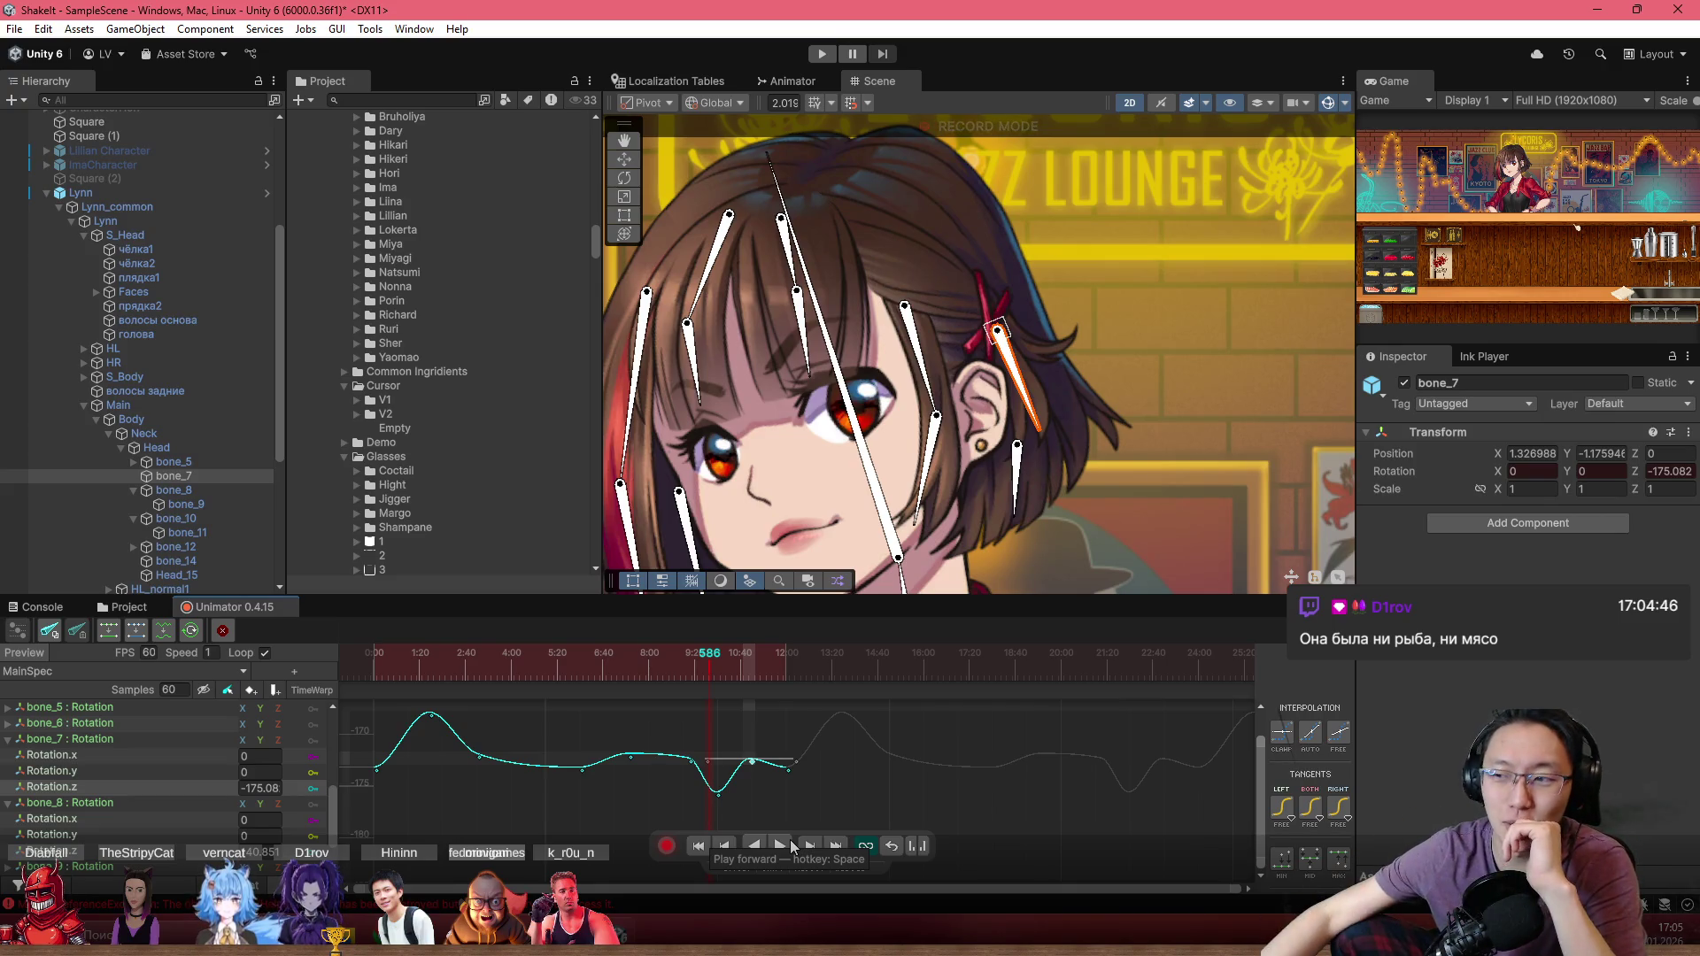
scroll(1024, 474, up, 1)
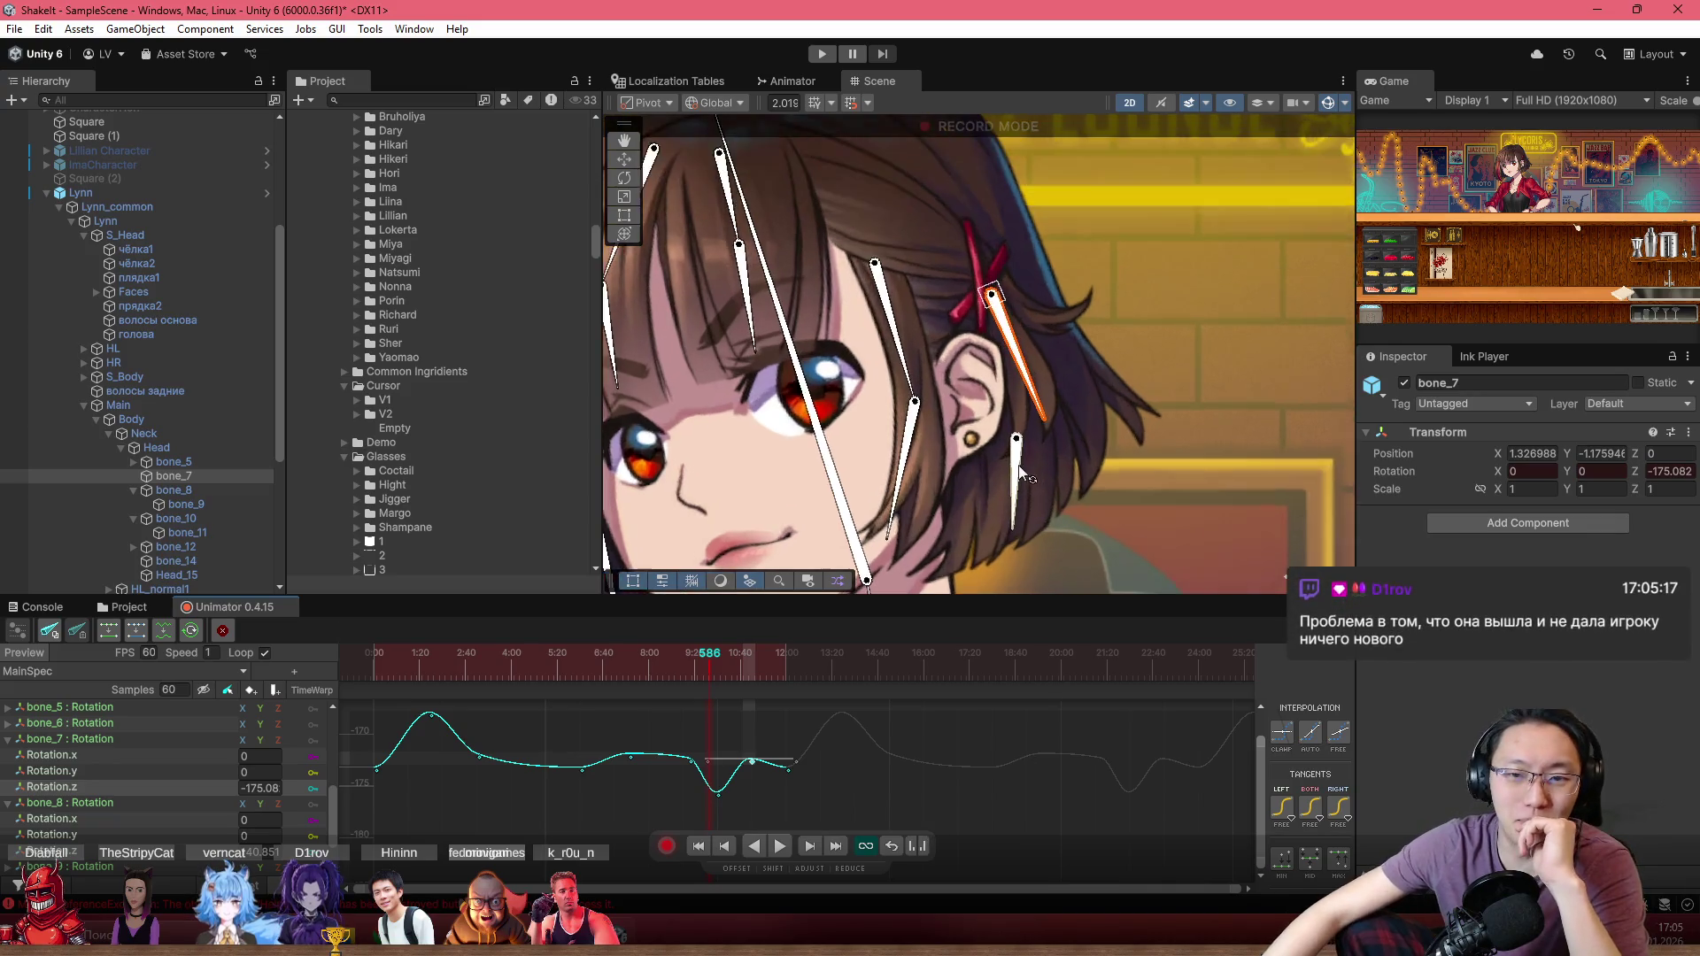
scroll(1004, 433, up, 1)
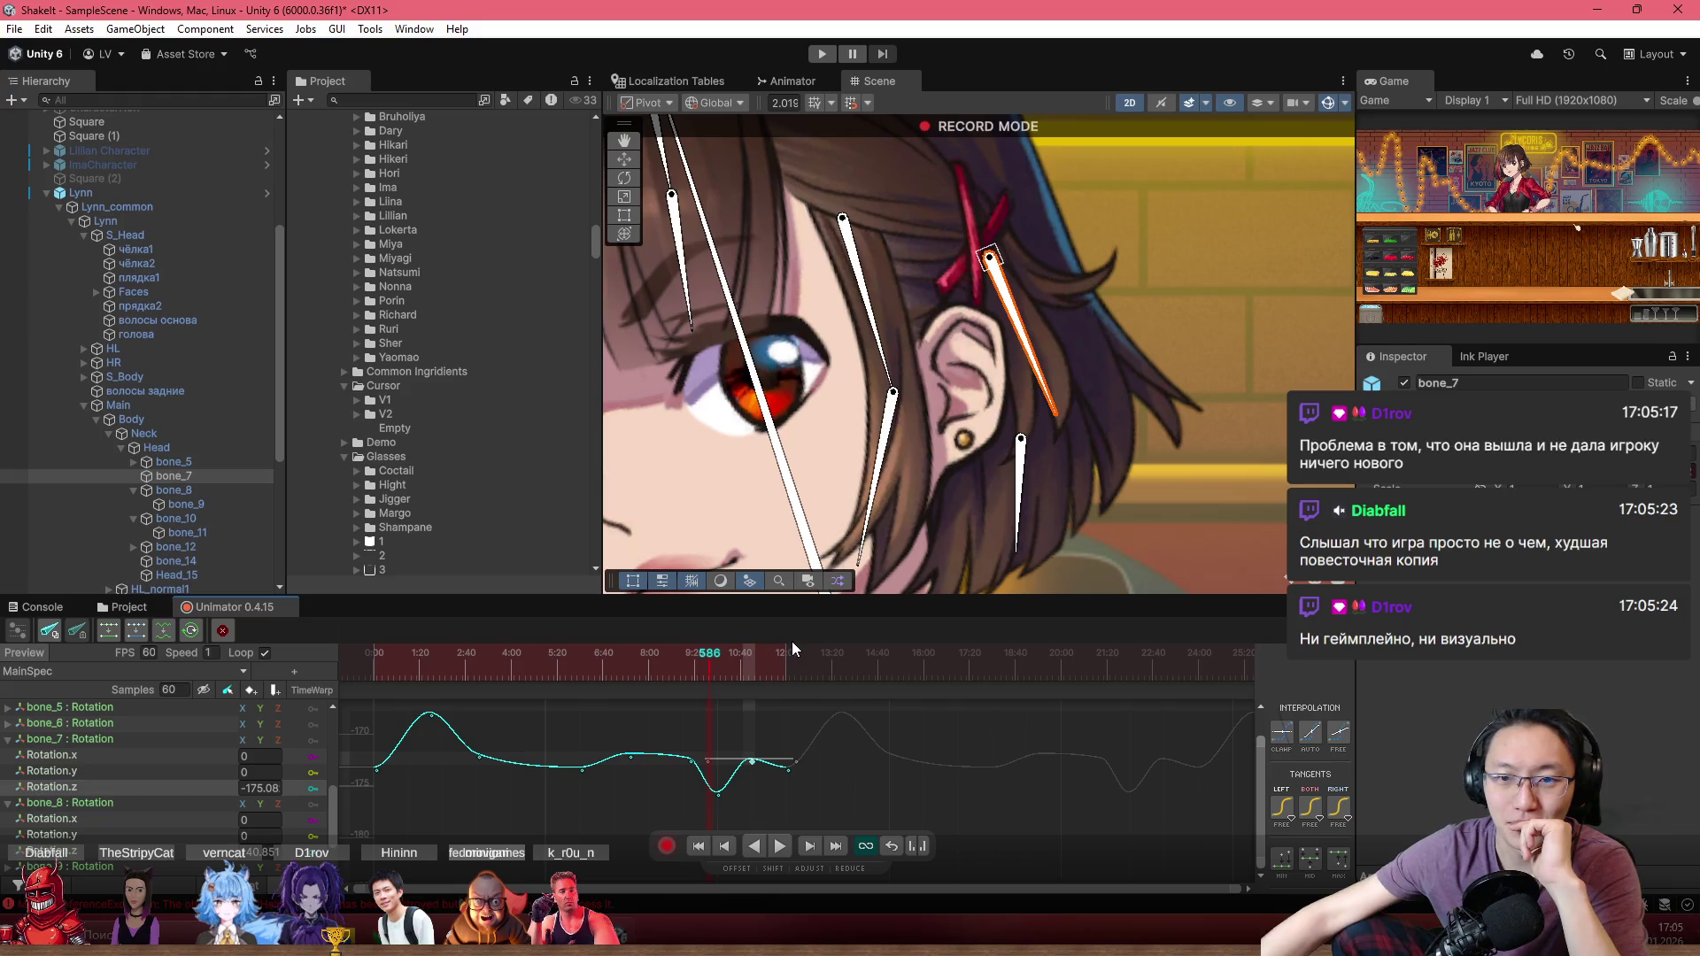
drag(748, 657, 767, 661)
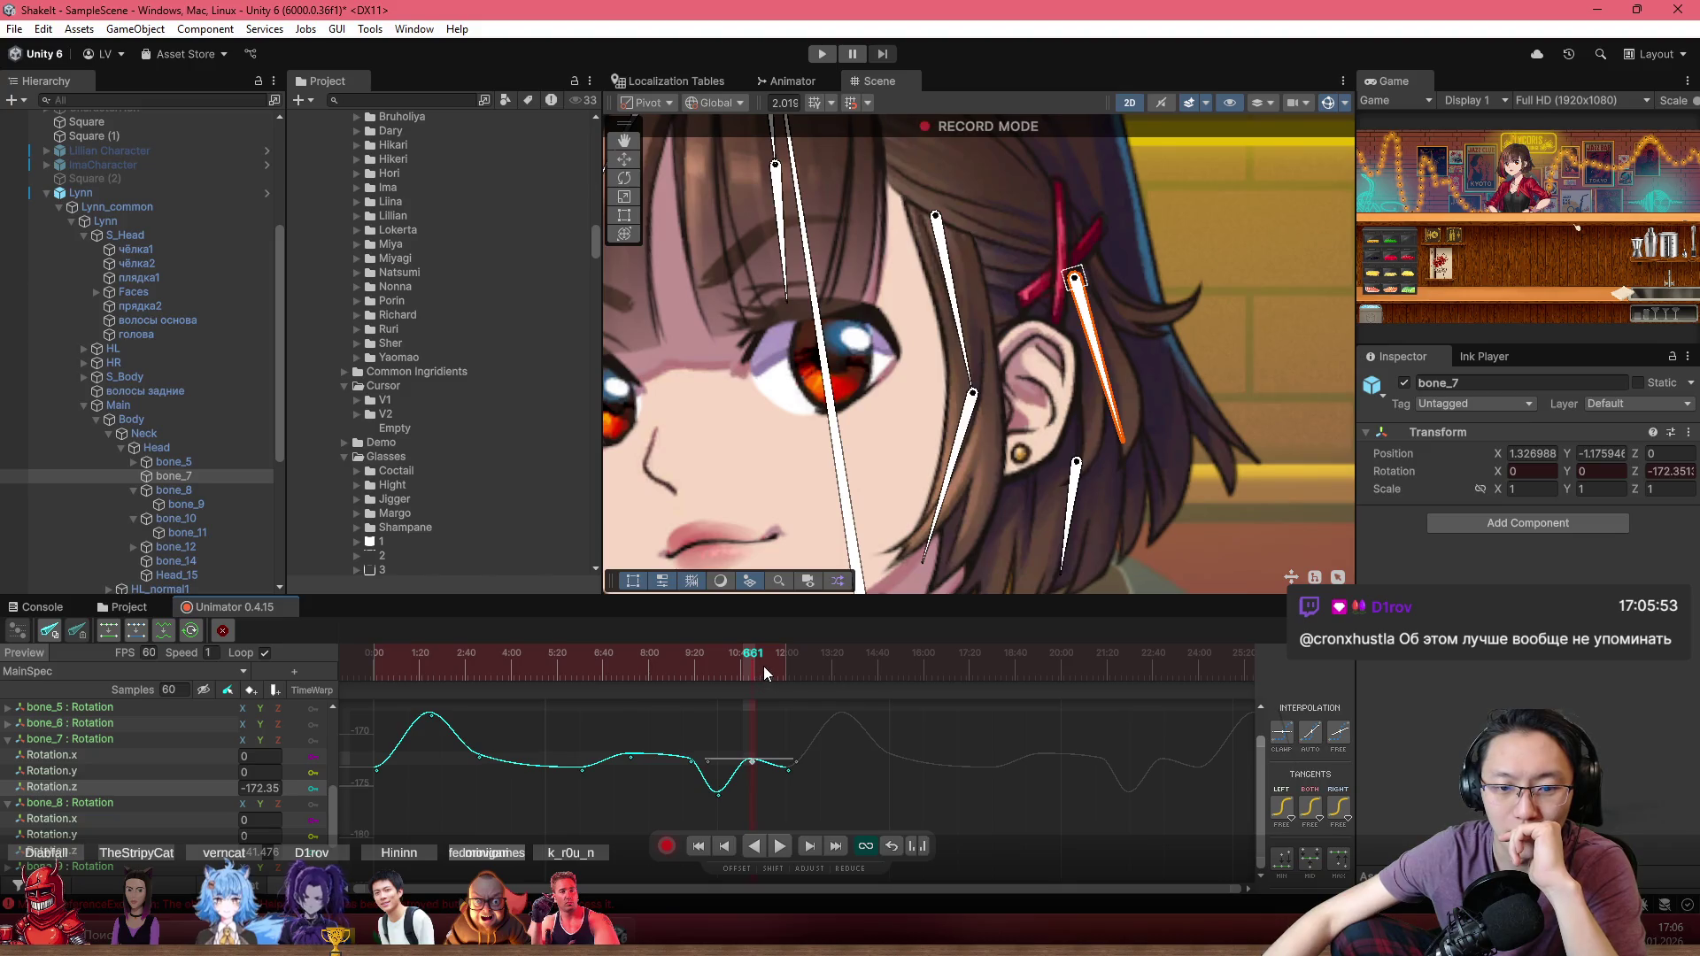
Step: Play the hair-sway loop and frame the whole character with the bar backdrop
key(space)
scroll(1007, 321, down, 5)
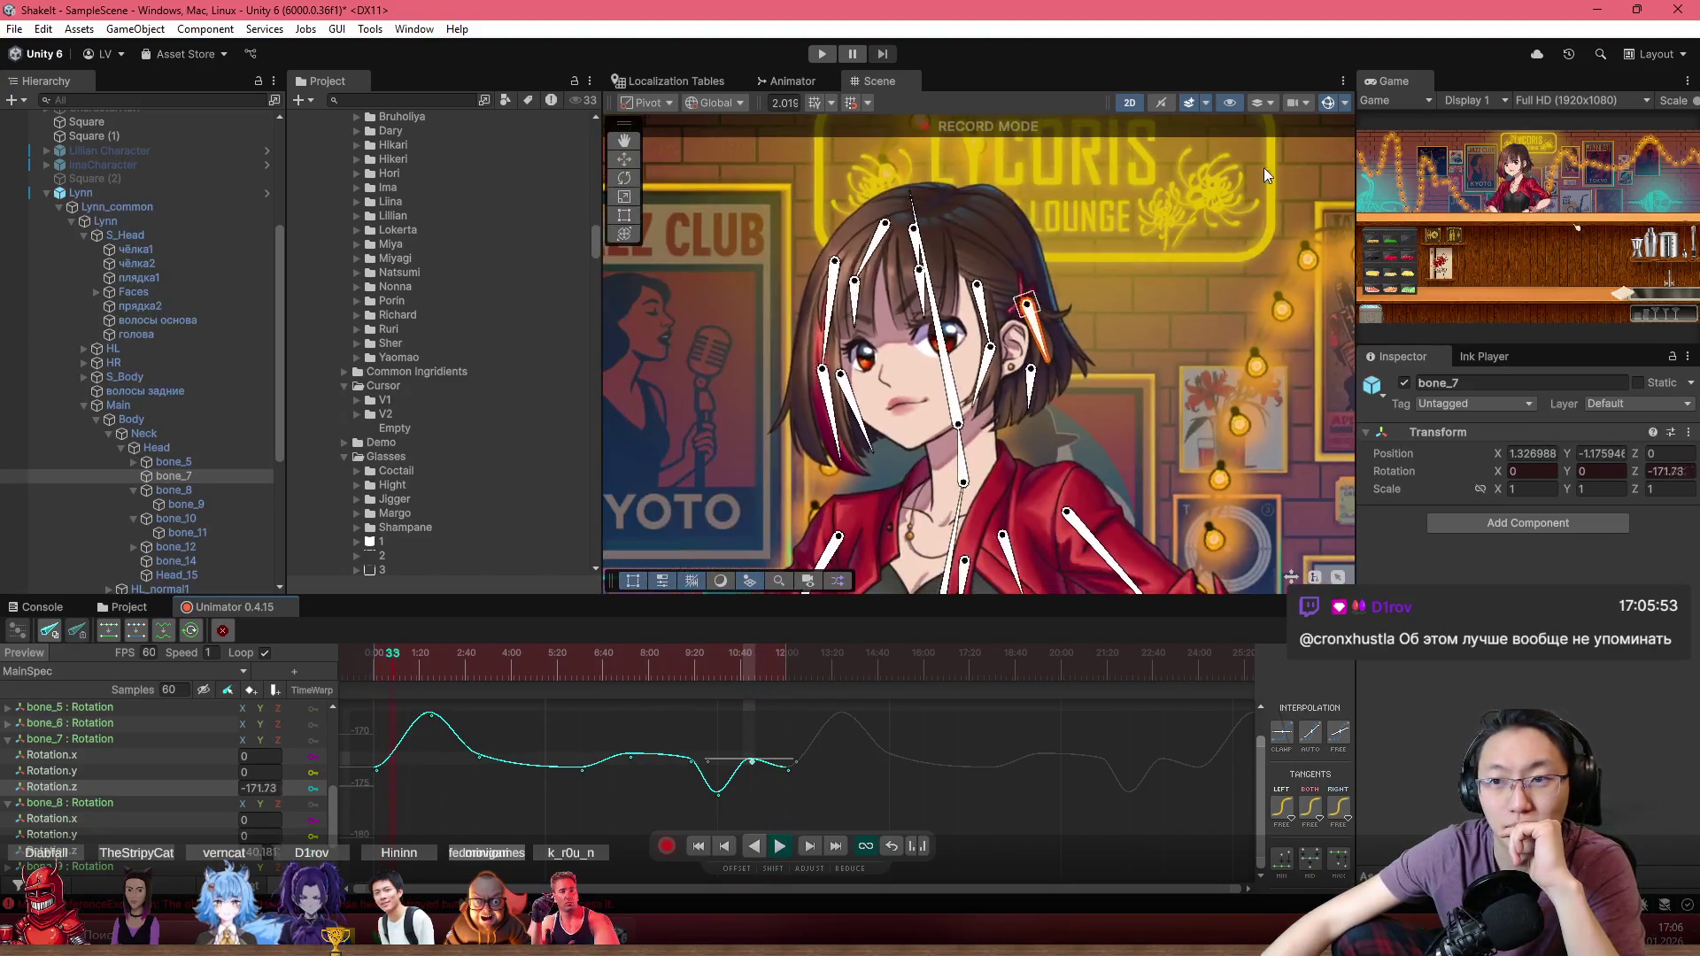
scroll(1050, 300, down, 2)
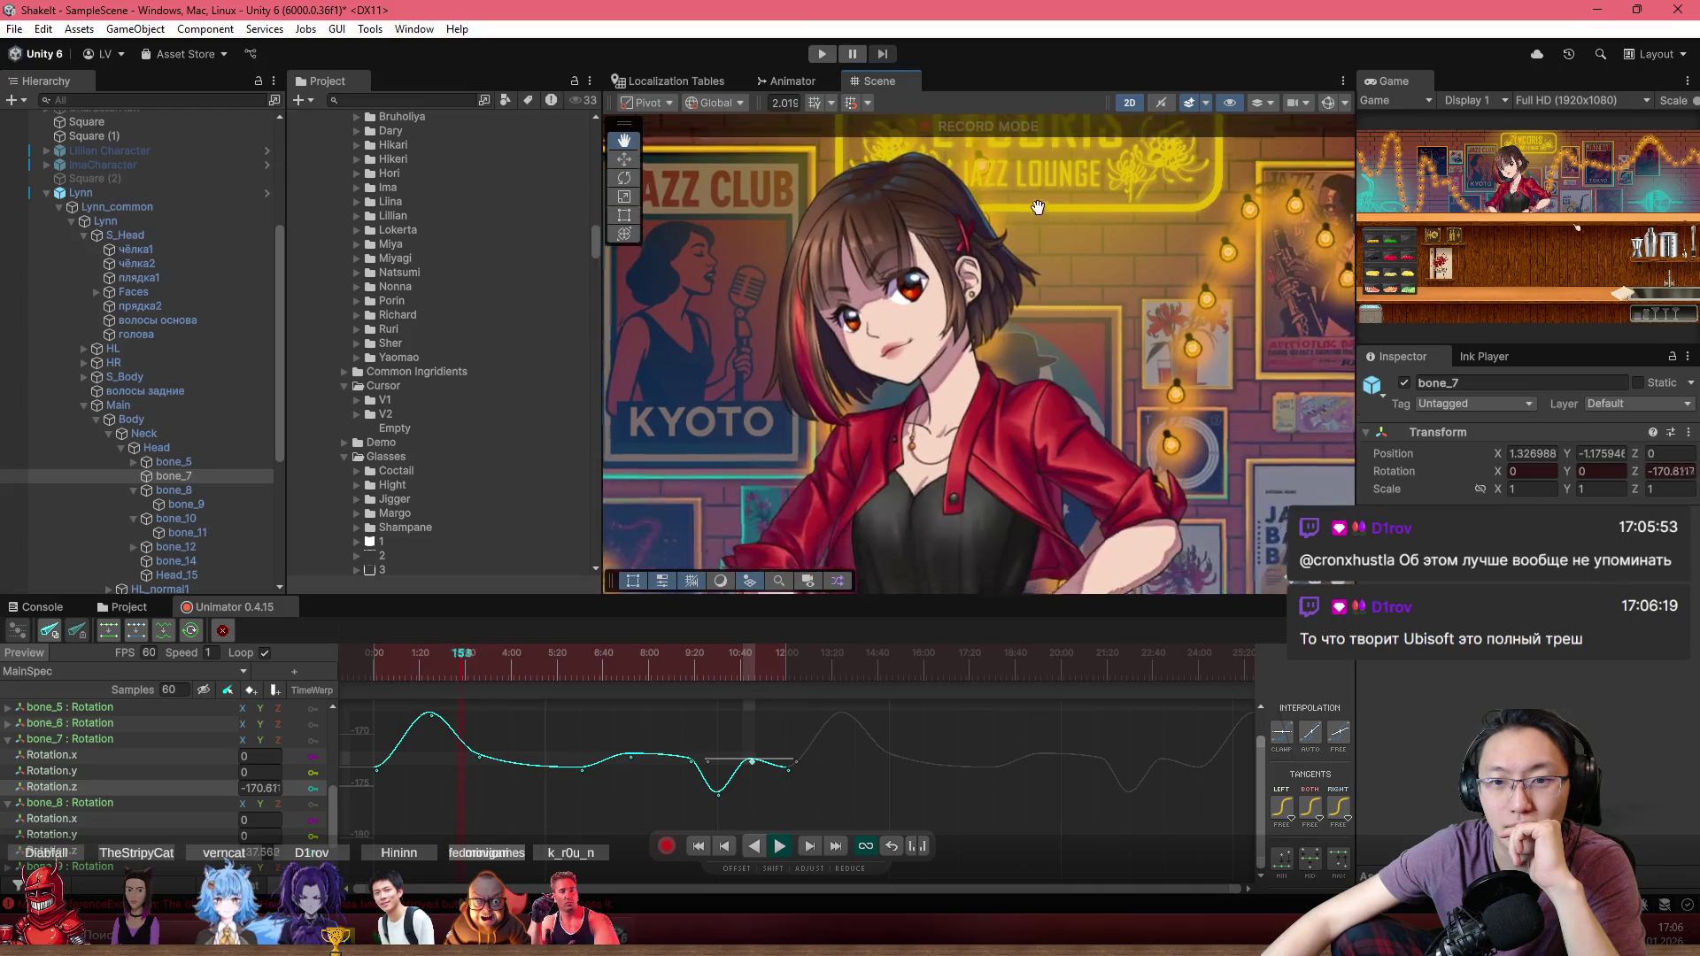
drag(1051, 299, 1050, 216)
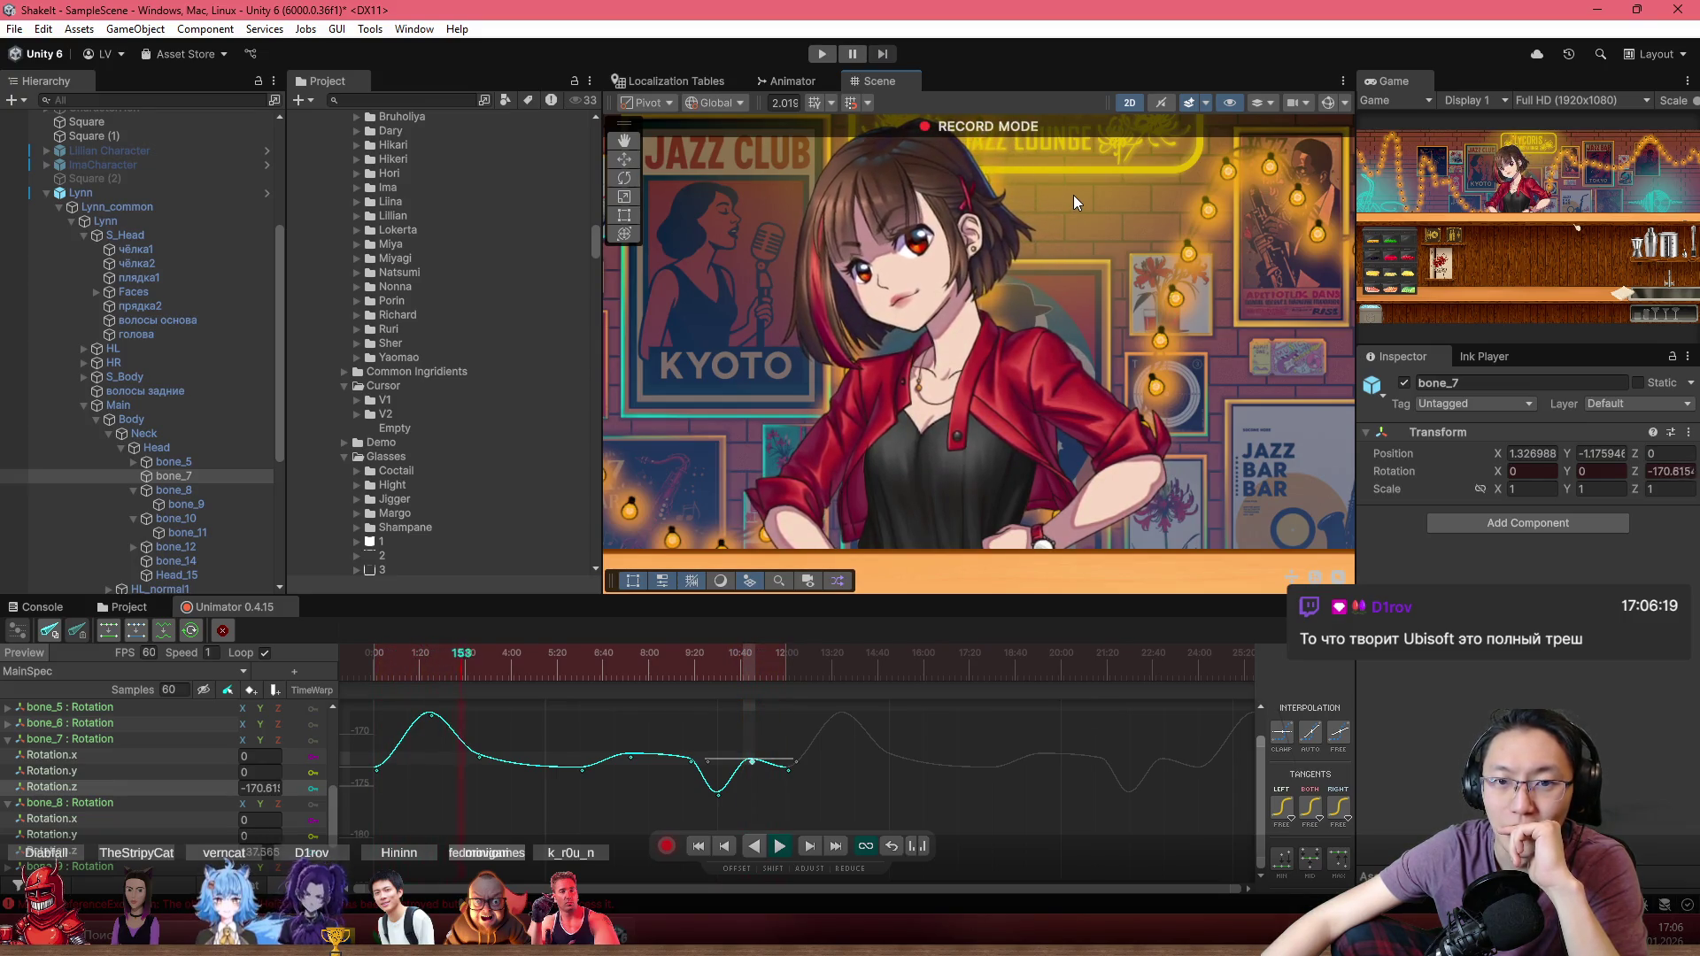
Step: Turn off Record Mode so the loop plays without recording new keyframes
scroll(1070, 217, up, 1)
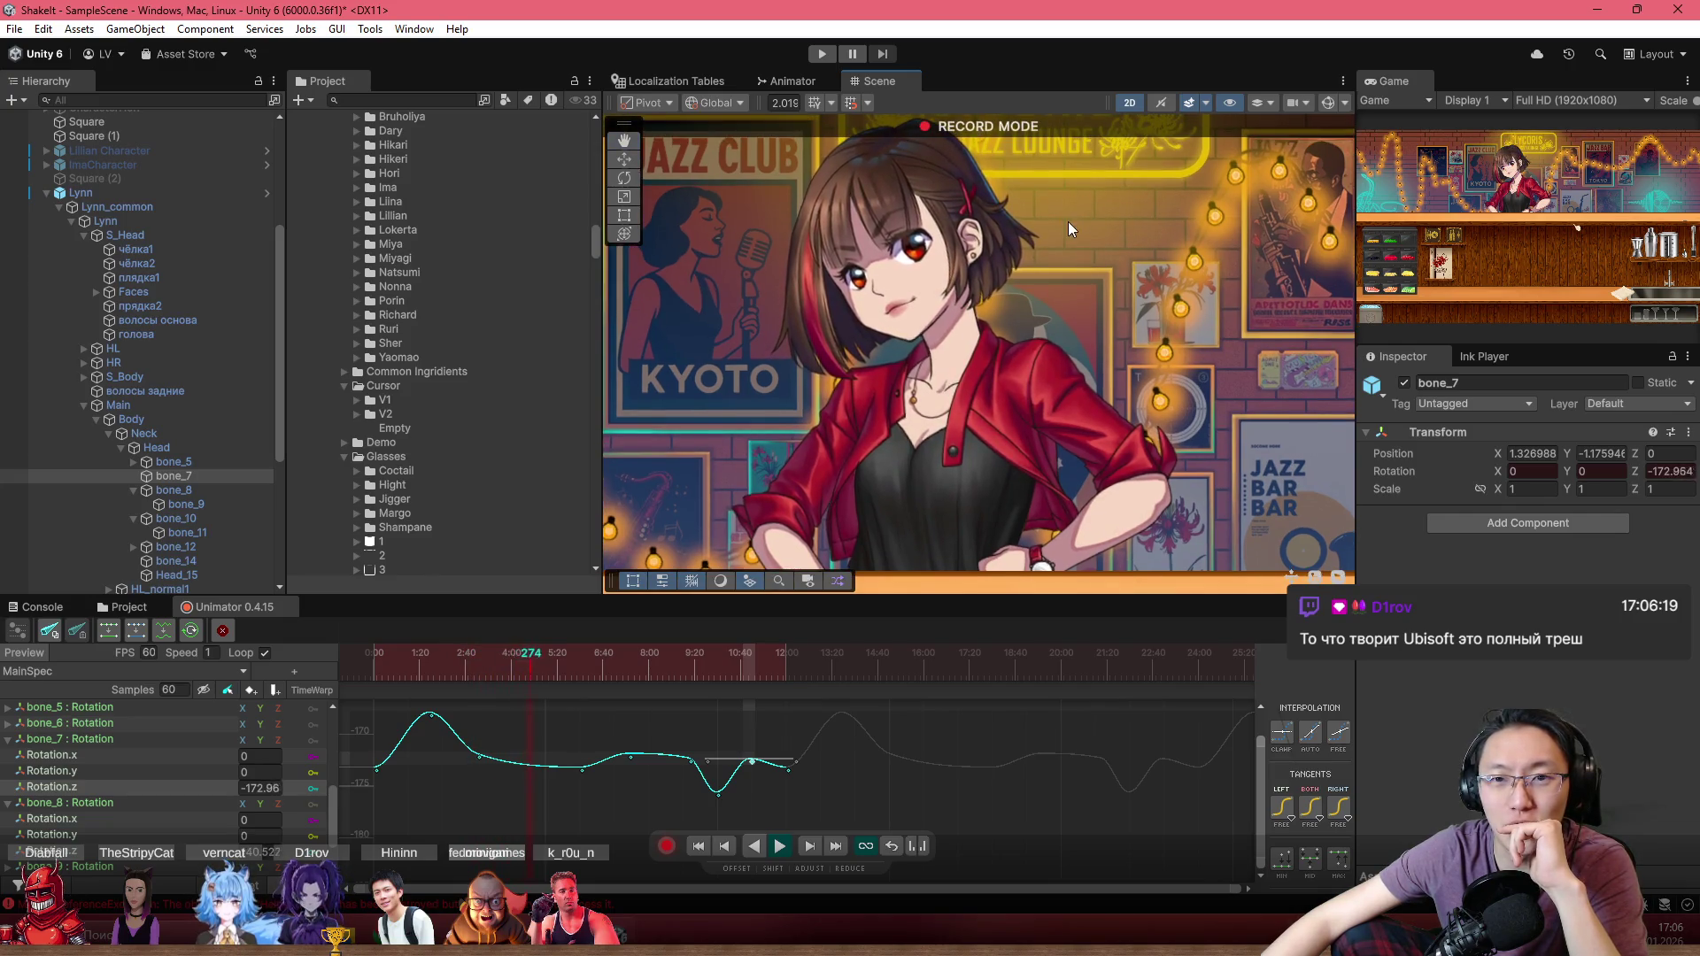
click(673, 851)
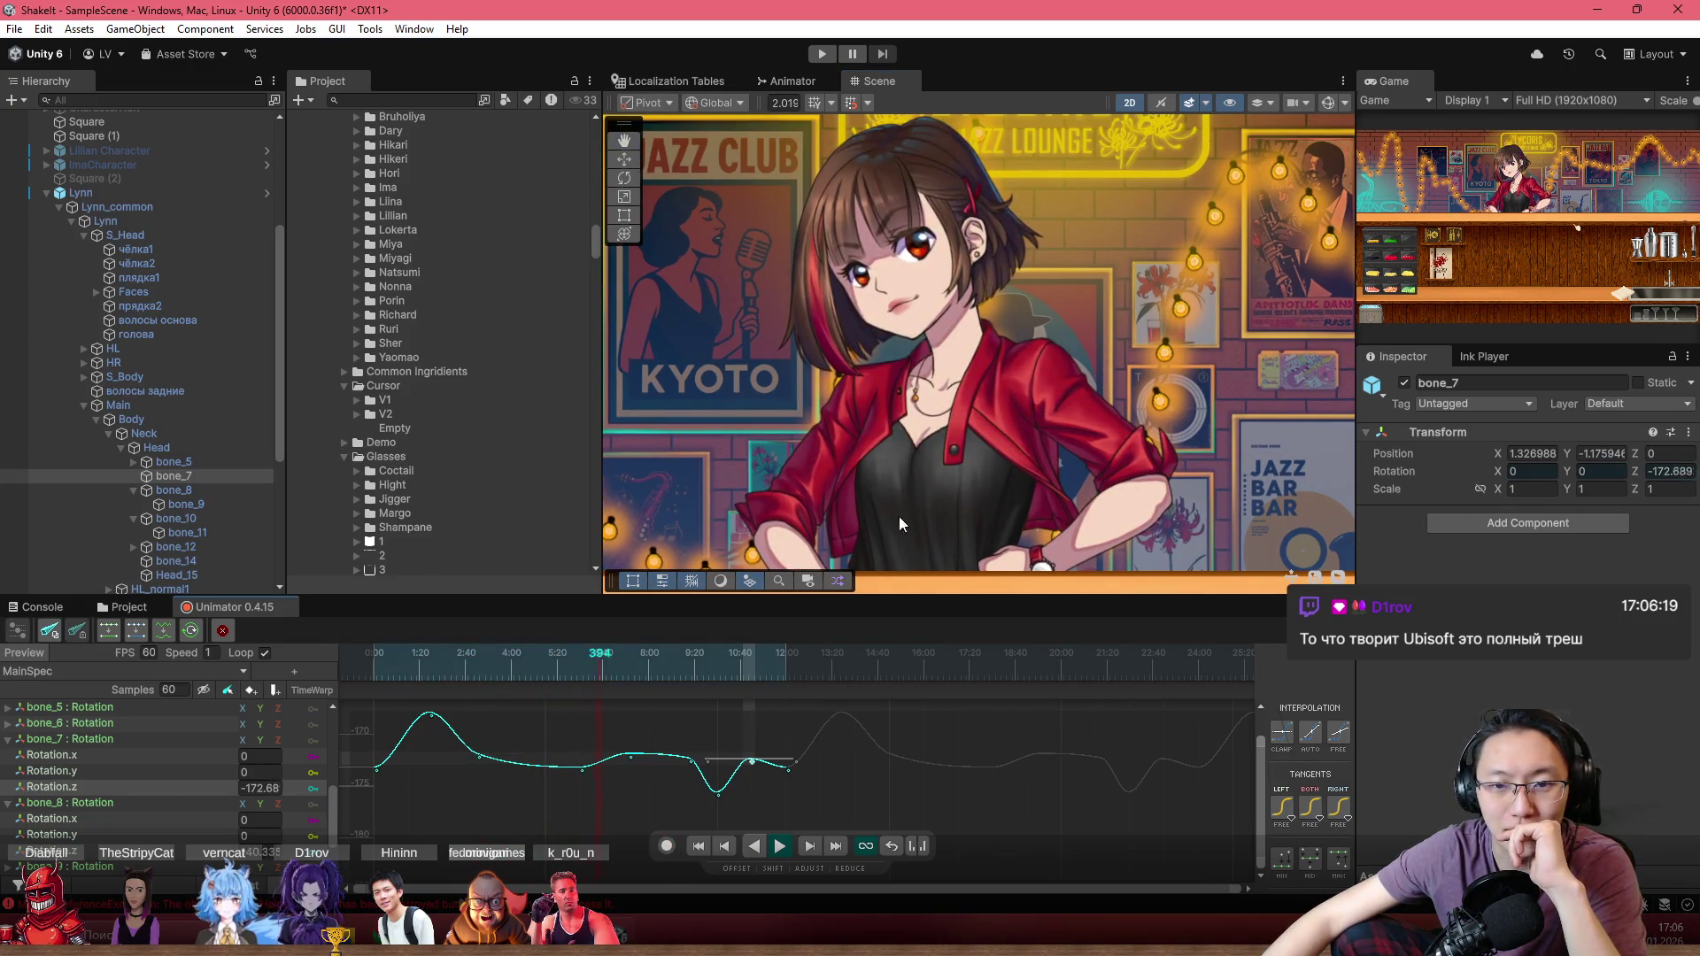
scroll(1118, 390, up, 1)
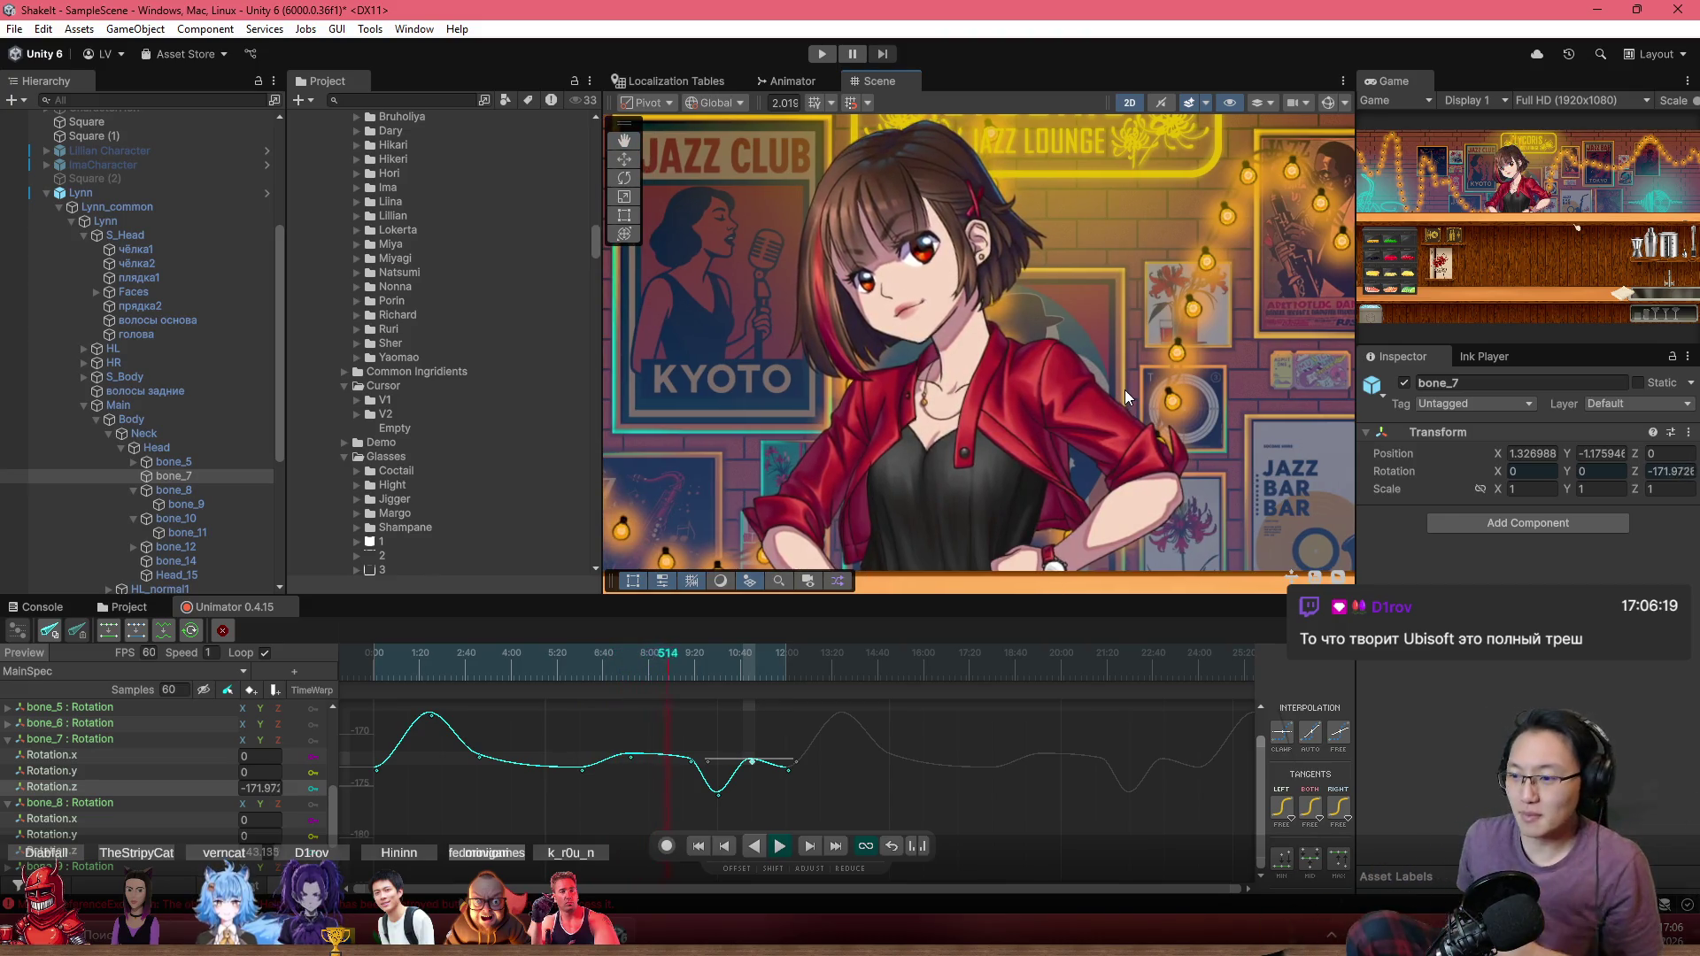
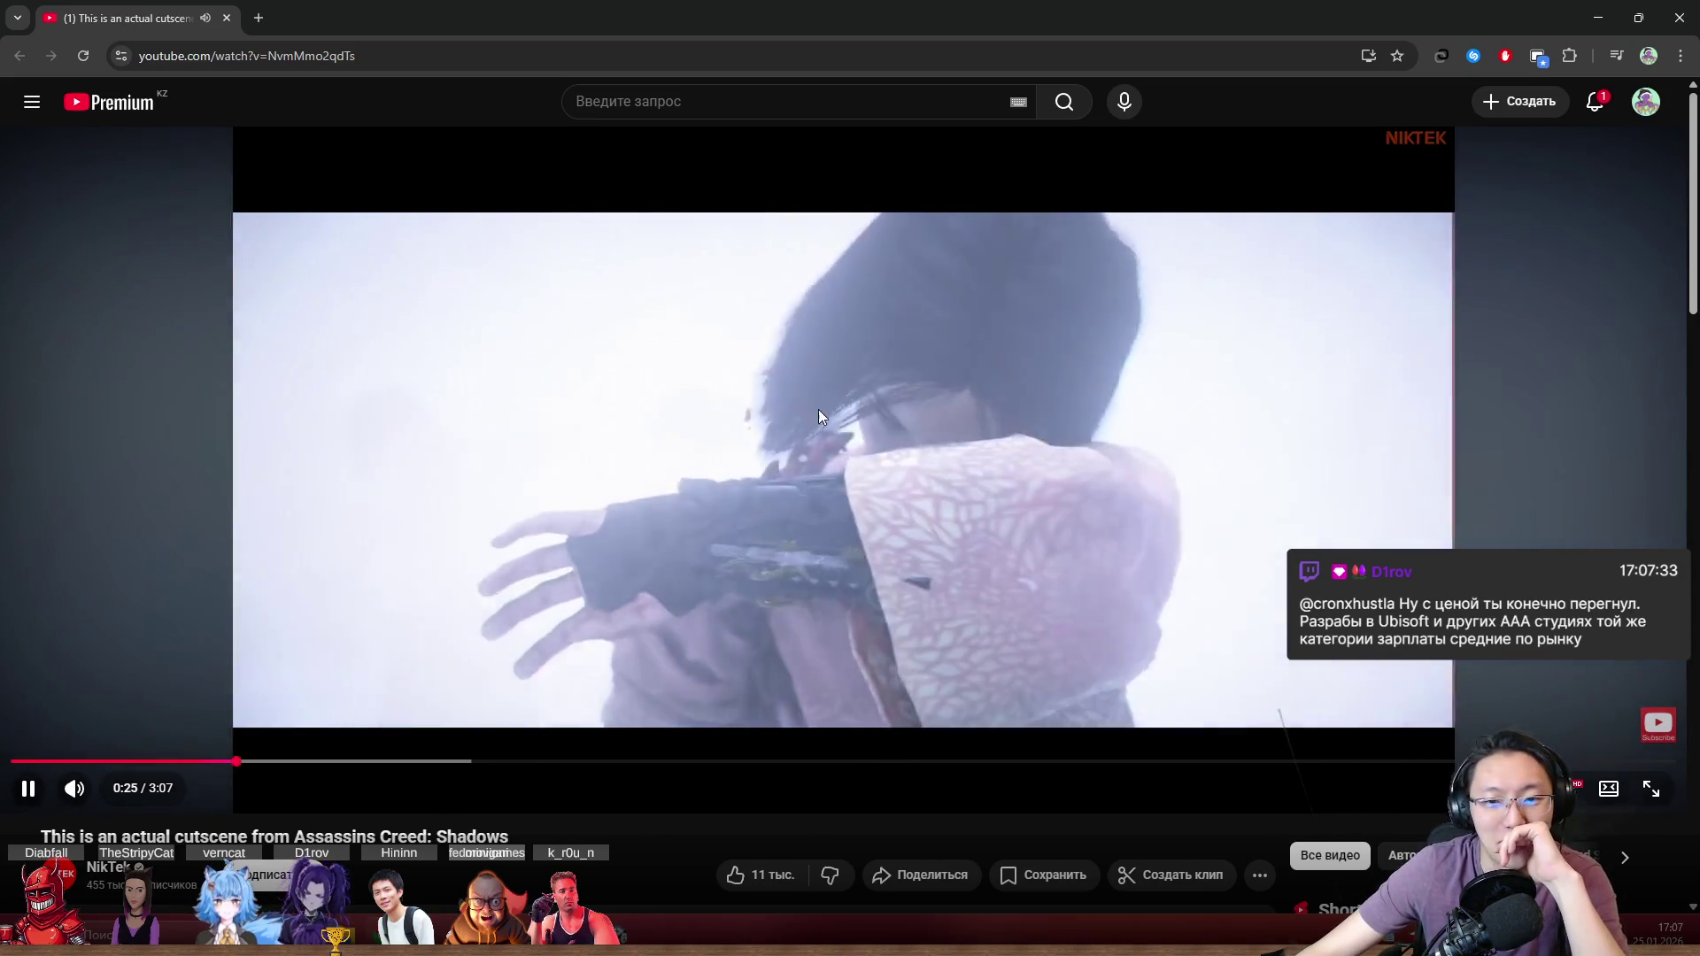
Step: Restore the Chrome window and skip the cutscene video to about 1:36, then back to 0:26
drag(903, 17, 895, 239)
click(1224, 240)
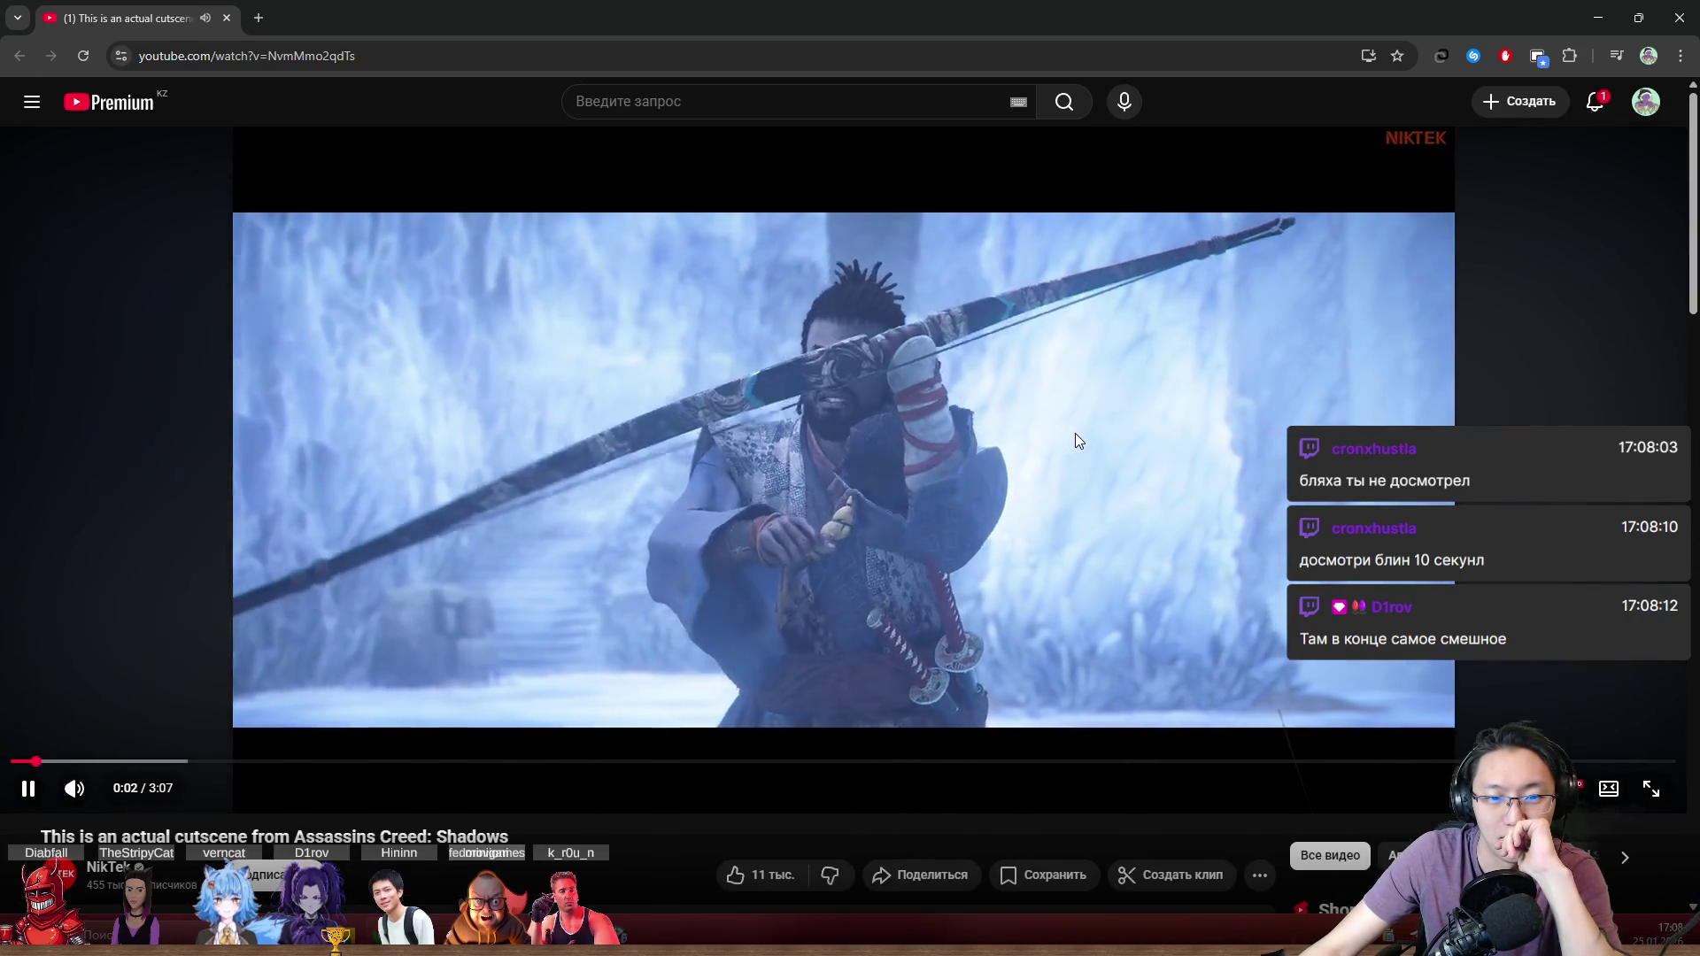
click(865, 762)
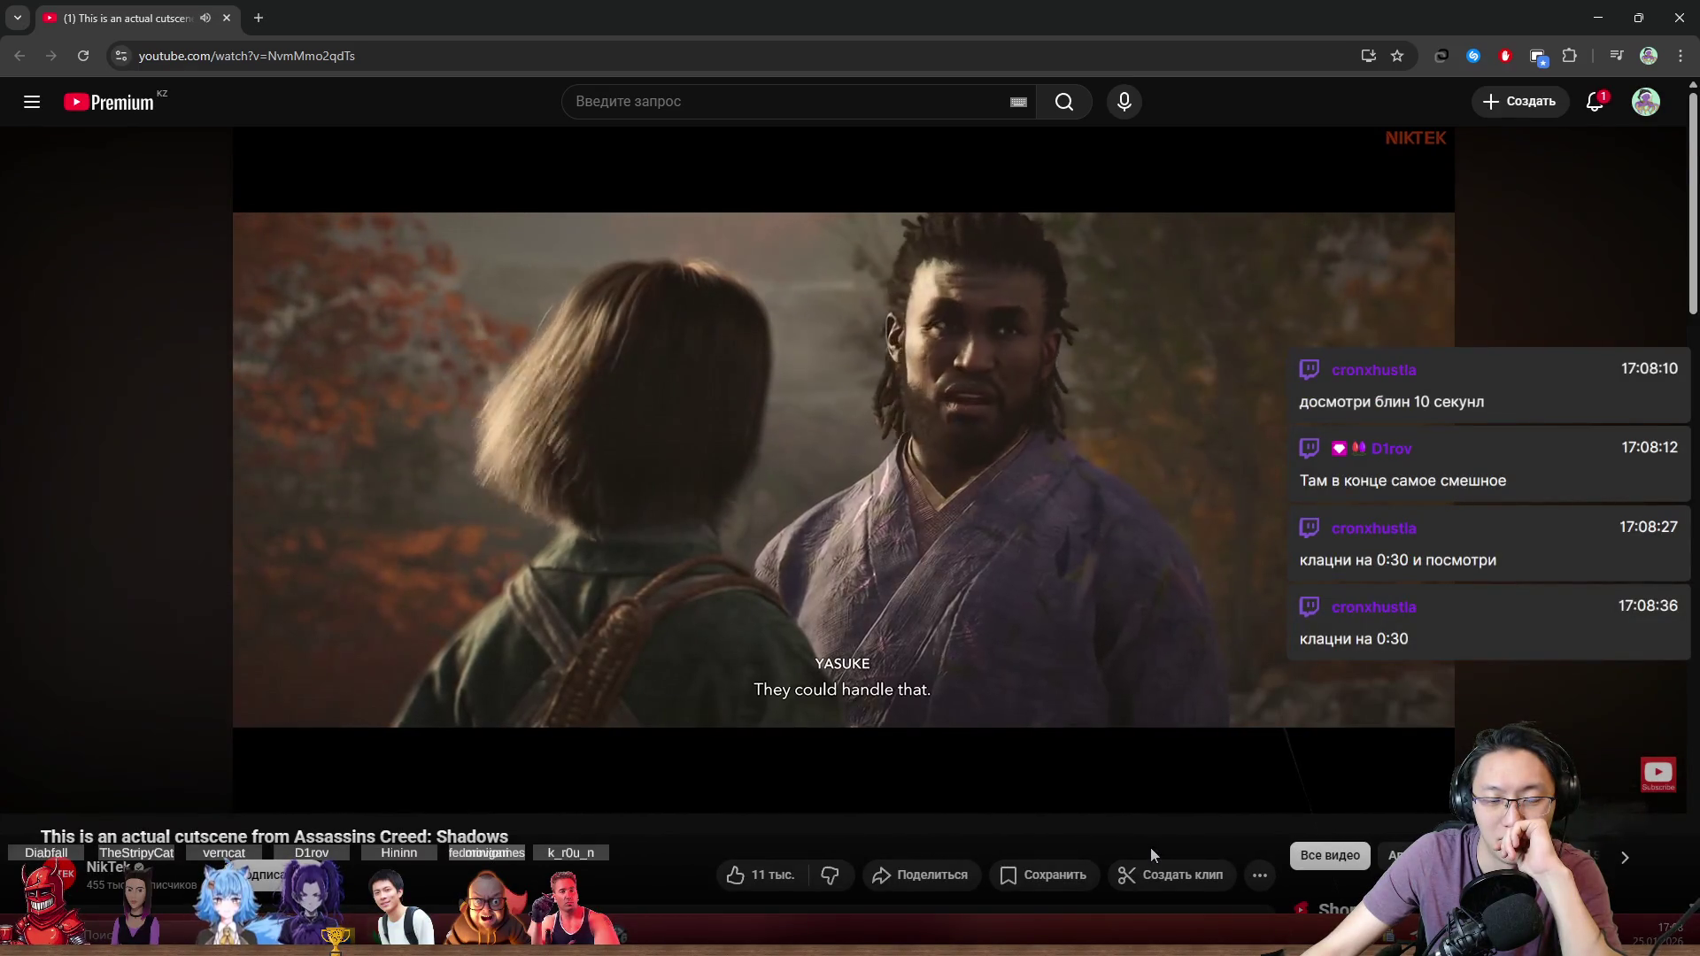
mouse_move(1059, 609)
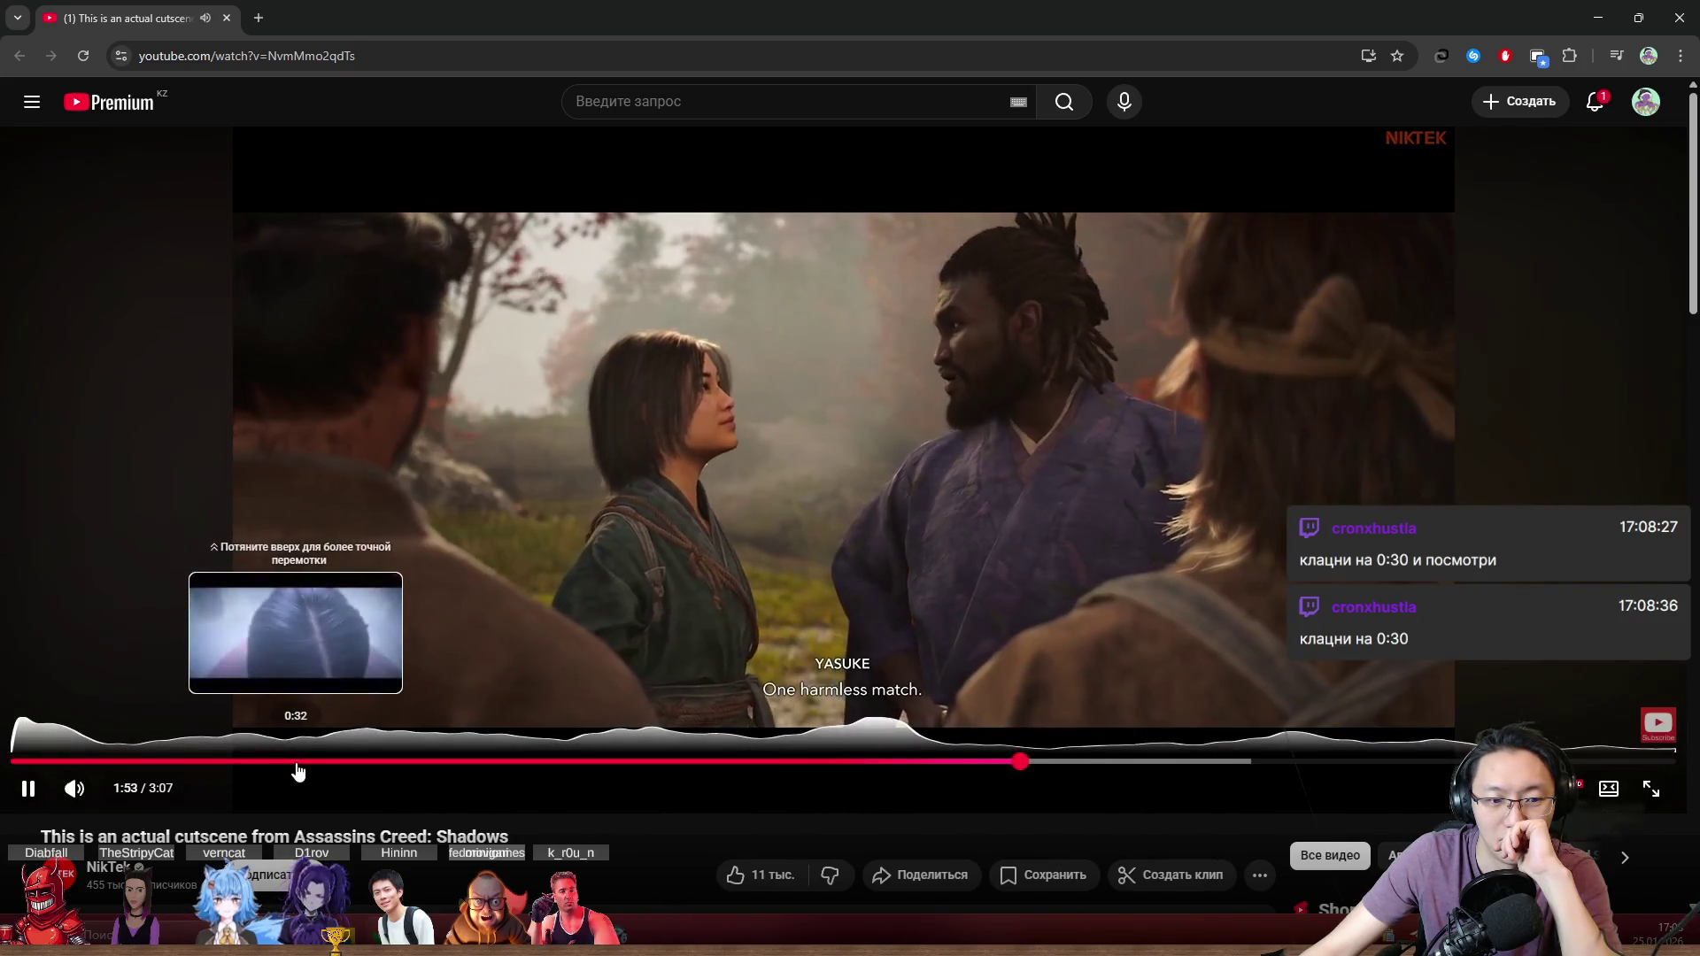
click(247, 763)
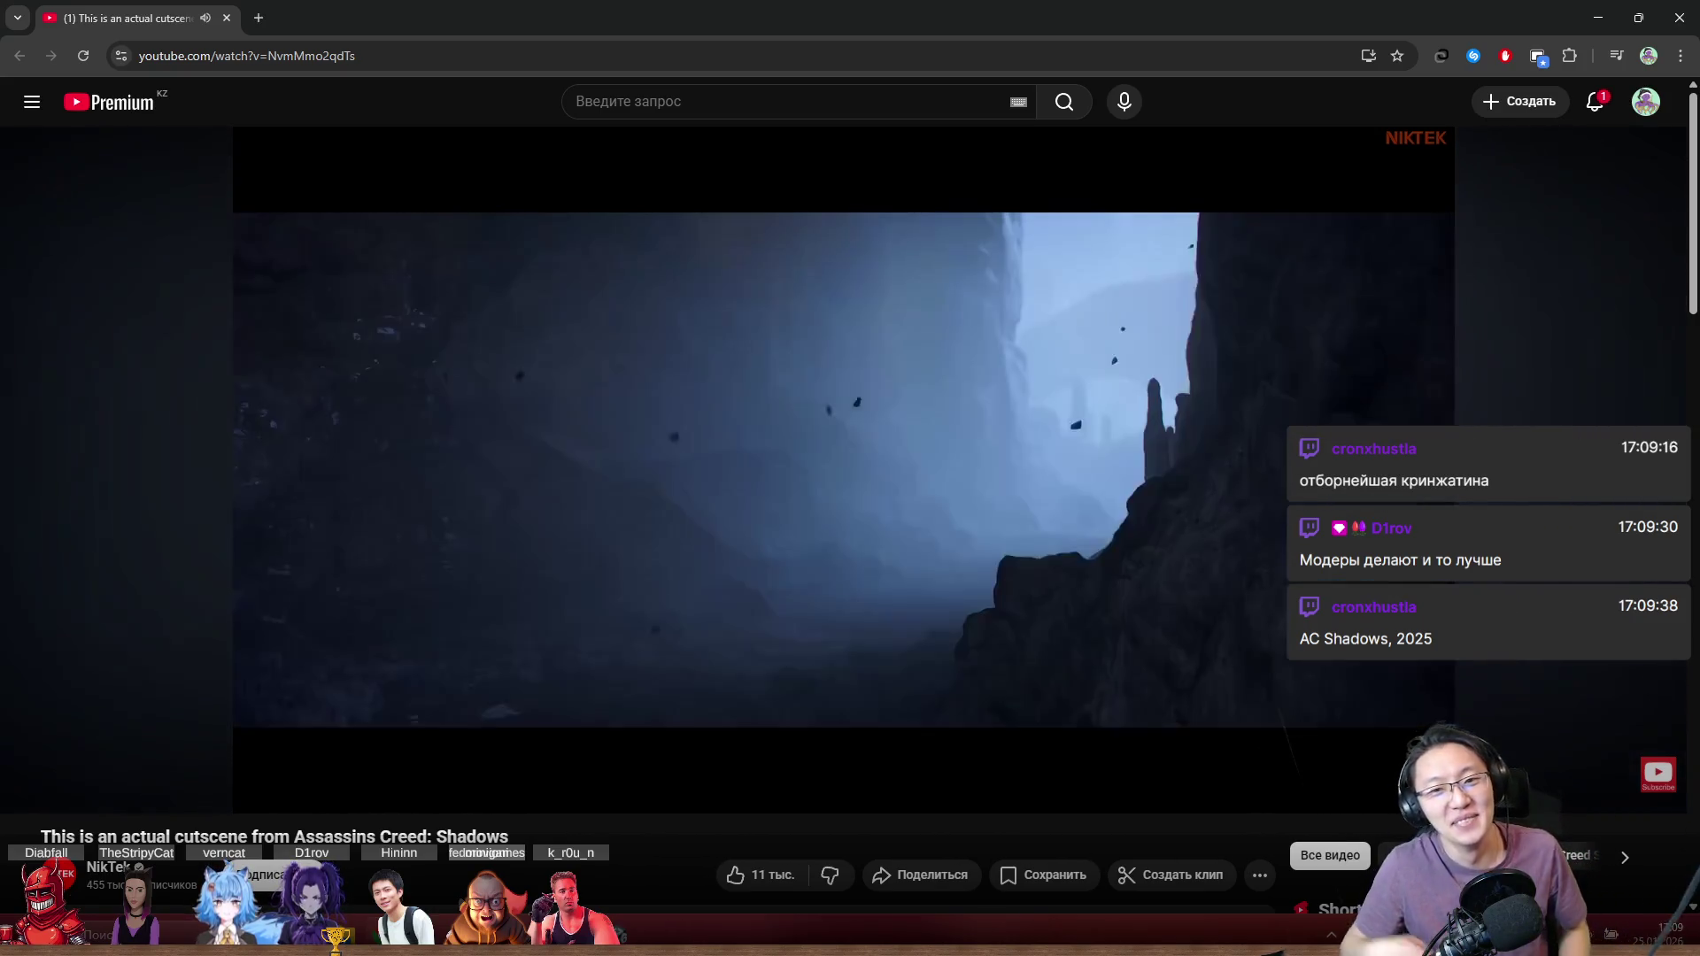
Step: Pause the video at 1:23, resume it, pause again, and shrink the browser to reveal Unity
click(820, 431)
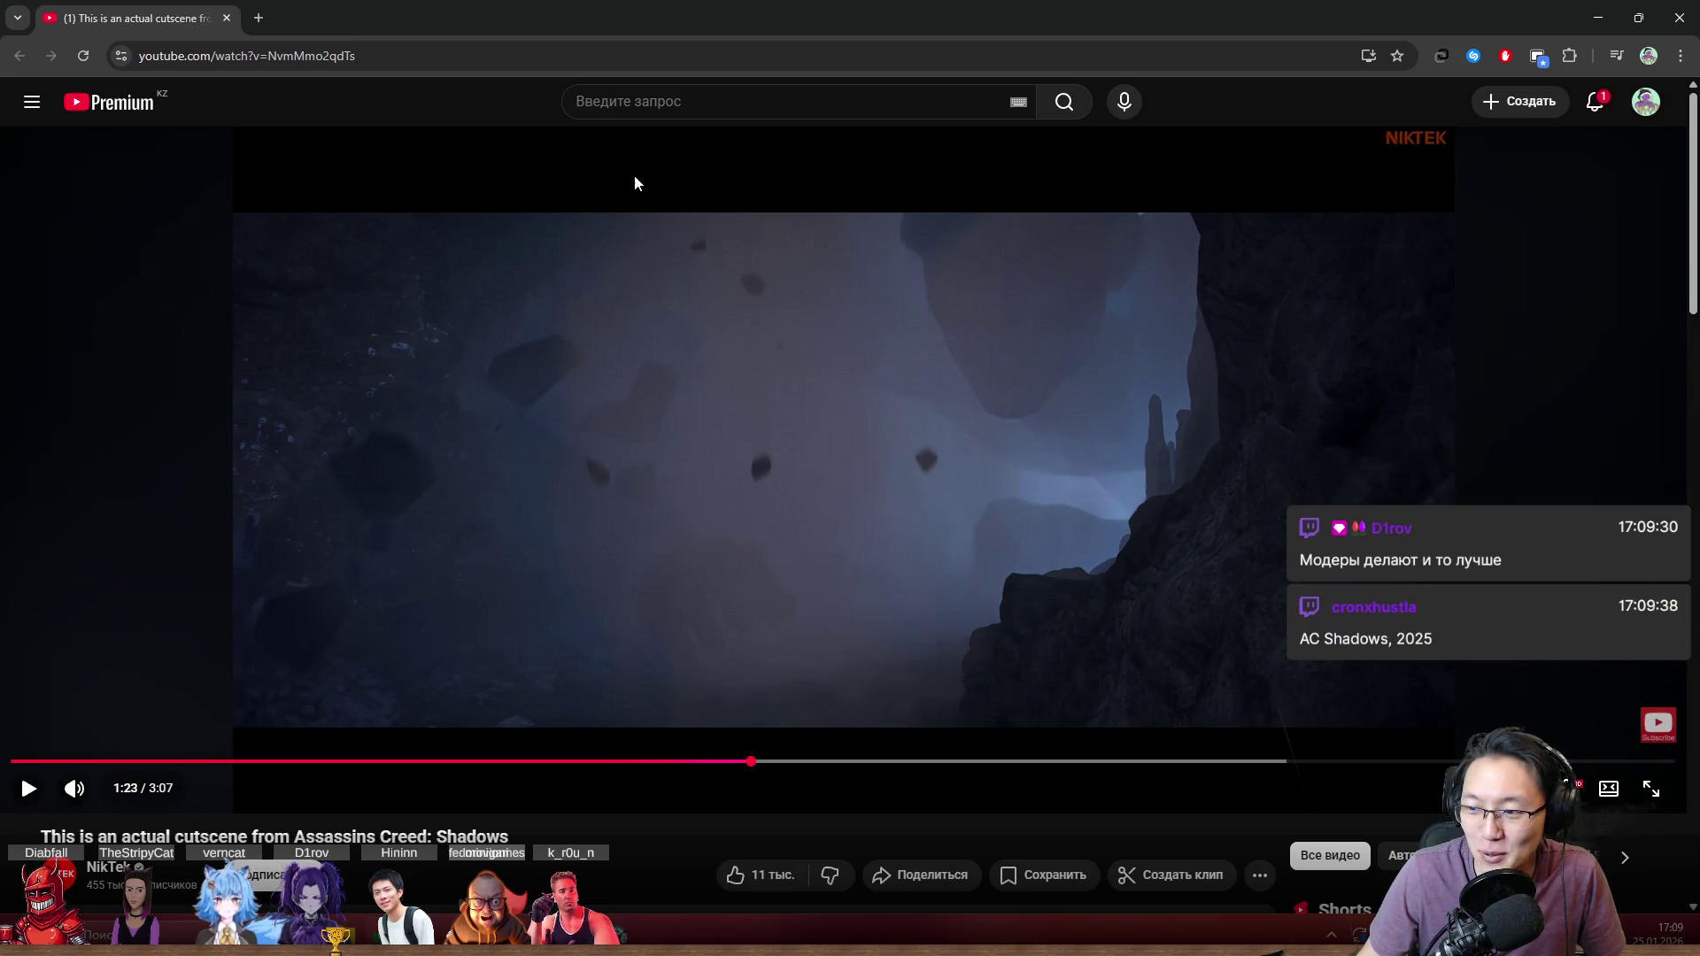
click(973, 340)
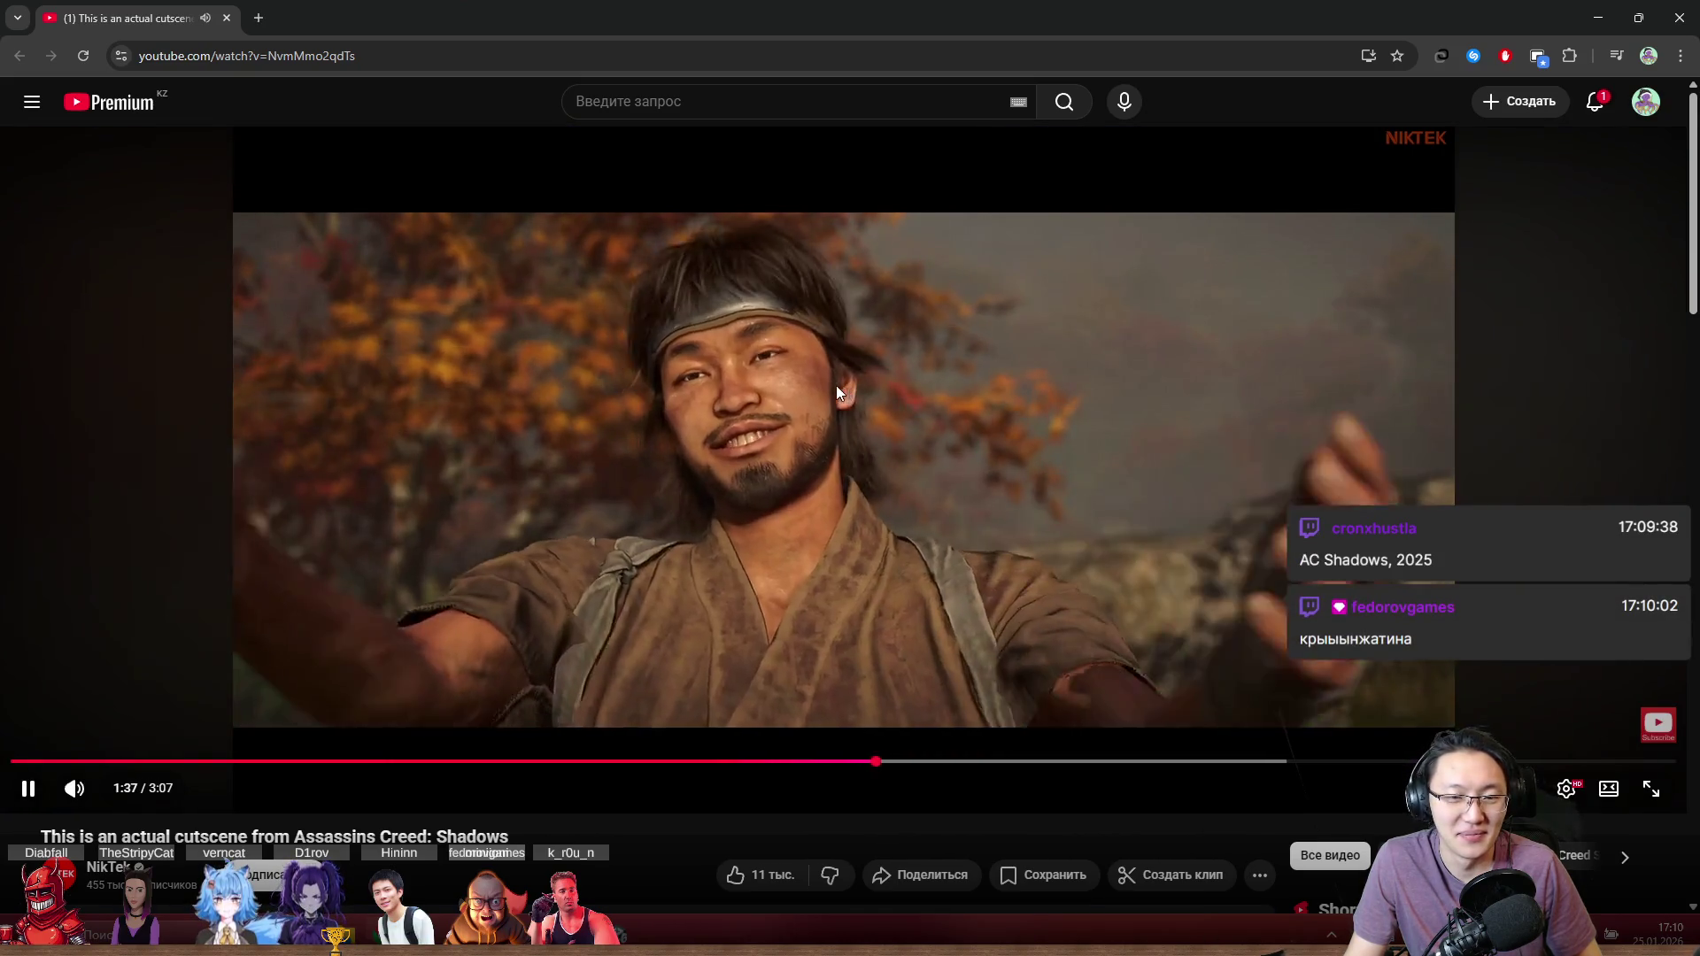
click(836, 385)
key(super+Down)
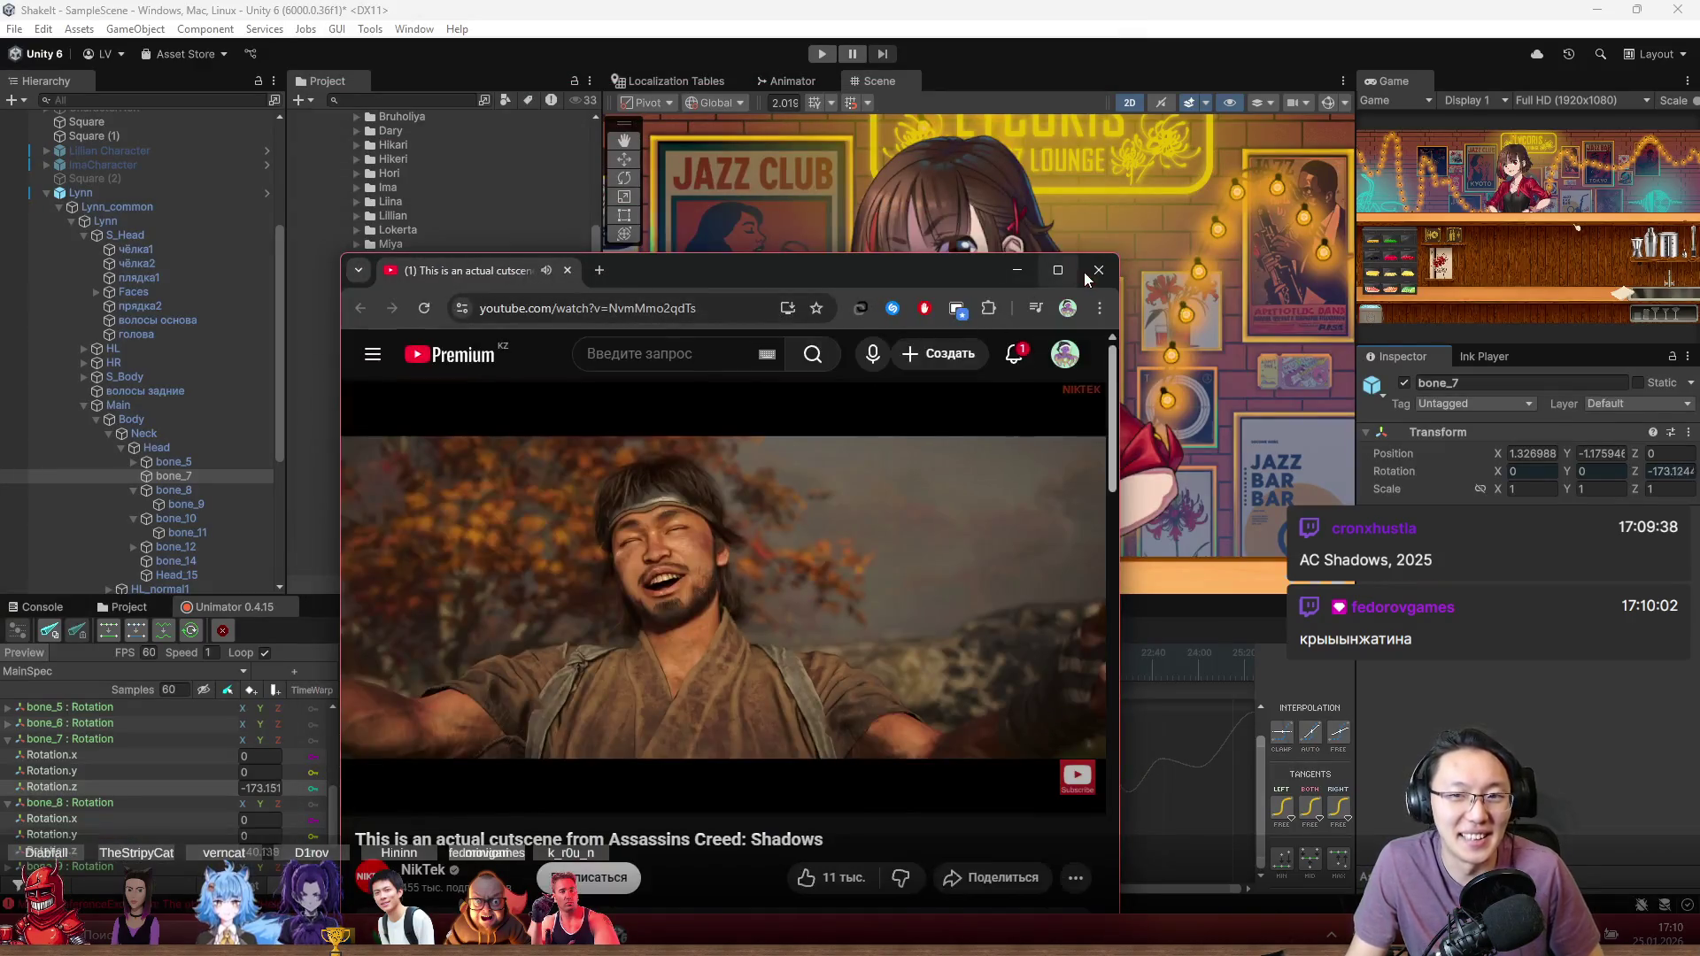
Step: Close the YouTube window and rewind the Unimator animation preview to the start
click(1098, 271)
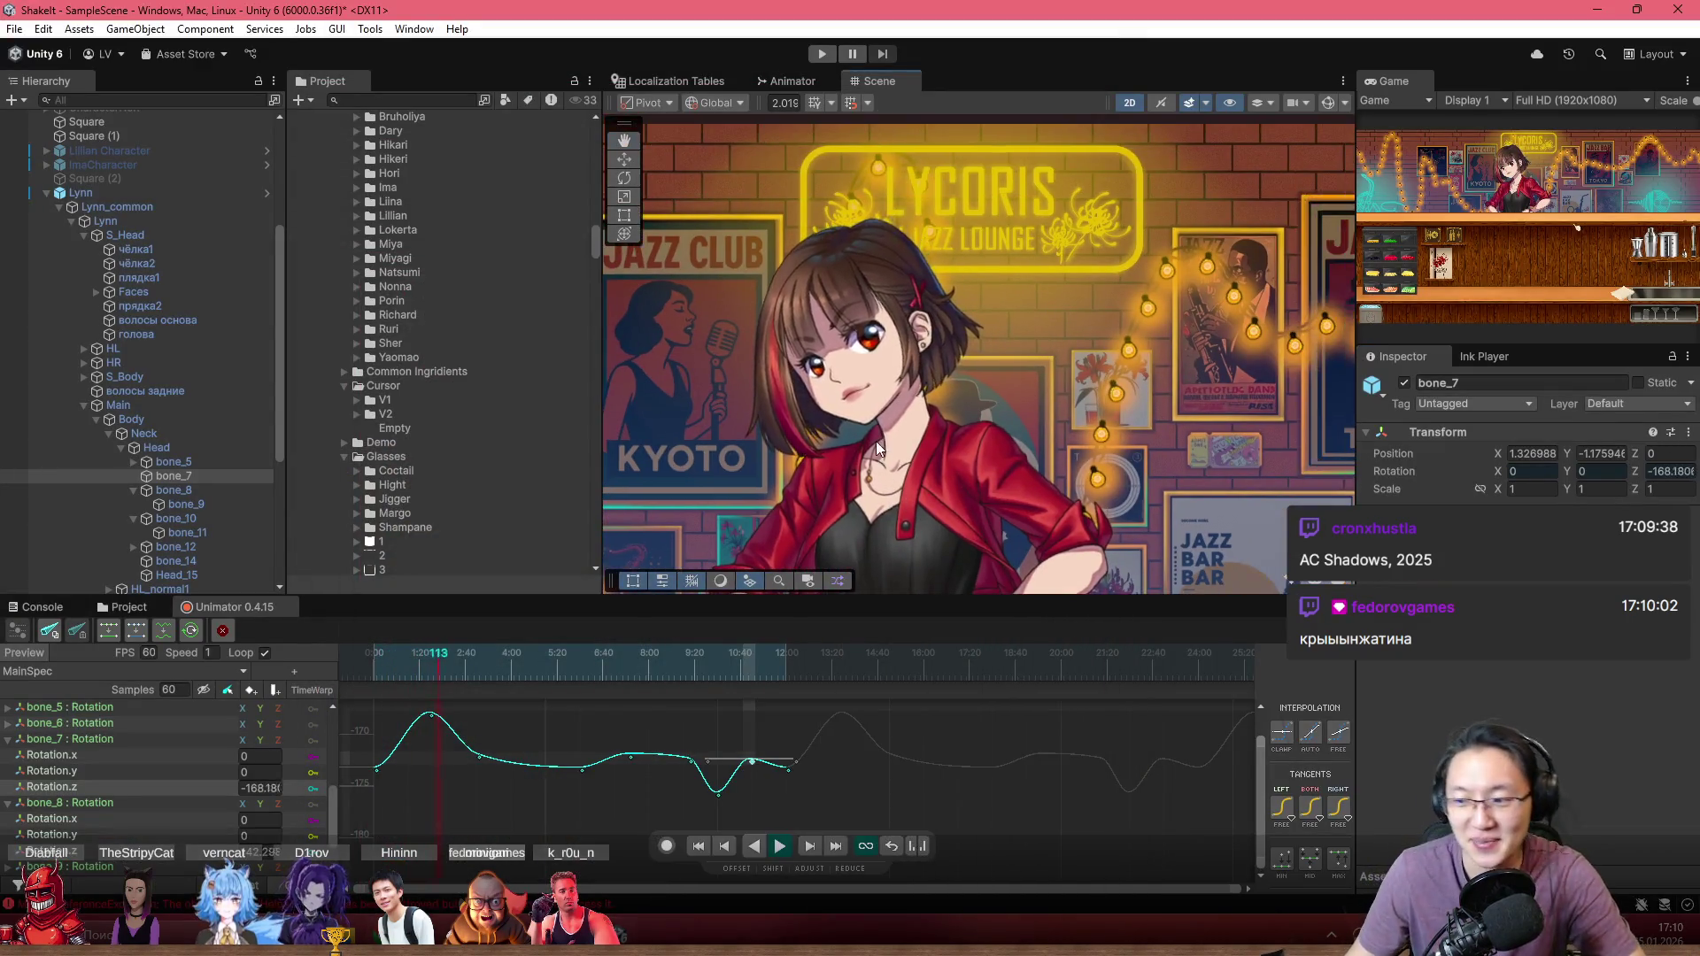
drag(489, 655, 310, 679)
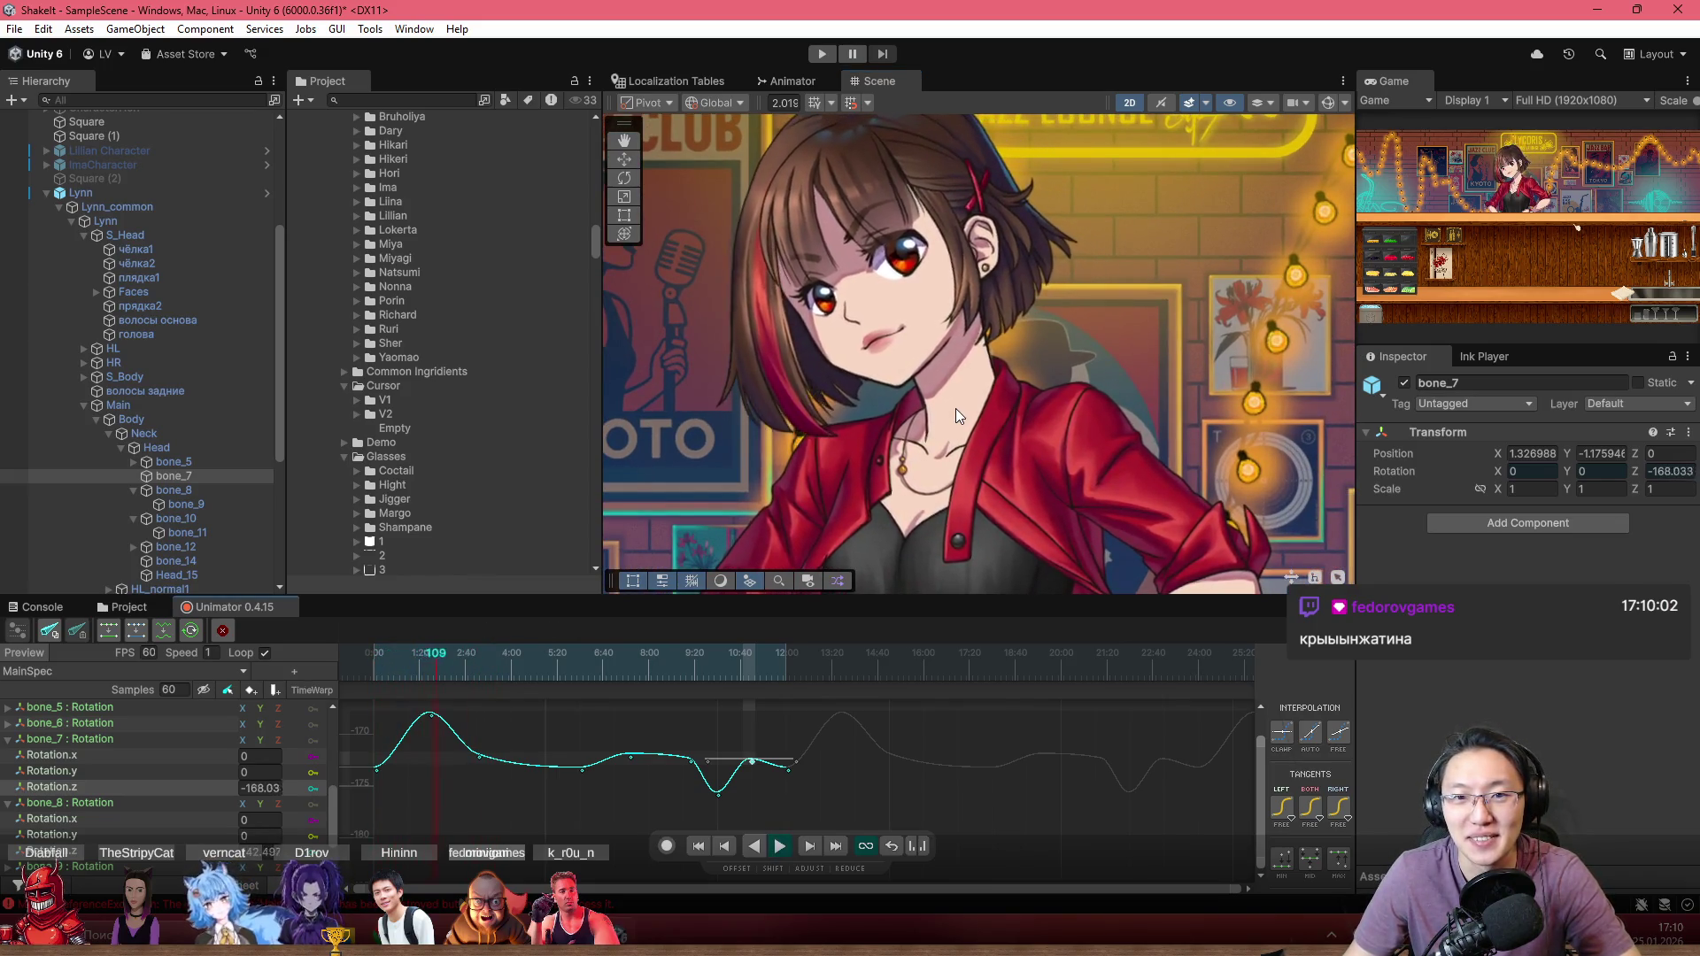
scroll(955, 408, down, 3)
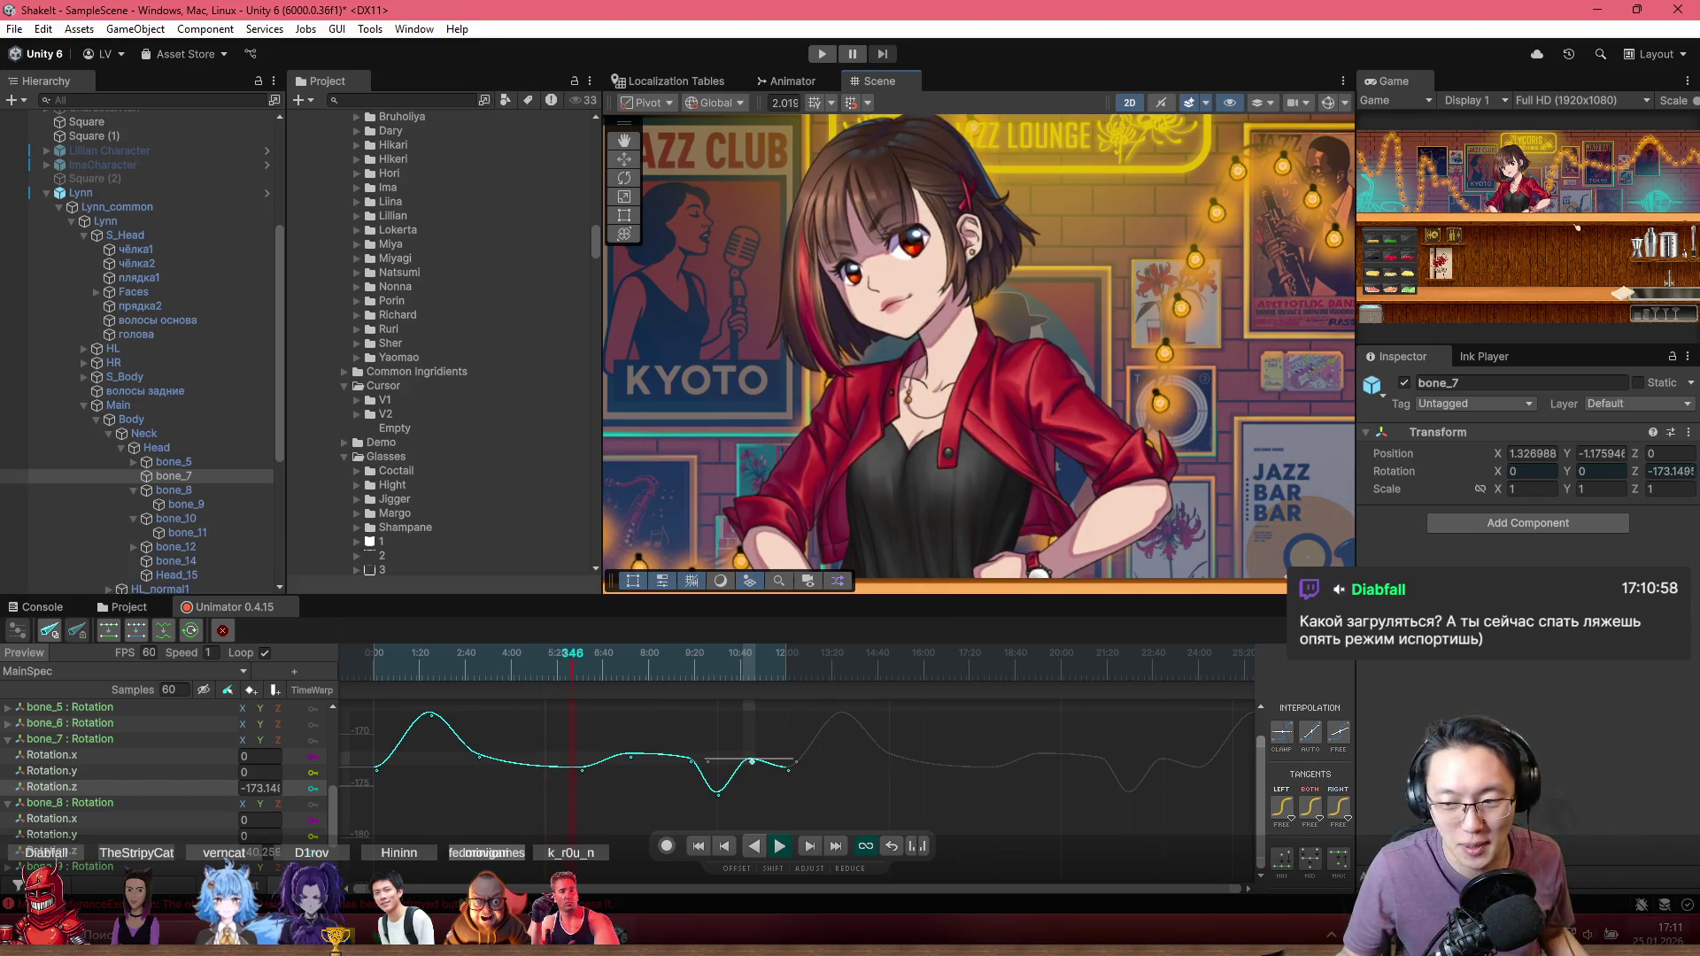
Step: Show and dismiss the notification panel, then open a new browser window and minimize it
key(super+n)
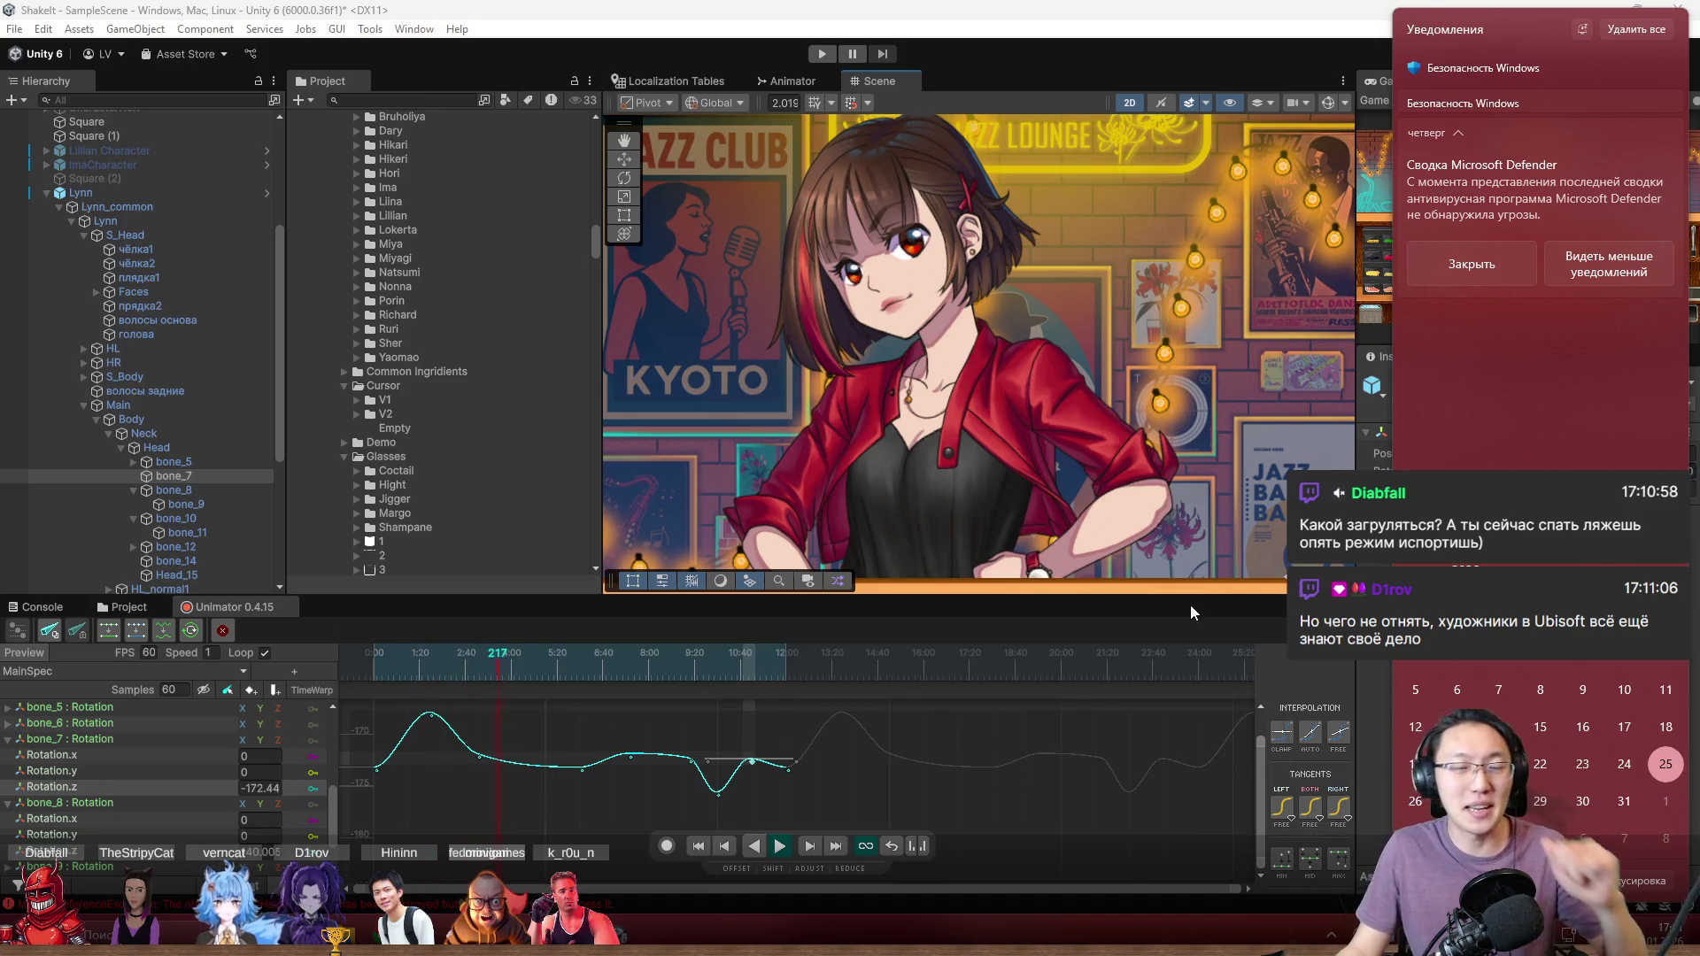
click(1222, 230)
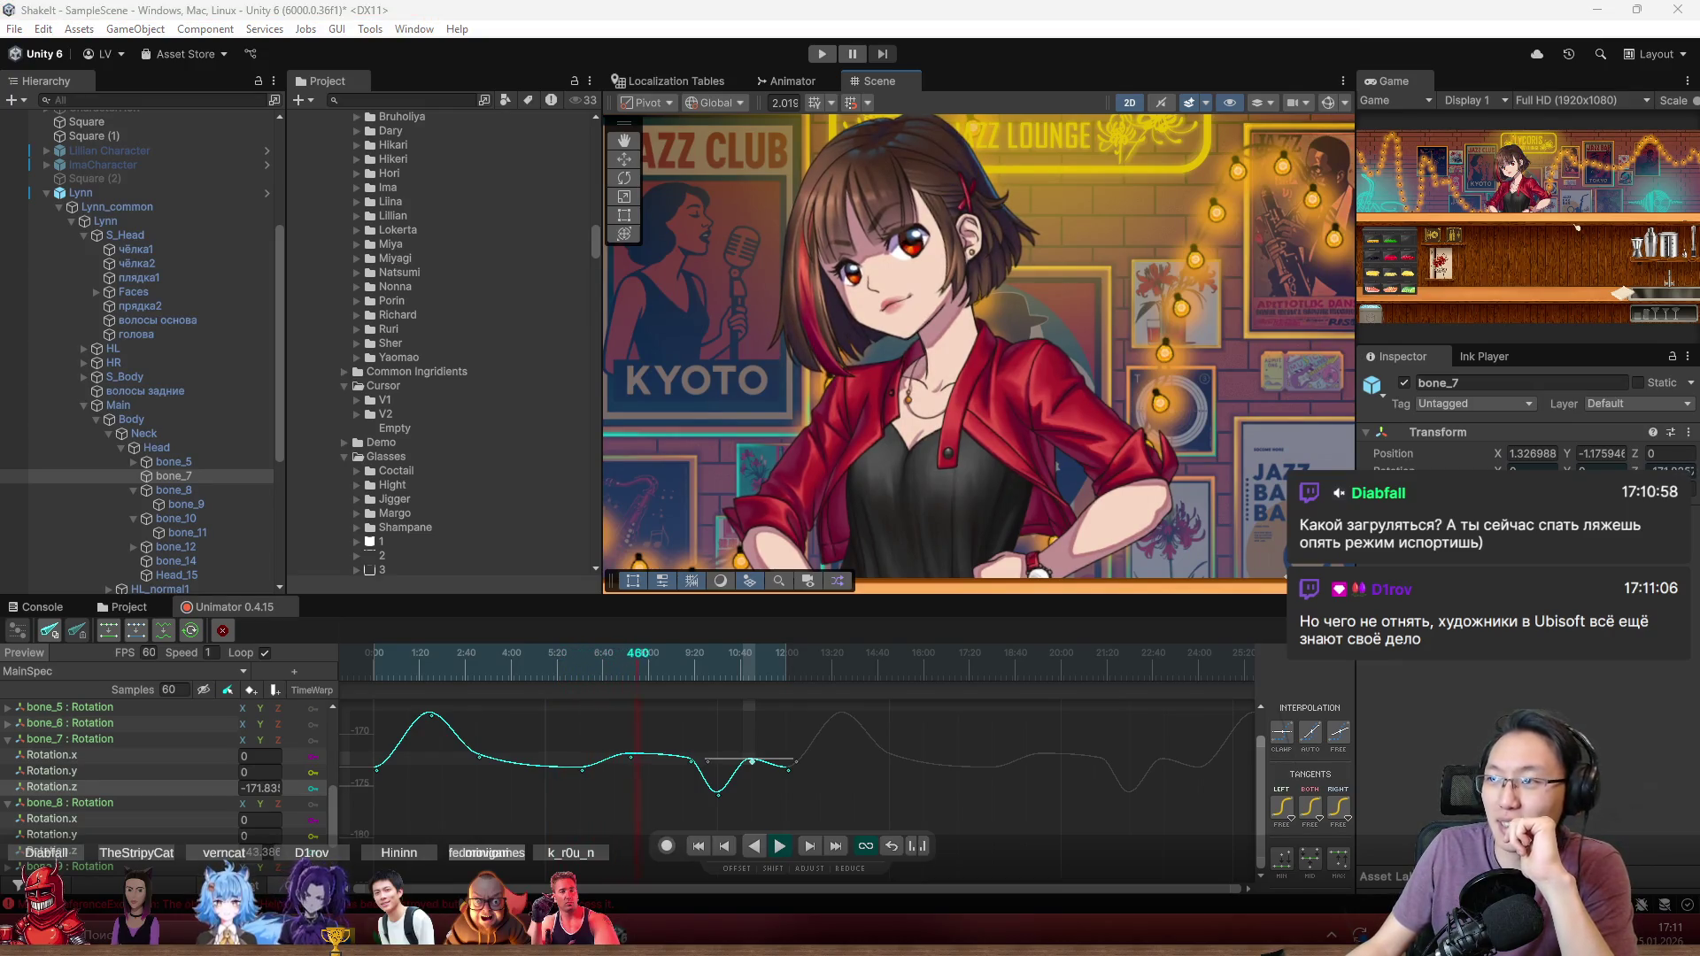
key(ctrl+n)
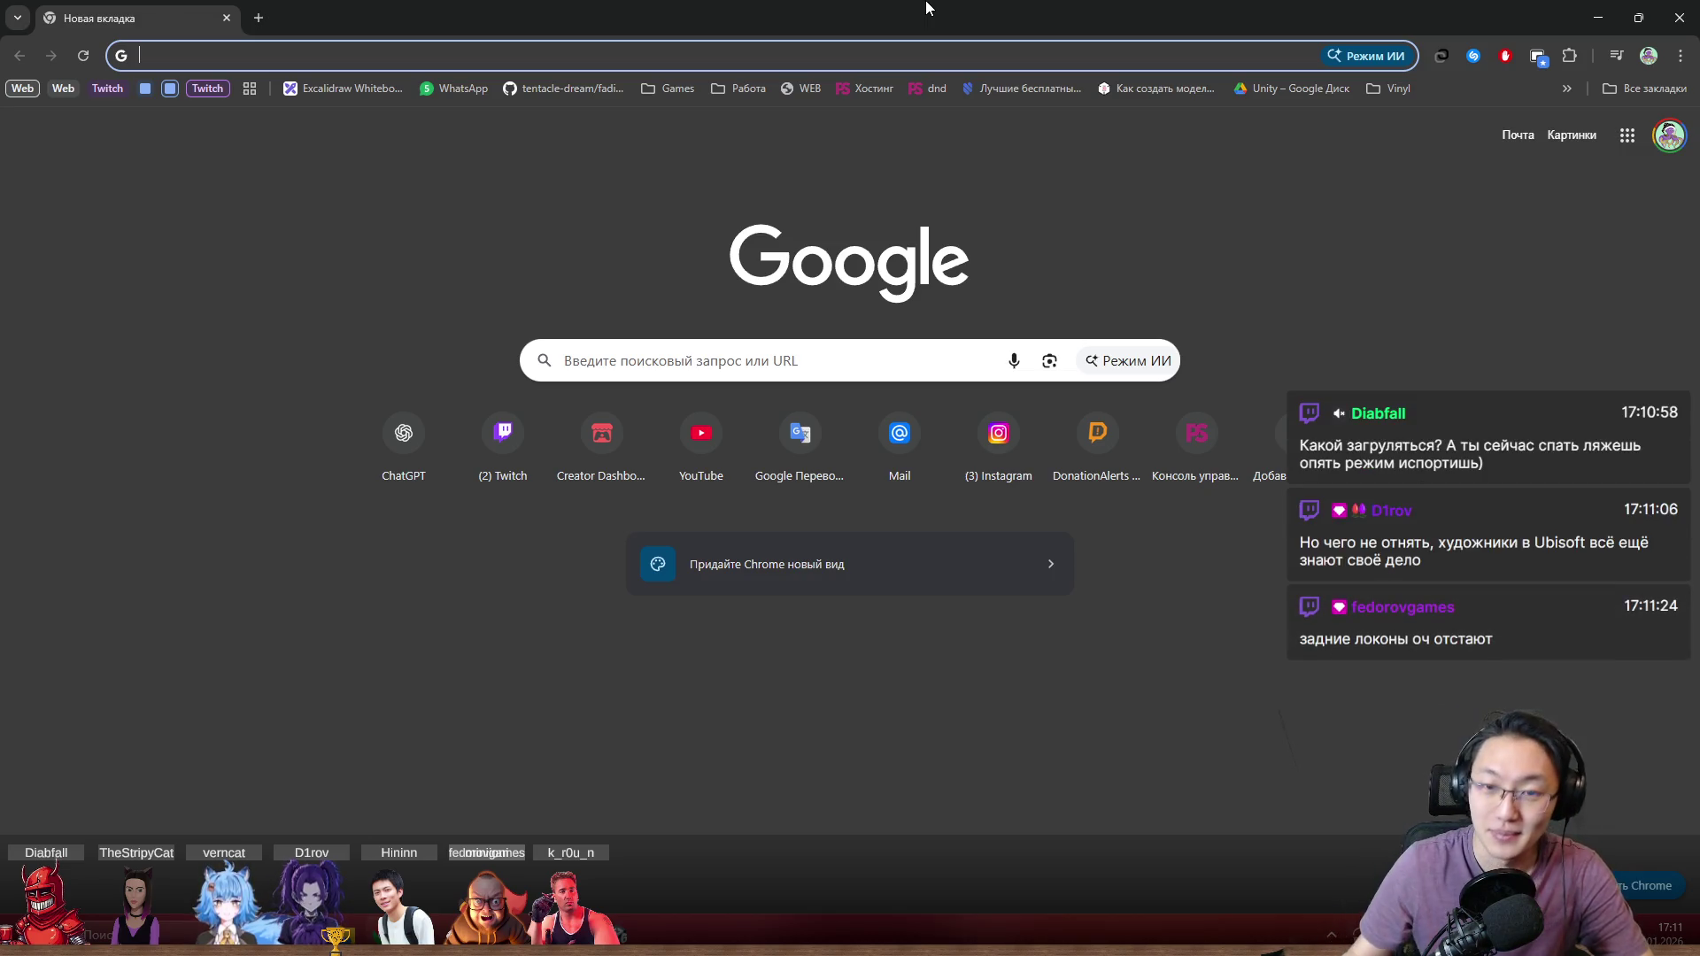
click(1599, 17)
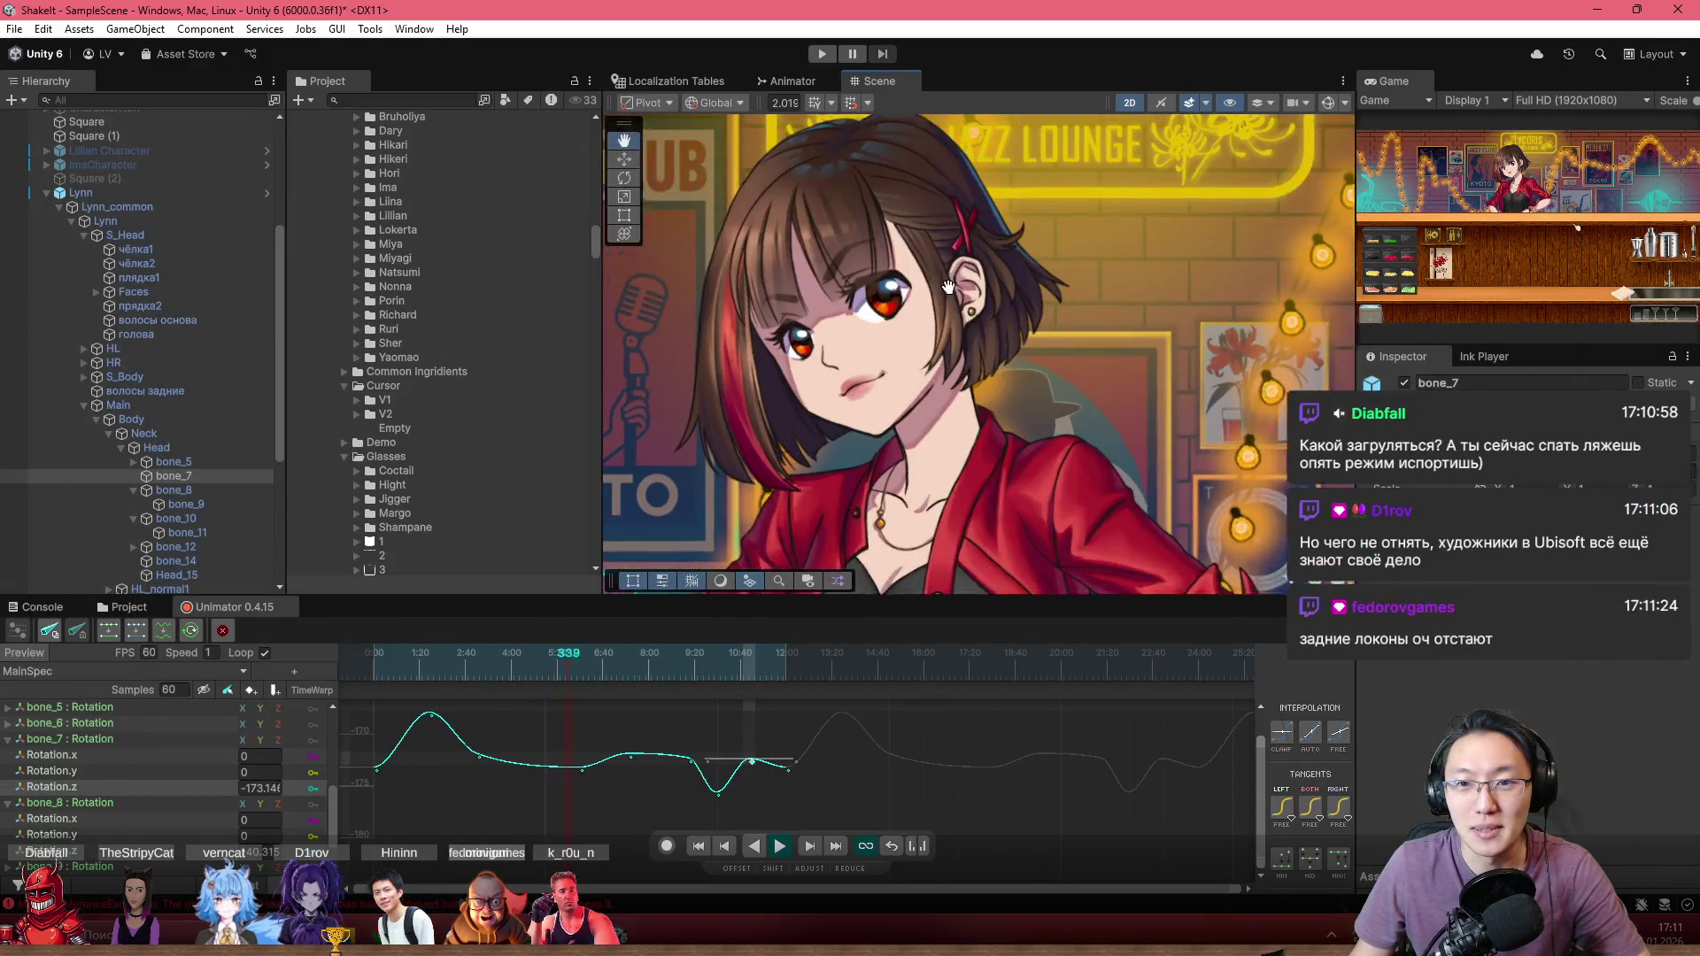
scroll(990, 327, up, 3)
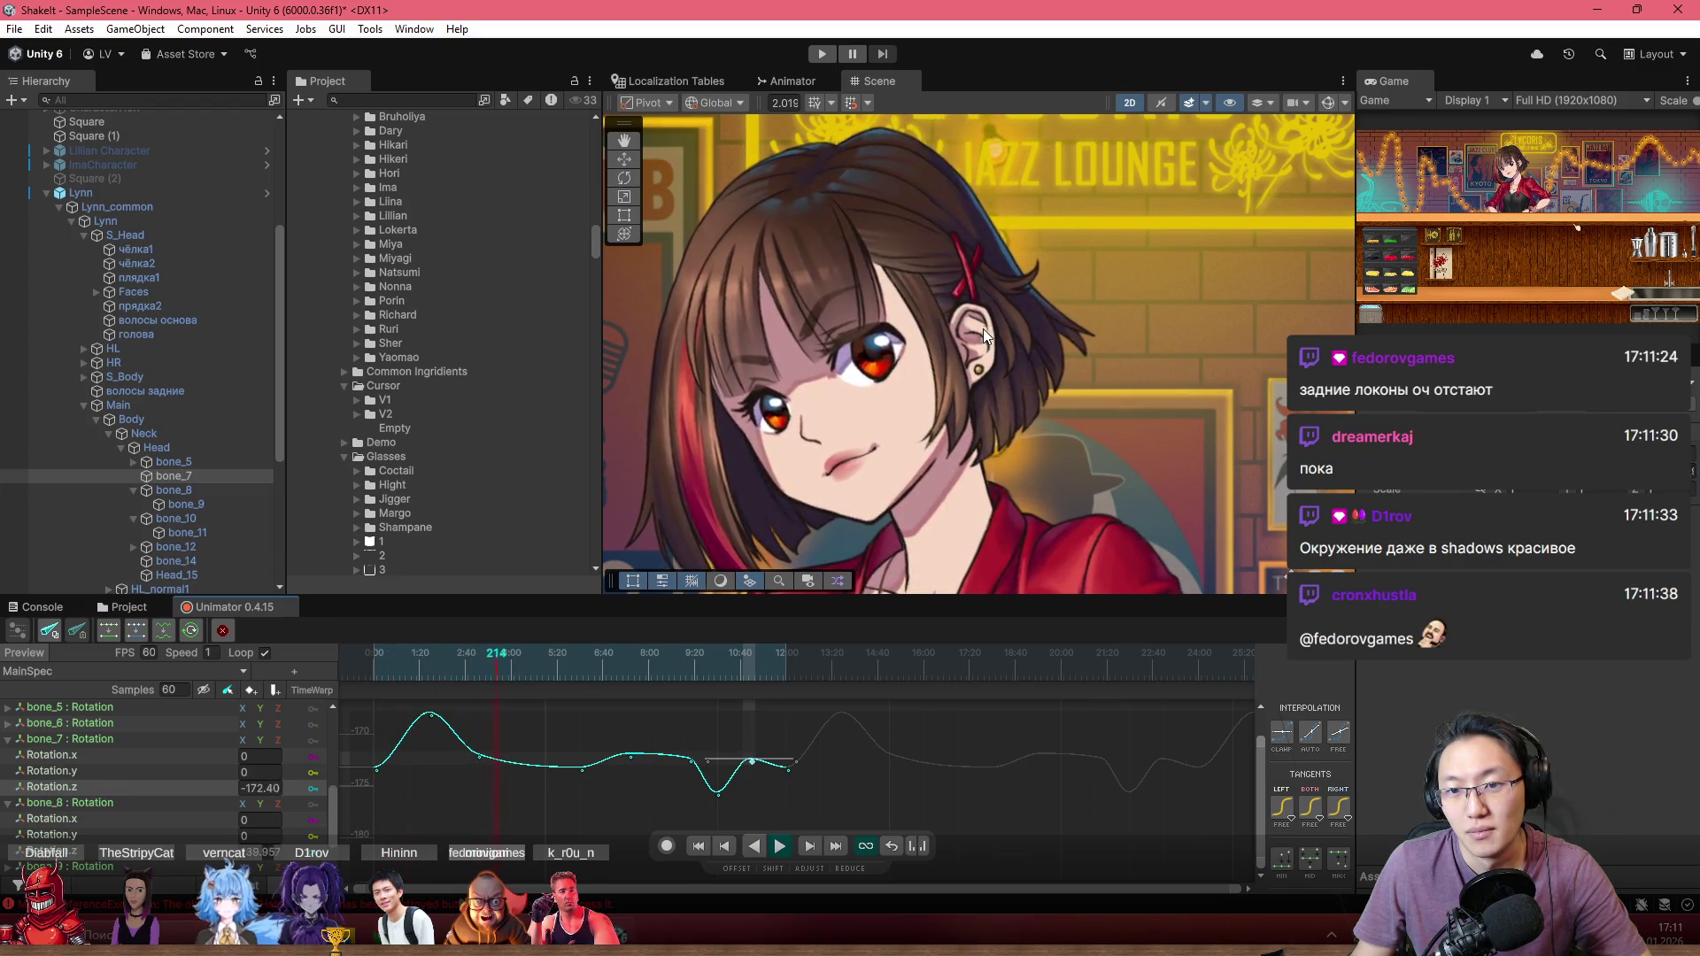
scroll(1070, 311, up, 2)
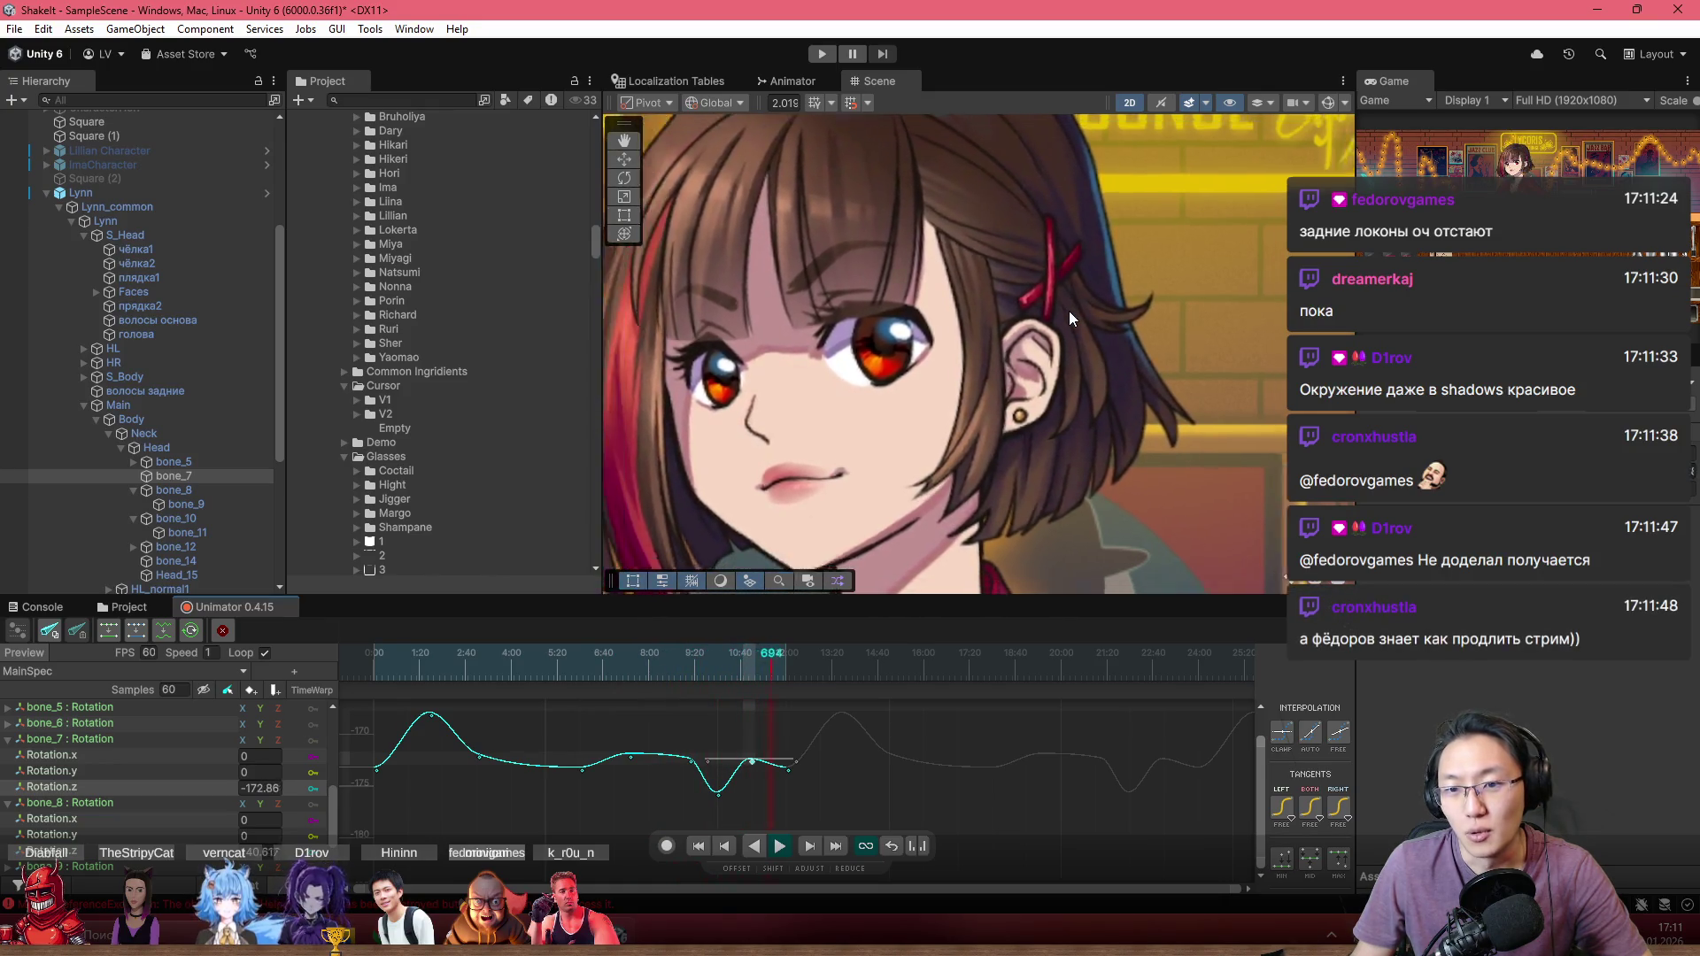
scroll(1068, 312, down, 5)
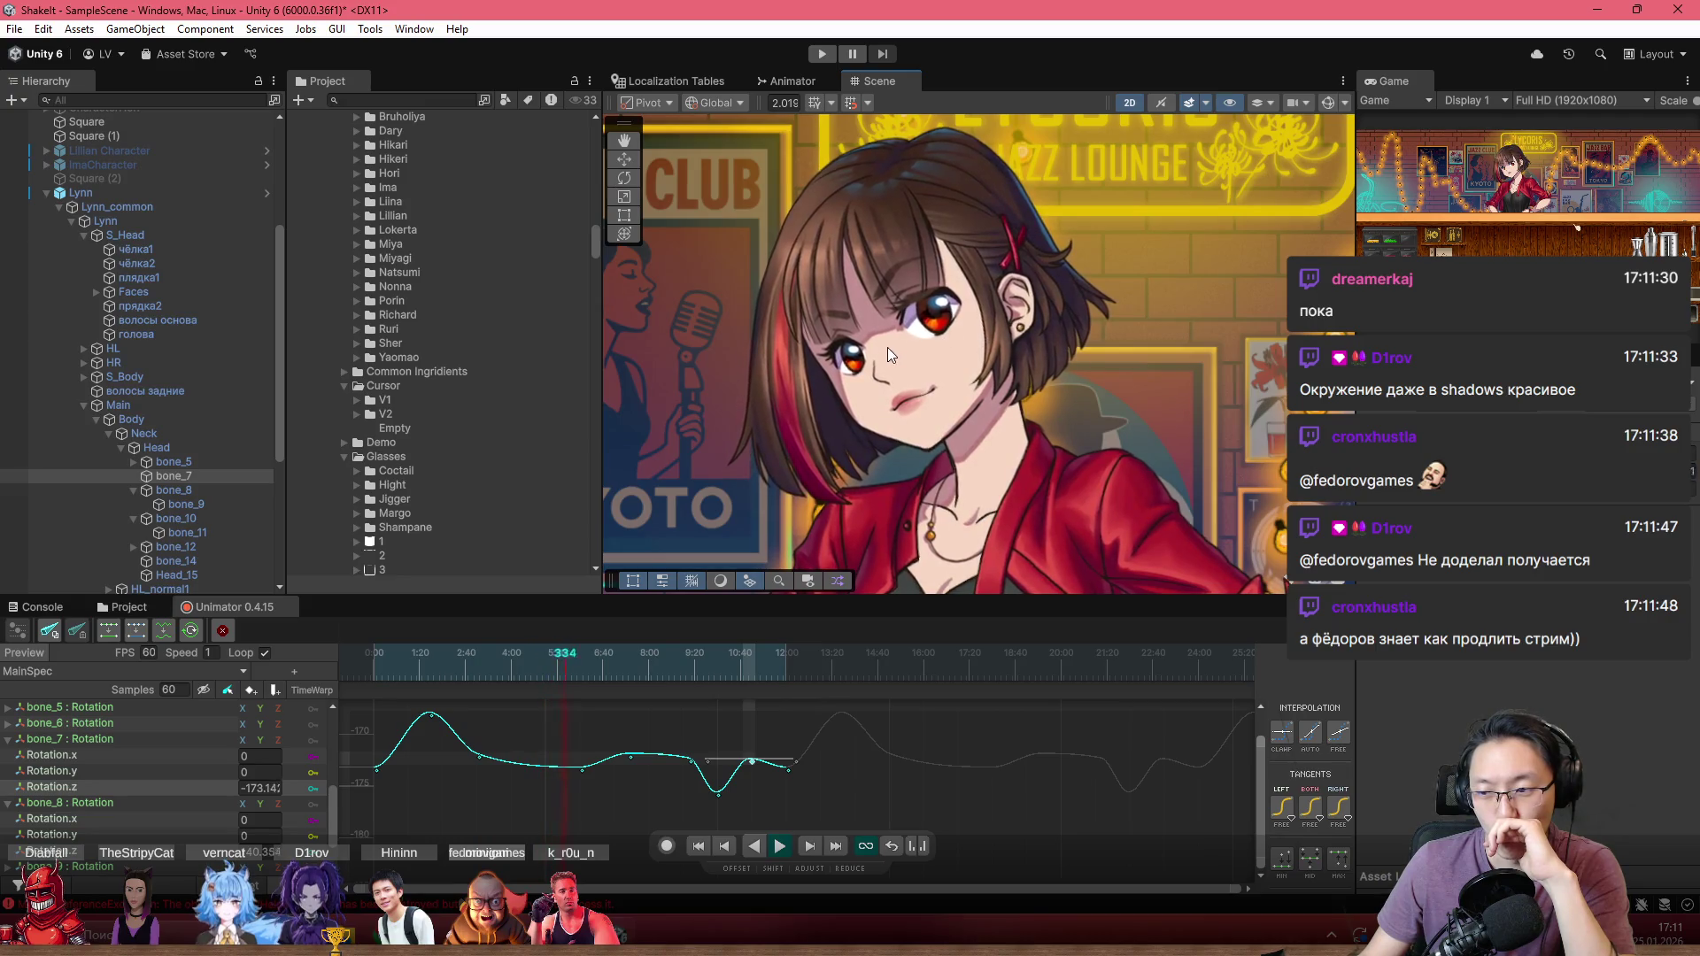
scroll(873, 345, up, 2)
scroll(867, 350, down, 1)
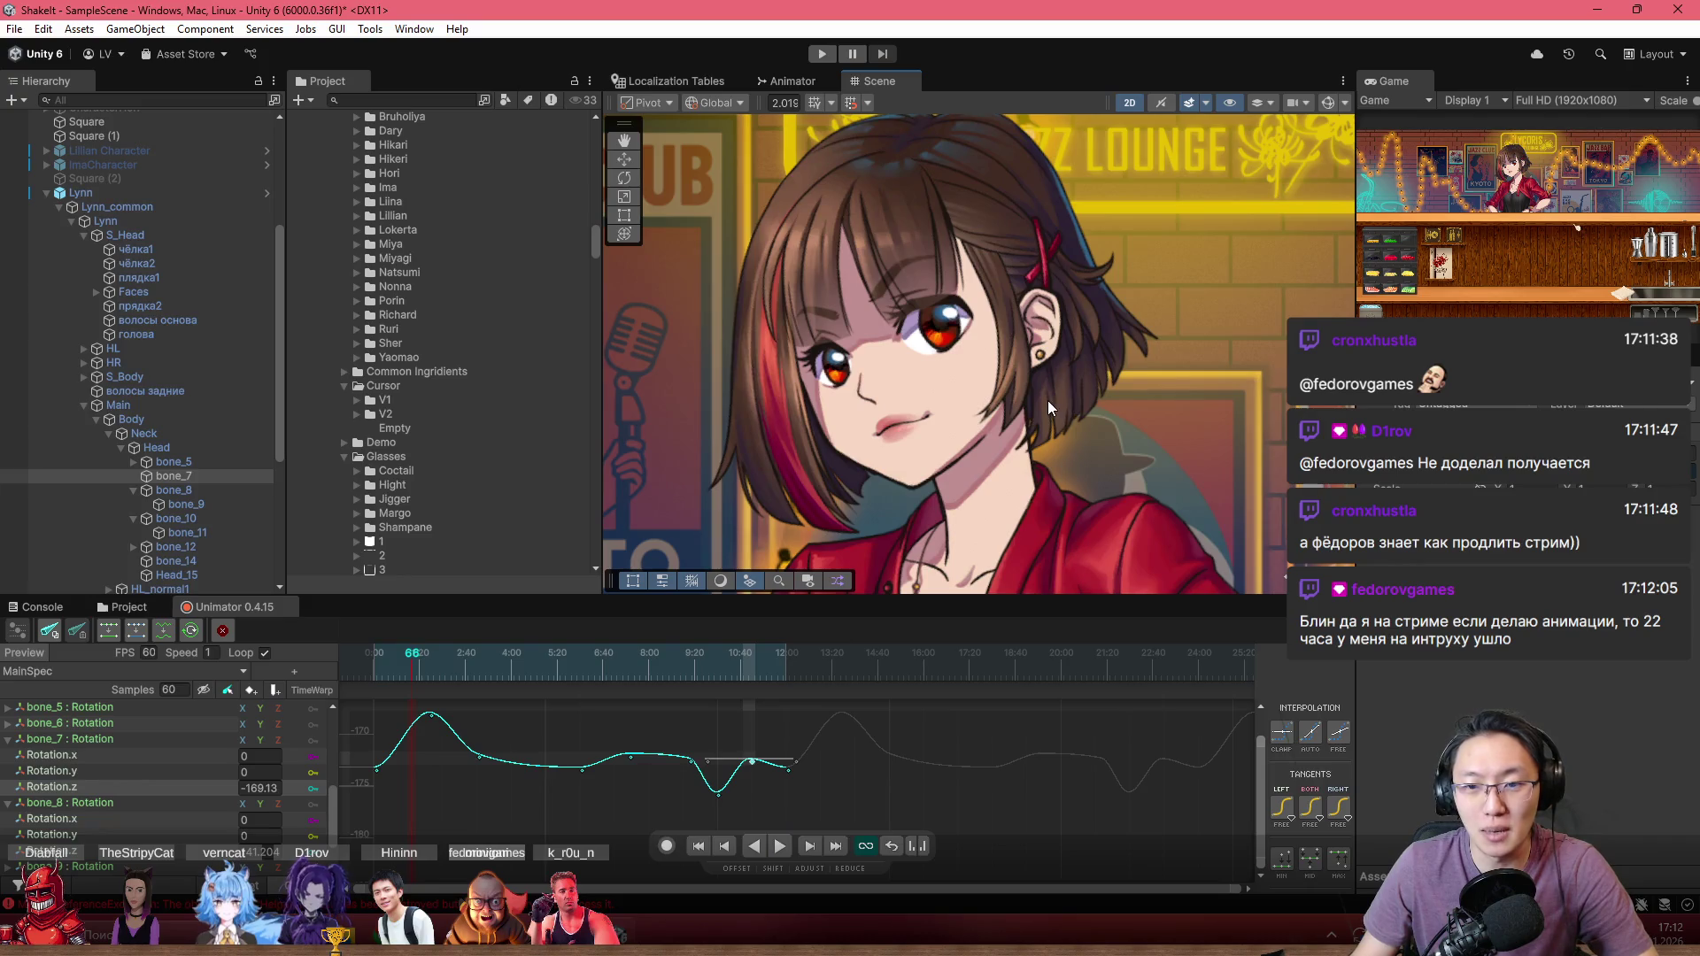
Step: Select Lynn and her bone_14 hair-lock bone, showing its rotation keys as curves
click(1049, 401)
scroll(1088, 396, up, 3)
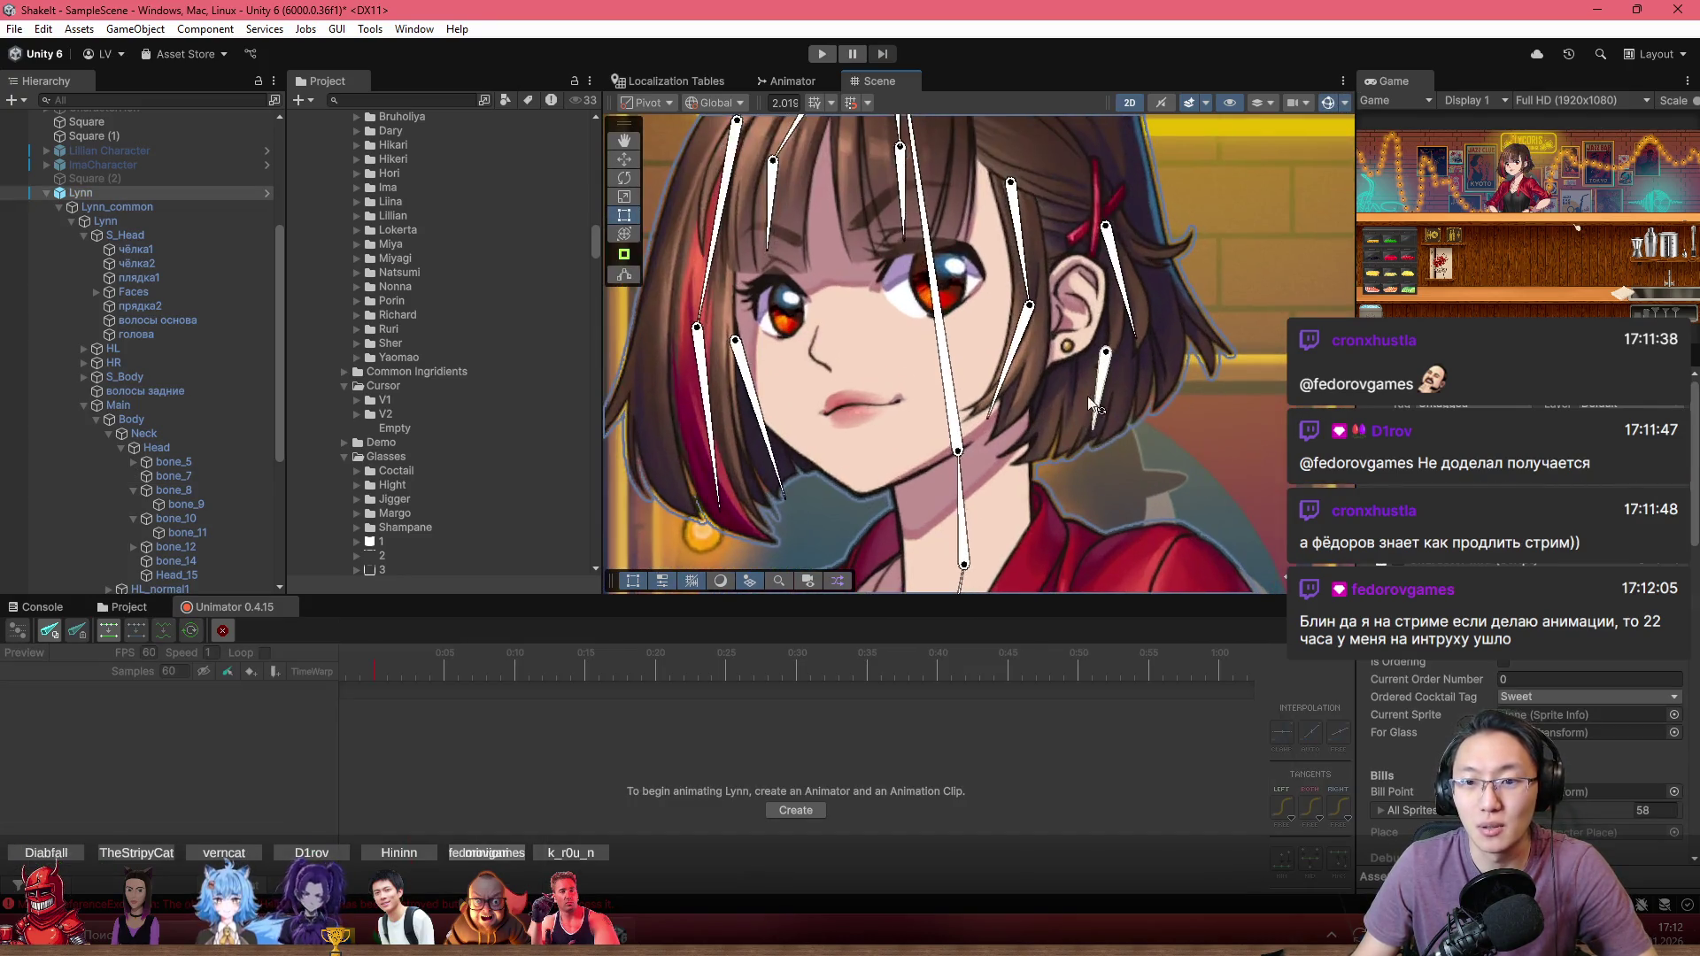
click(1095, 396)
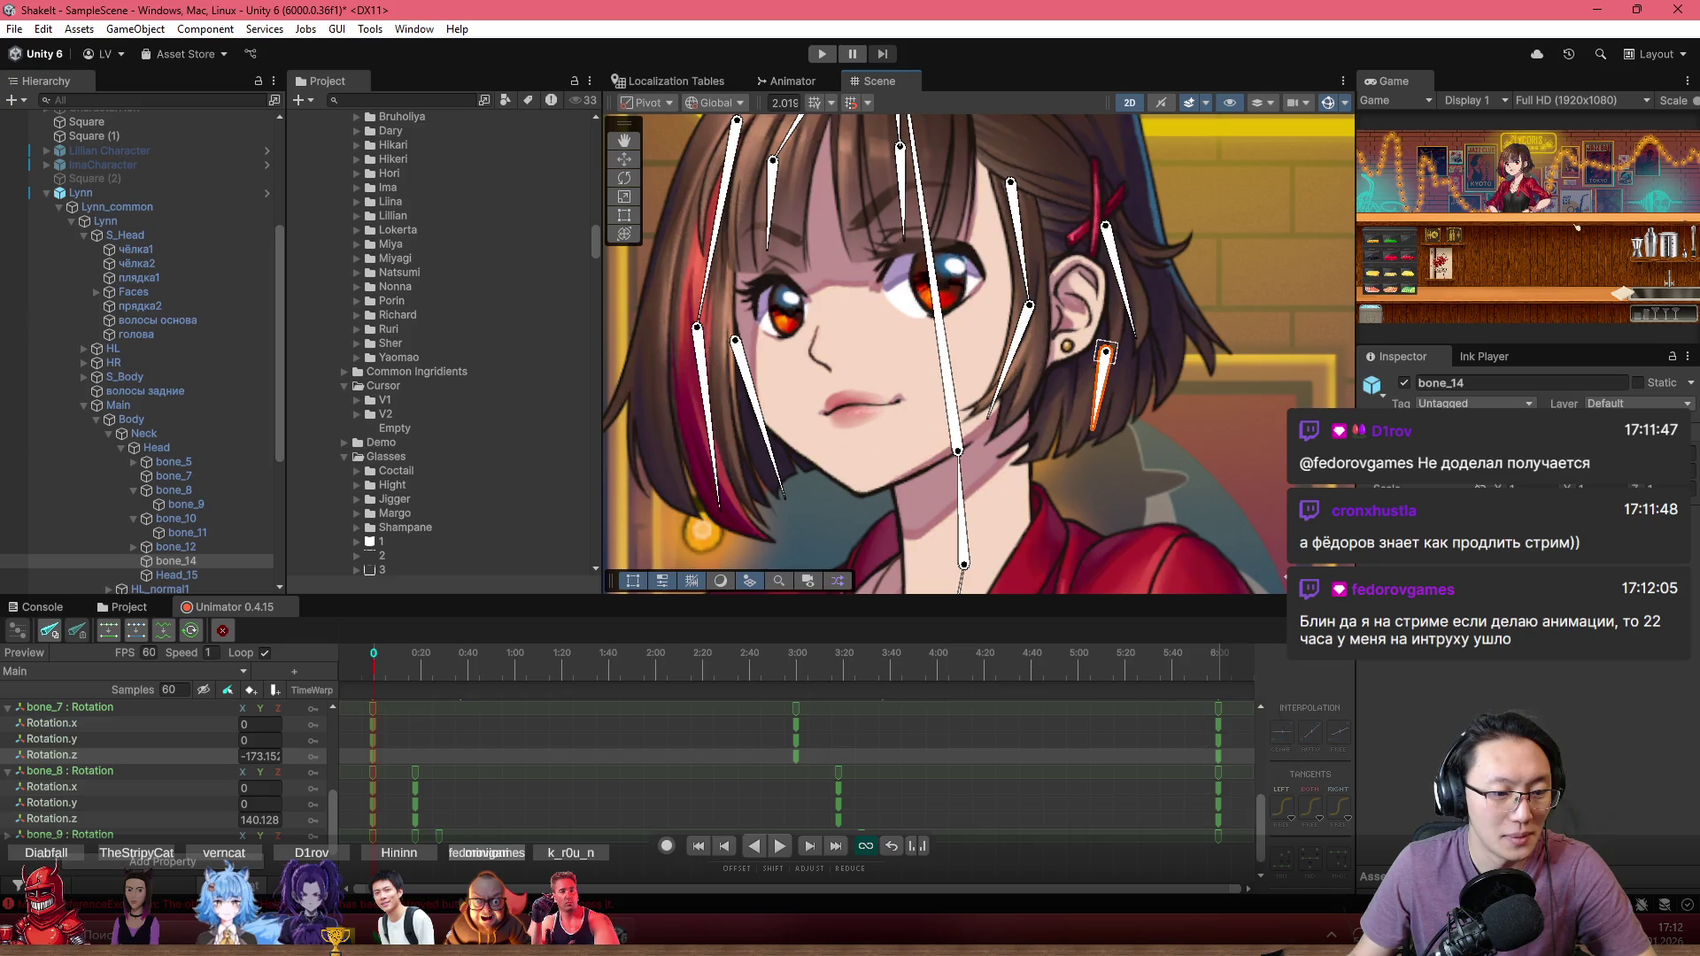
click(163, 630)
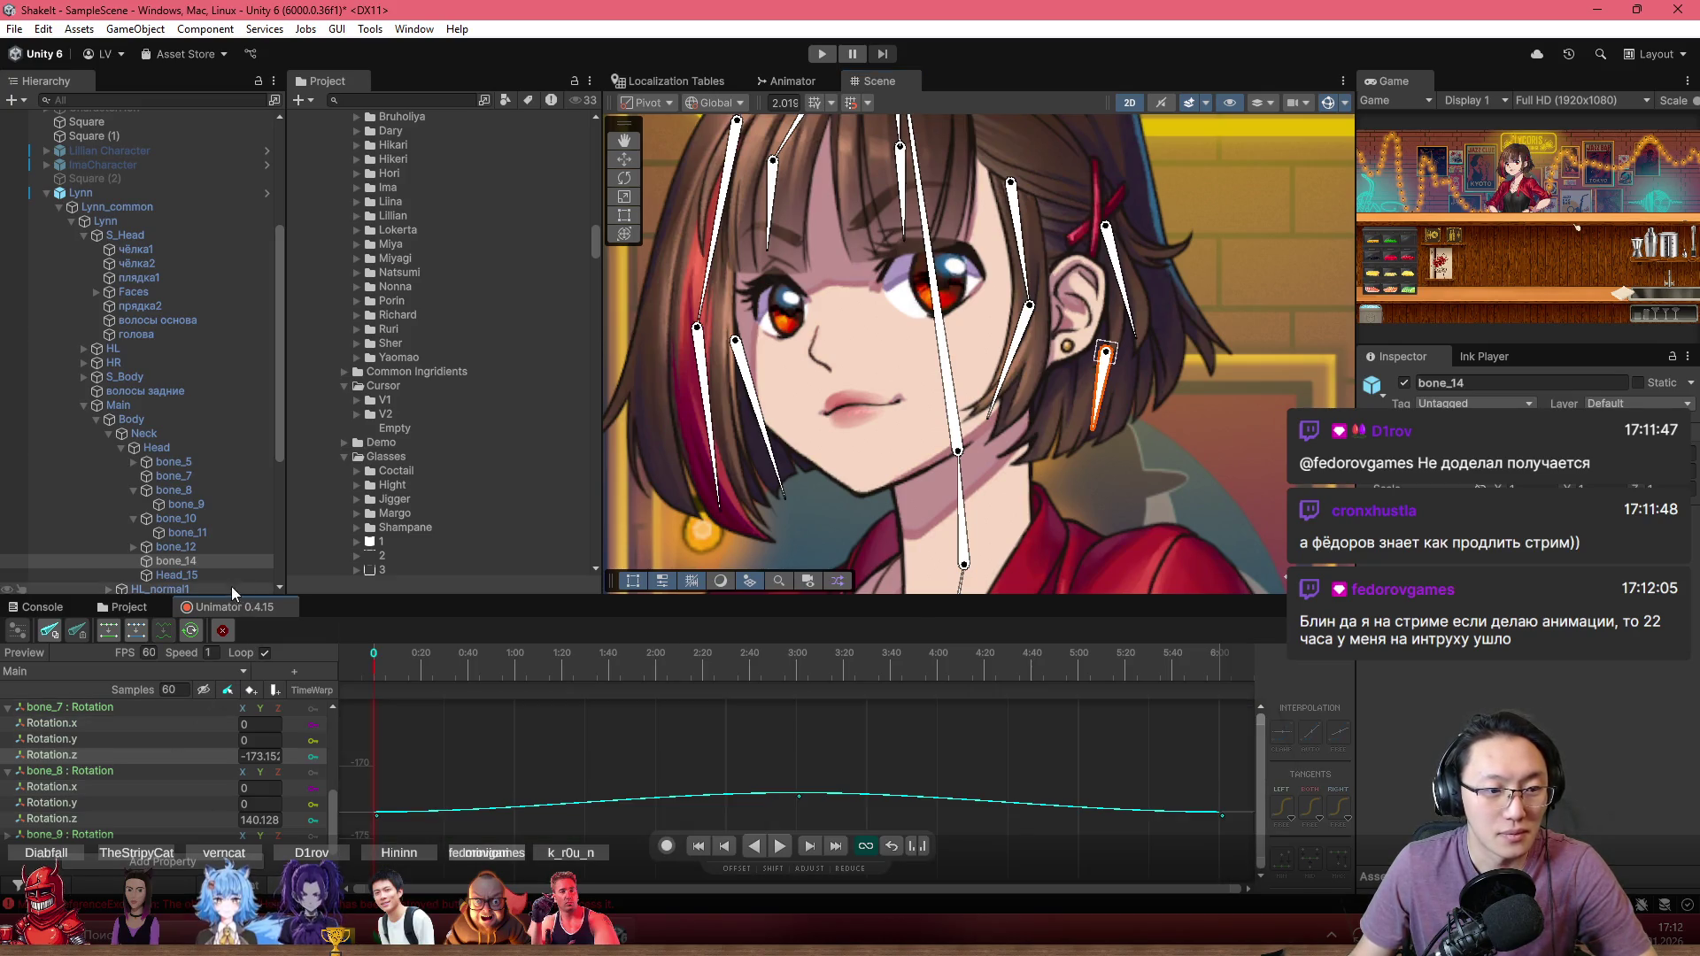
scroll(117, 797, up, 5)
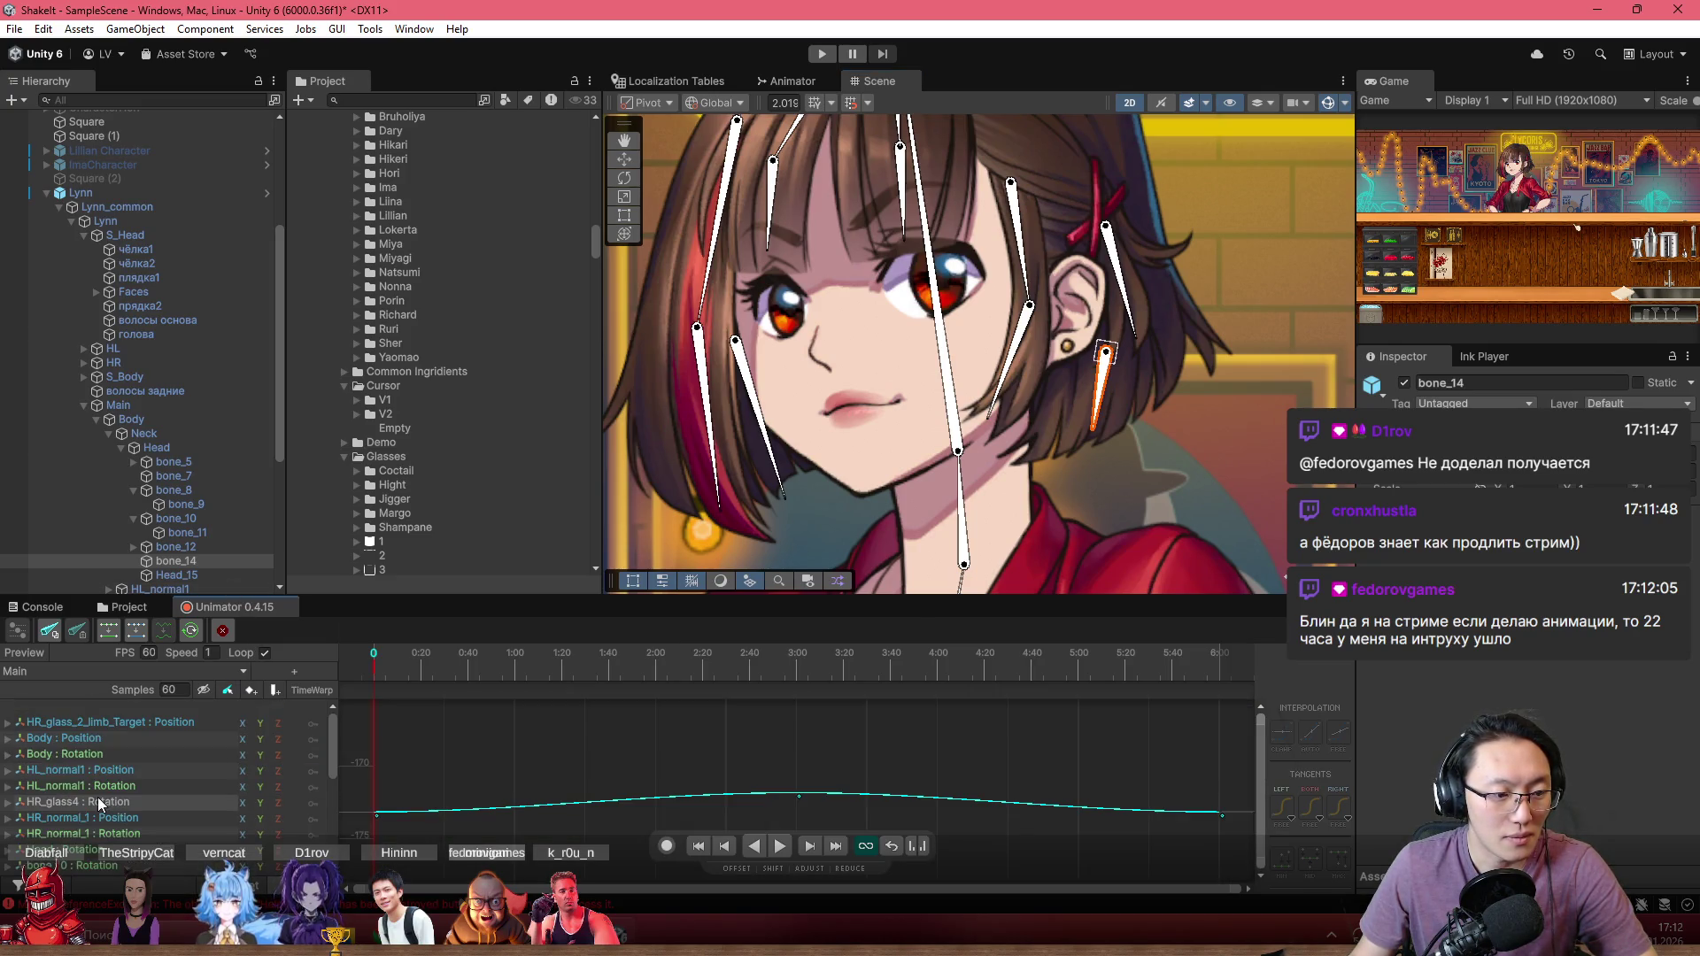
scroll(100, 804, down, 3)
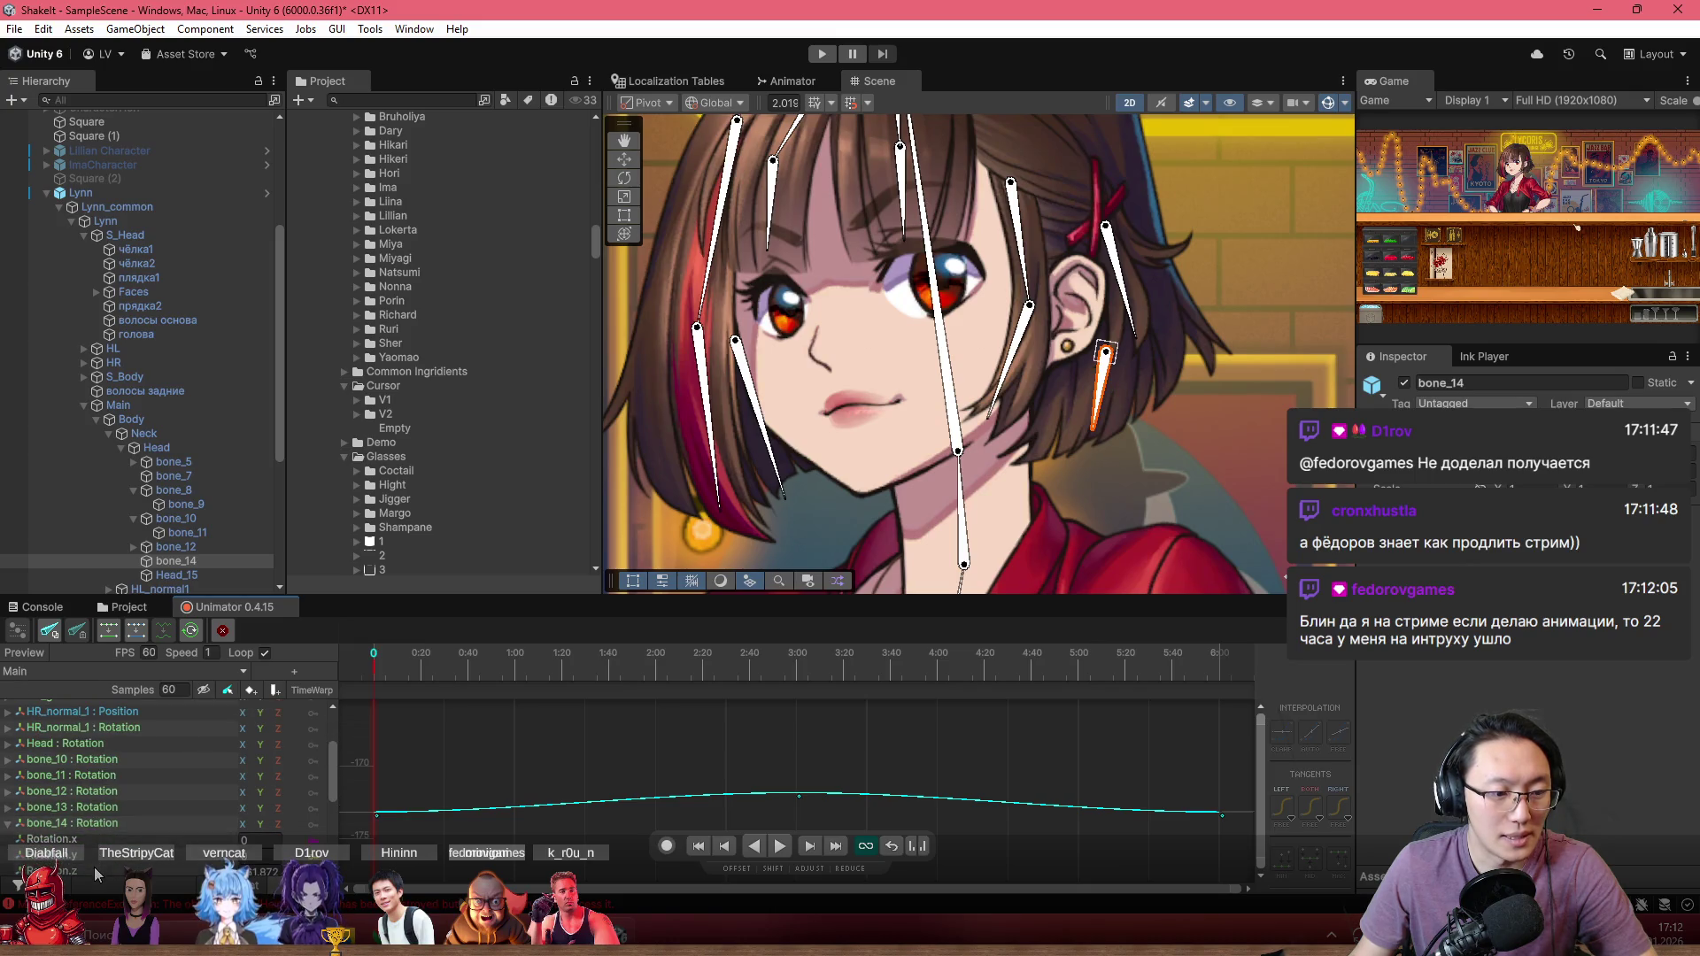
scroll(1056, 395, up, 3)
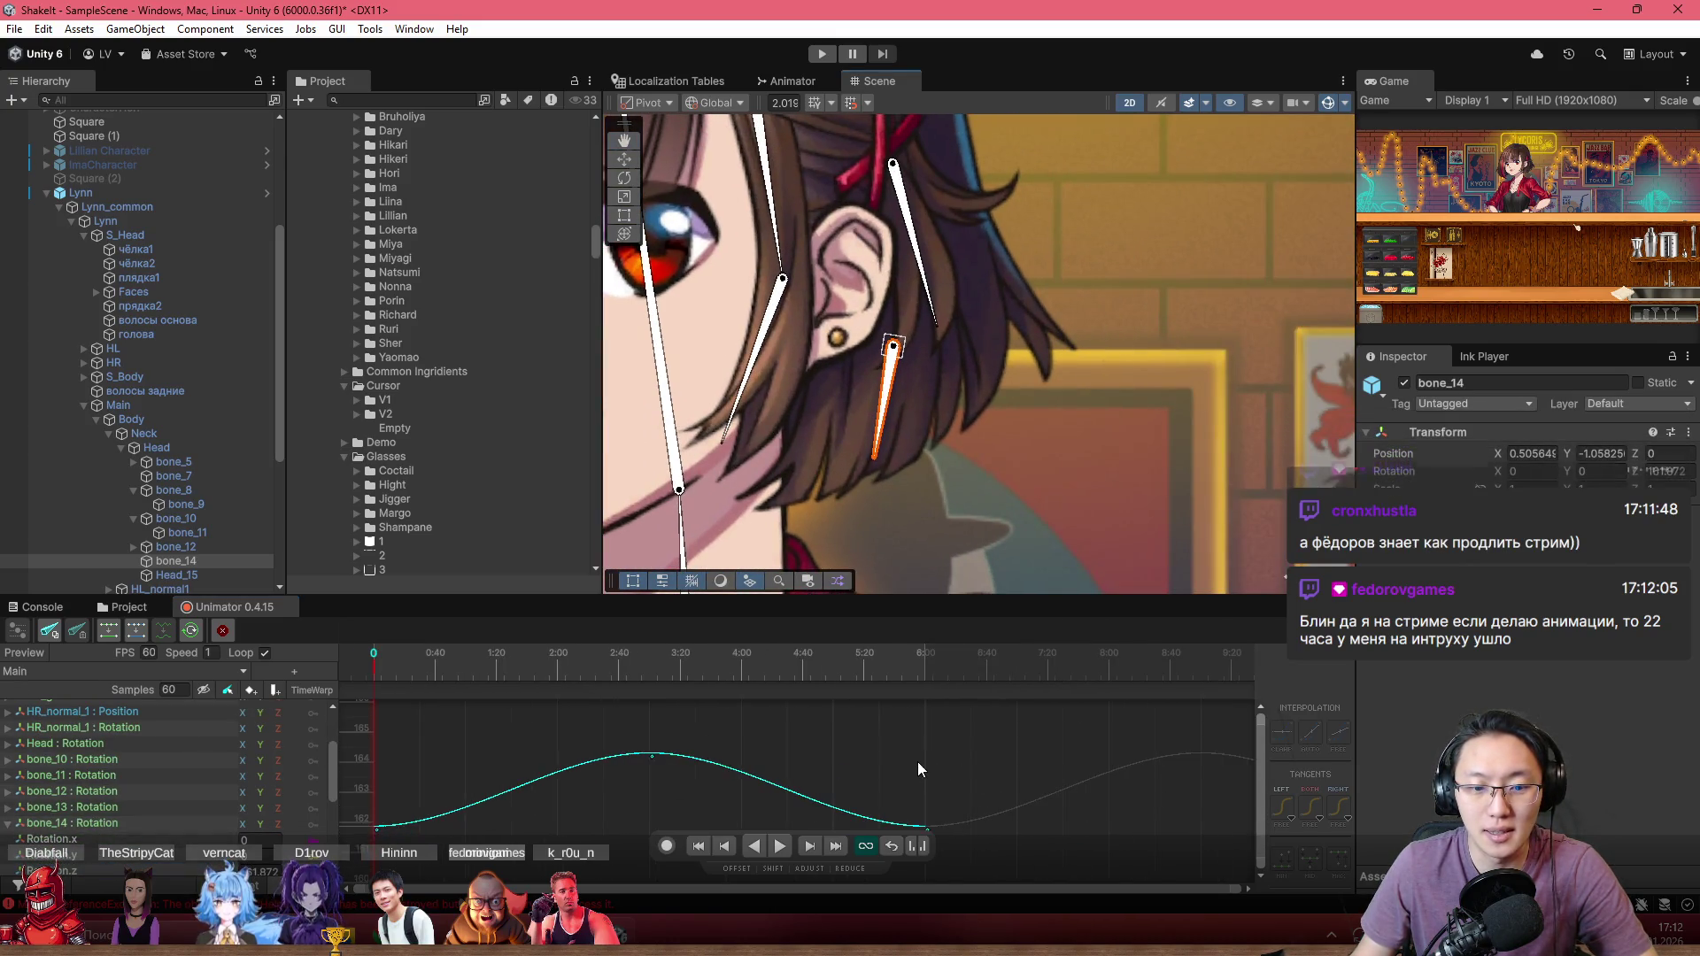
scroll(920, 760, up, 2)
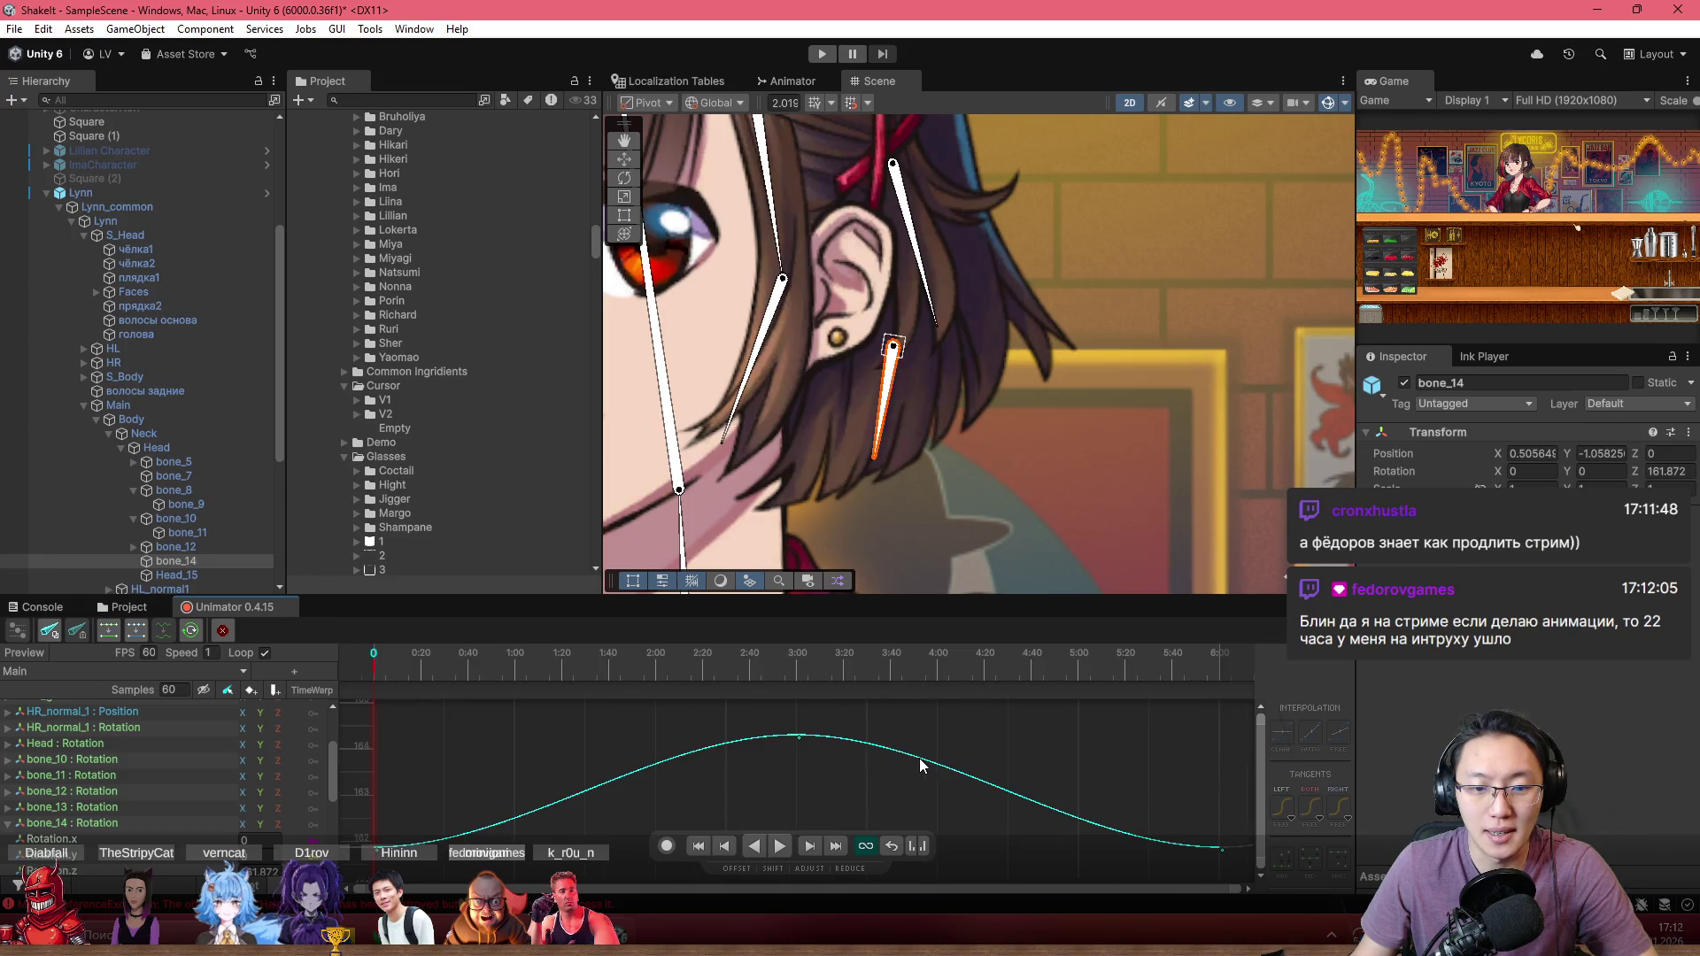
Step: Switch to the MainSpec clip and expand bone_14's rotation into its x, y and z curves
click(55, 678)
click(505, 347)
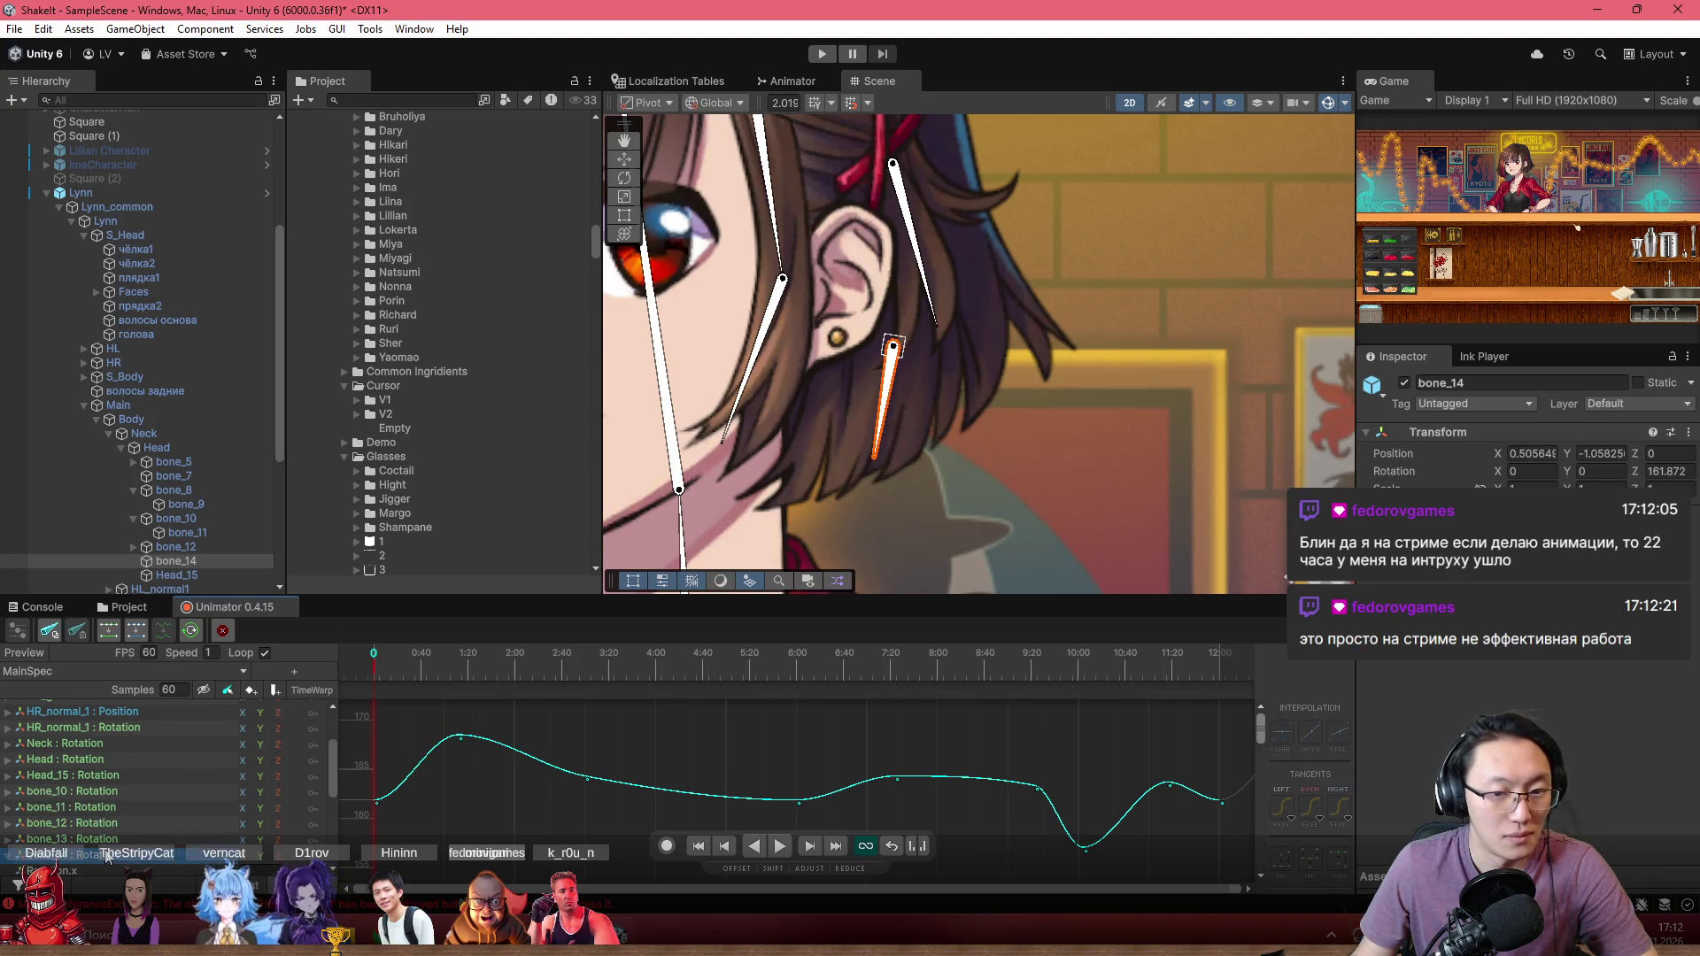
scroll(54, 833, down, 3)
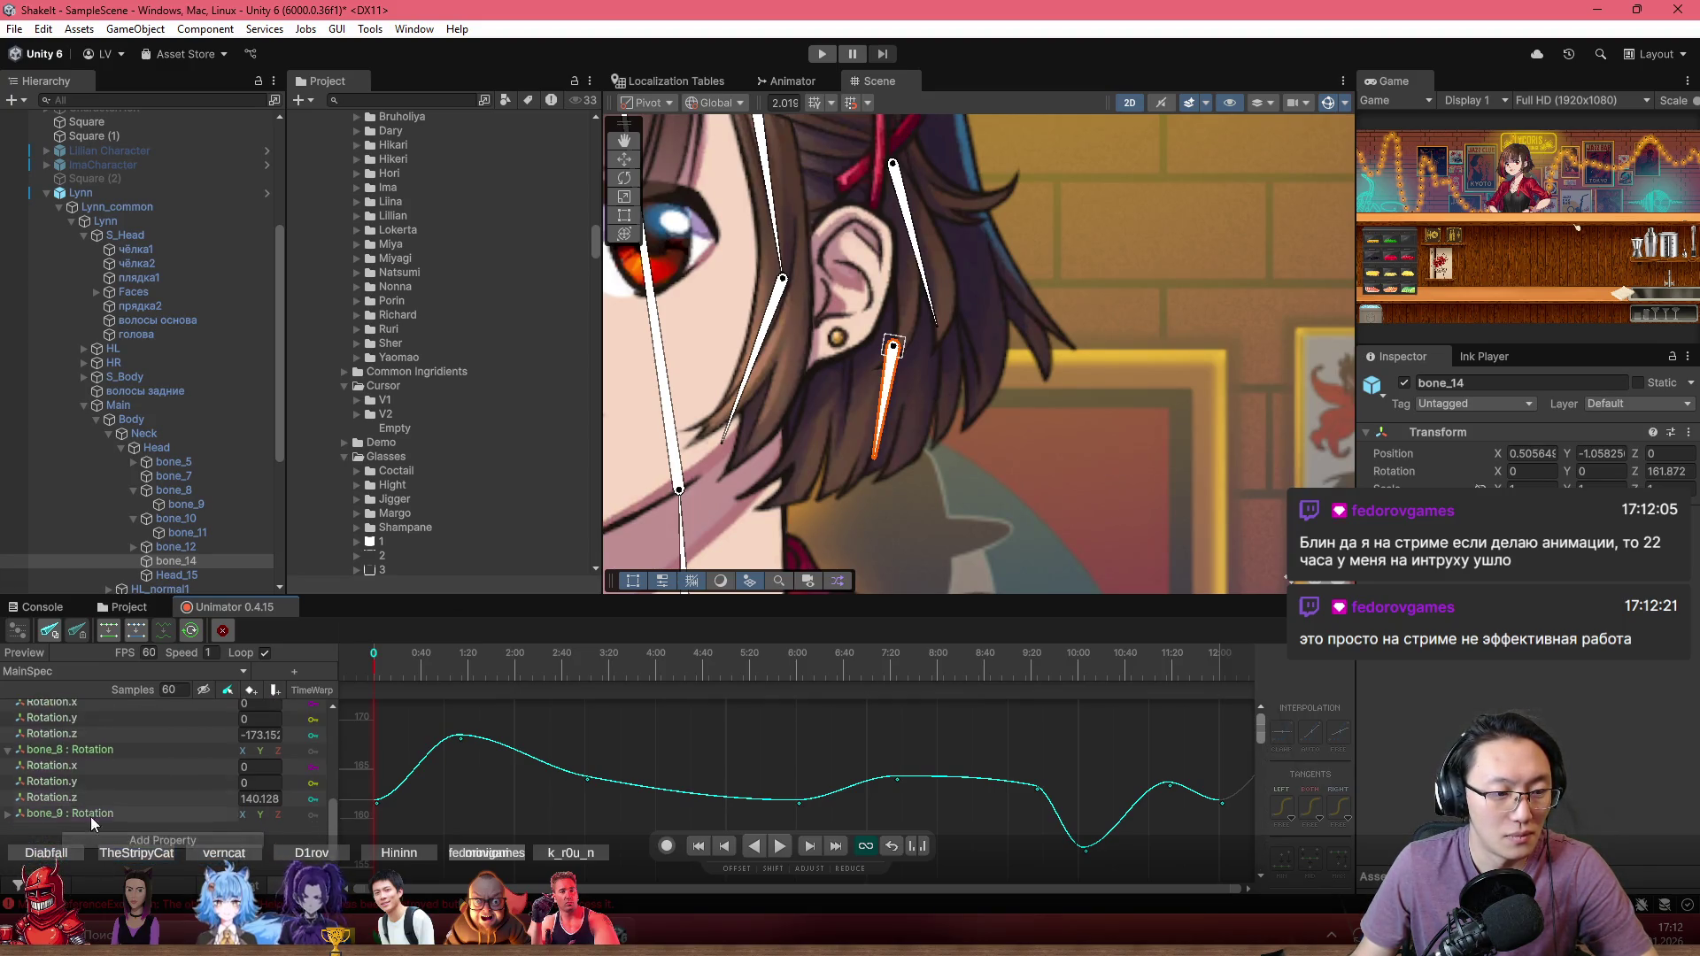
click(8, 745)
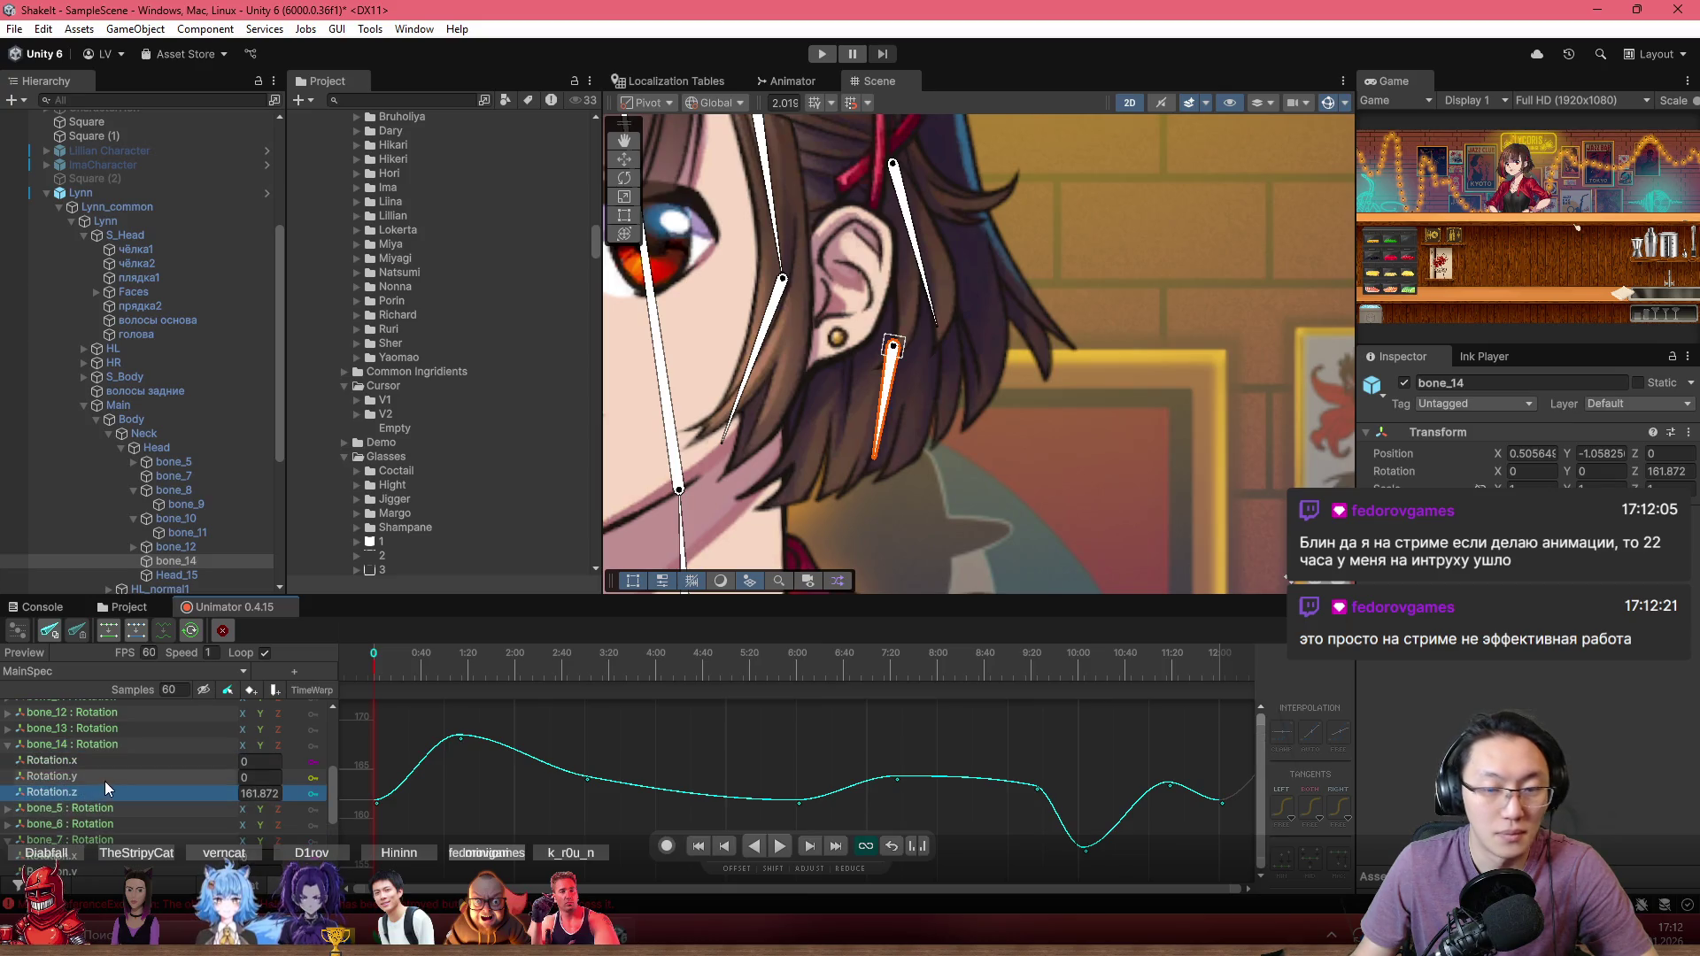
Step: Scrub and play the animation around frame 592 to preview the hair pose
mouse_move(863, 664)
mouse_down()
mouse_move(1033, 683)
mouse_move(985, 683)
mouse_move(1017, 689)
mouse_up()
scroll(1061, 772, down, 1)
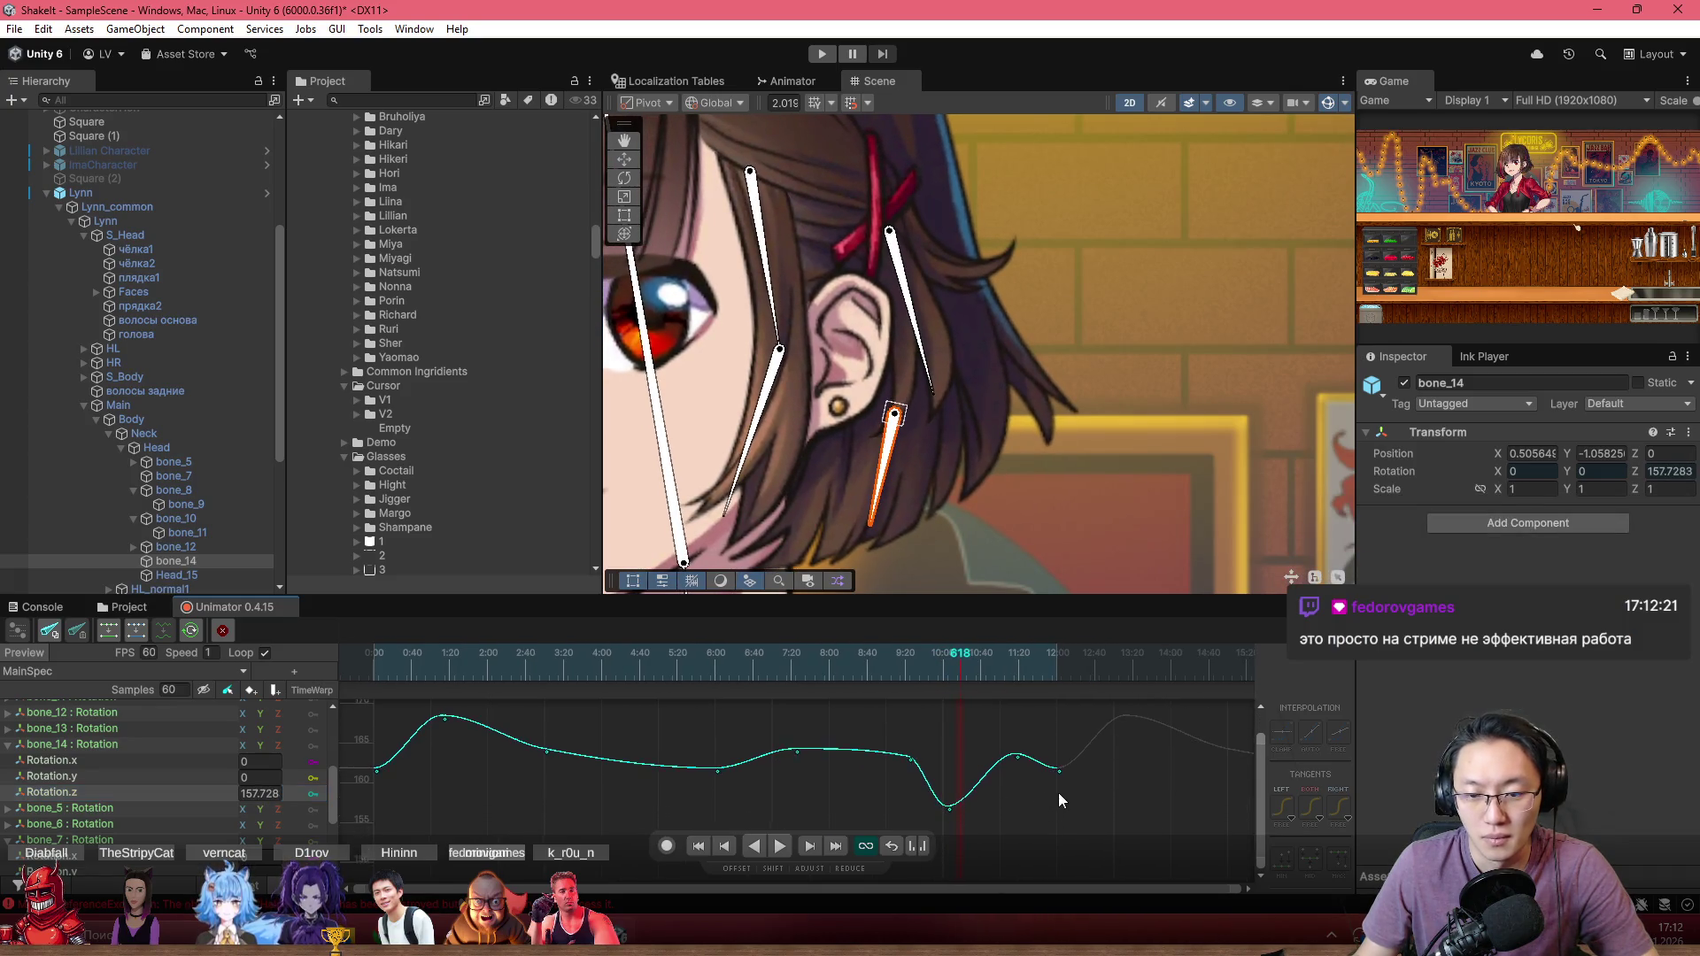
click(1017, 754)
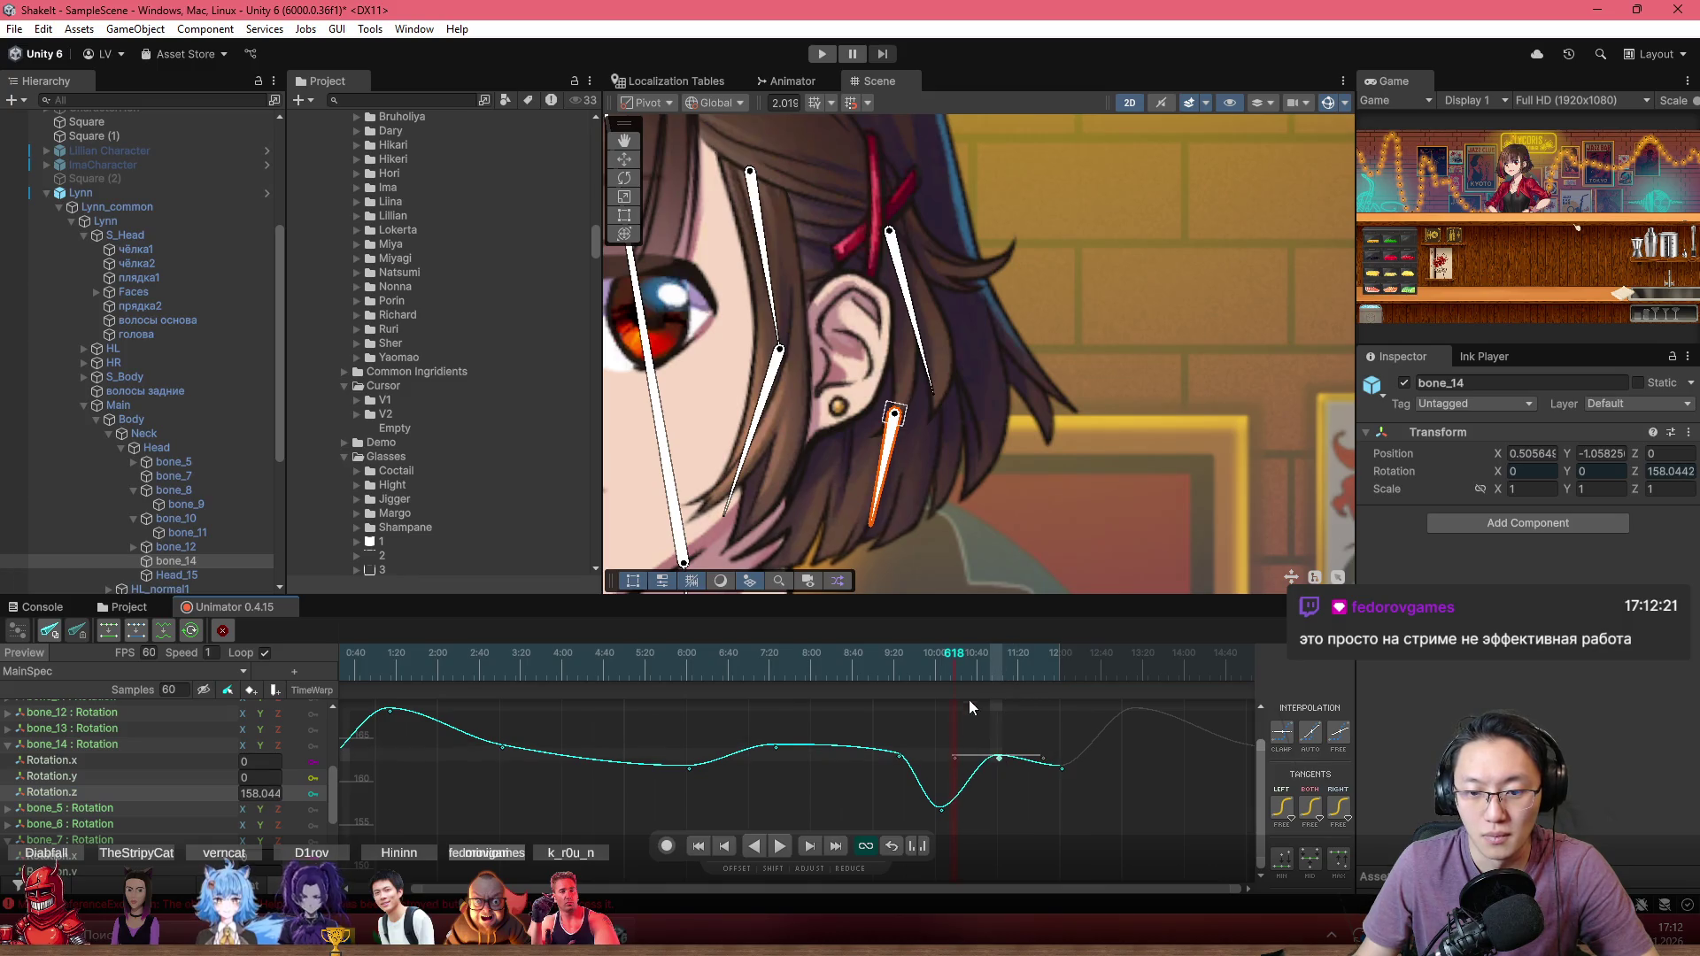
mouse_move(939, 660)
mouse_down()
mouse_move(836, 654)
mouse_move(879, 656)
mouse_up()
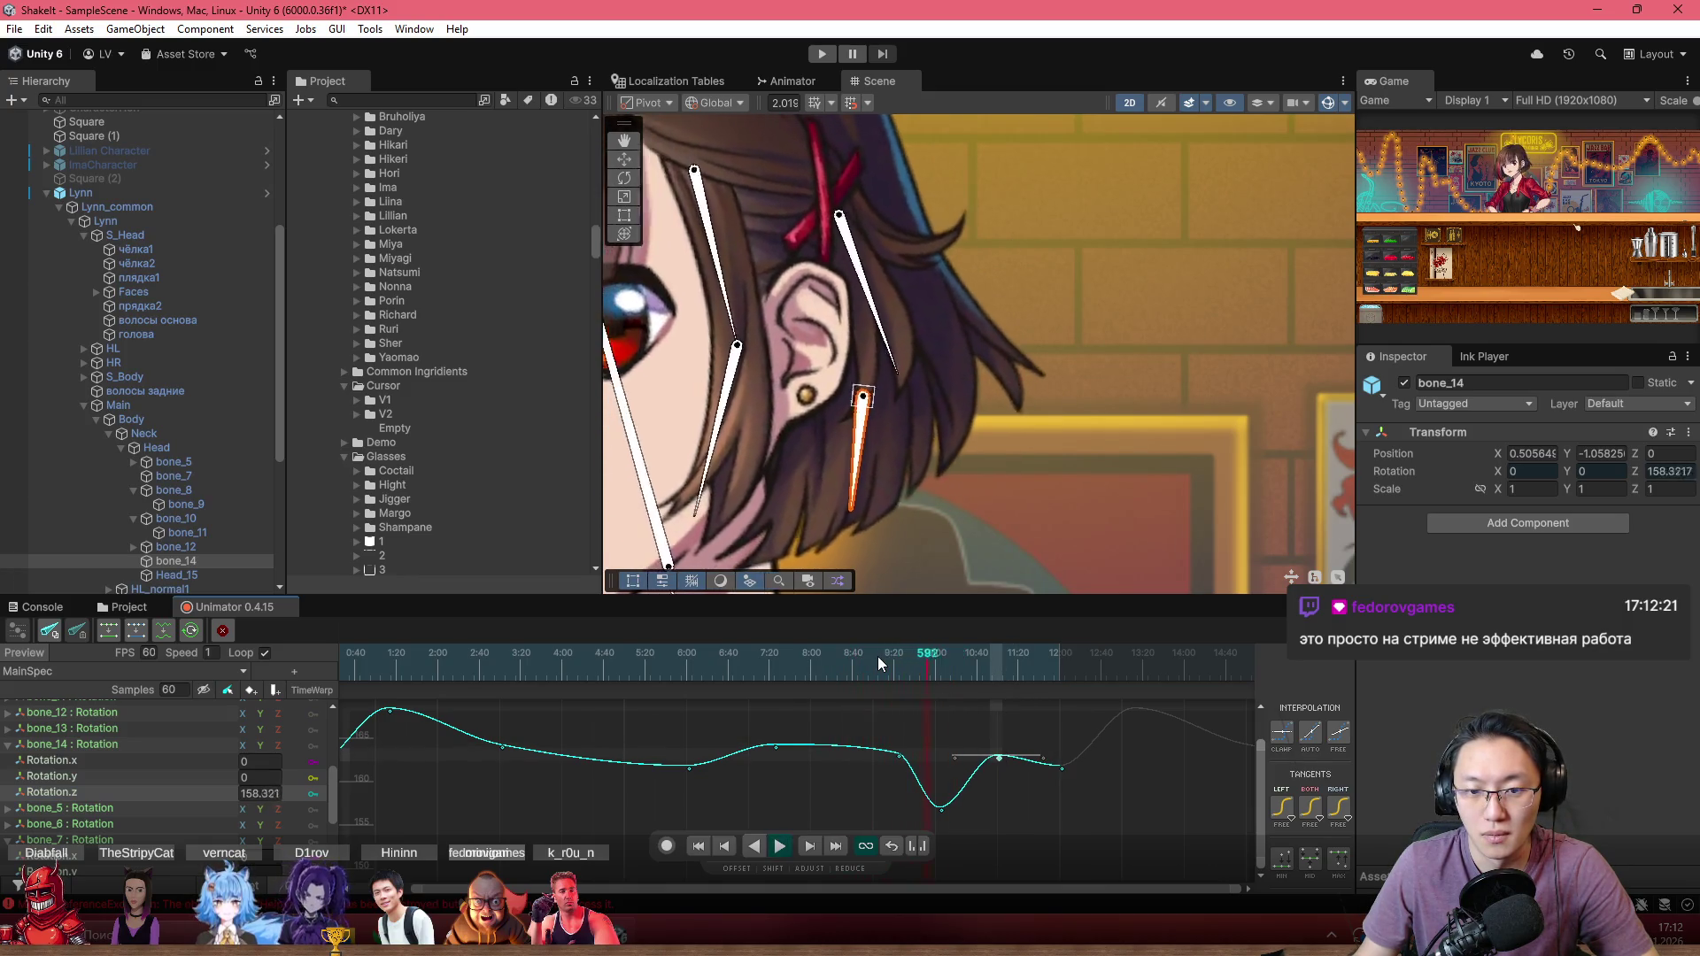
key(space)
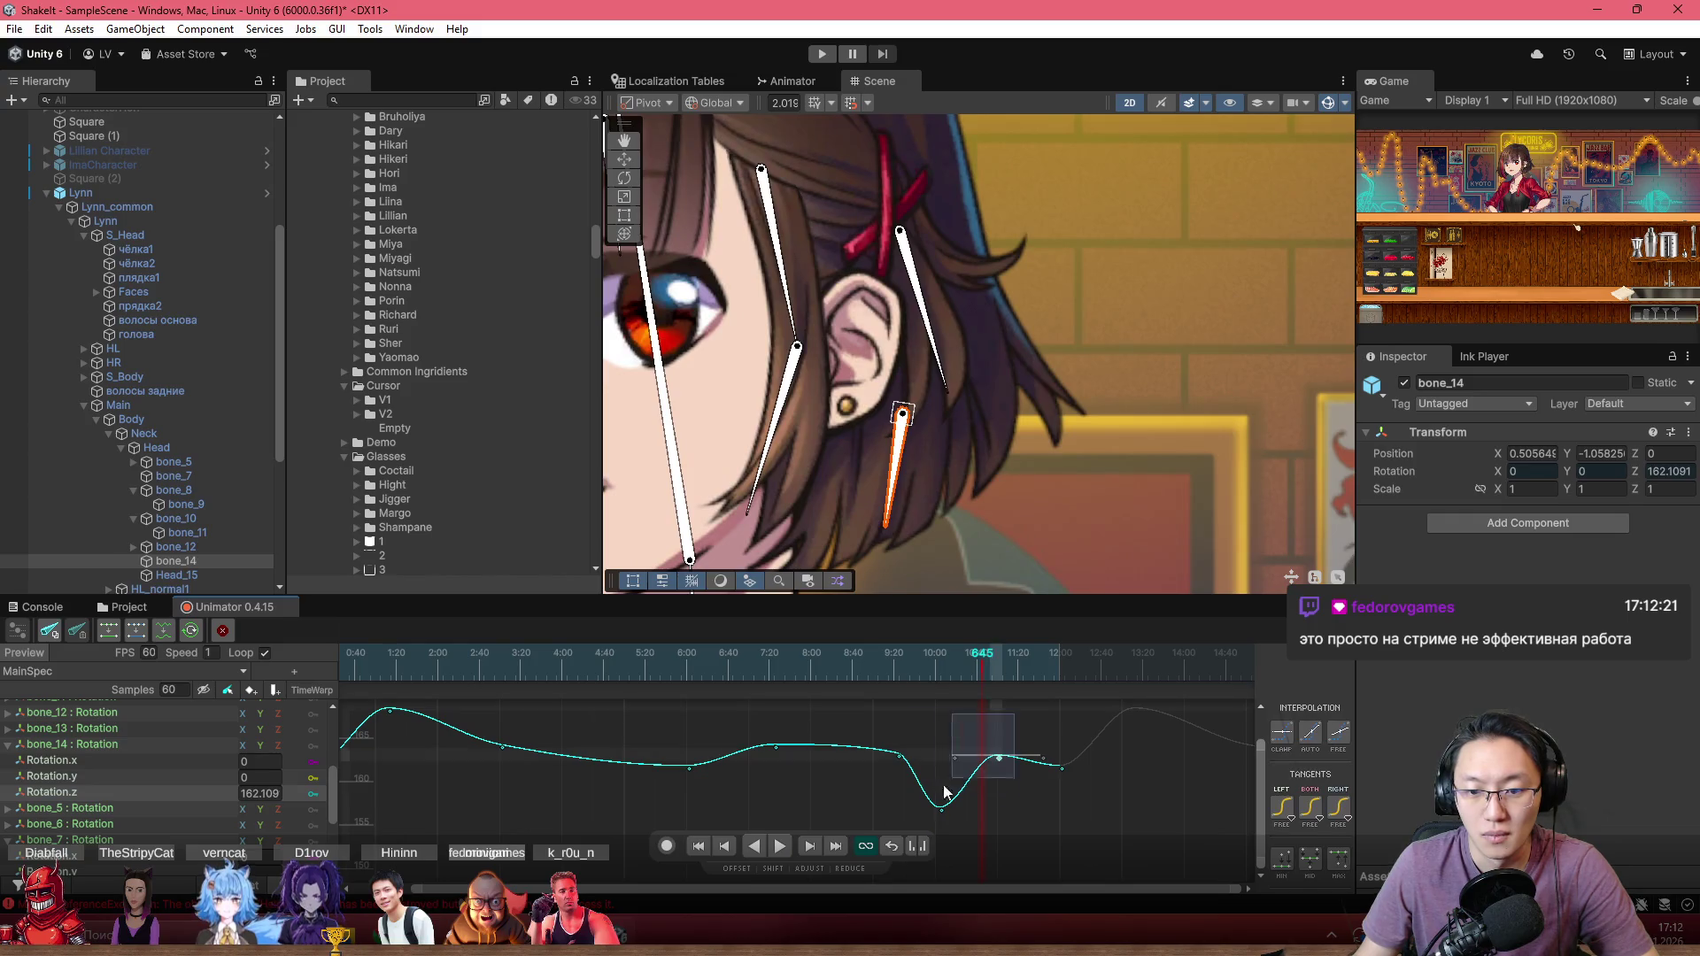
Step: Shift the three keyframes around the Rotation.z dip earlier and replay from frame 510
drag(1010, 824, 897, 777)
drag(841, 666, 865, 661)
key(space)
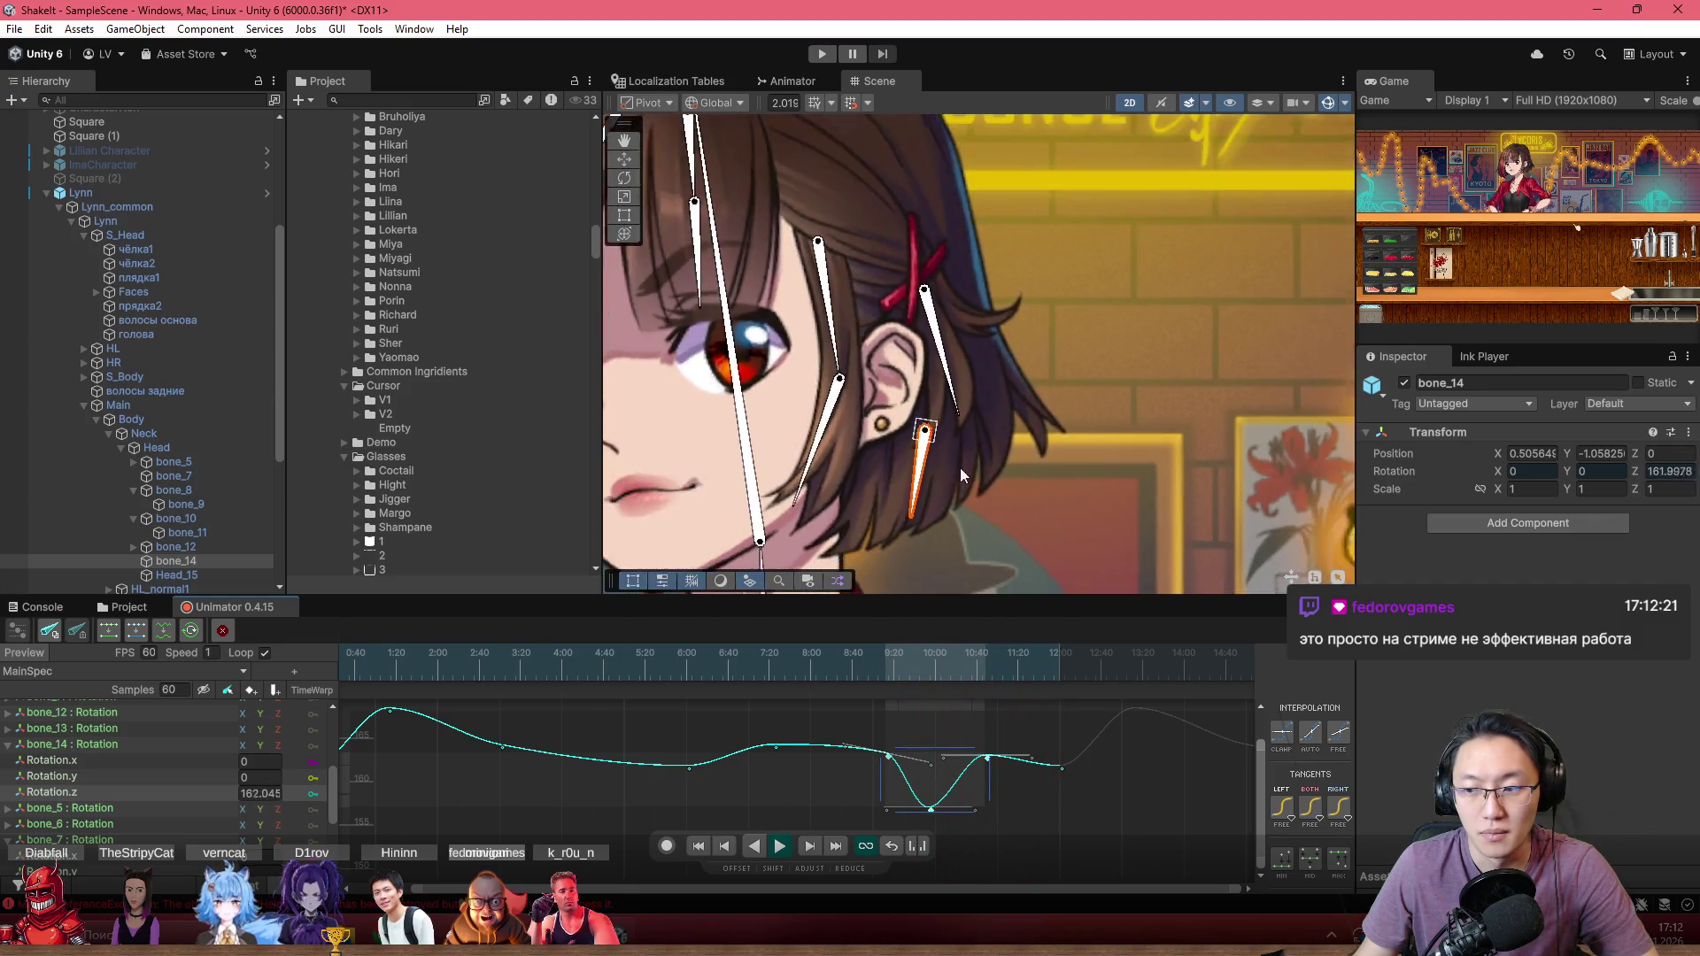
click(838, 670)
key(space)
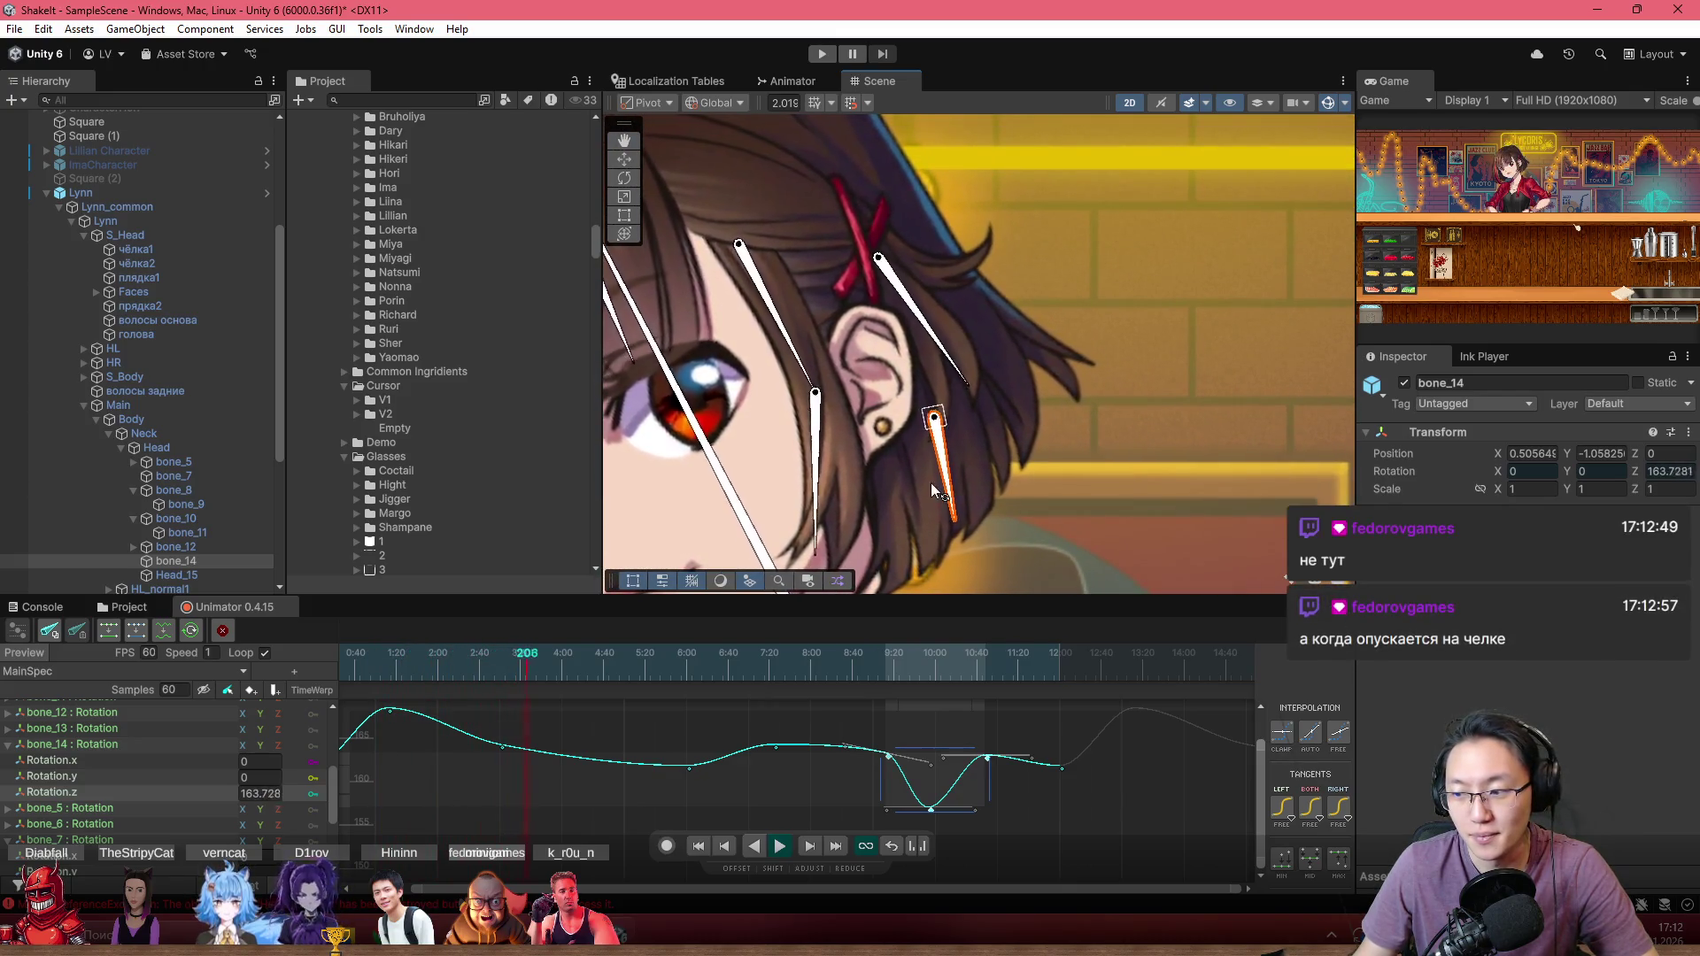
Step: Frame Lynn's face in the Scene view and restart the idle animation from the beginning
scroll(862, 423, down, 2)
scroll(833, 409, down, 1)
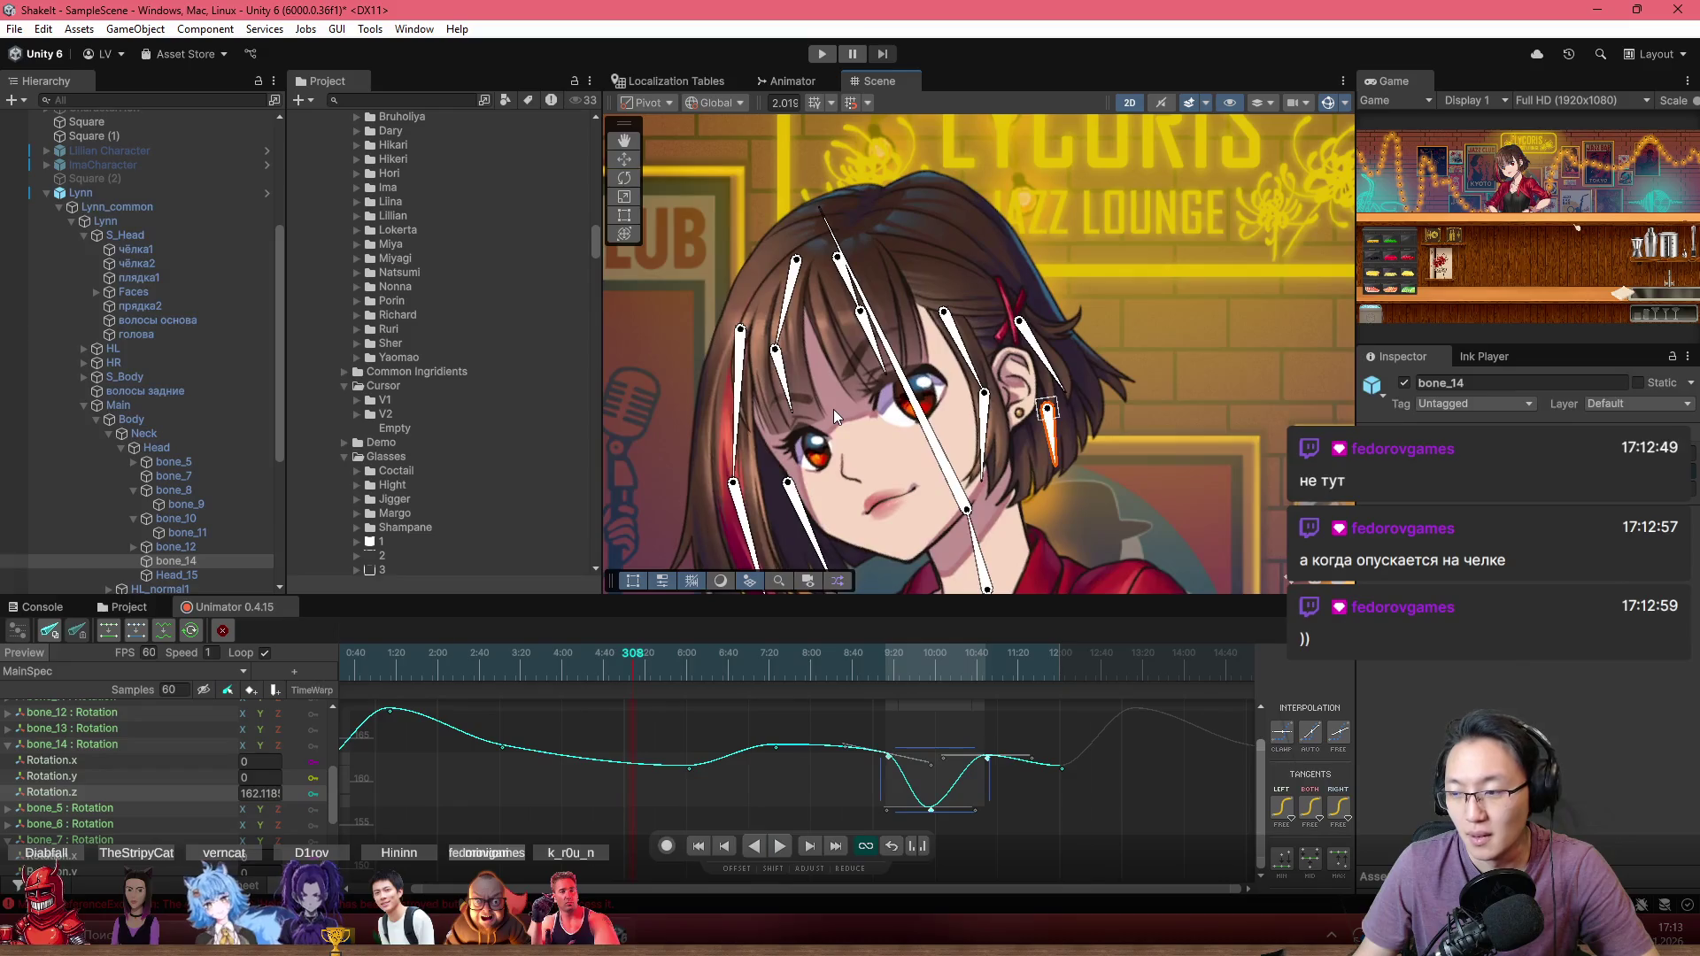
drag(833, 409, 843, 405)
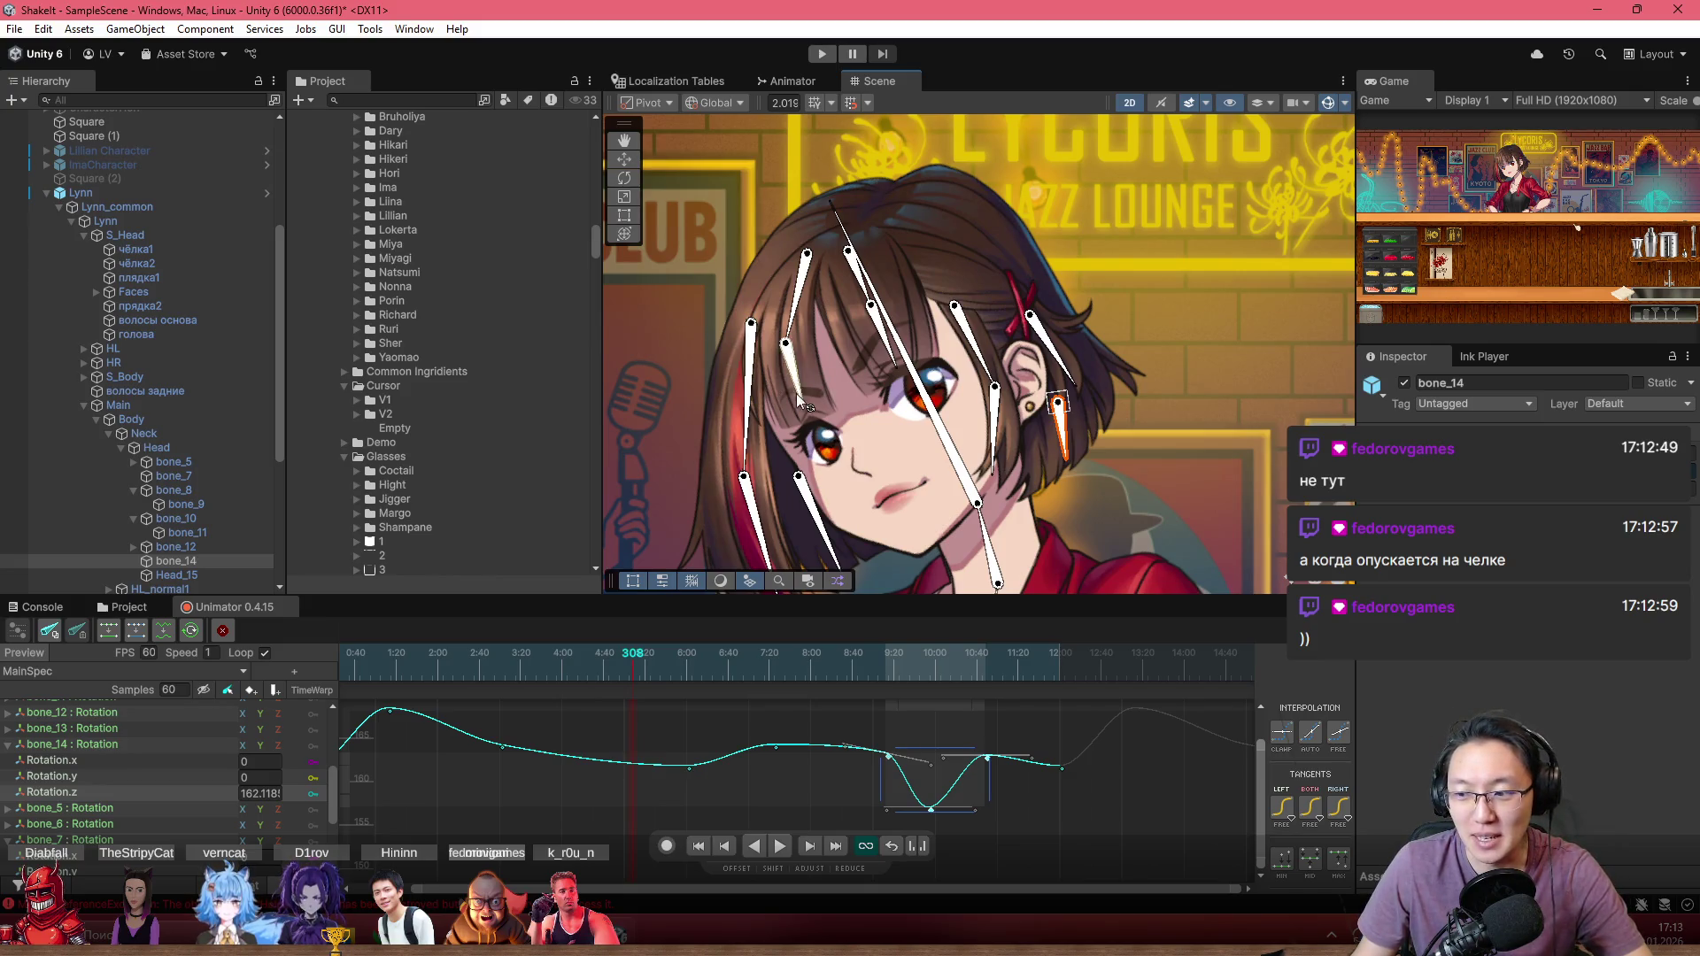
scroll(832, 395, up, 2)
drag(924, 384, 875, 365)
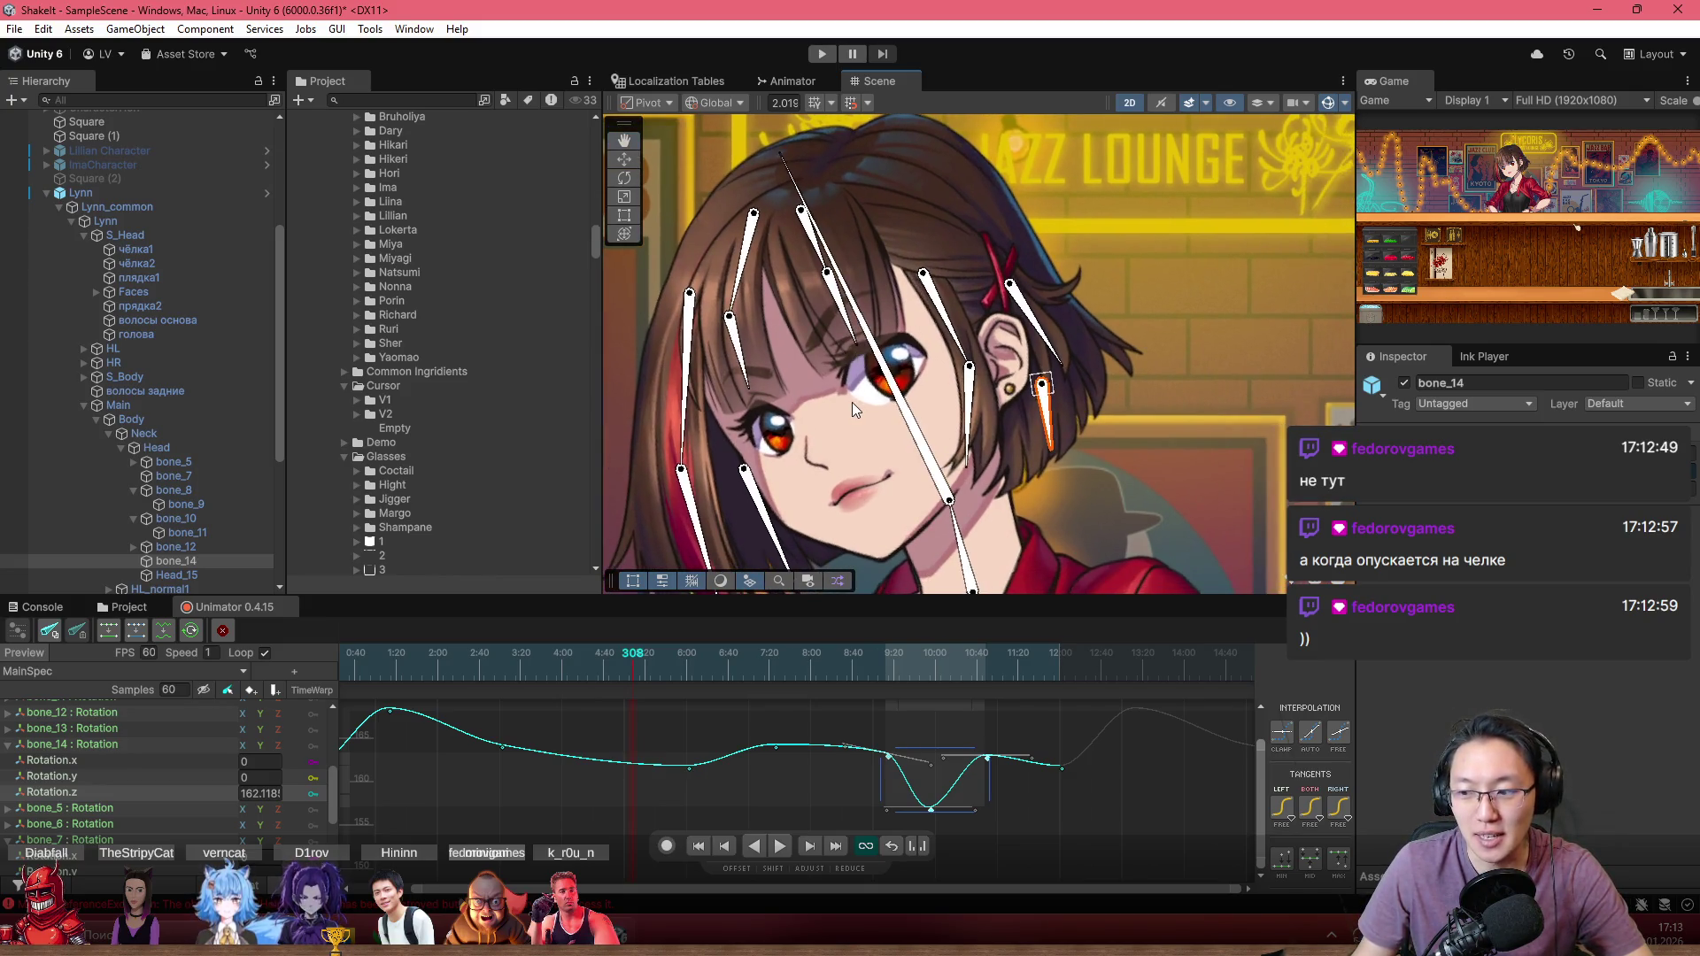
click(337, 668)
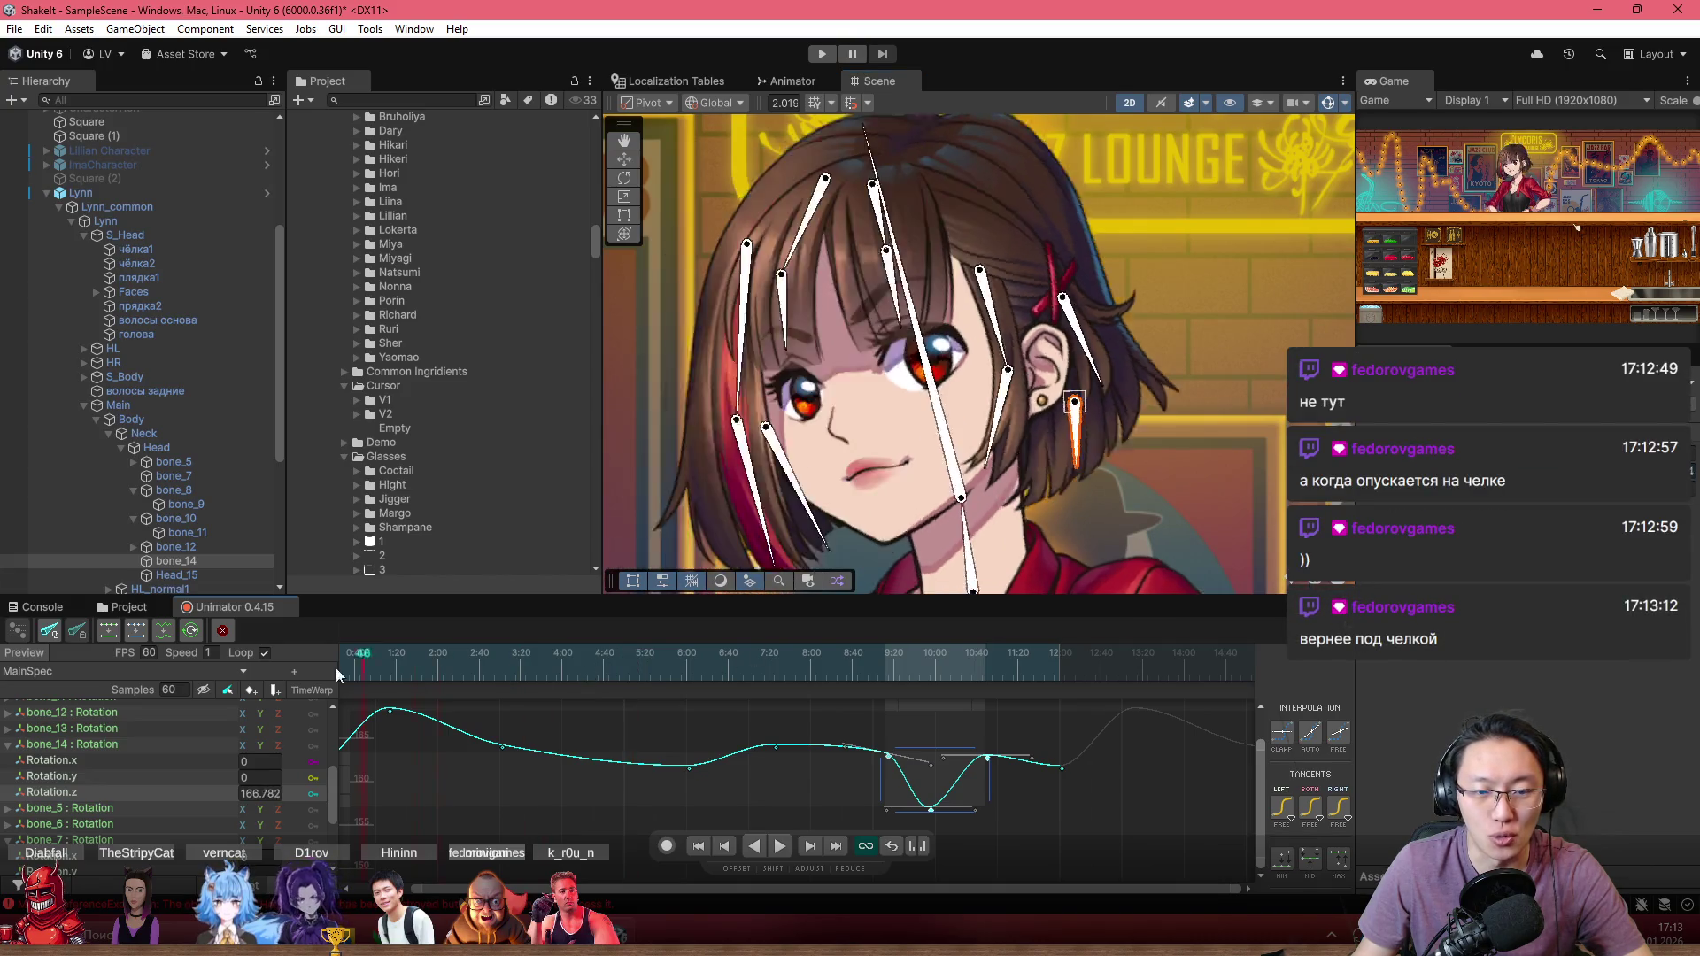
key(space)
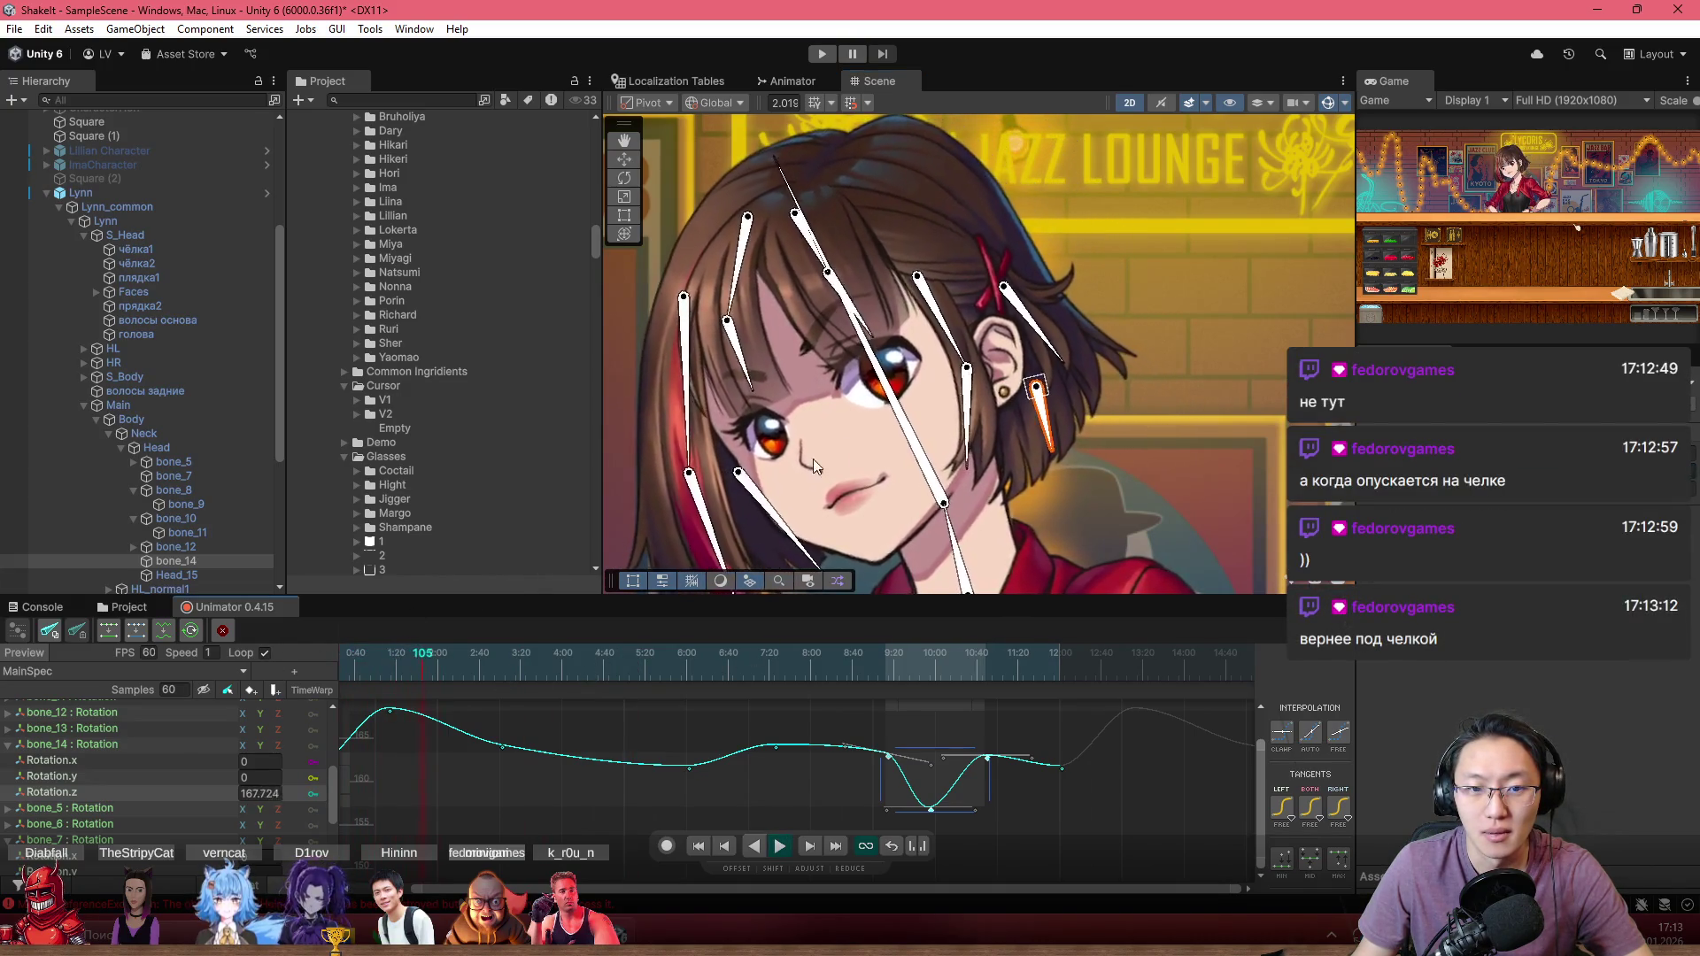
Step: Follow the face during playback and select the Head_15 bone
drag(890, 408, 1018, 350)
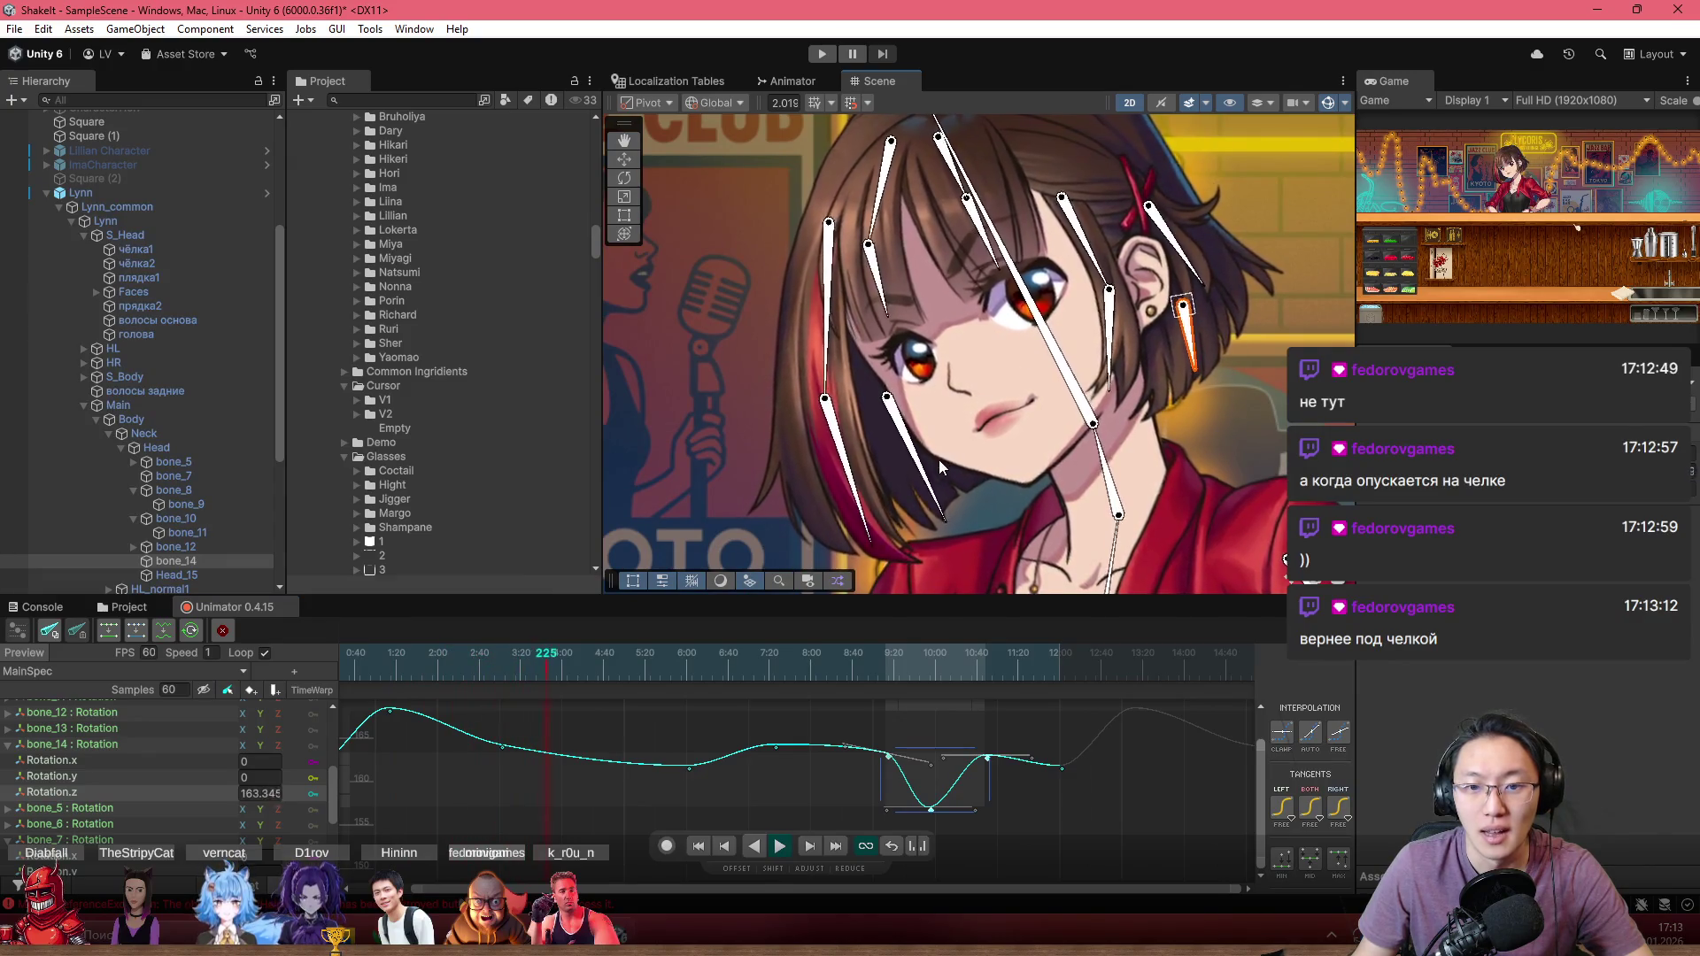
scroll(939, 460, up, 3)
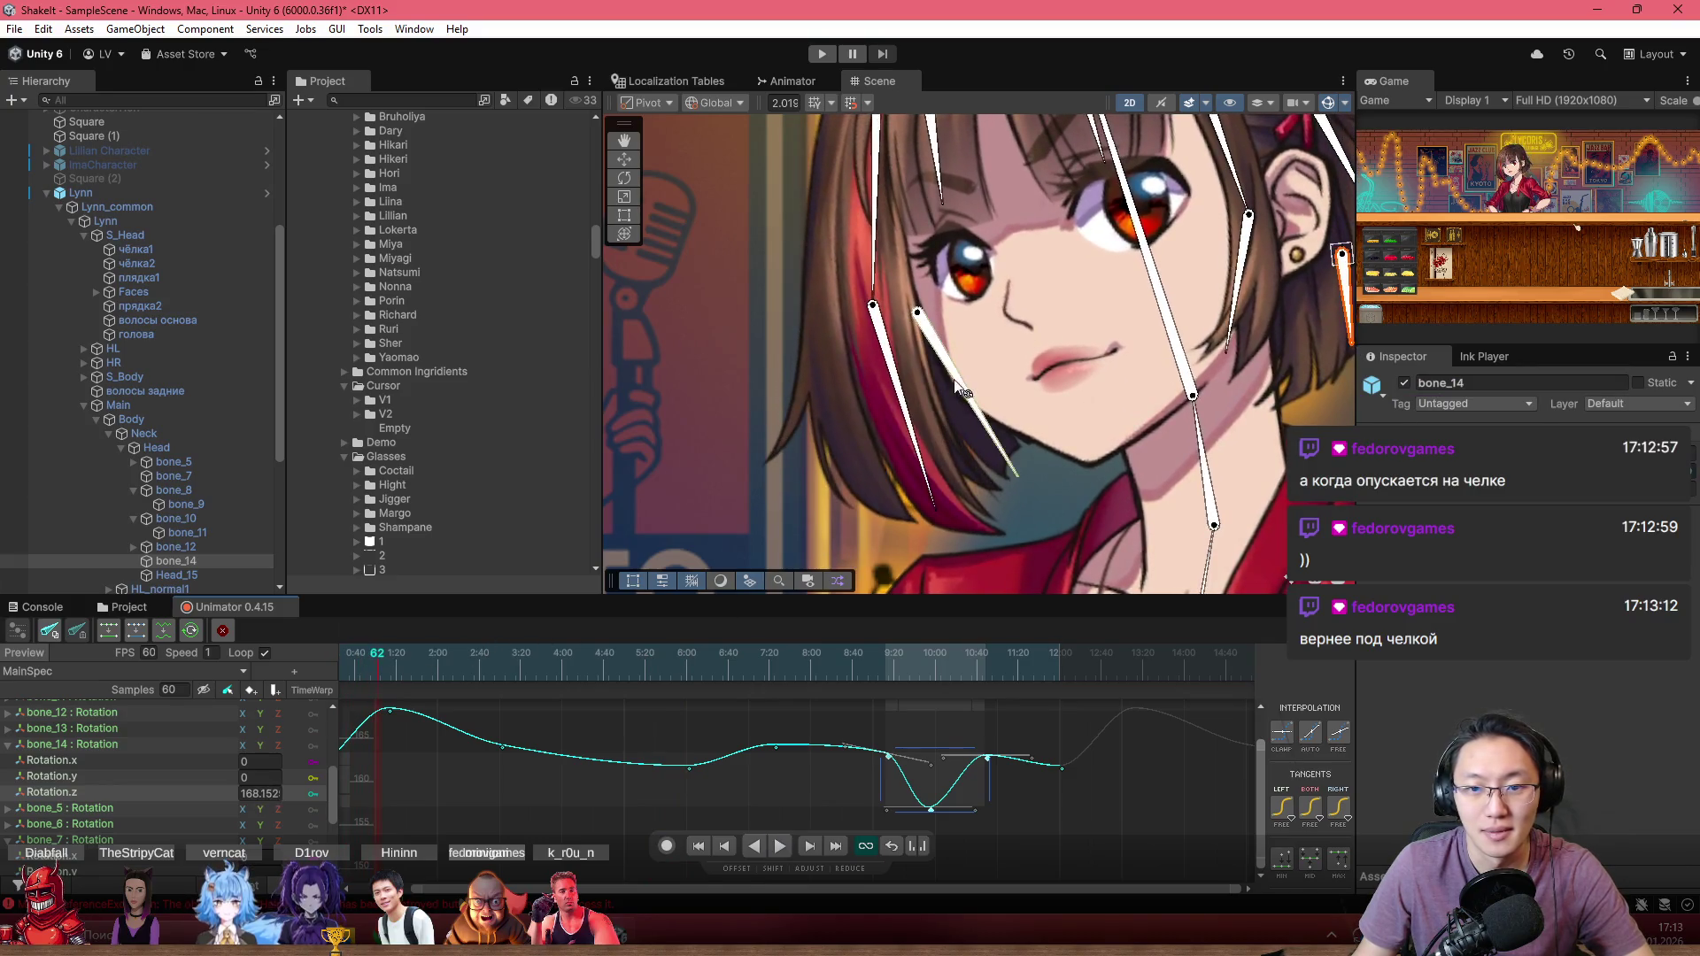
click(926, 463)
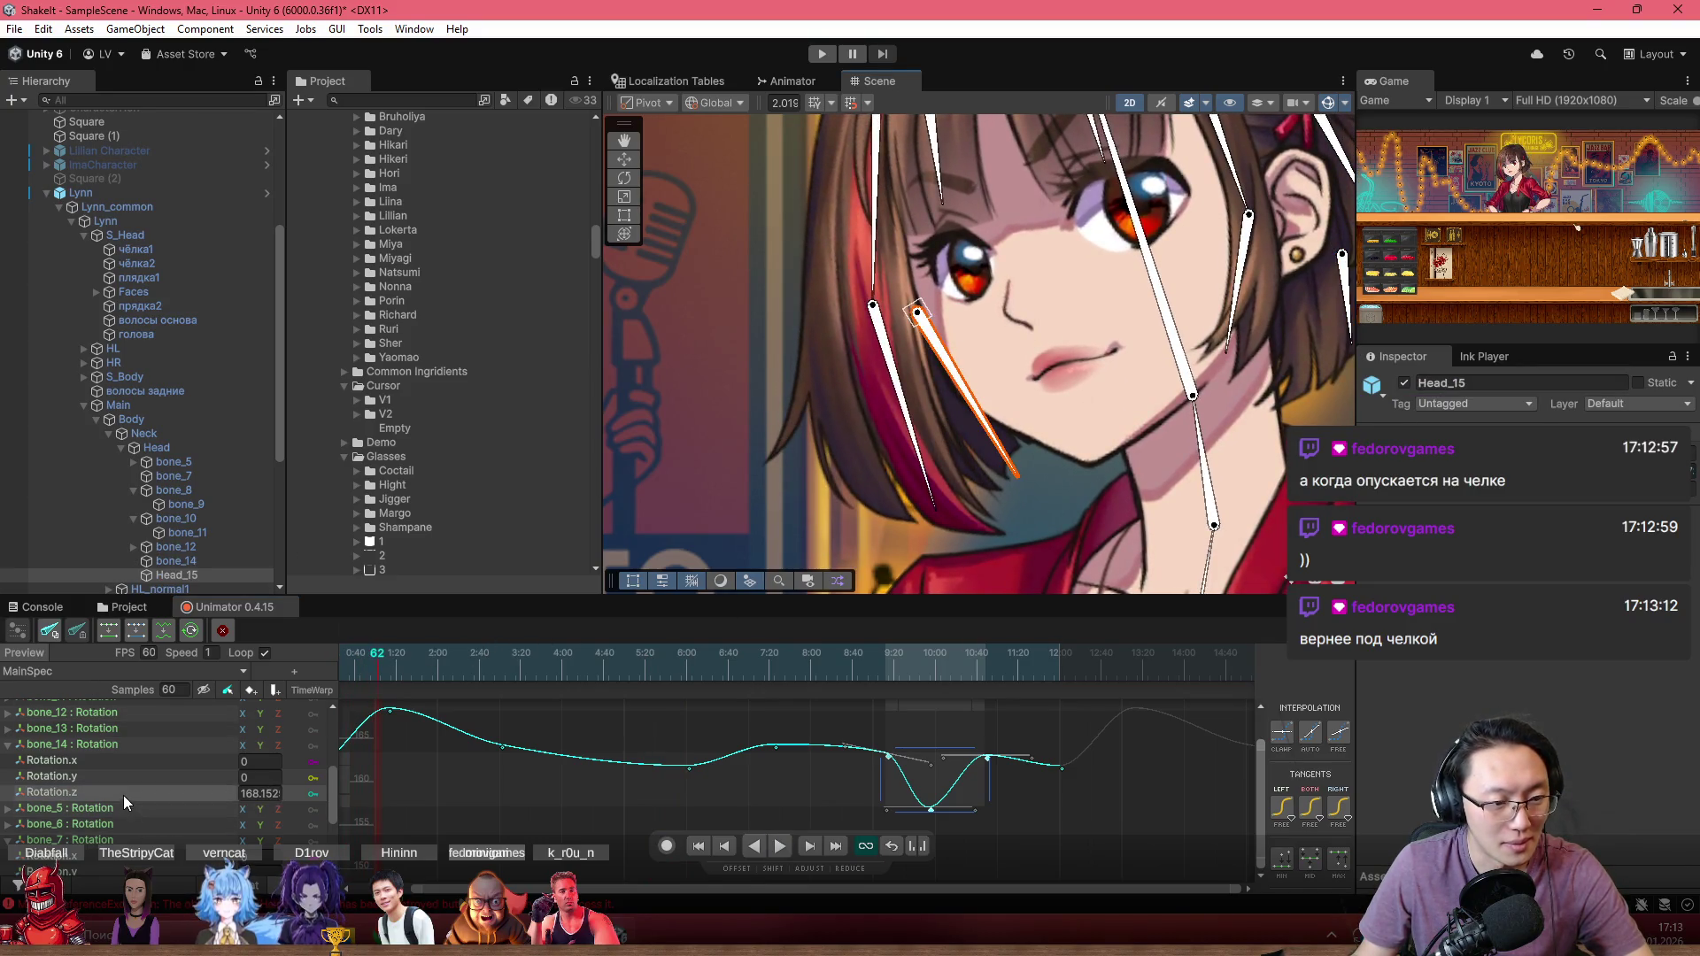
Step: Open Head_15's Rotation.z curve, rewind to the start, and drag its two head-tilt keys earlier
scroll(124, 795, down, 5)
scroll(111, 817, up, 5)
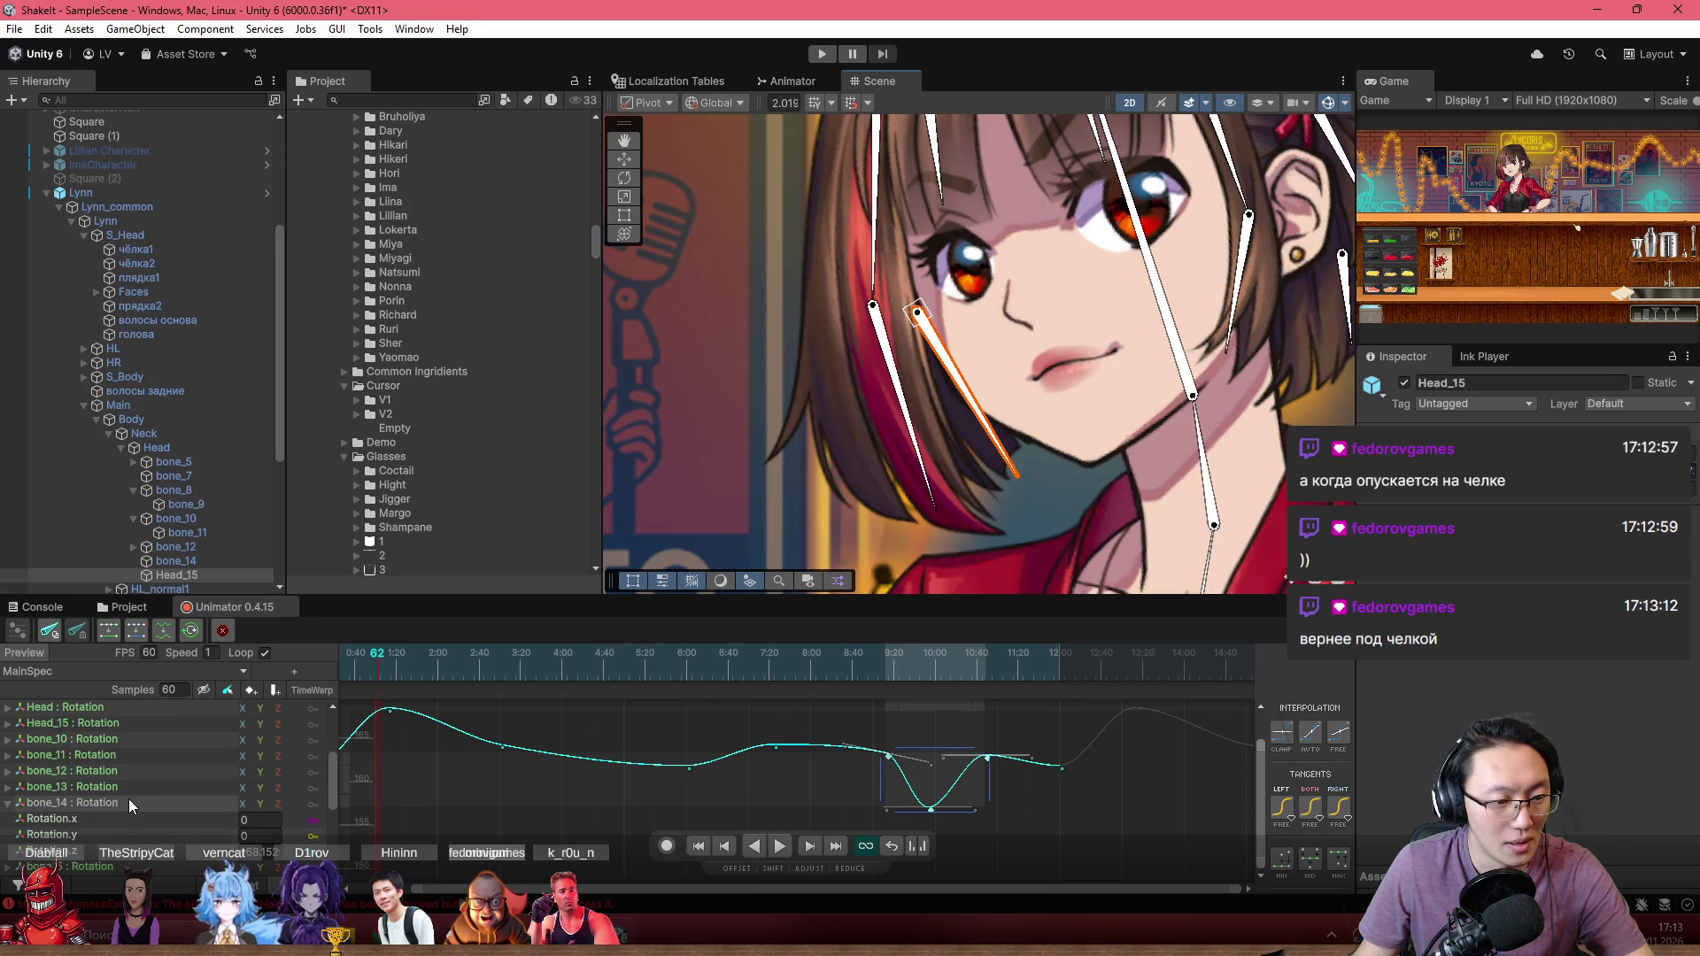
scroll(104, 803, down, 1)
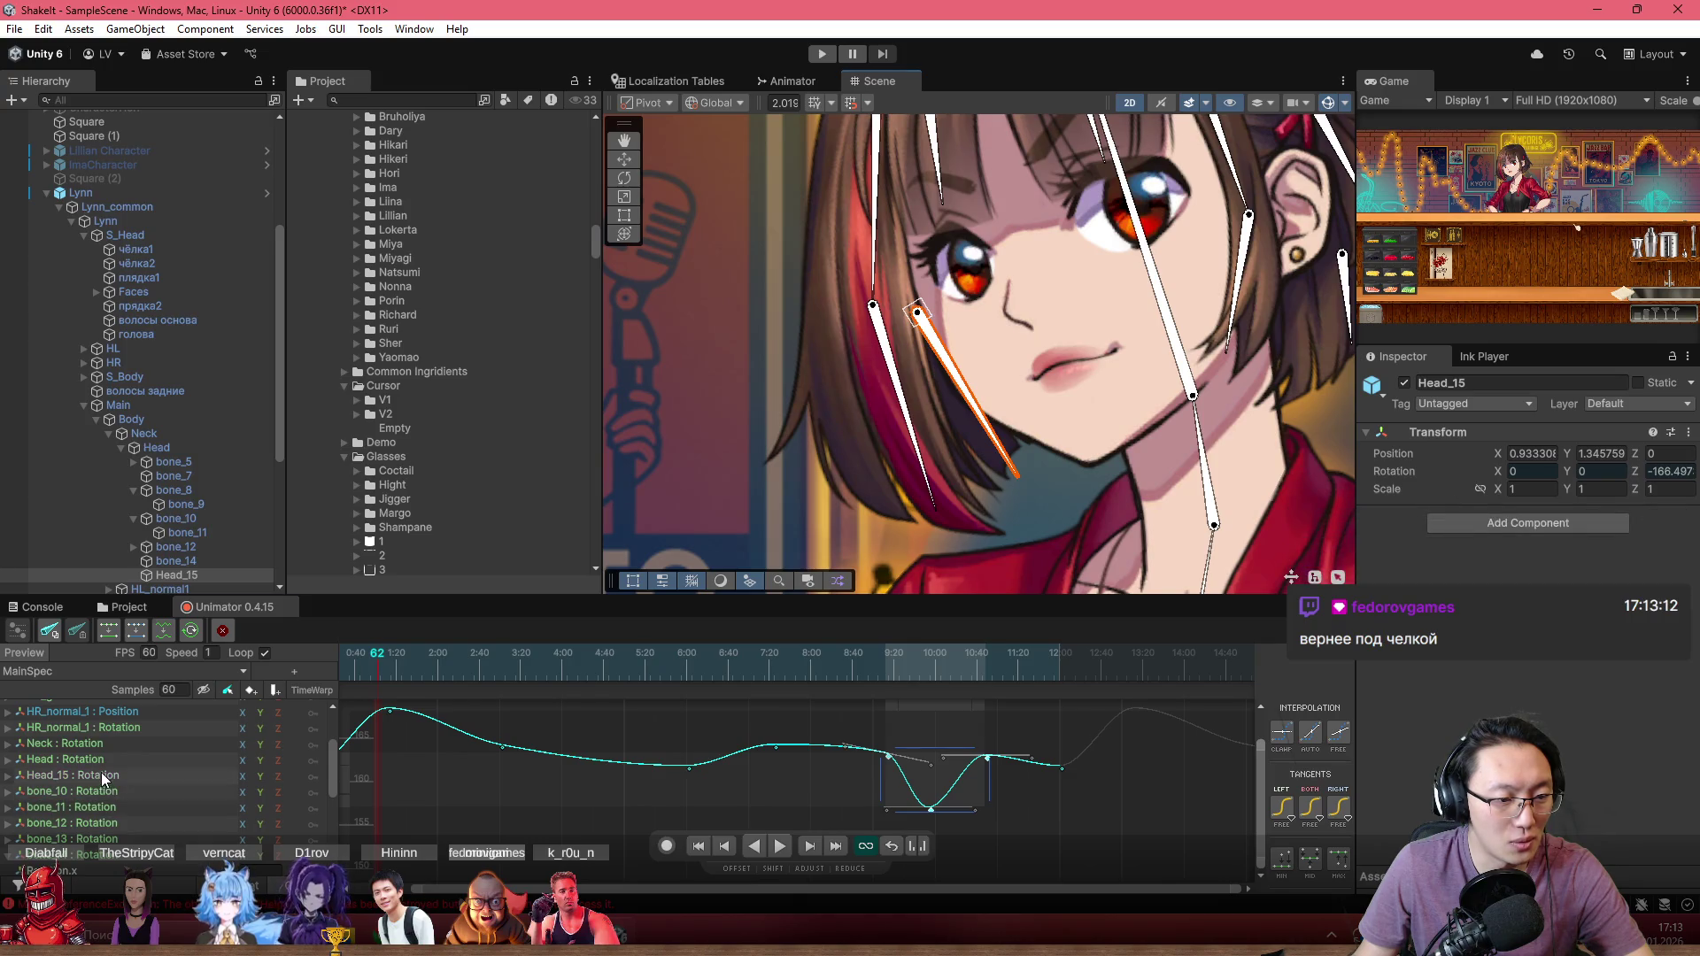
click(101, 774)
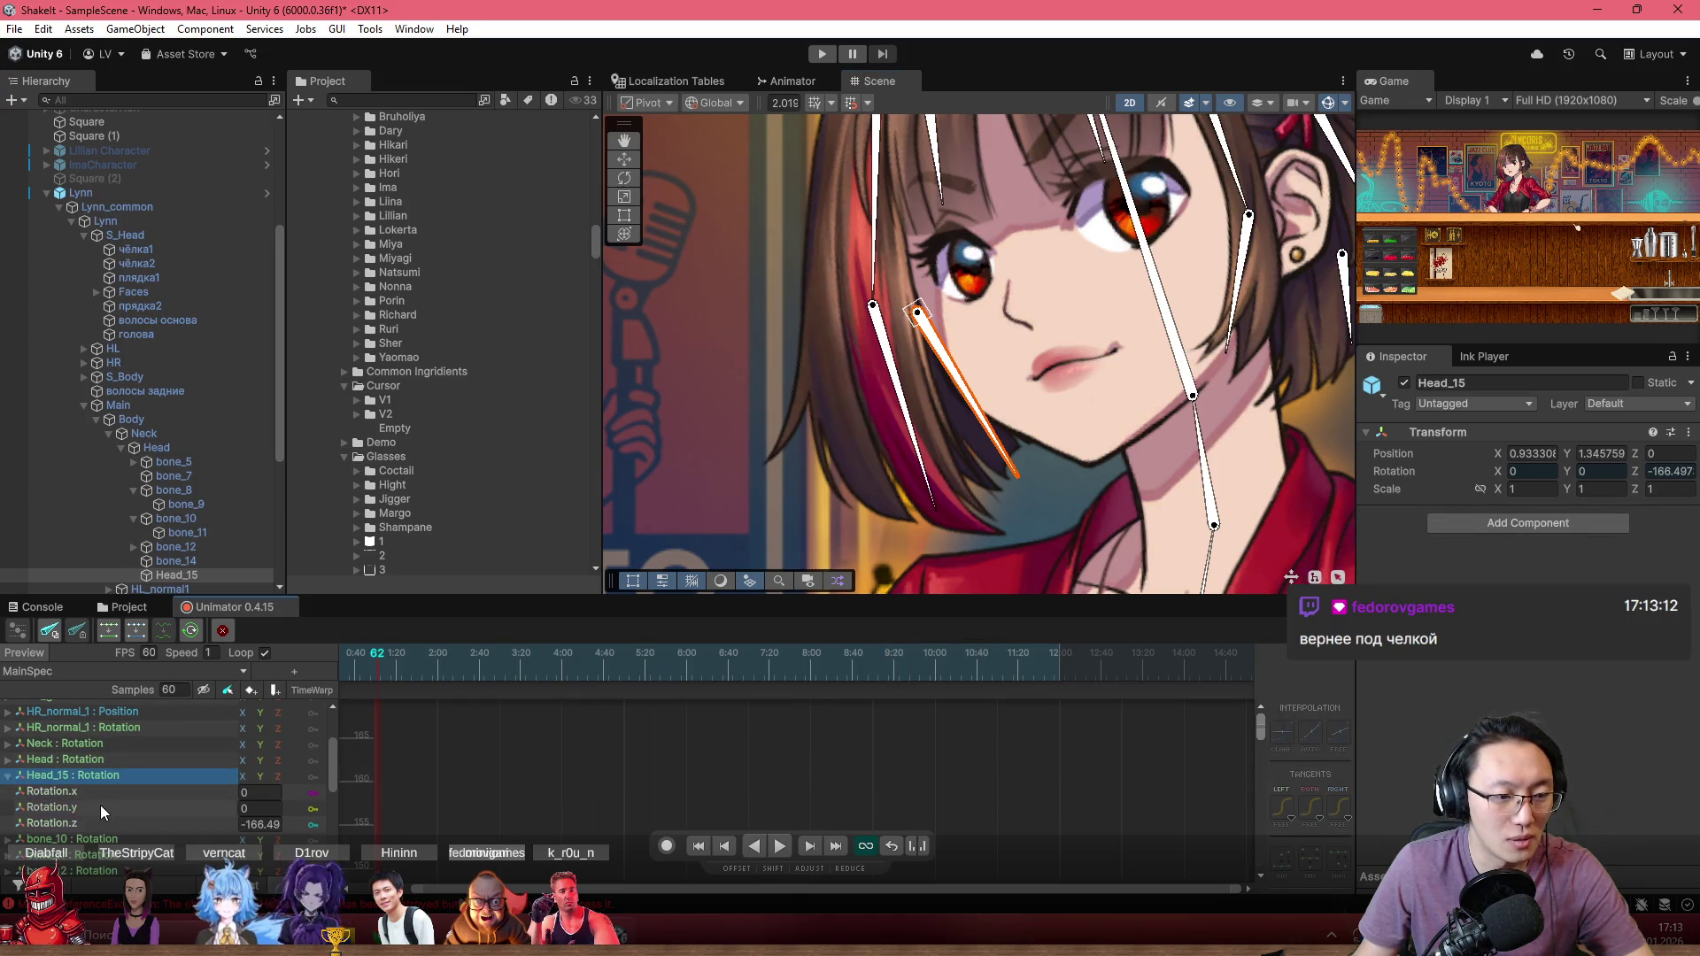
click(53, 822)
mouse_move(427, 672)
mouse_down()
mouse_move(374, 671)
mouse_move(517, 677)
mouse_up()
drag(664, 718, 485, 839)
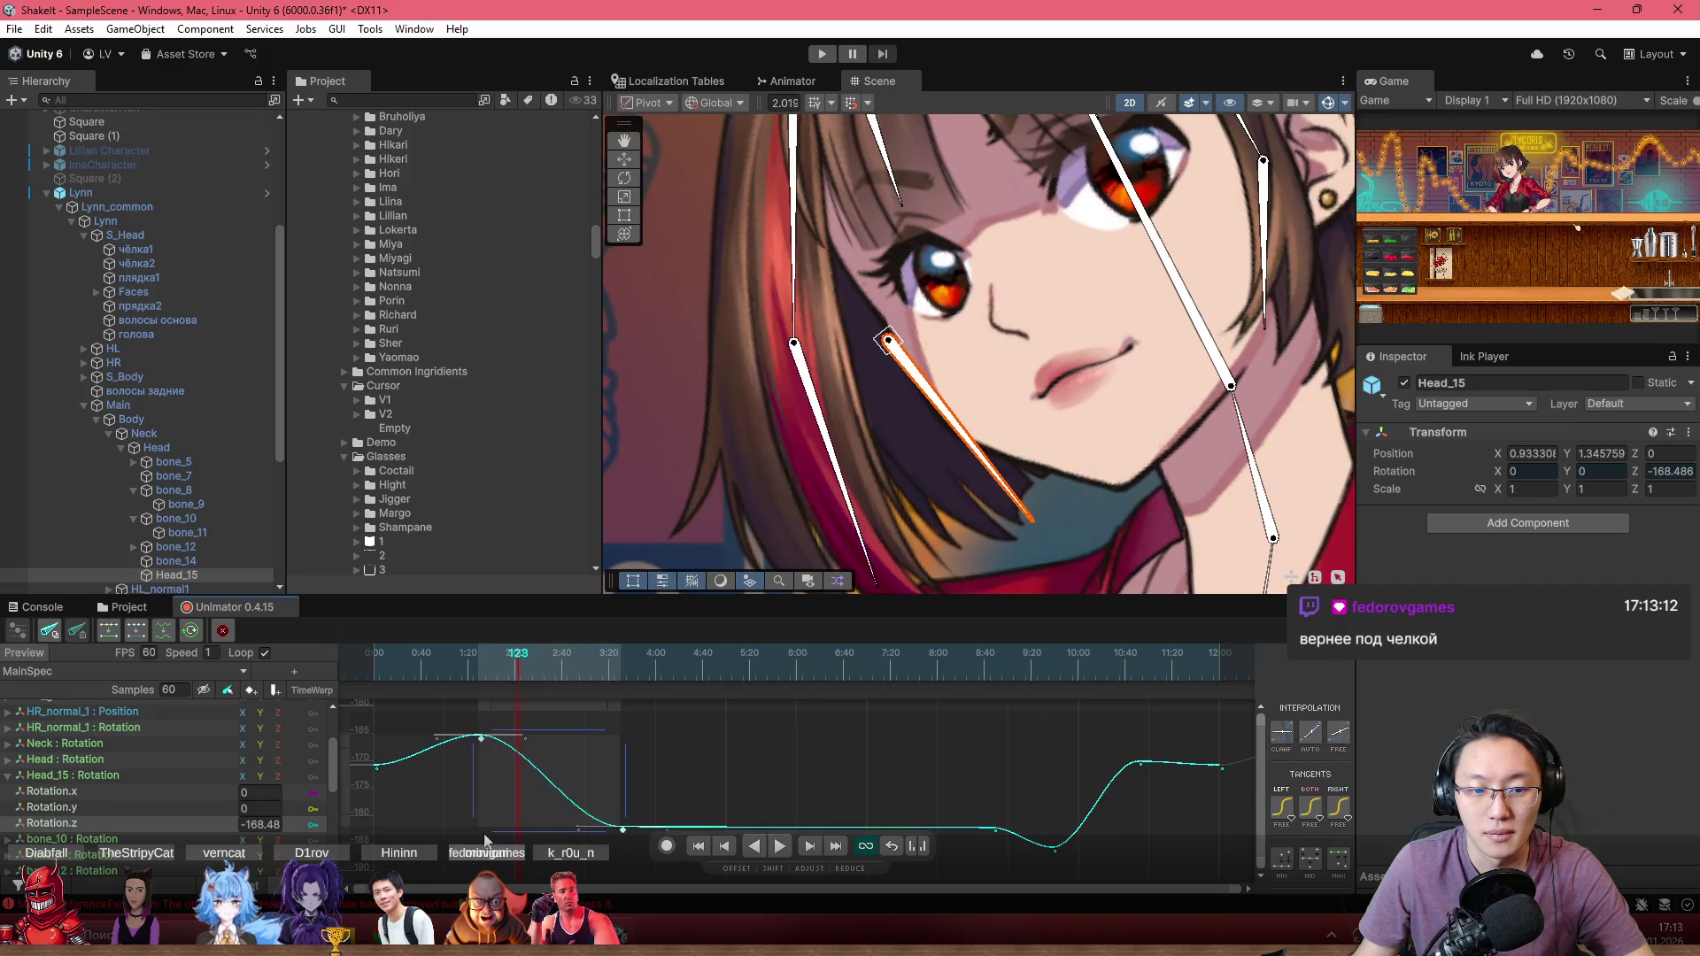
drag(519, 779, 508, 779)
drag(686, 717, 609, 848)
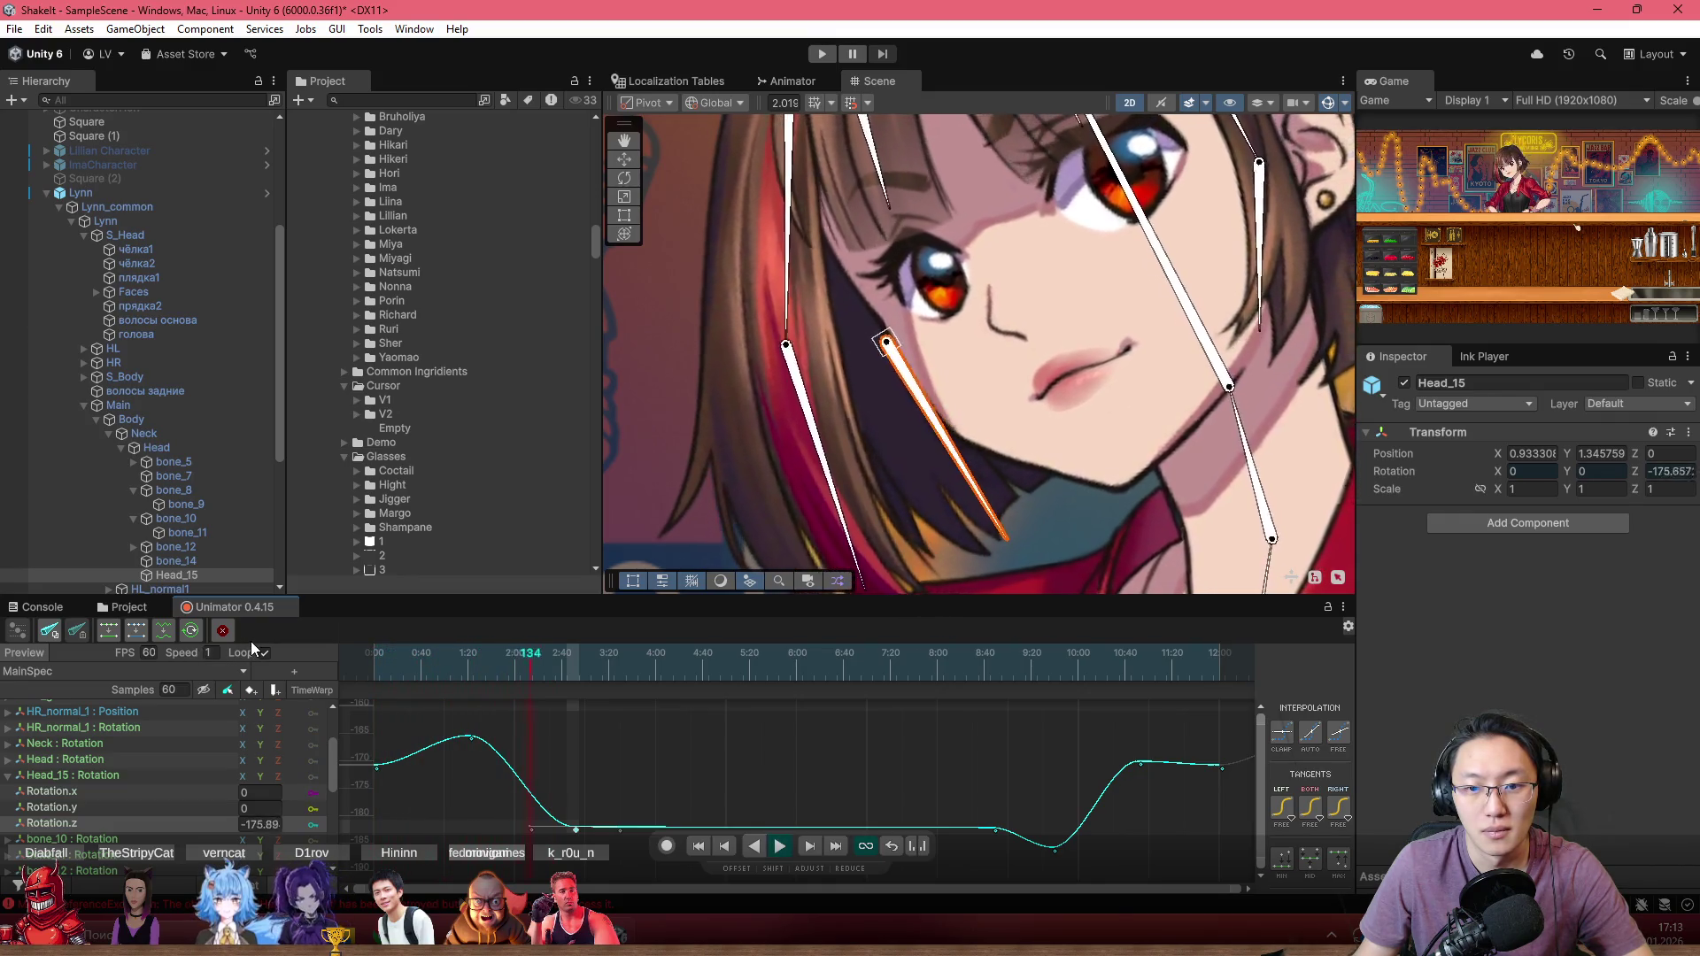
Step: Turn off Scene-view Gizmos to hide the bone overlays and zoom in on Lynn's face
scroll(930, 462, down, 3)
scroll(930, 463, down, 2)
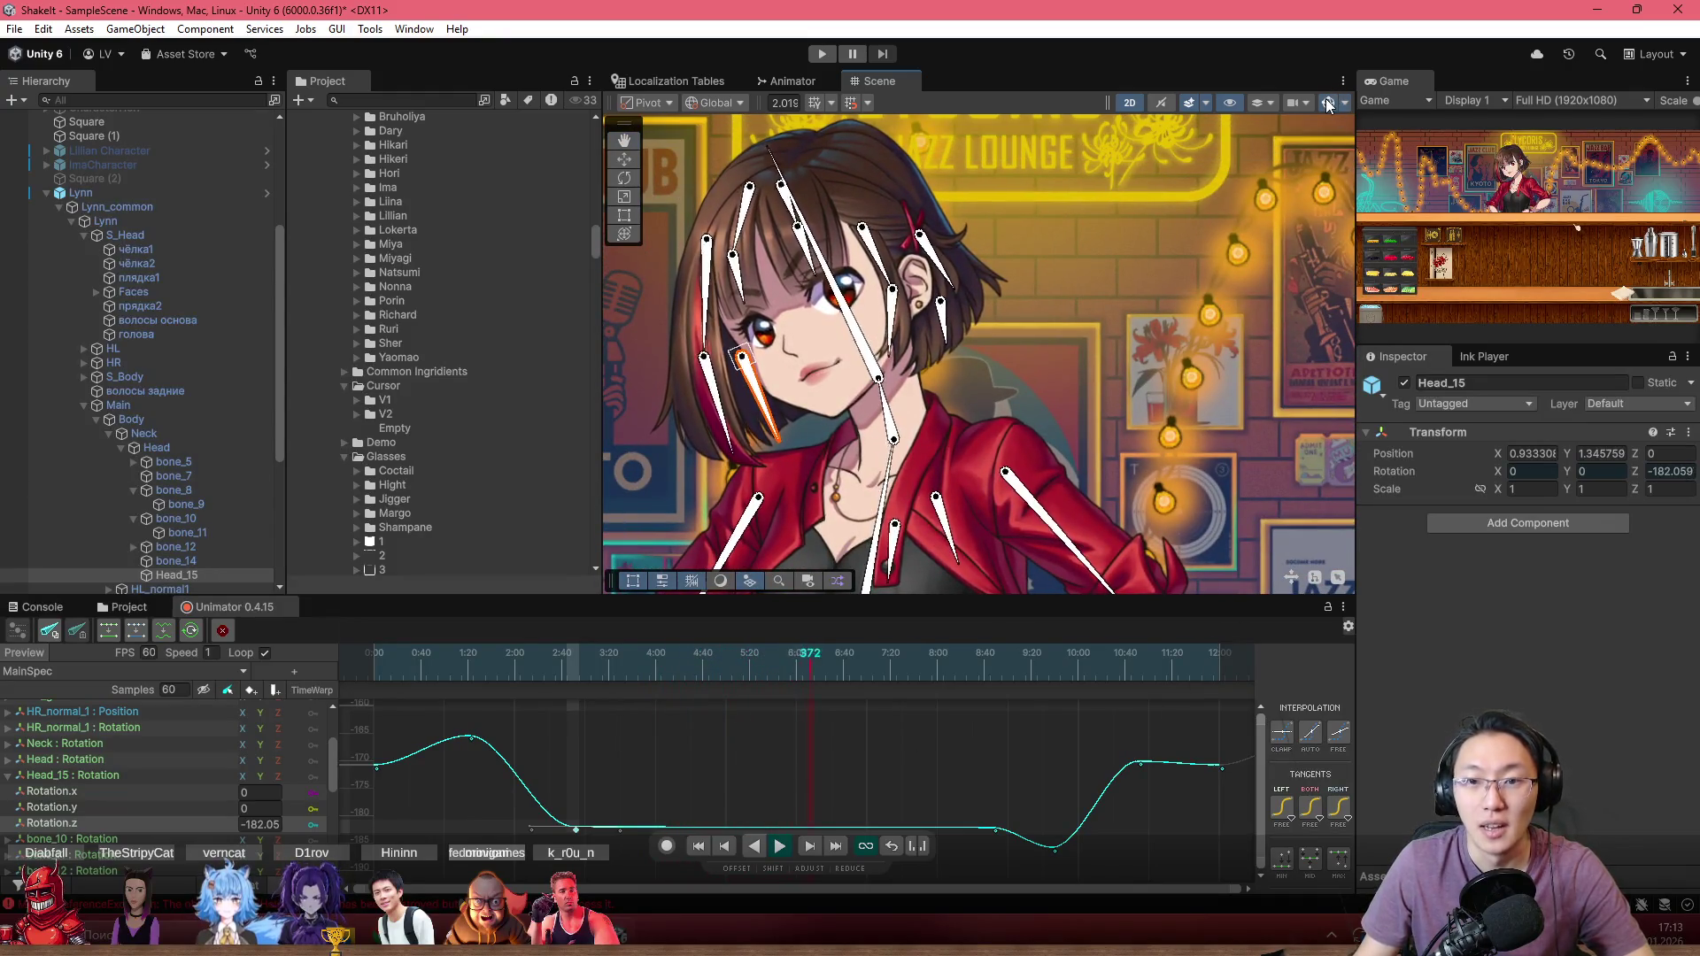
click(1329, 103)
scroll(788, 295, up, 3)
scroll(910, 294, up, 2)
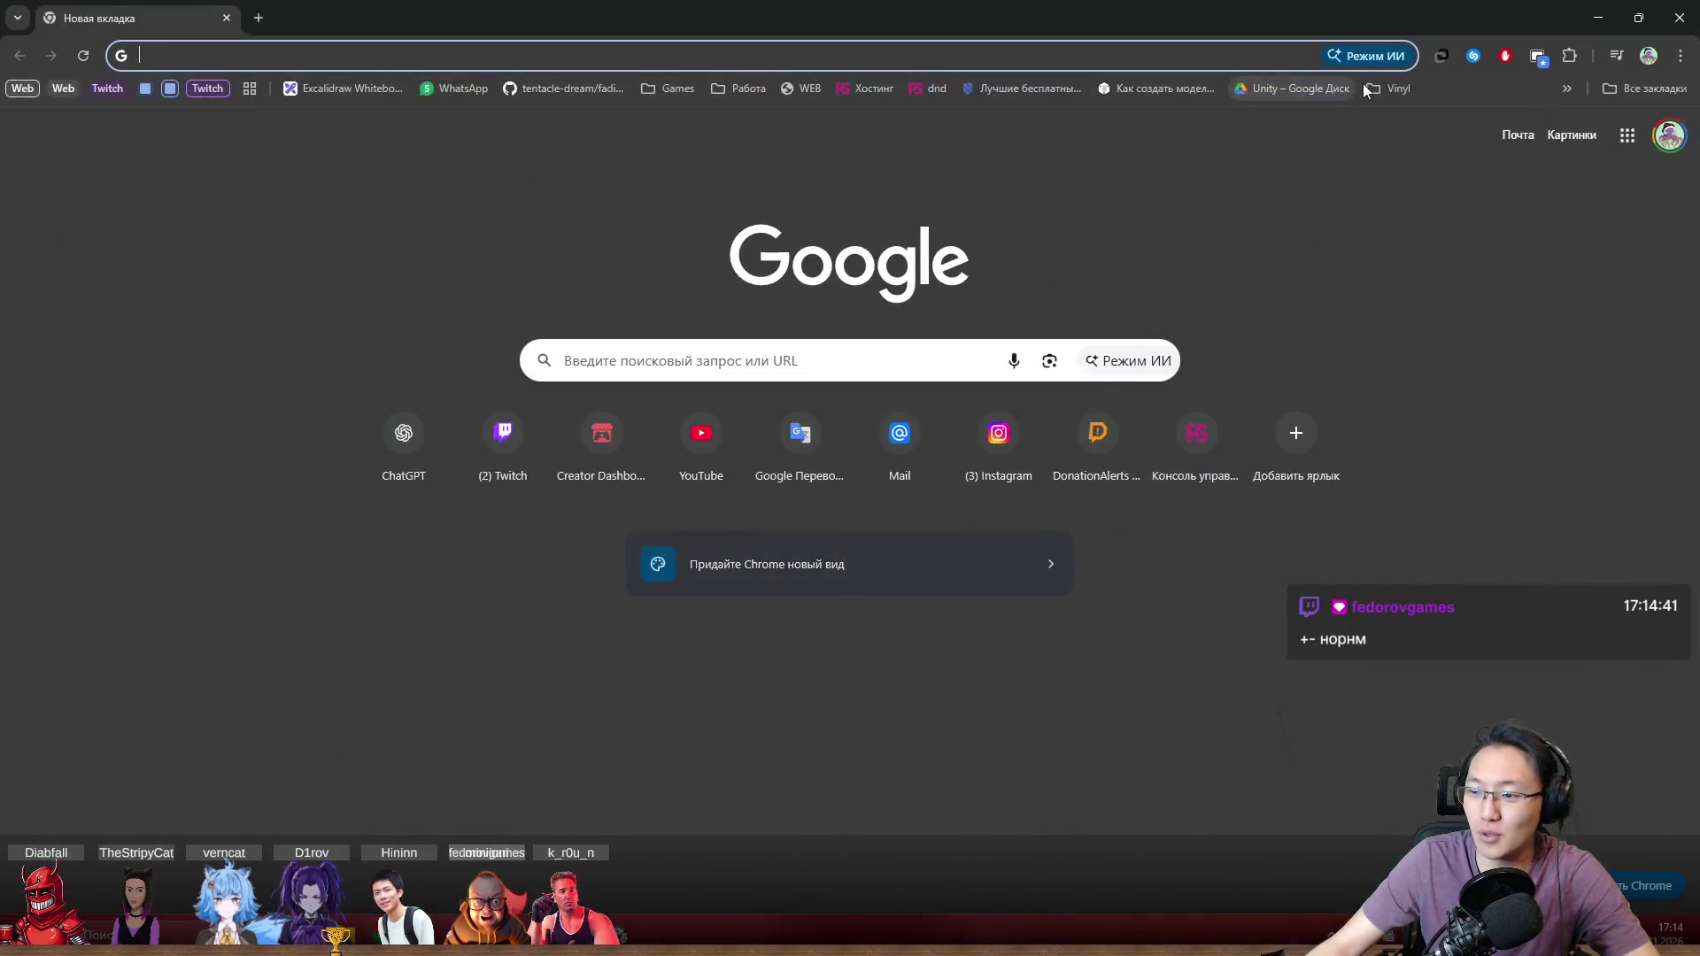
Step: Search Google for 'ец'
text(ец)
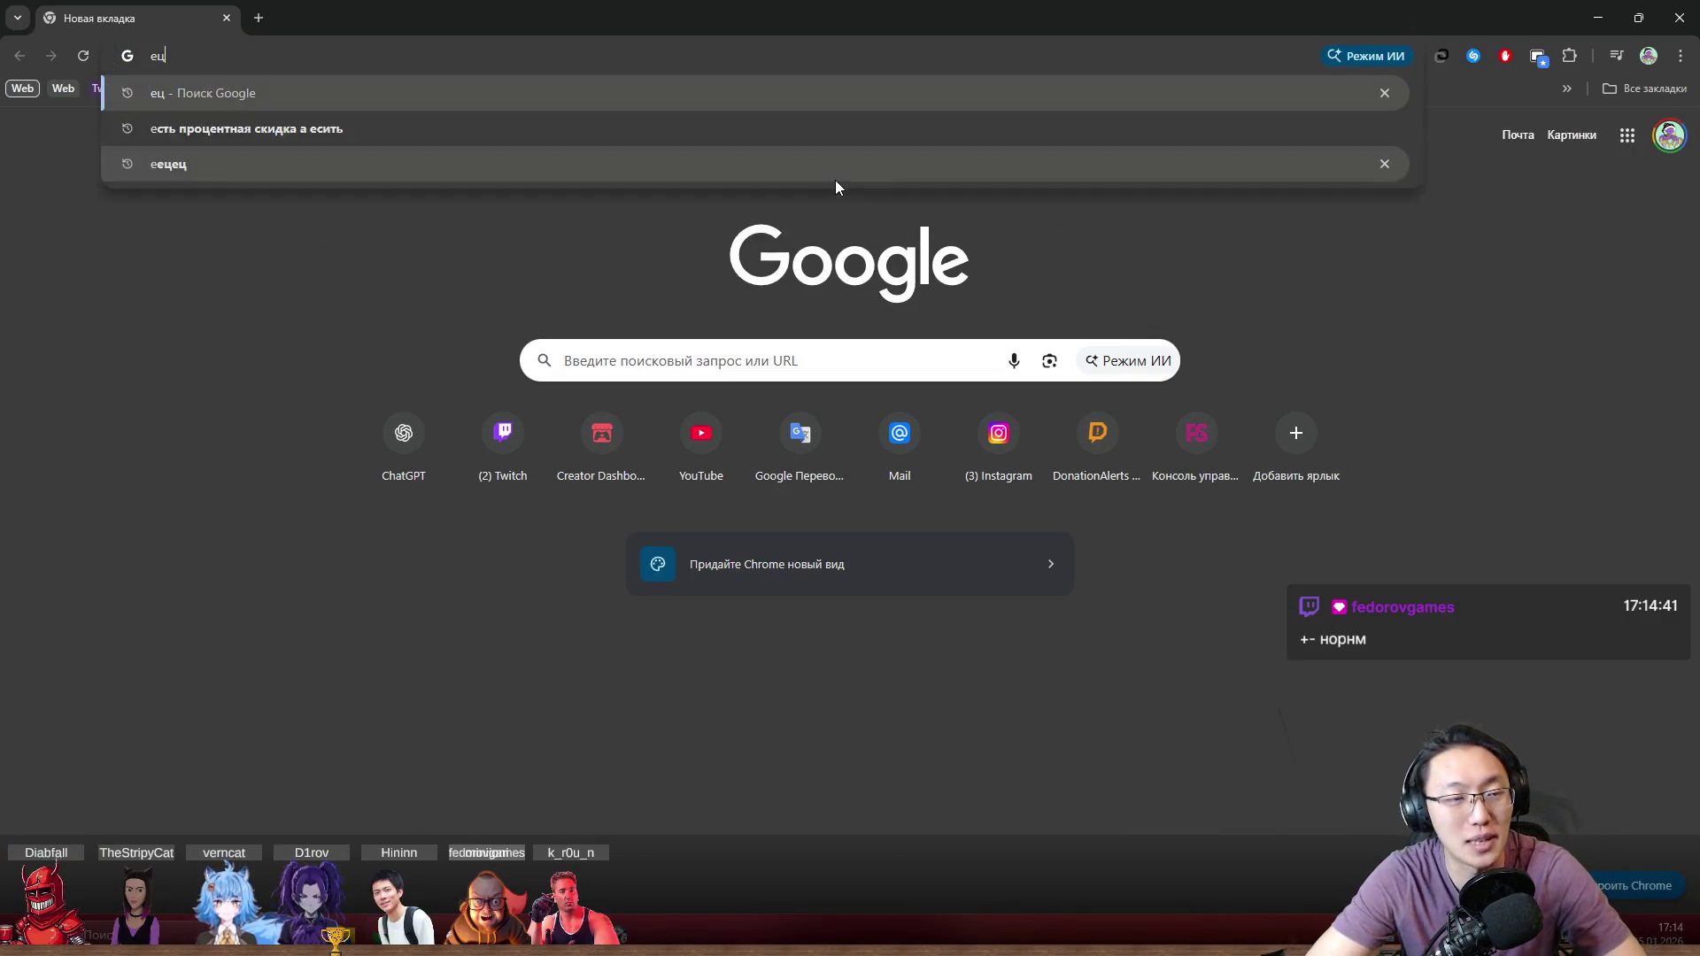
key(BackSpace)
key(BackSpace)
text(ец)
key(Return)
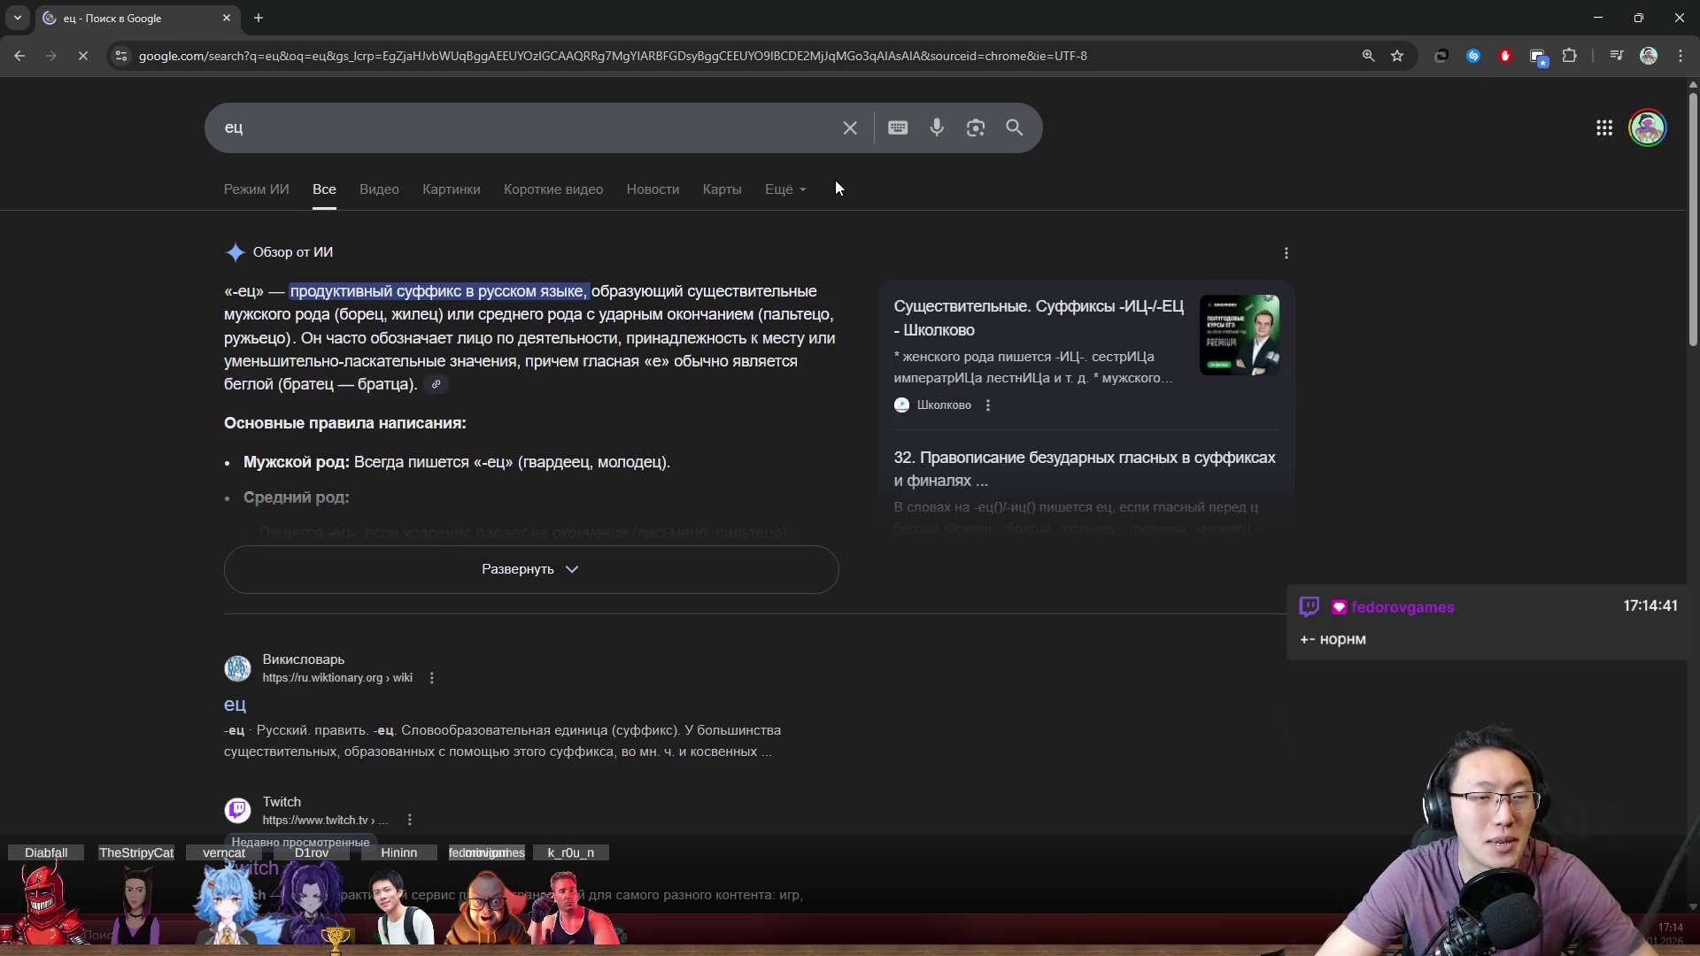
Step: Load twitch.tv and open a followed channel's live stream from the expanded followed list
click(649, 55)
text(twitch.tv)
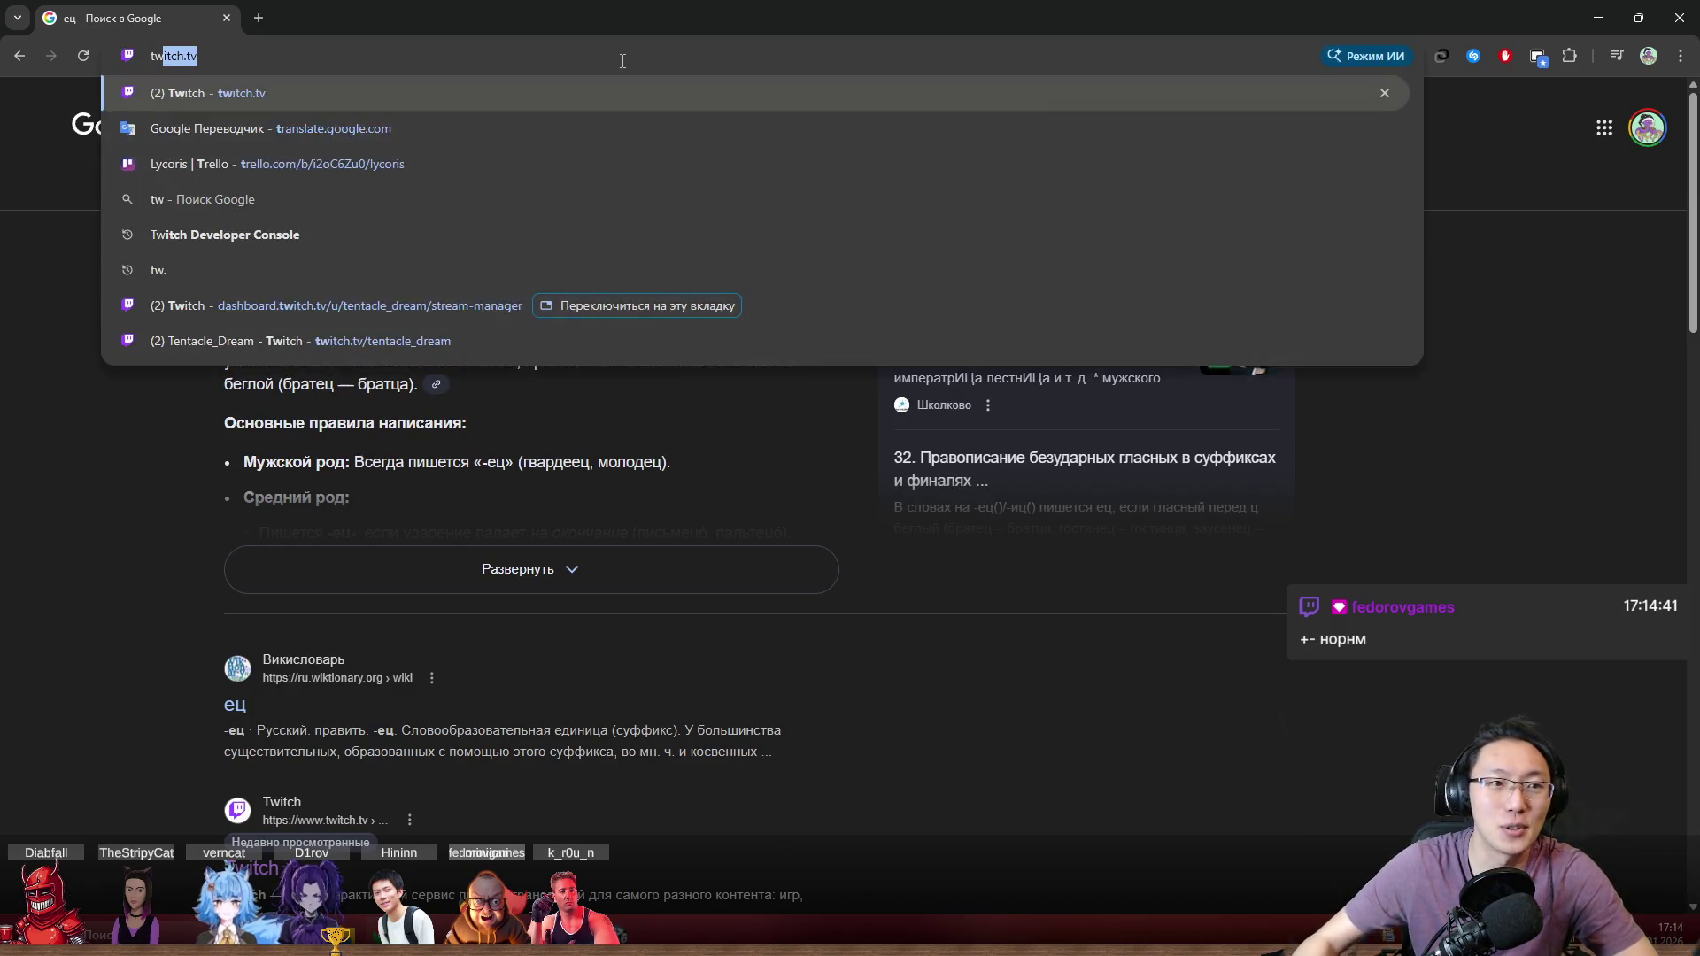
key(Return)
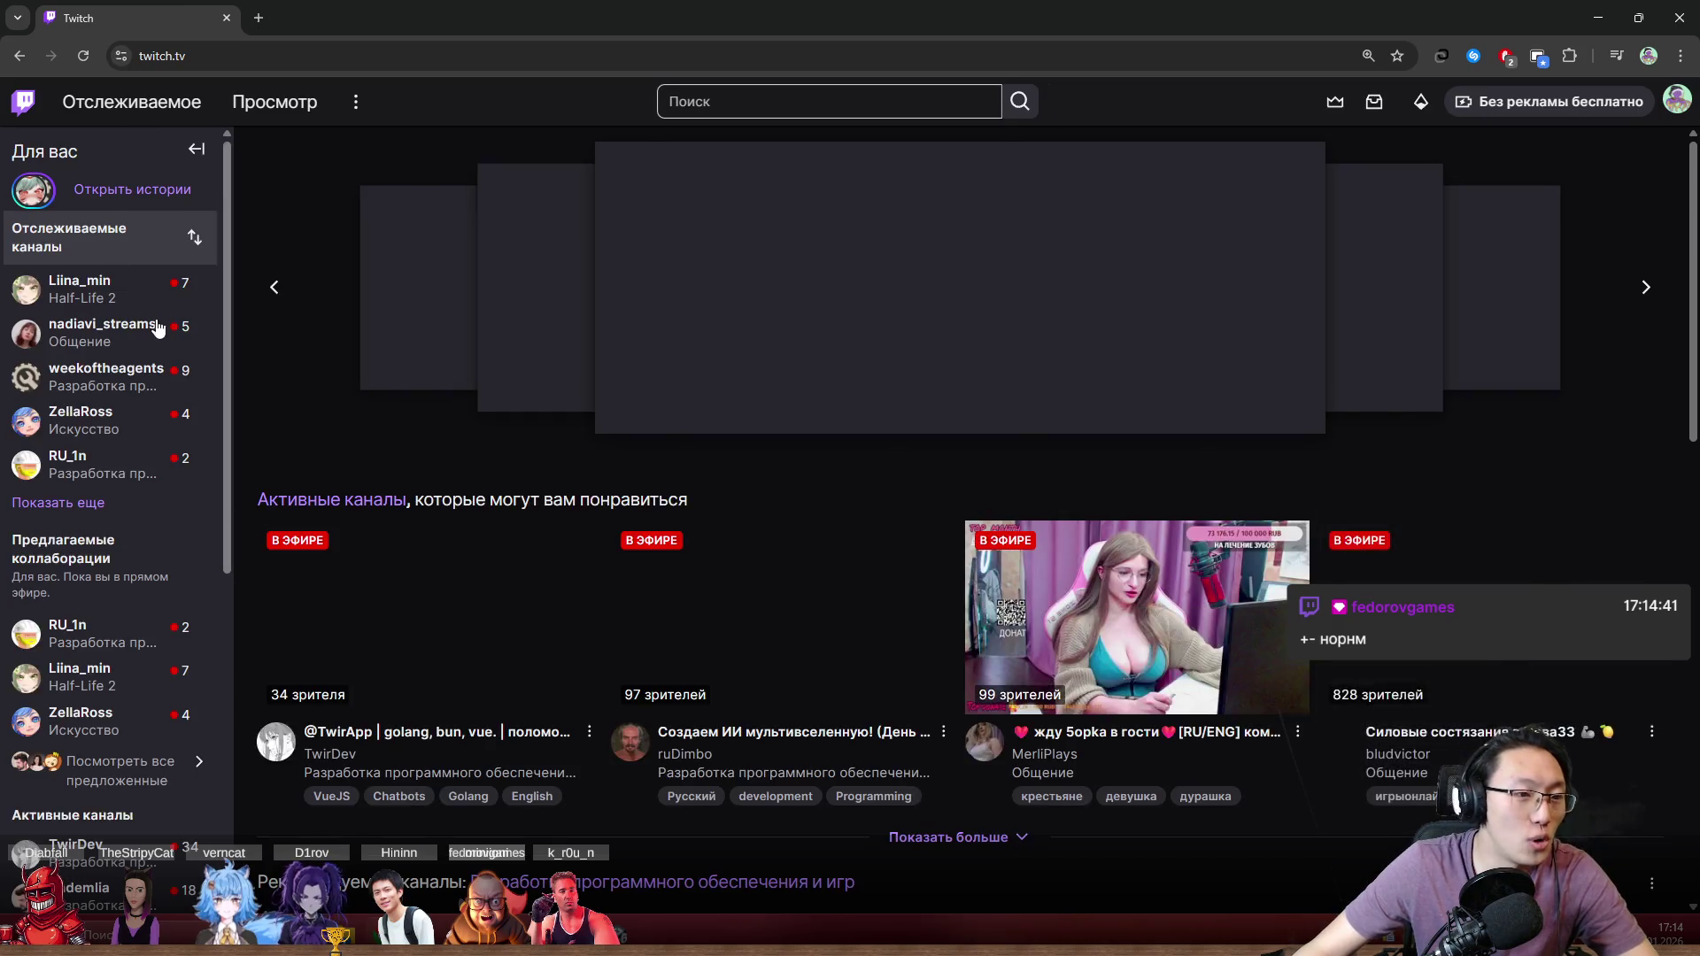
mouse_move(160, 327)
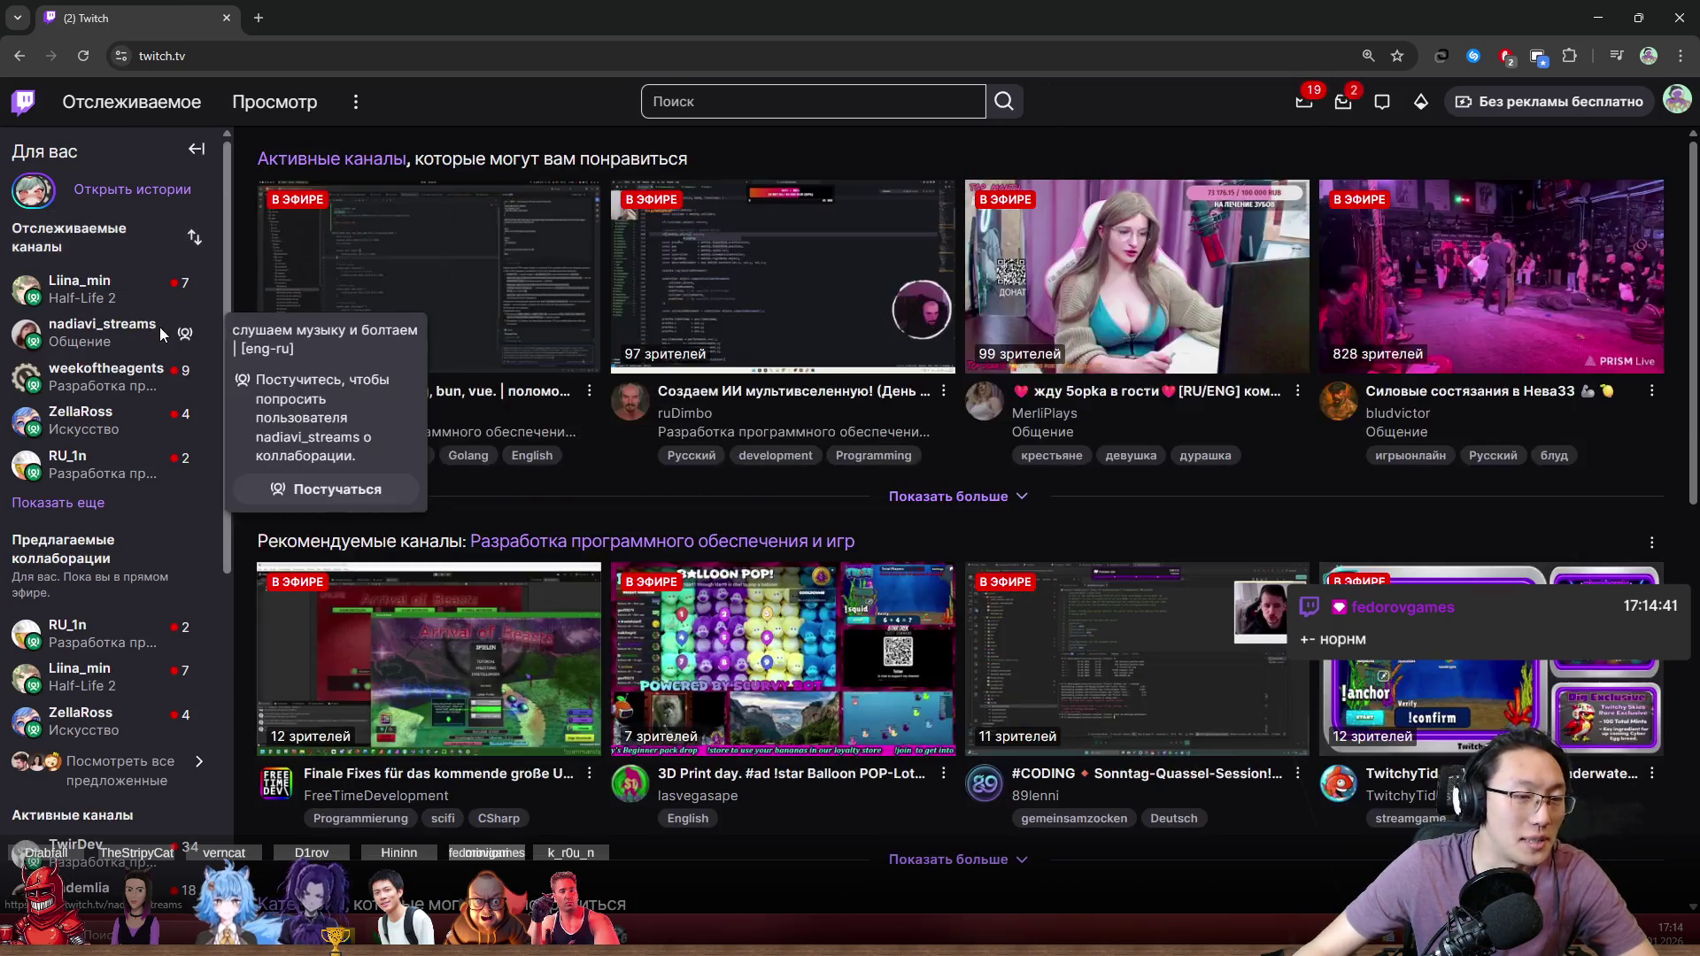
click(81, 504)
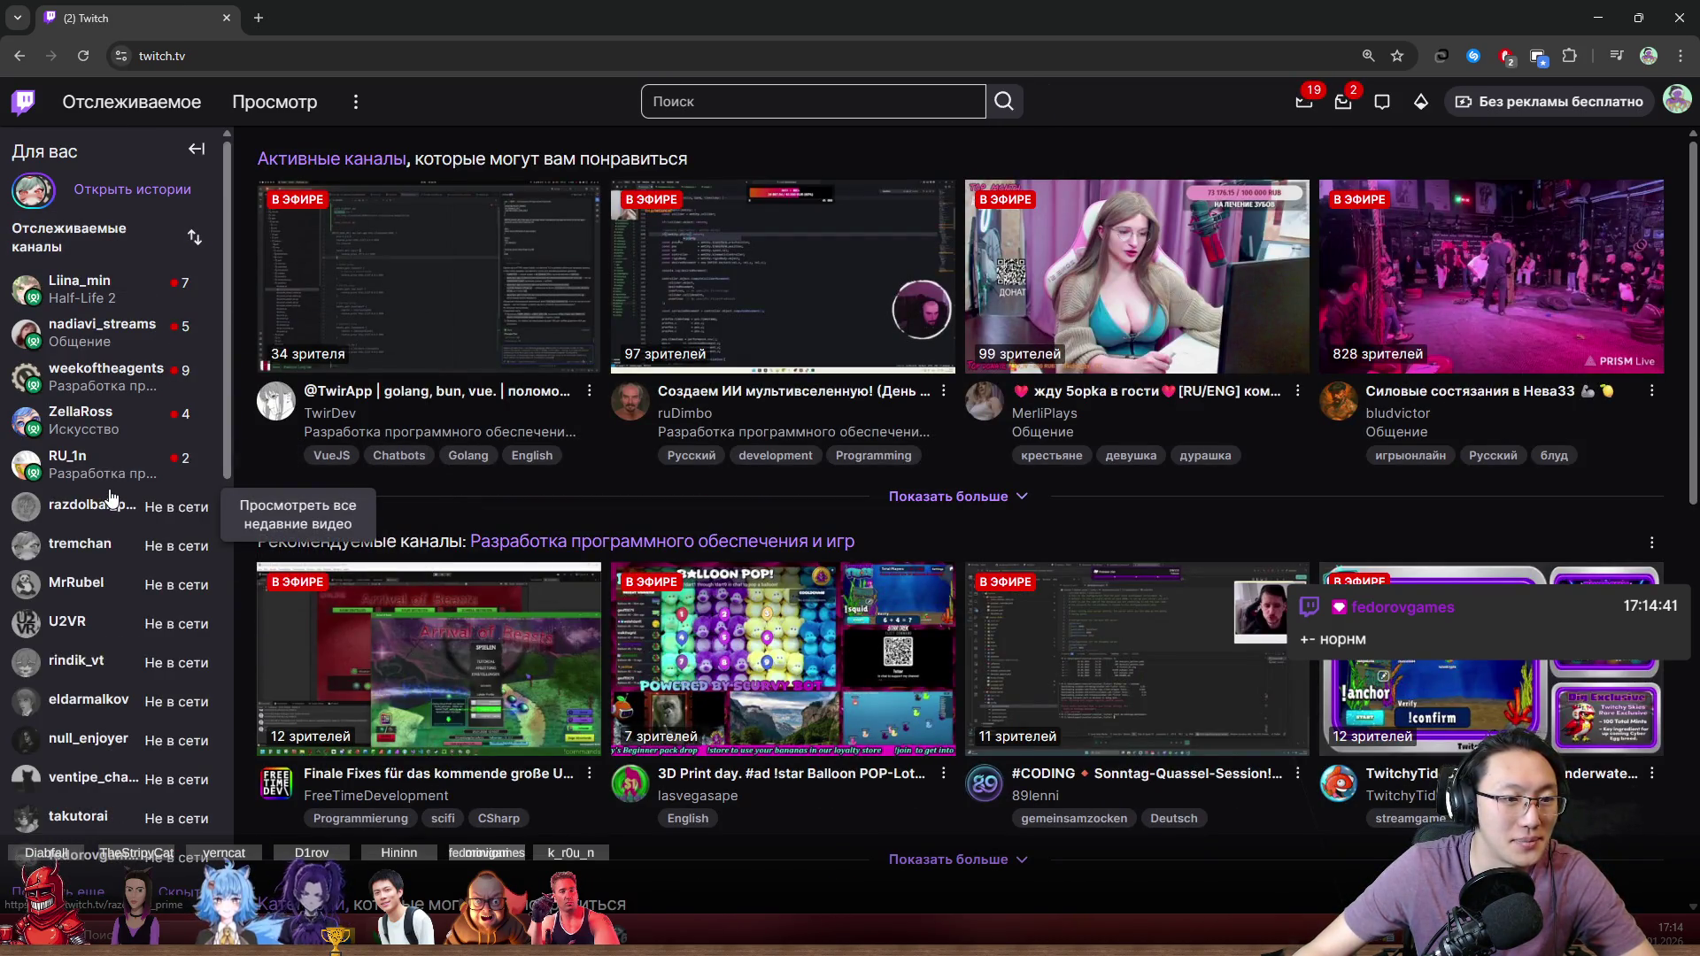
click(126, 434)
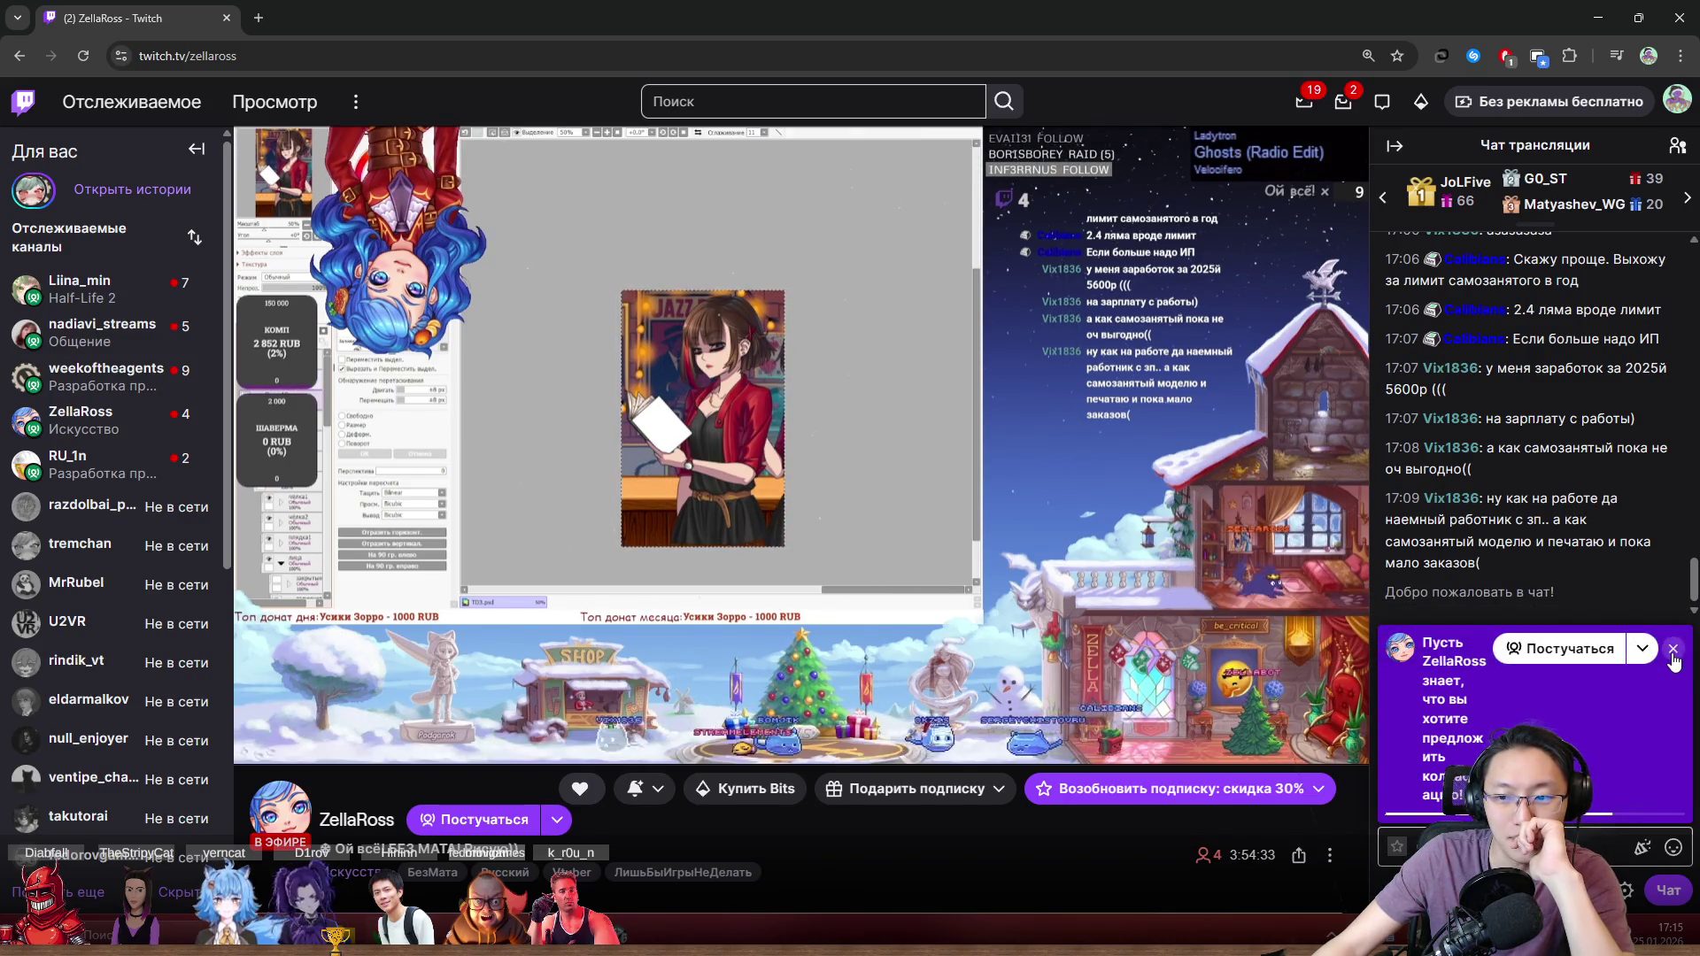
Step: Dismiss the chat's collaboration prompt and open the Software and Game Development category in a new tab
click(1673, 655)
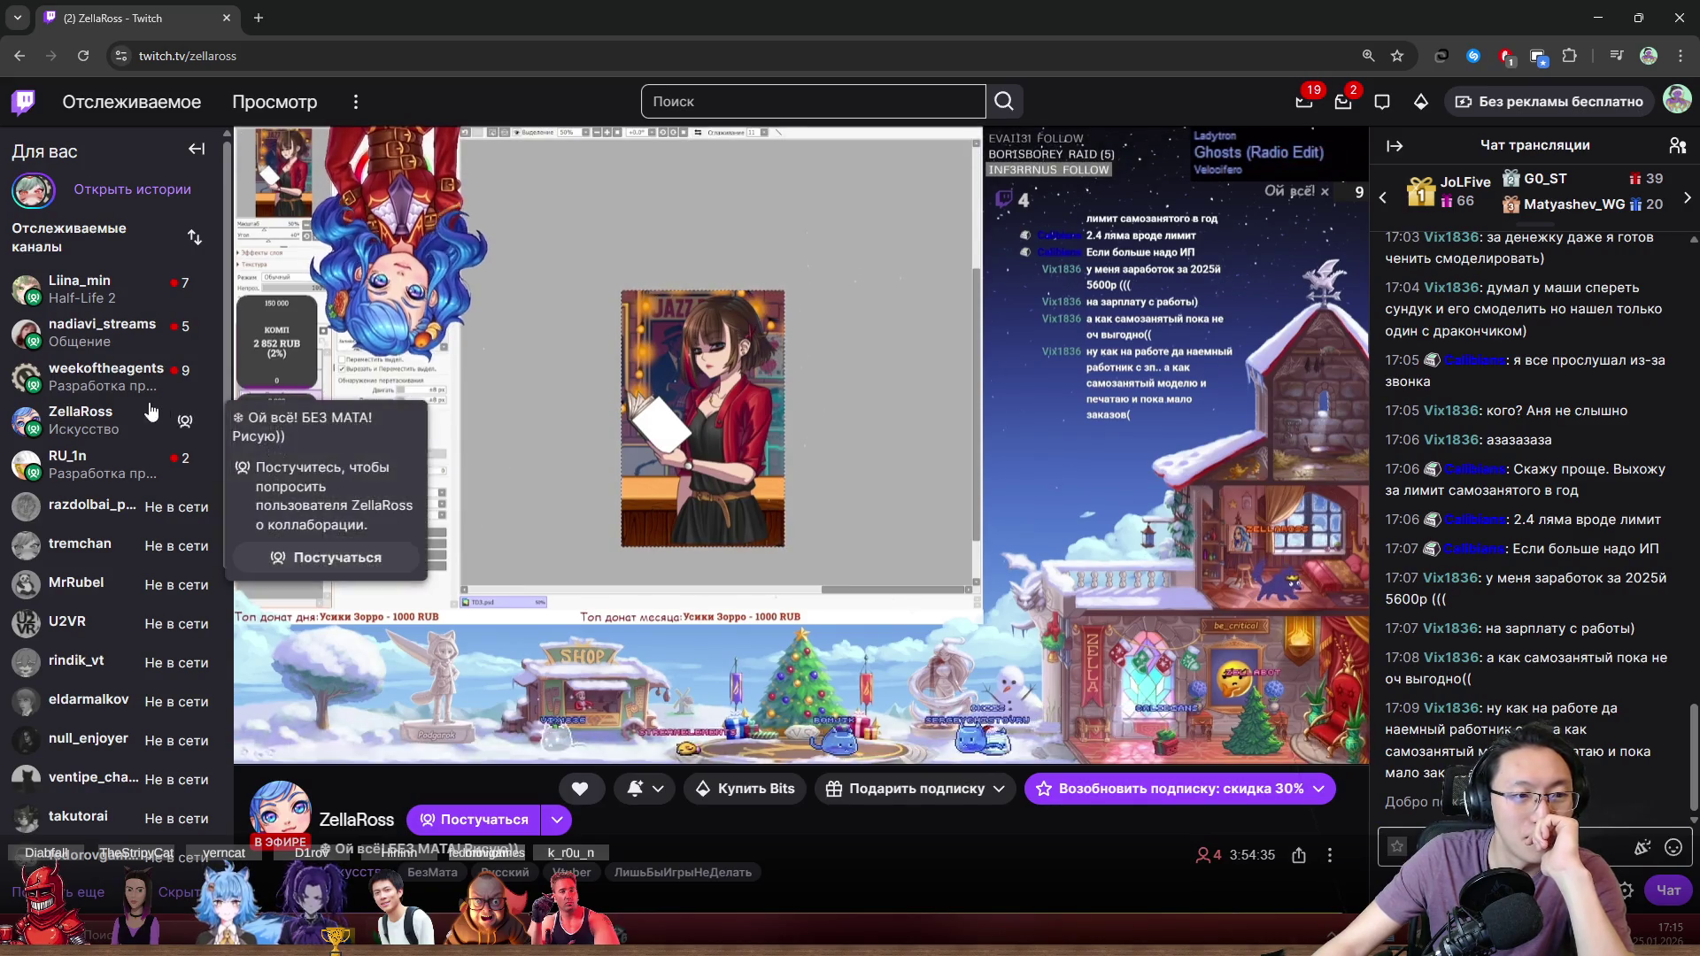
middle_click(274, 101)
click(353, 18)
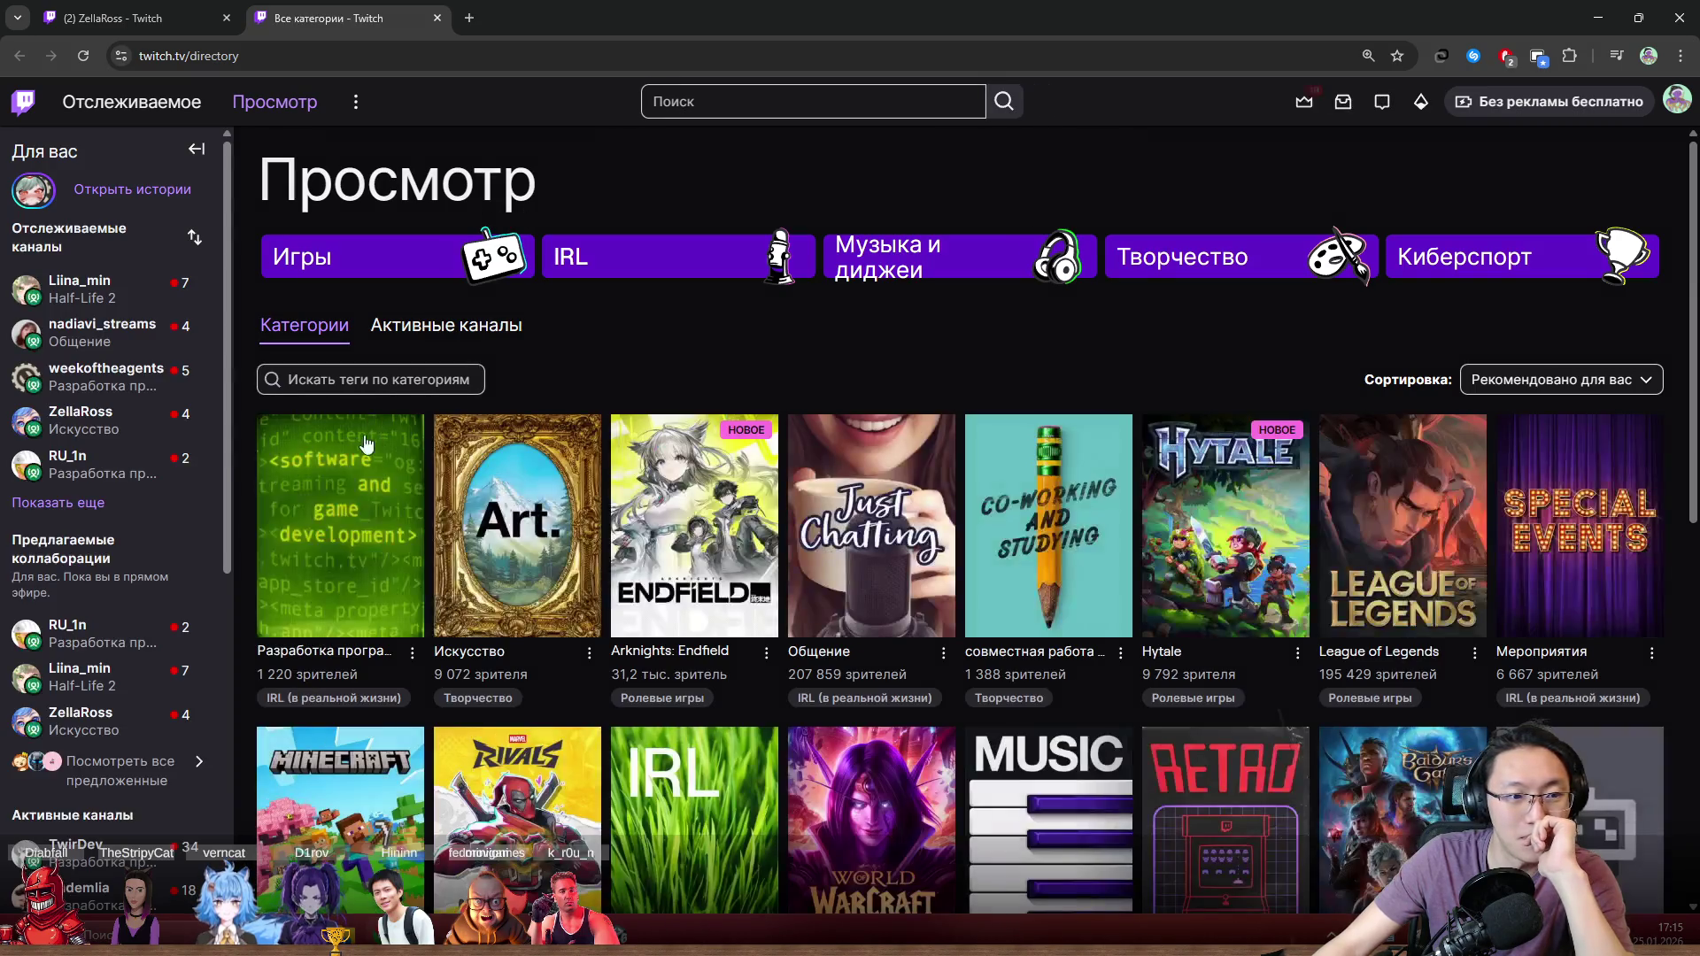
click(368, 571)
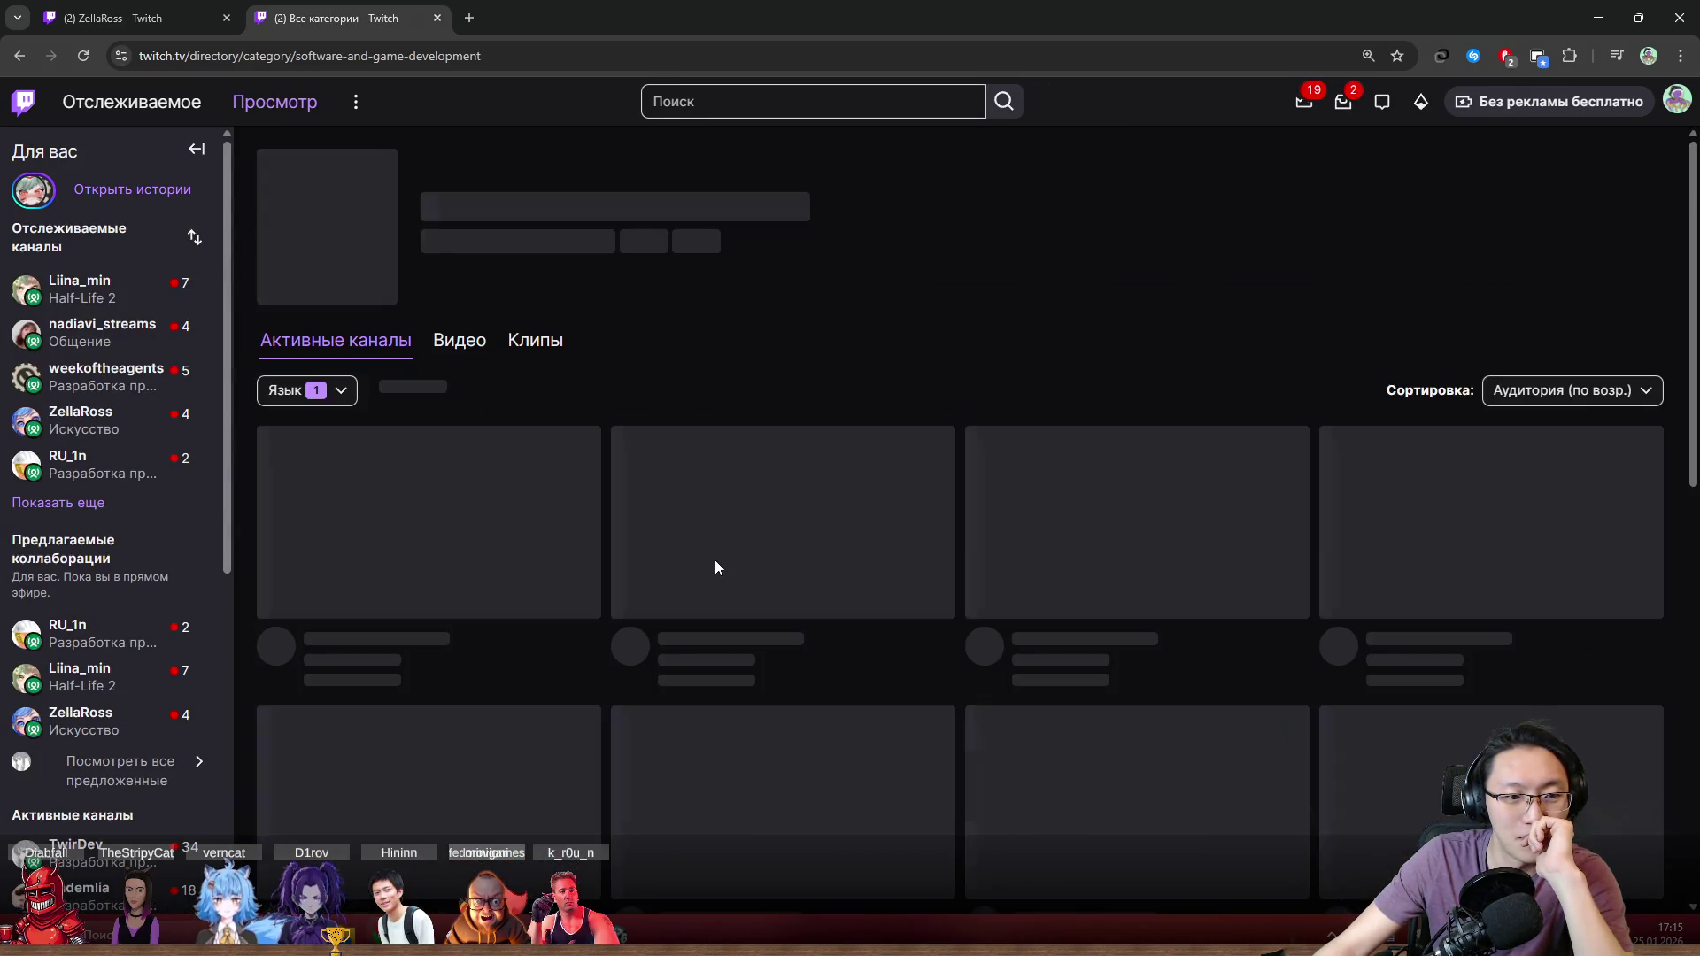
Step: Open several category streams in new tabs and switch to the gamedev streamer's channel
scroll(715, 560, down, 8)
scroll(804, 541, down, 3)
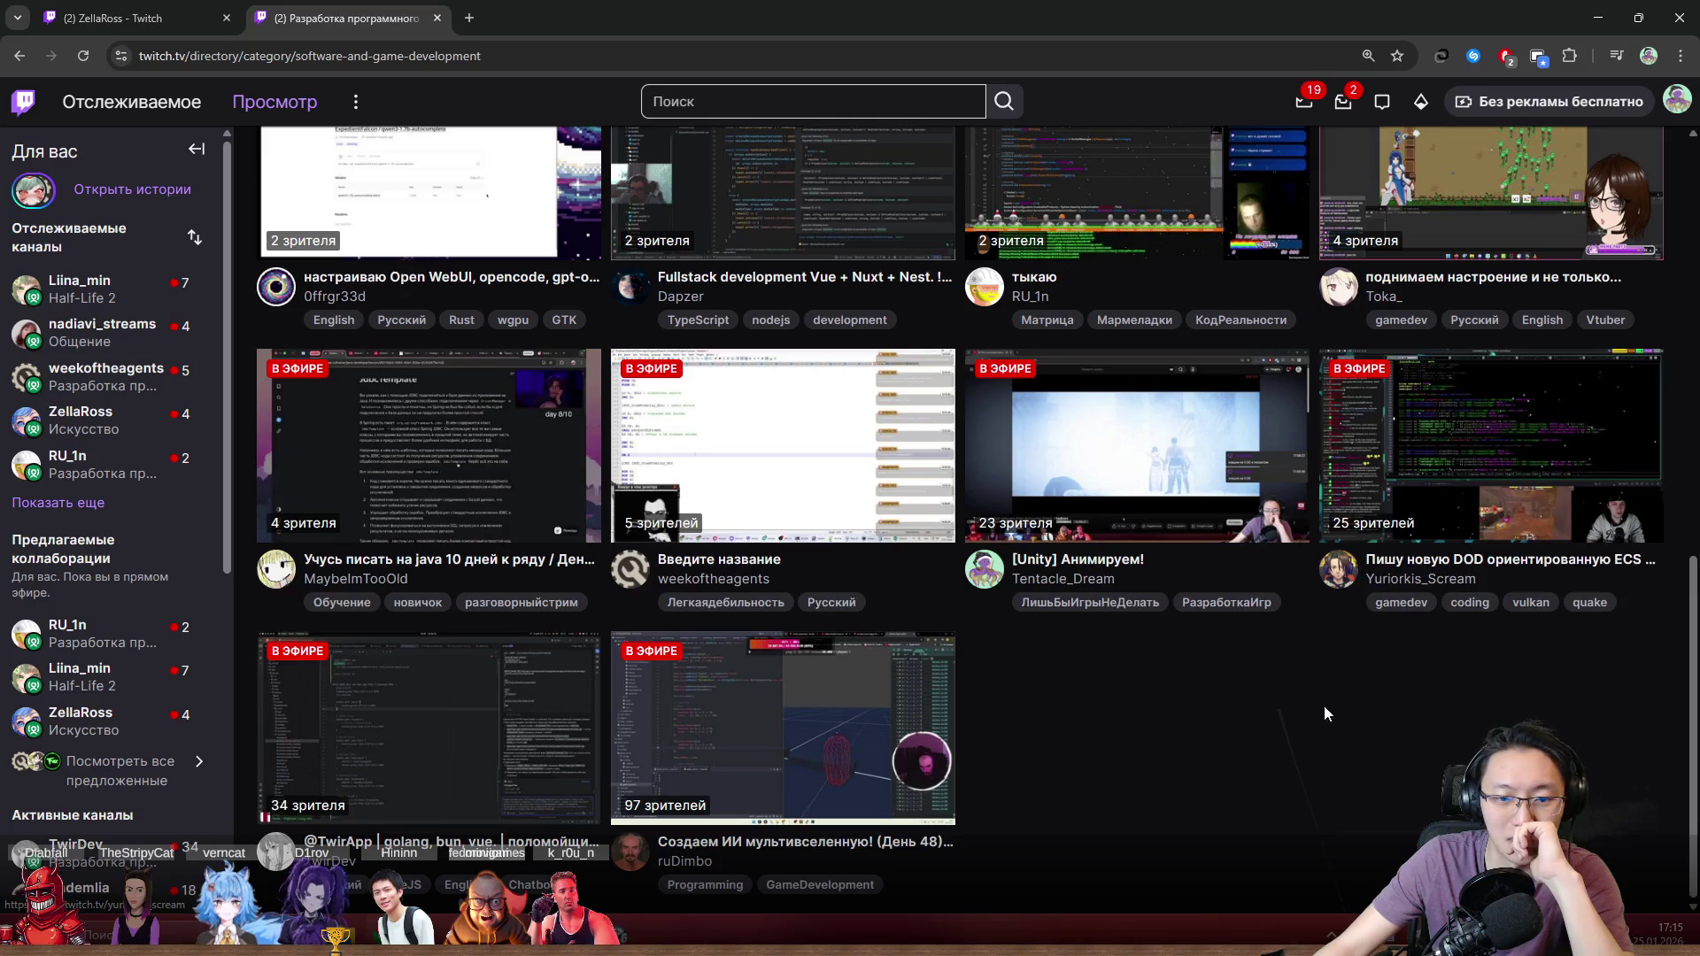
scroll(1164, 682, up, 1)
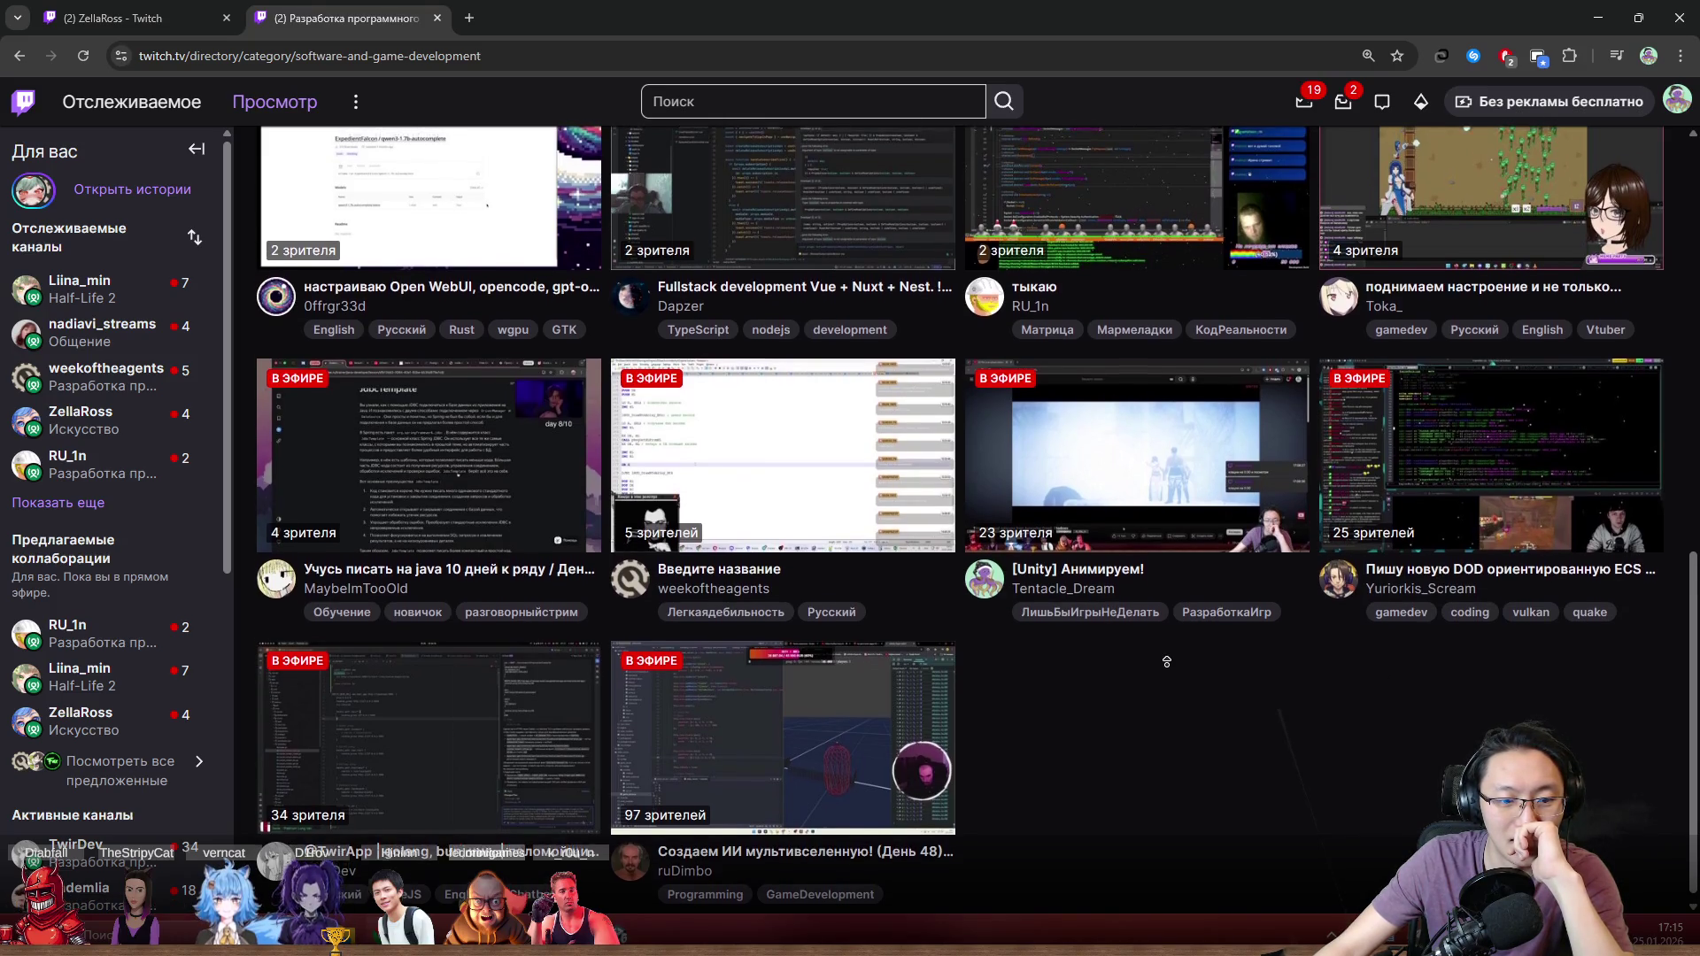
middle_click(1175, 676)
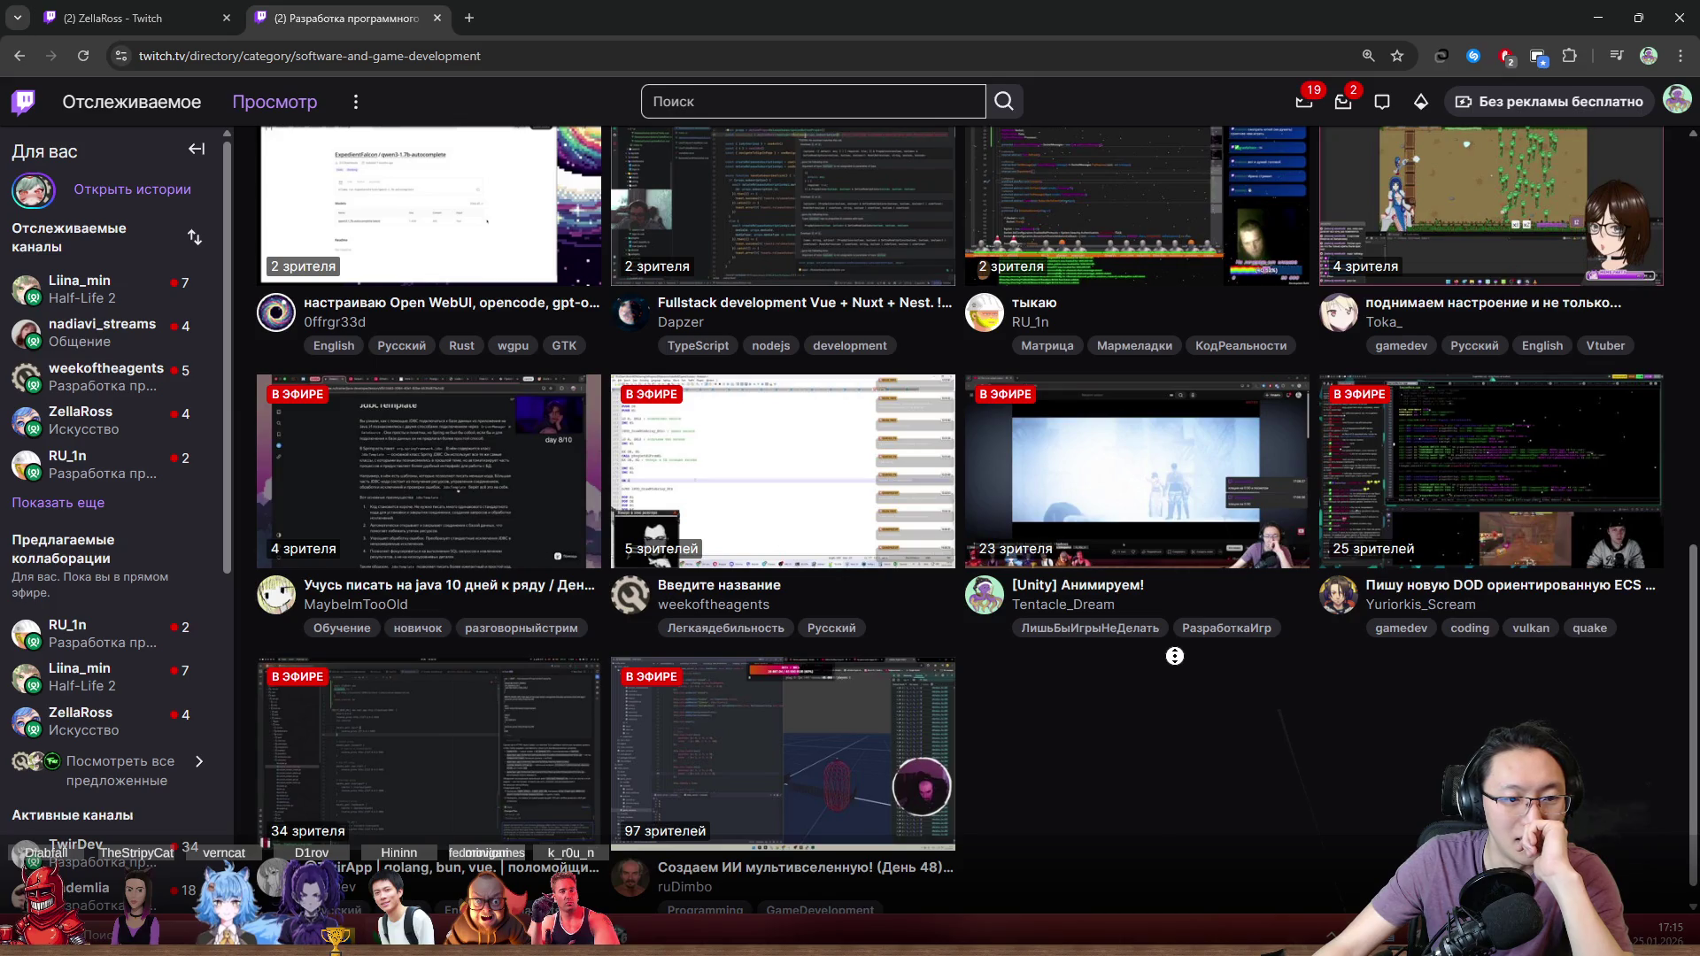
scroll(1175, 656, up, 1)
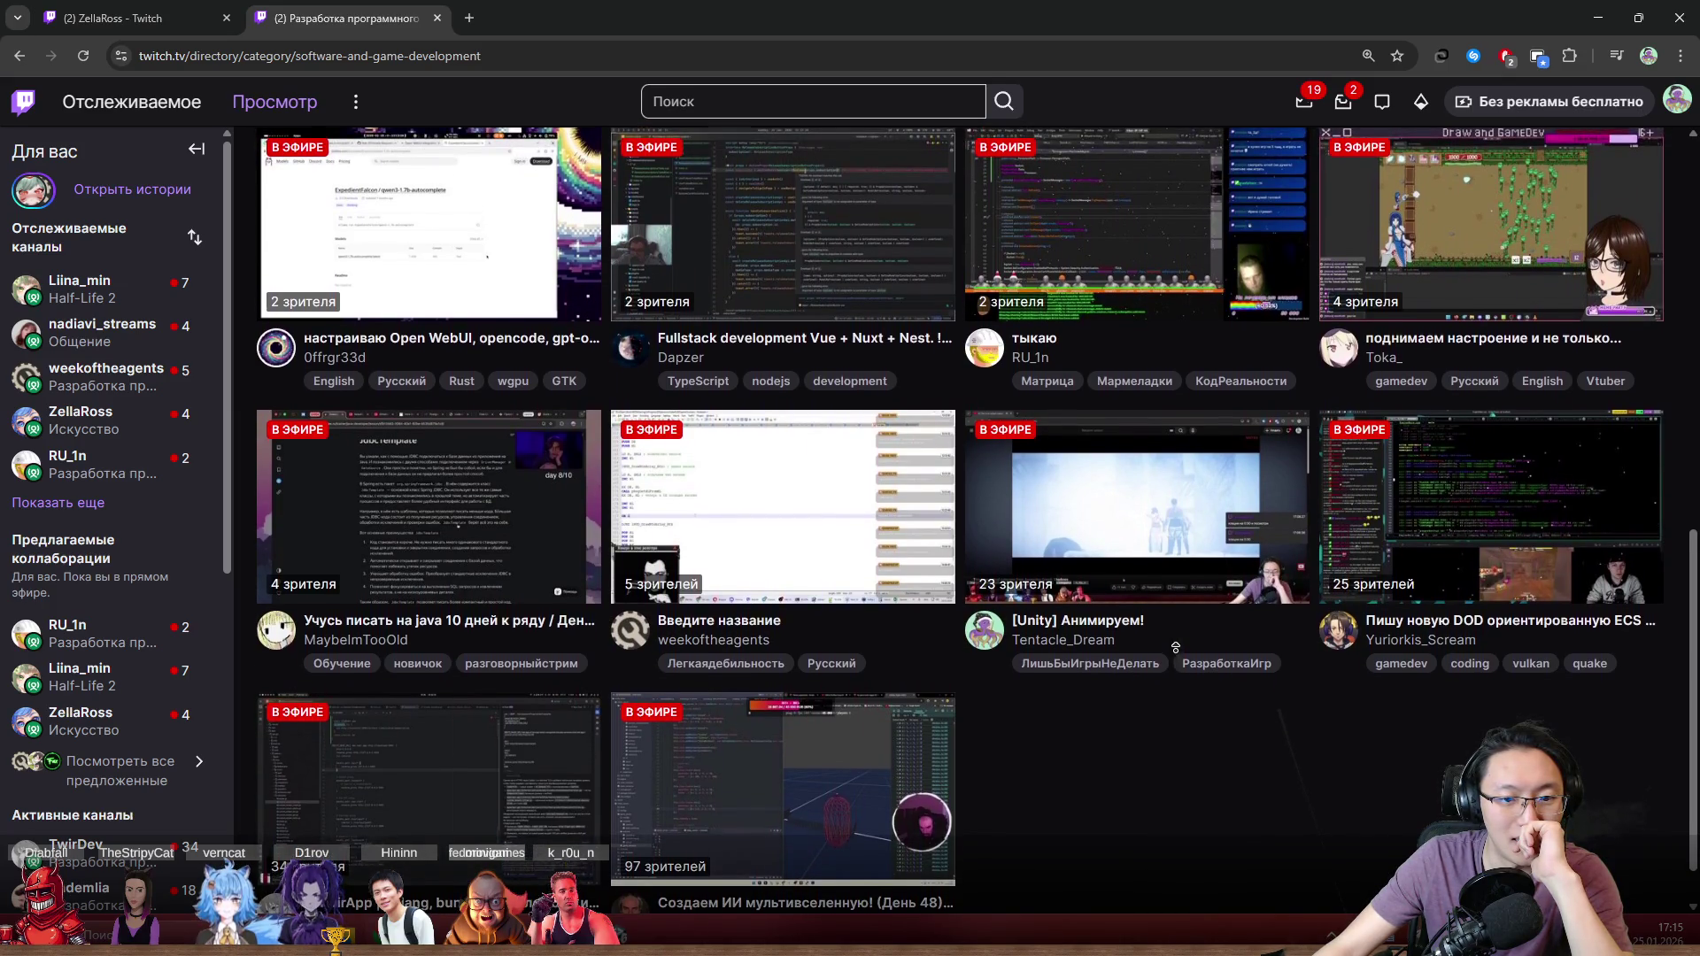
scroll(1175, 647, up, 1)
middle_click(844, 644)
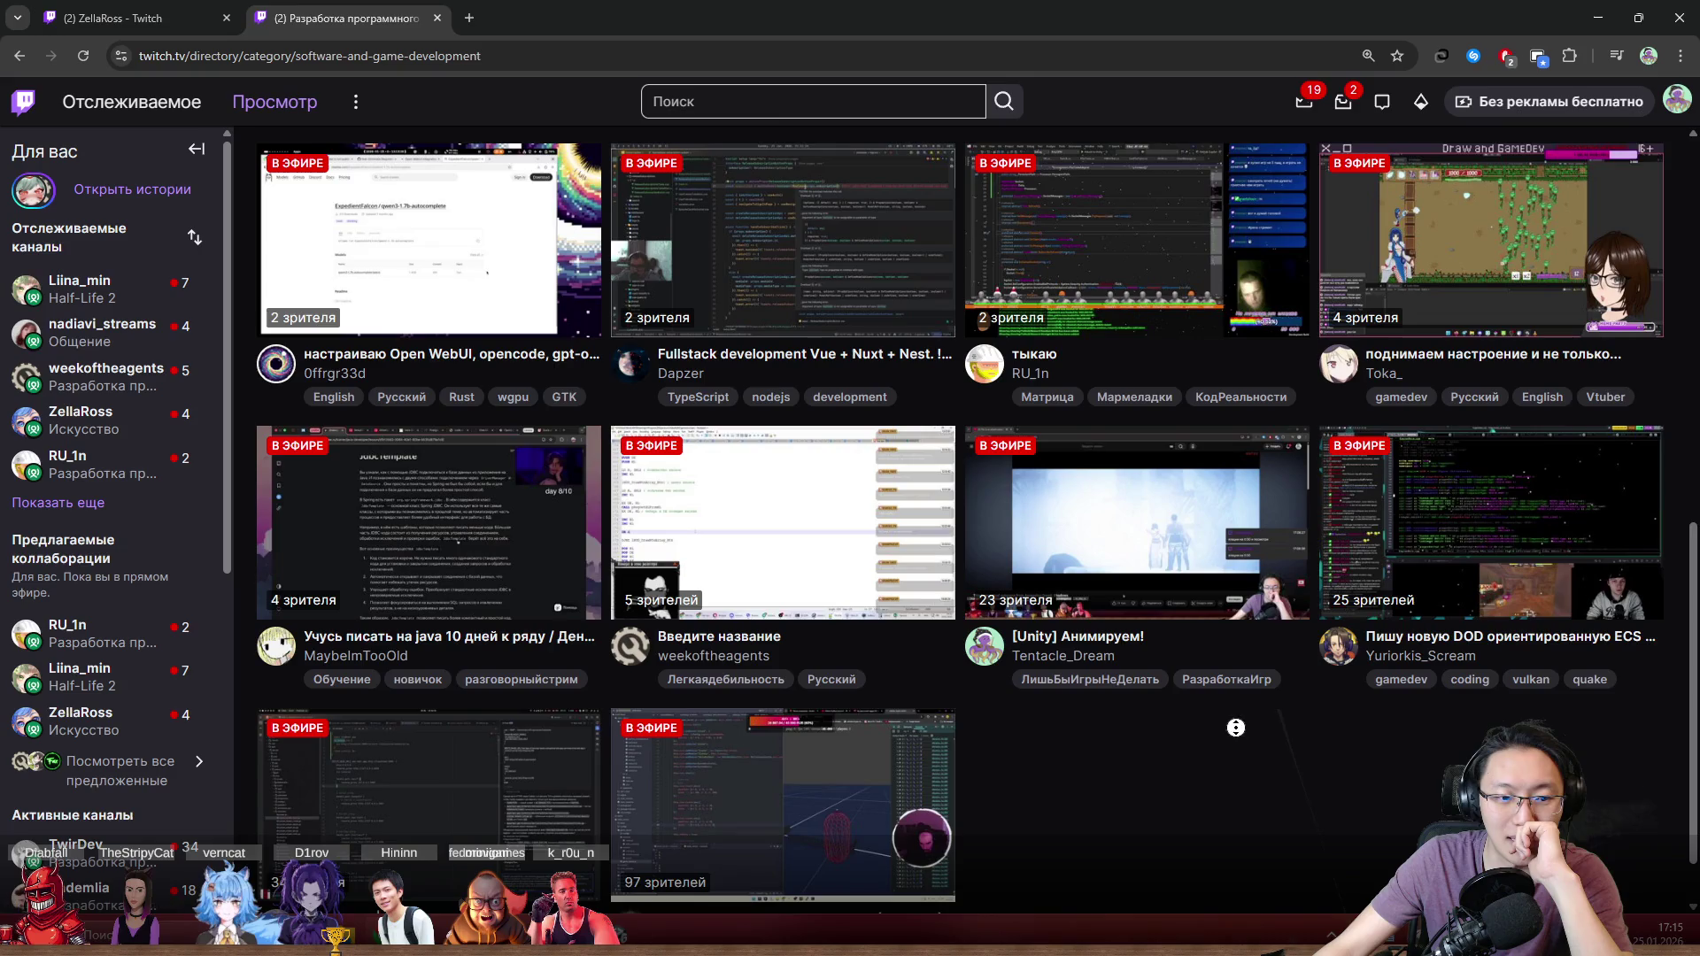
scroll(1235, 727, up, 3)
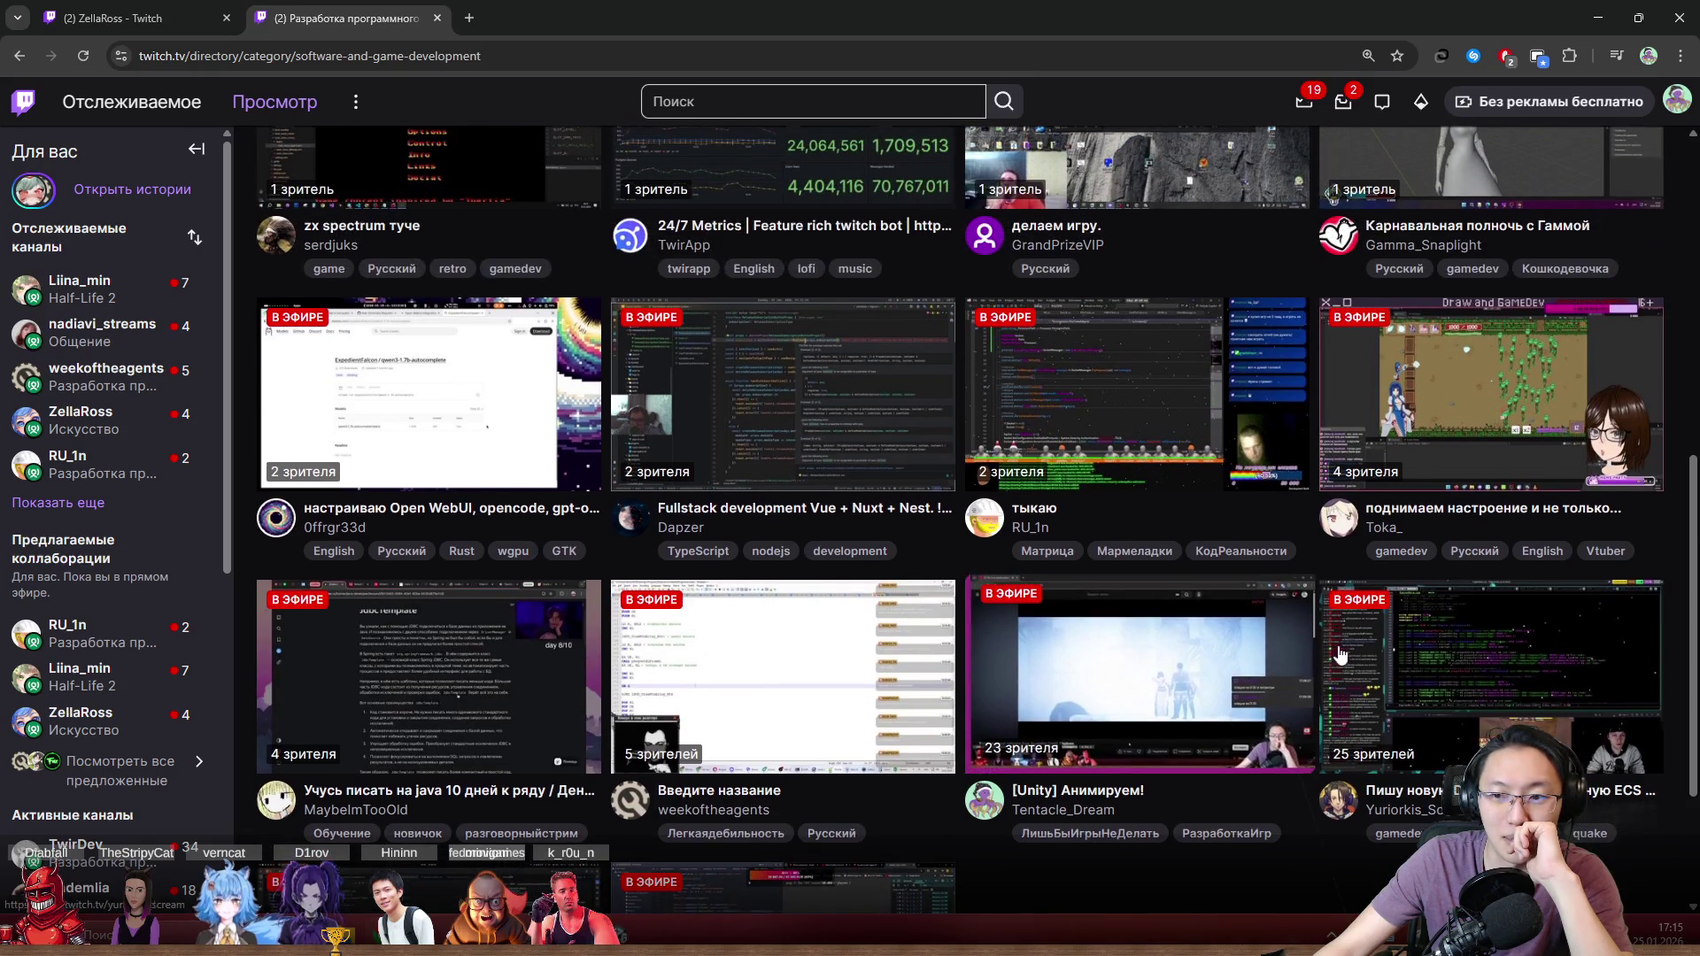
middle_click(1437, 520)
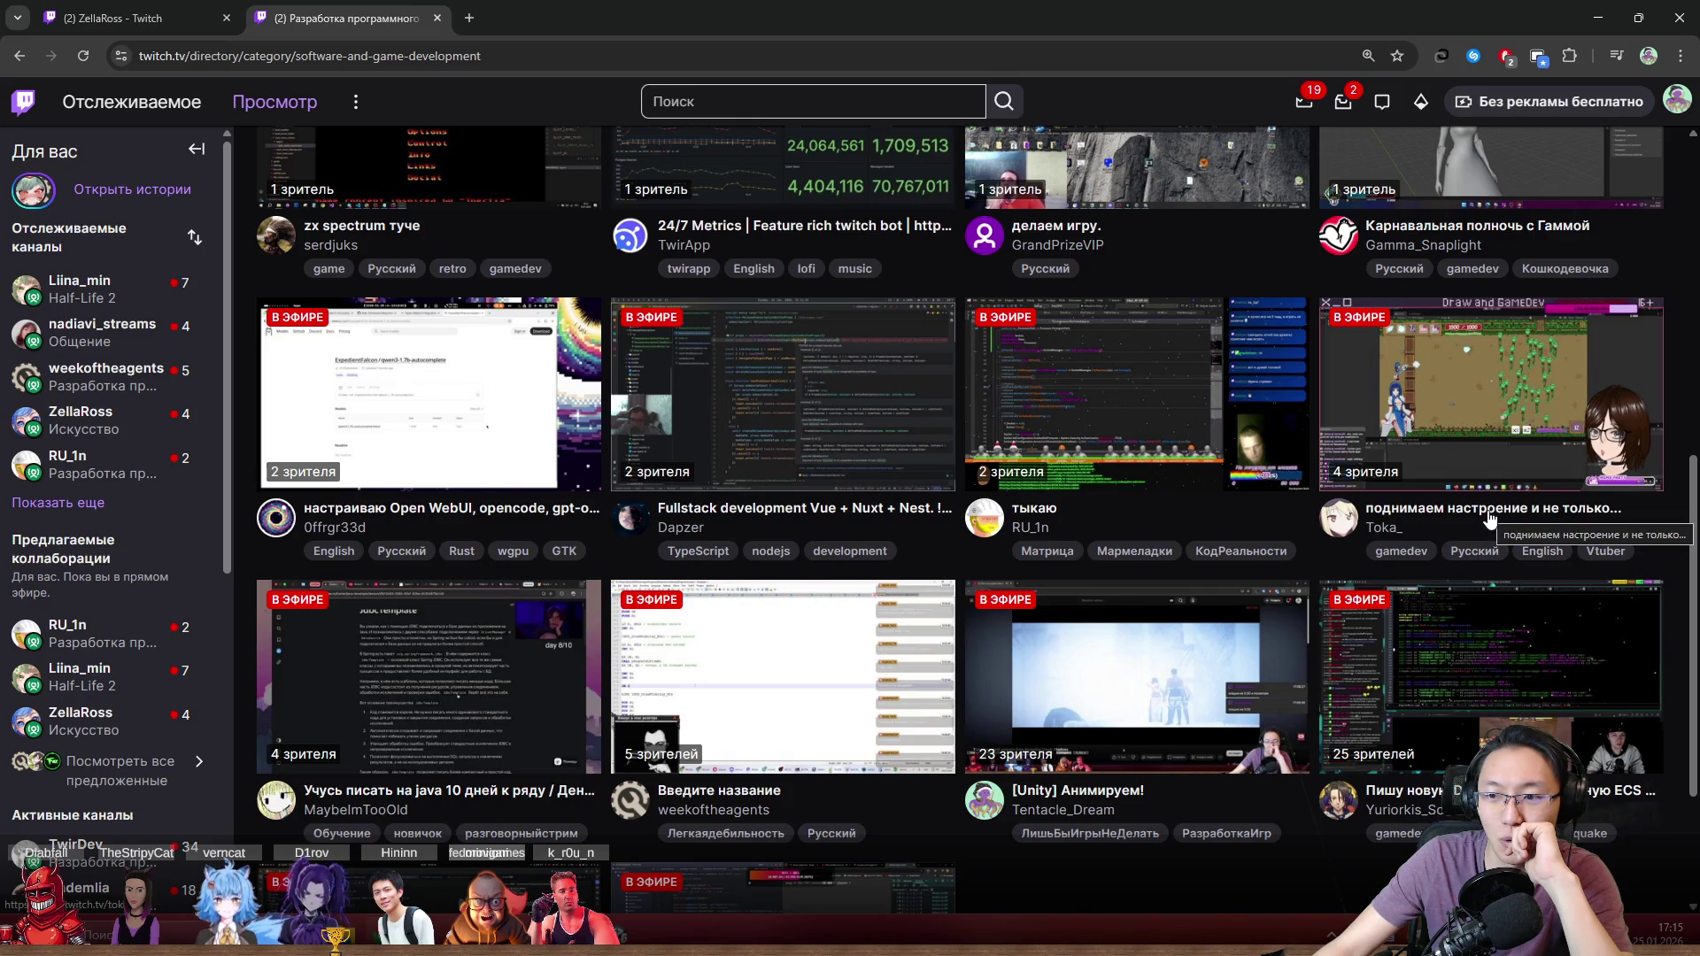
click(588, 4)
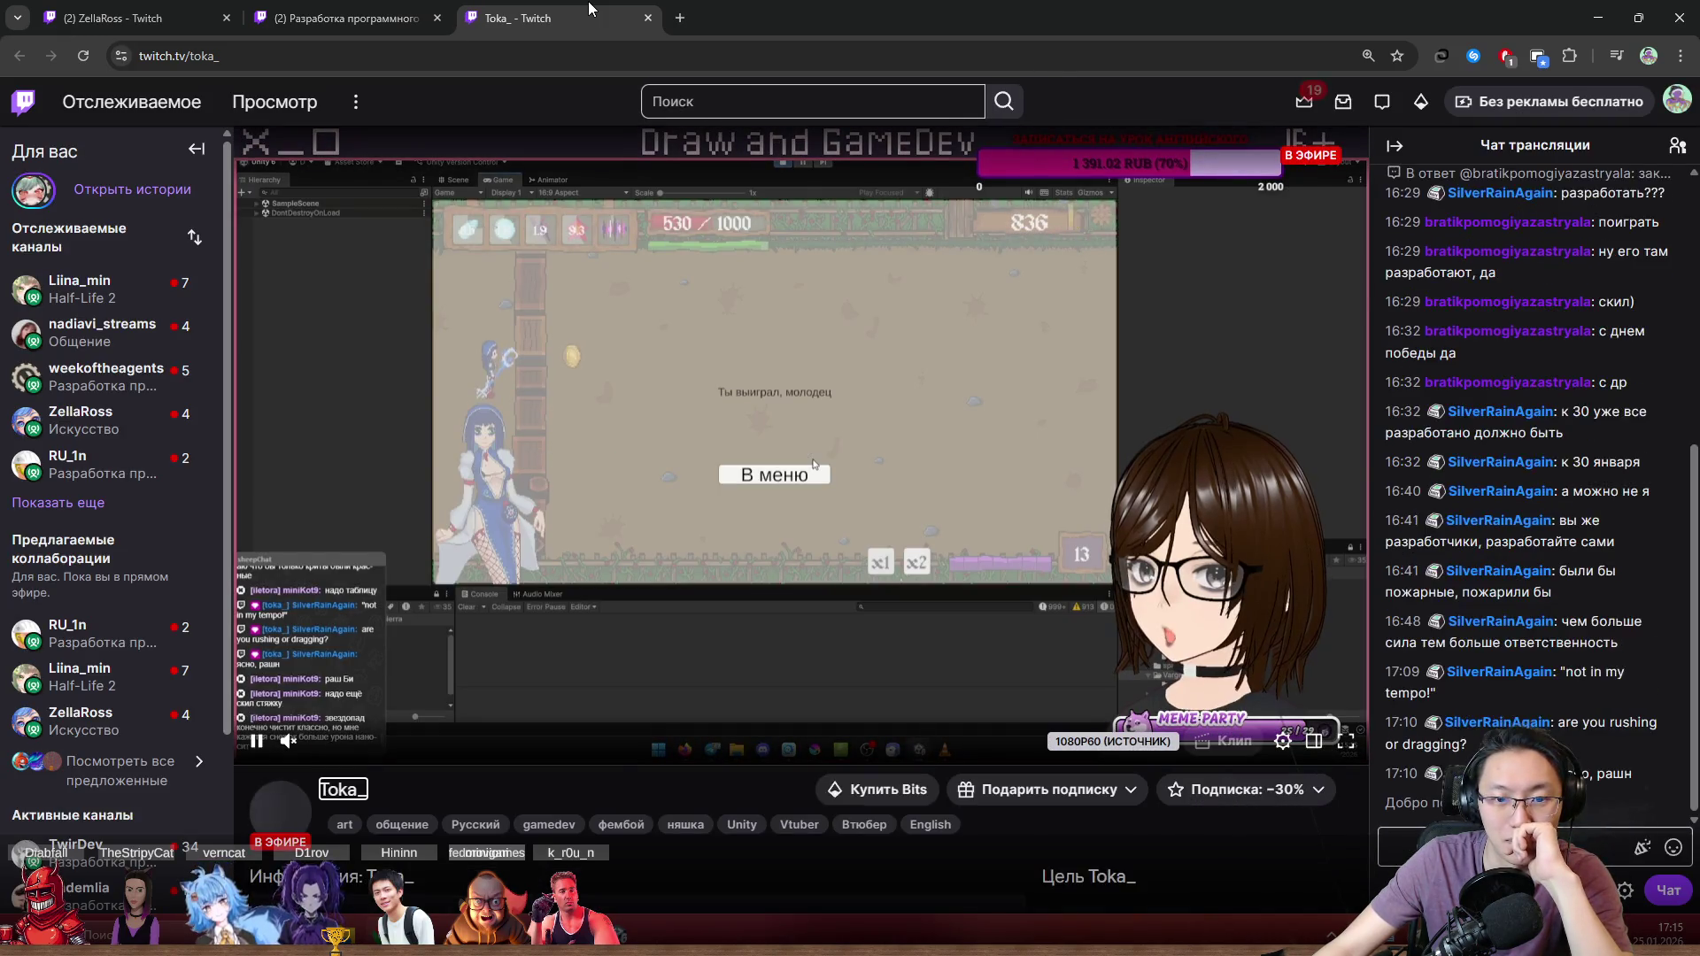
Step: Adjust the stream volume, close the Draw and GameDev tab, and scroll back up the category listing
click(365, 742)
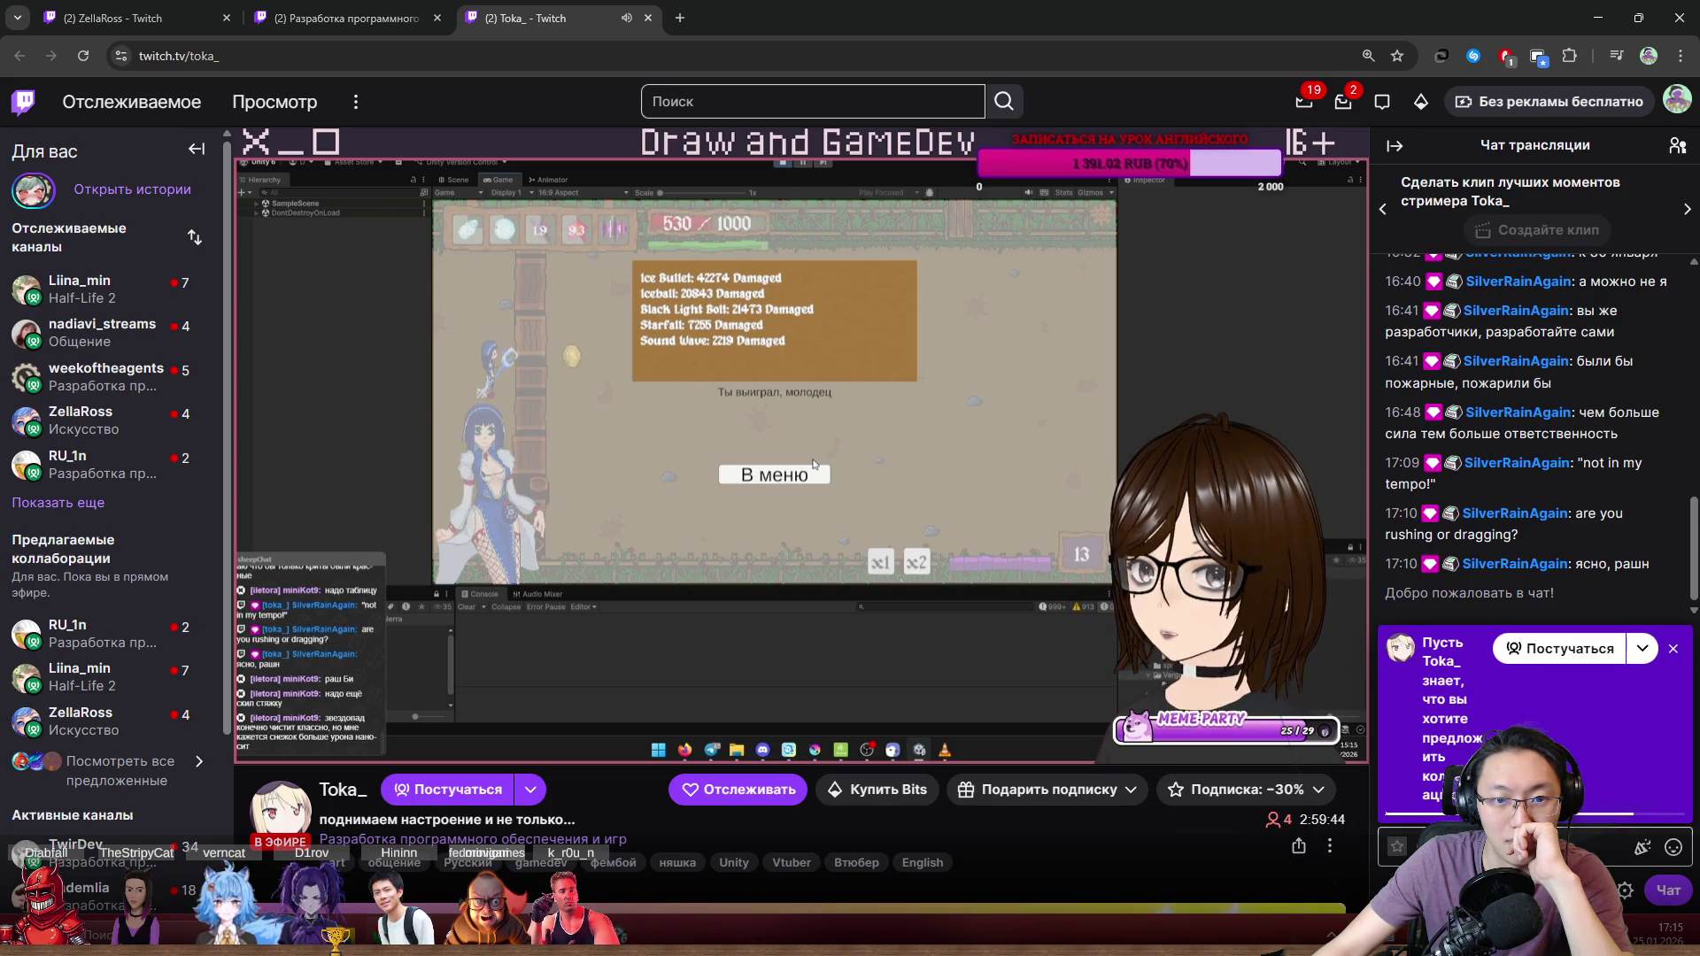
click(647, 18)
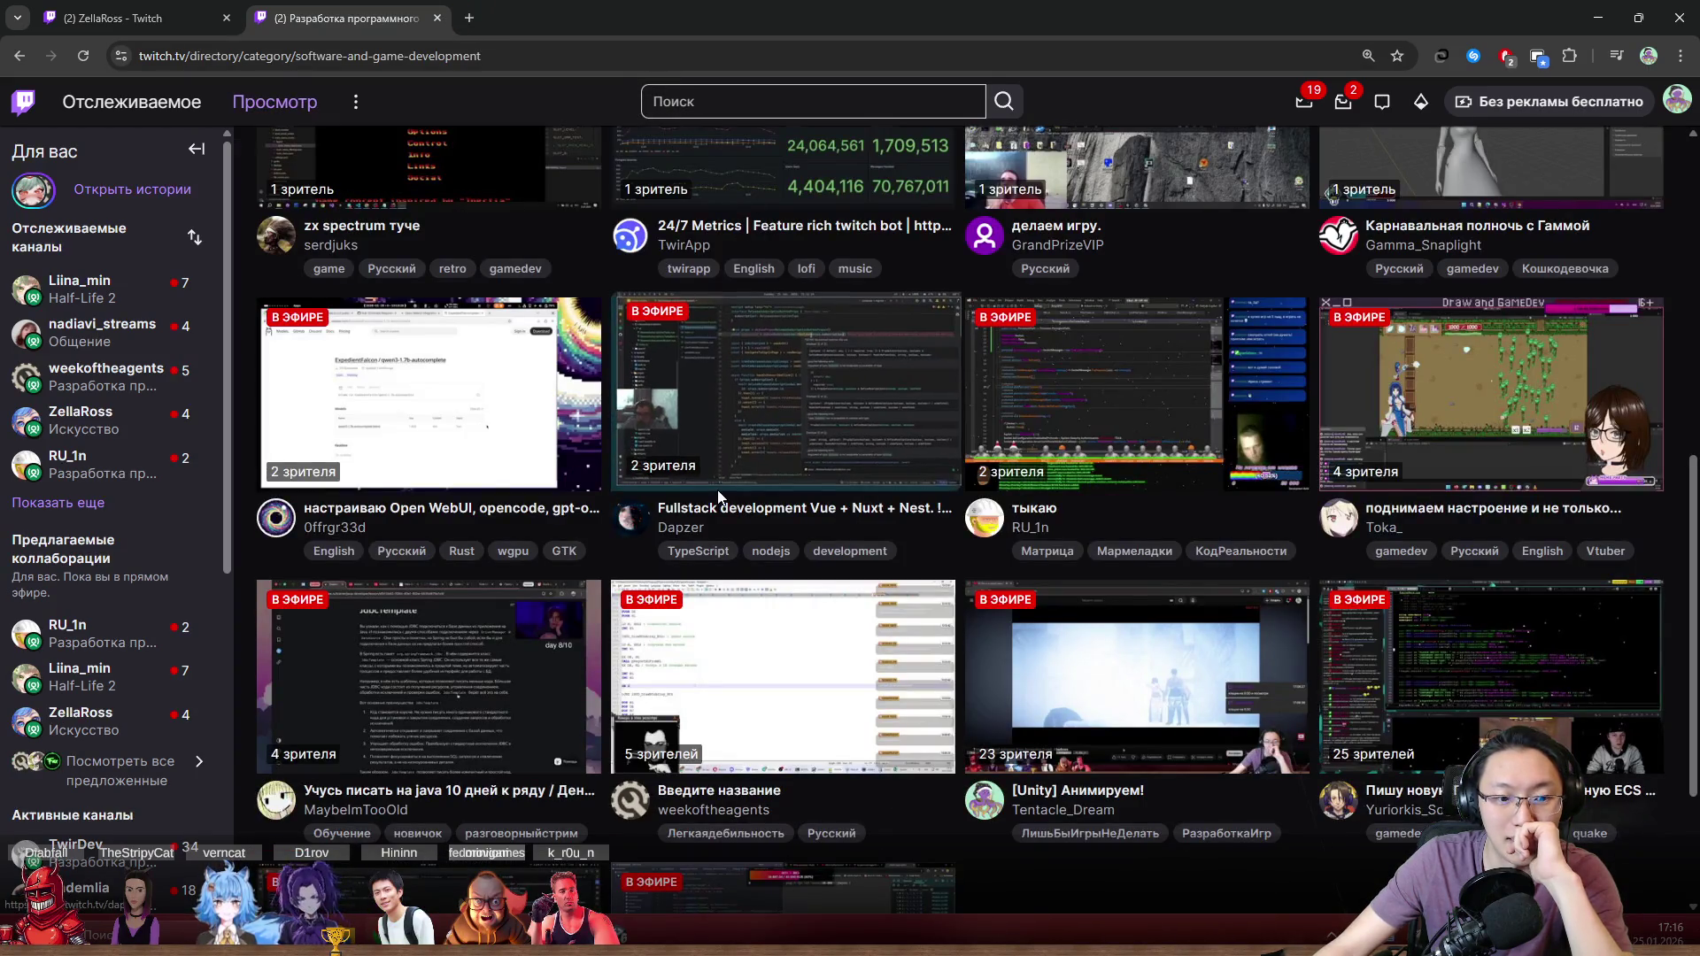
scroll(999, 545, up, 2)
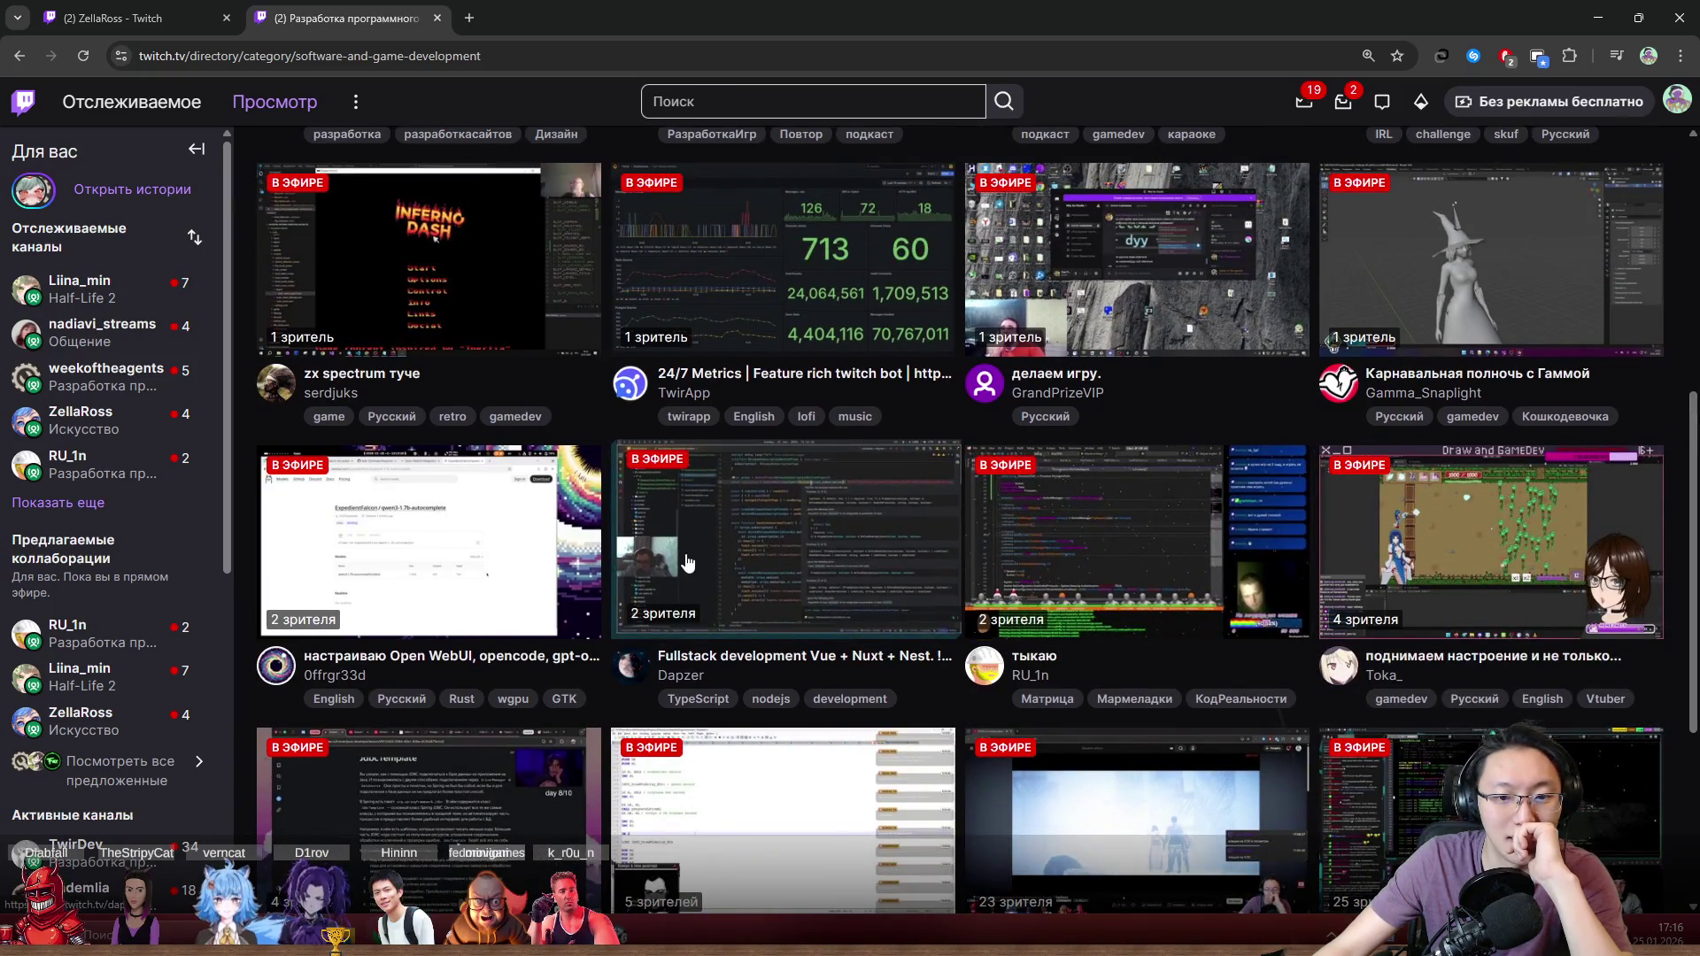
scroll(692, 543, up, 2)
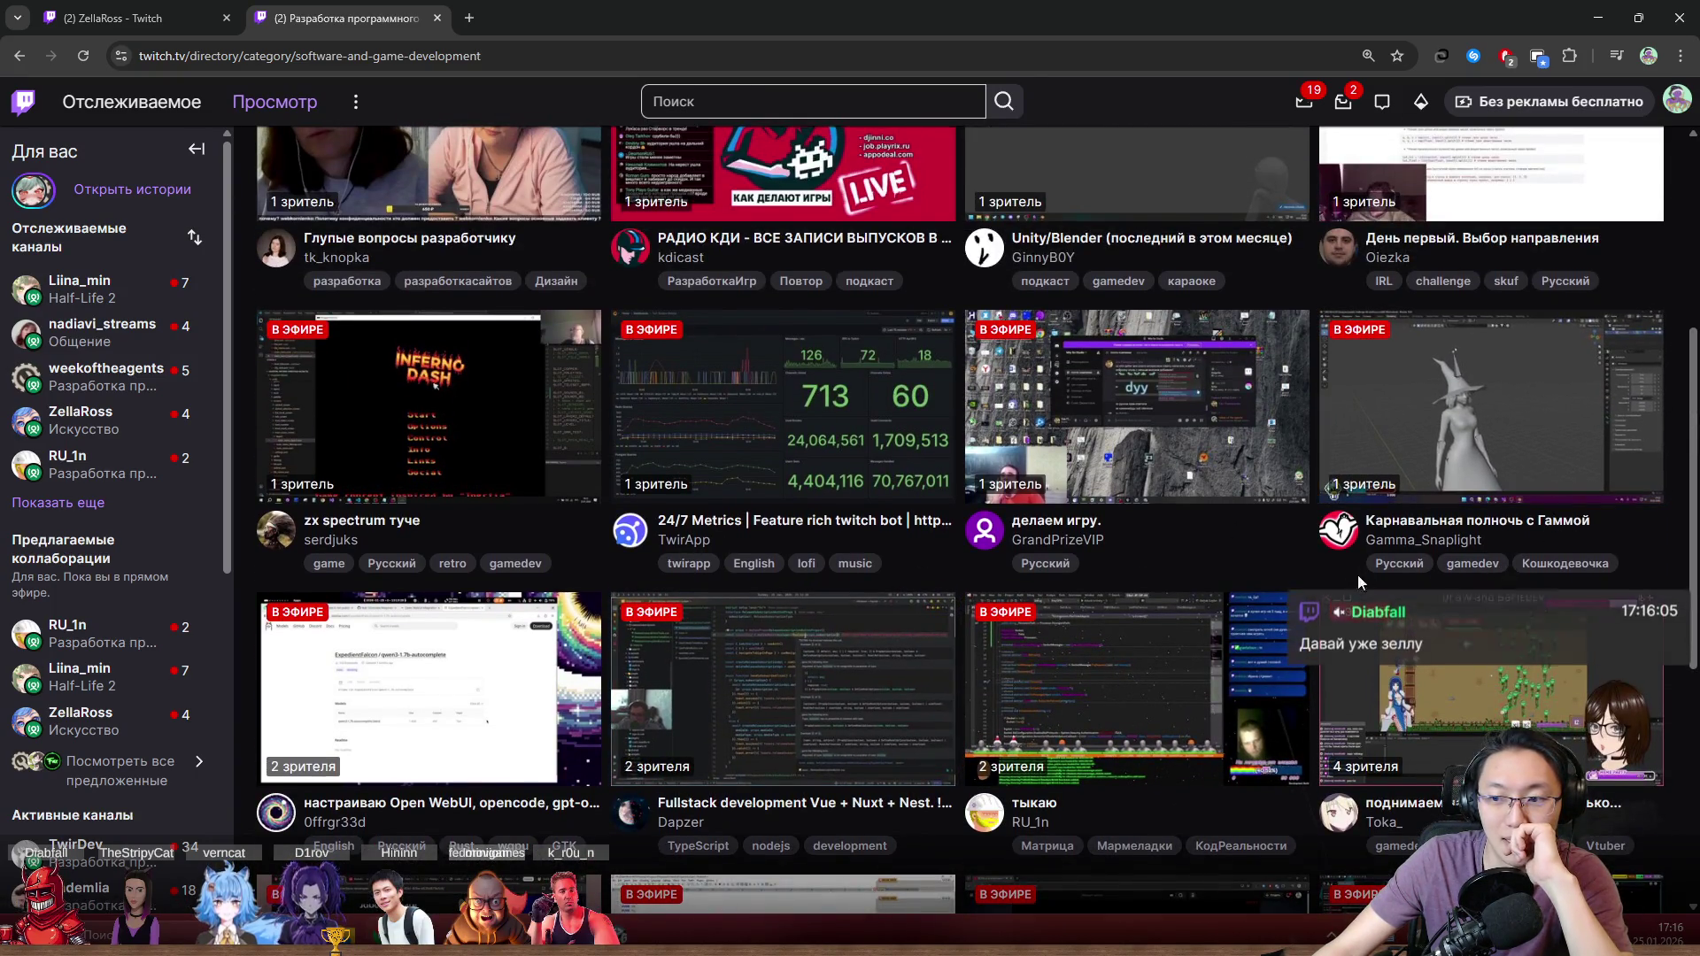
scroll(1310, 559, up, 2)
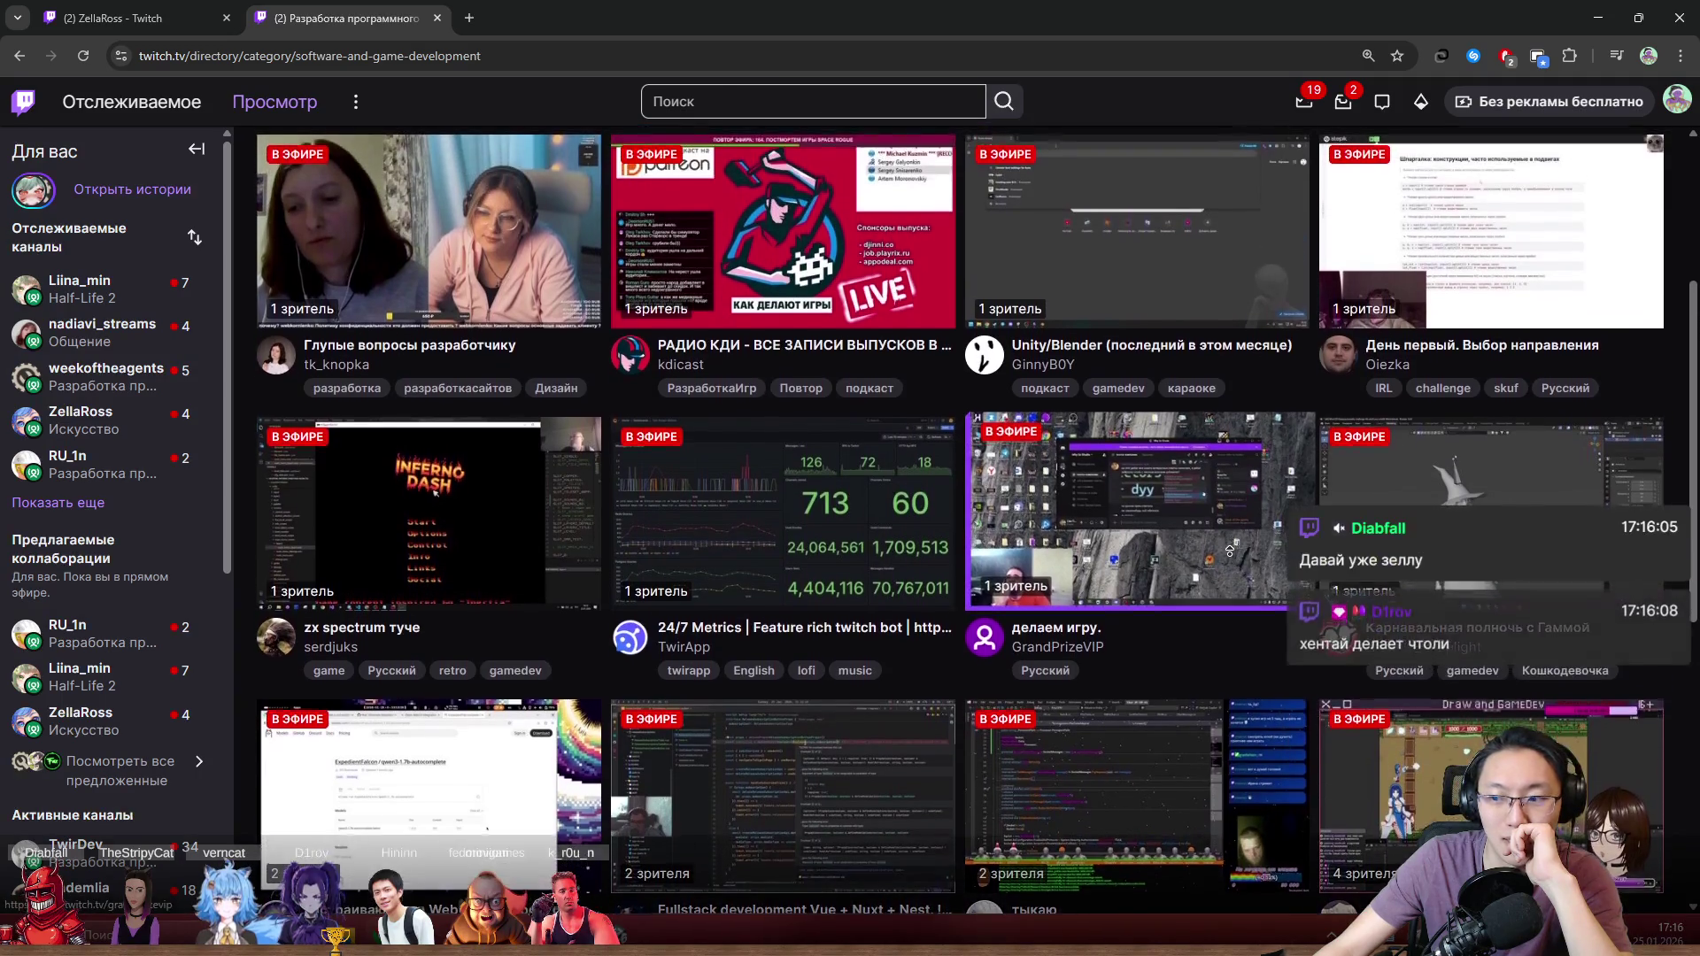
scroll(1230, 553, up, 1)
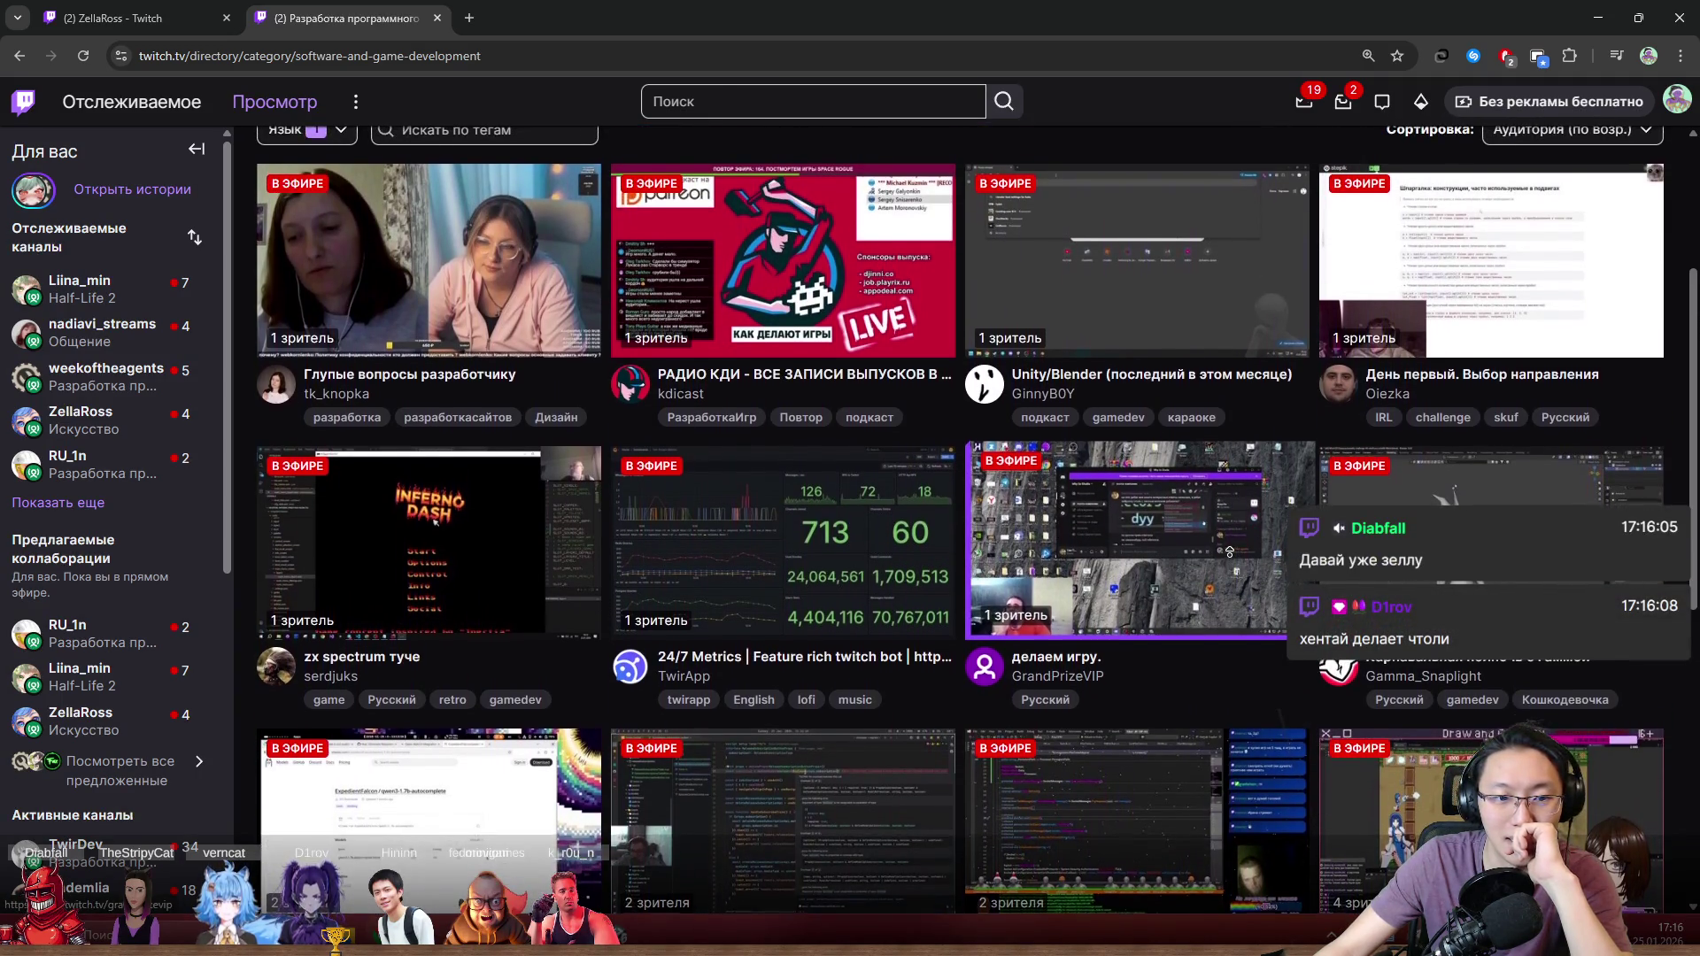
scroll(1230, 554, up, 2)
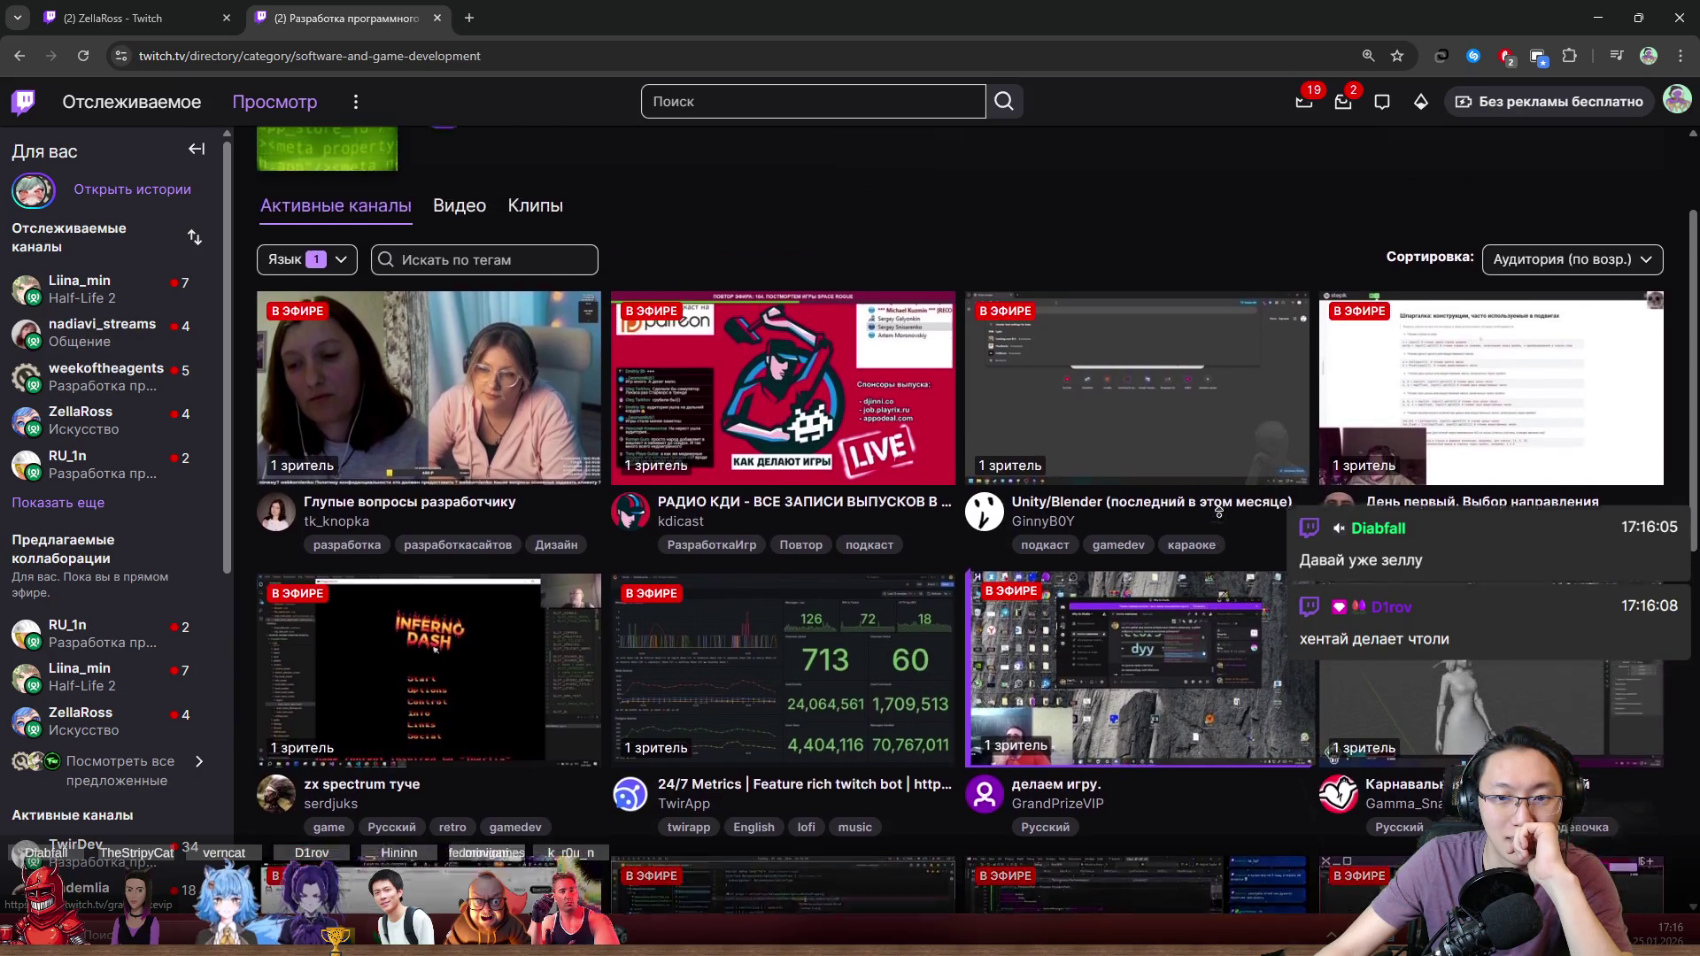
scroll(1209, 625, down, 7)
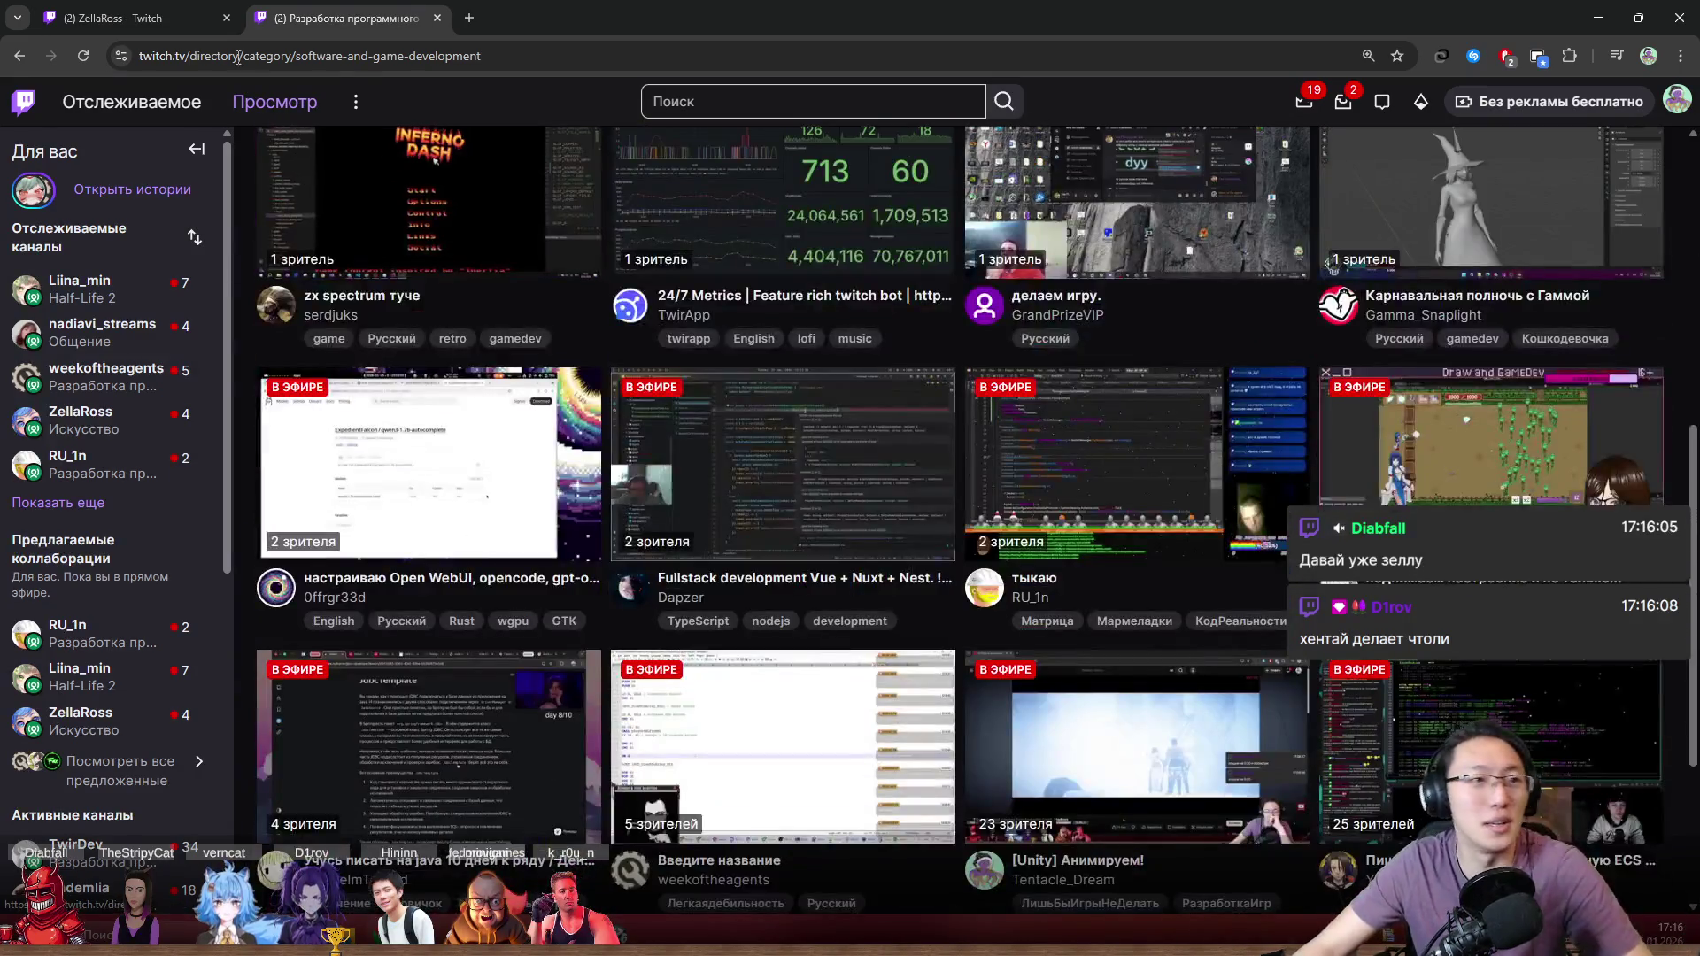
Step: Switch back to the followed channel's live drawing stream tab, leaving the address bar unedited
click(159, 11)
double_click(294, 56)
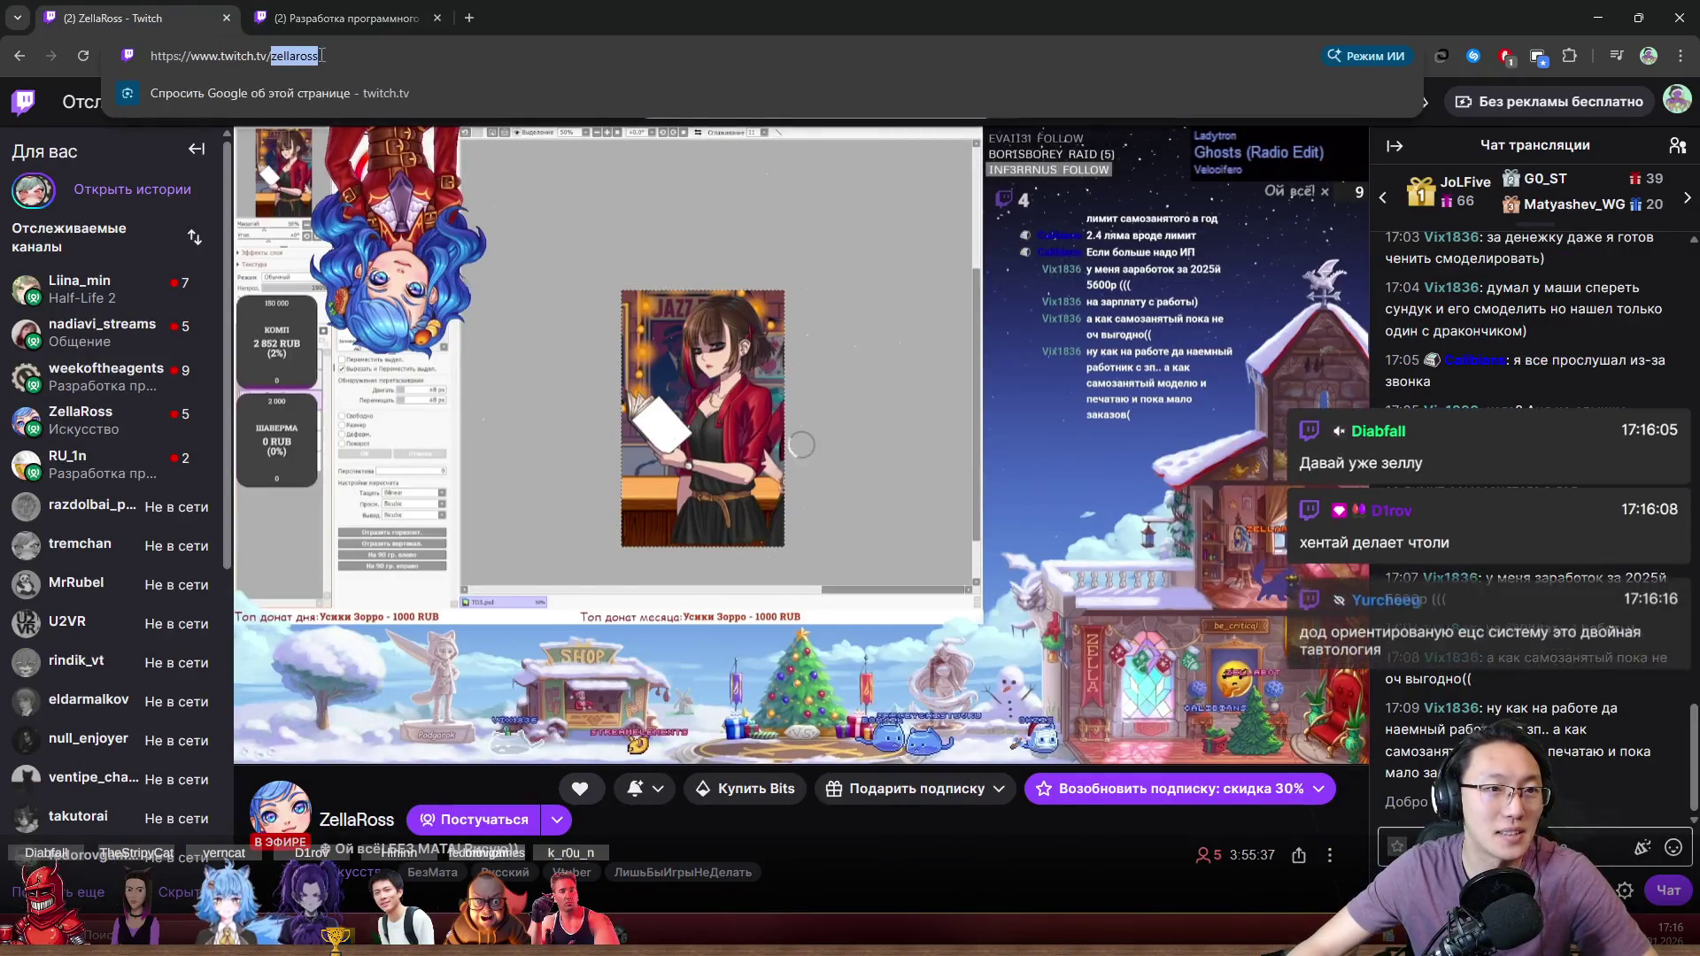
key(alt+Tab)
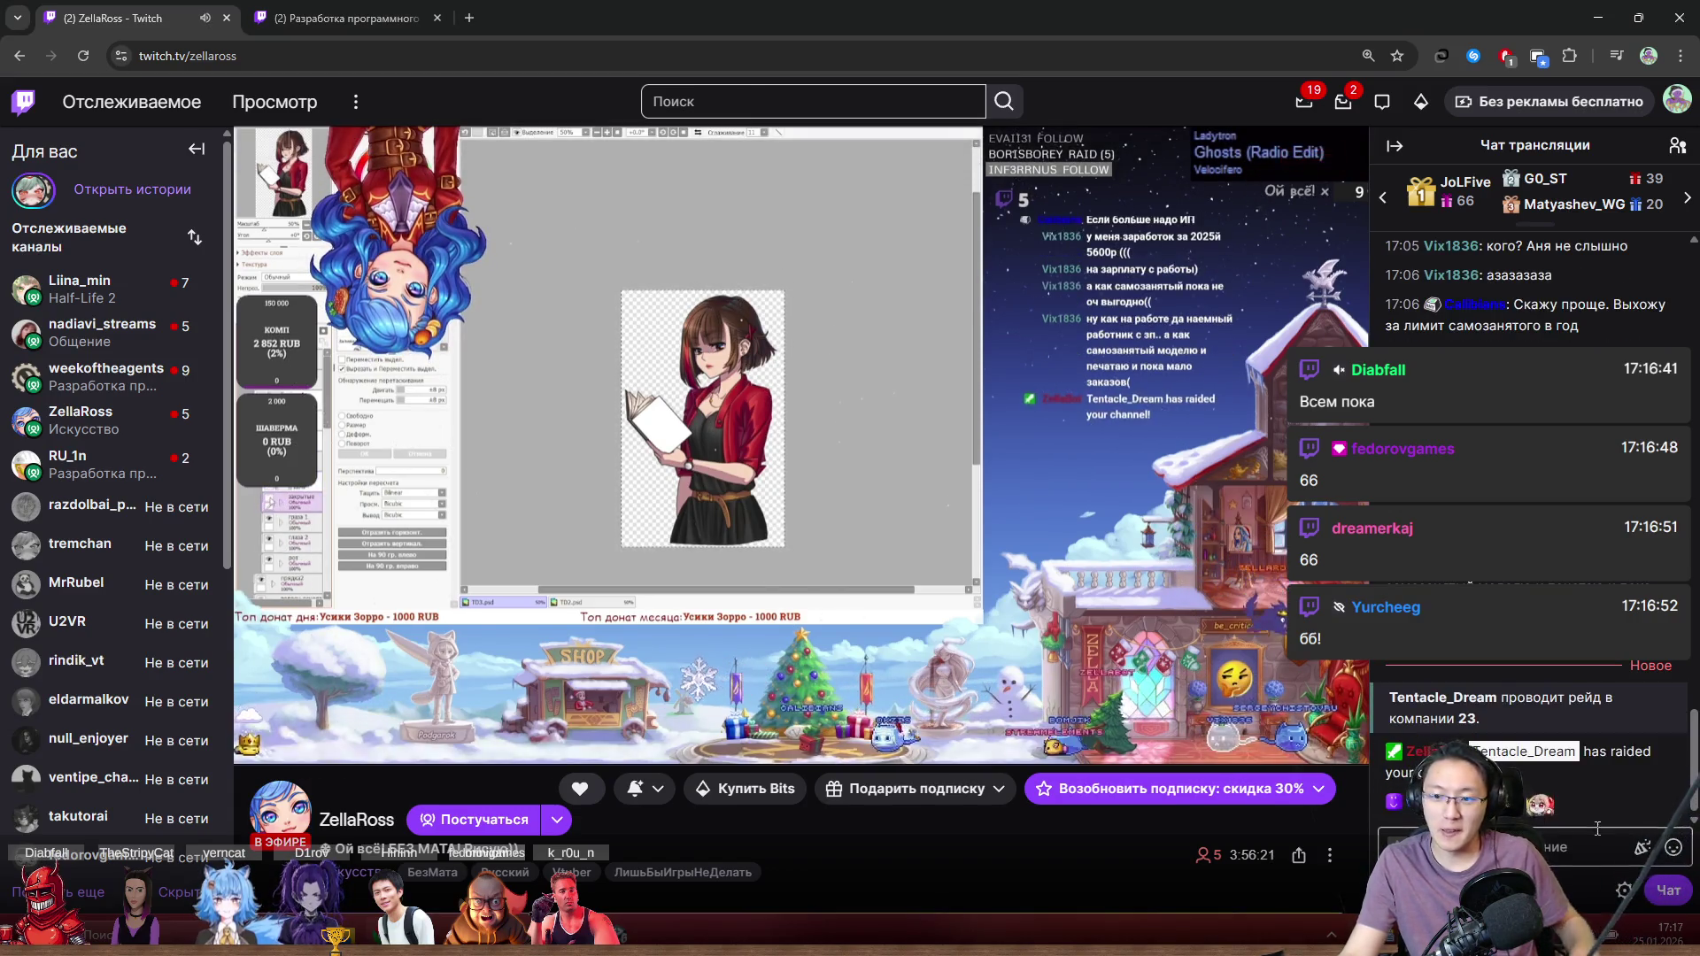
Step: Send 'Скоро на любой стрим придёшь, везде ликорис)' in the stream chat, then dismiss the Bits panel
click(1561, 847)
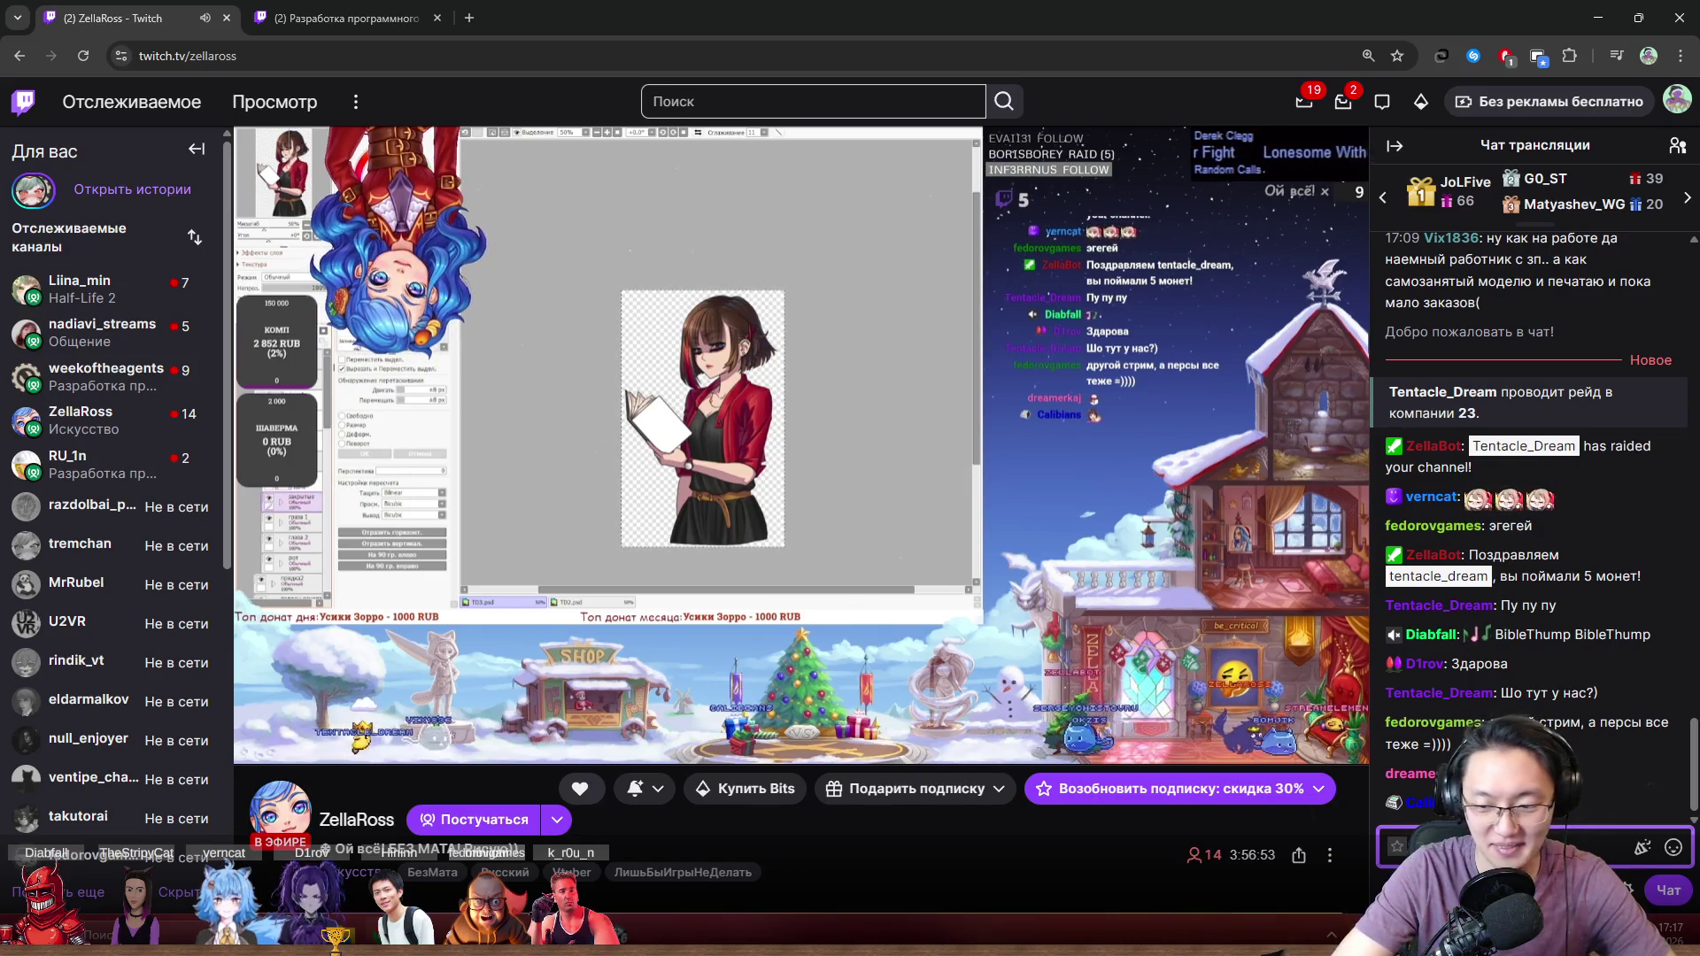
text(придё)
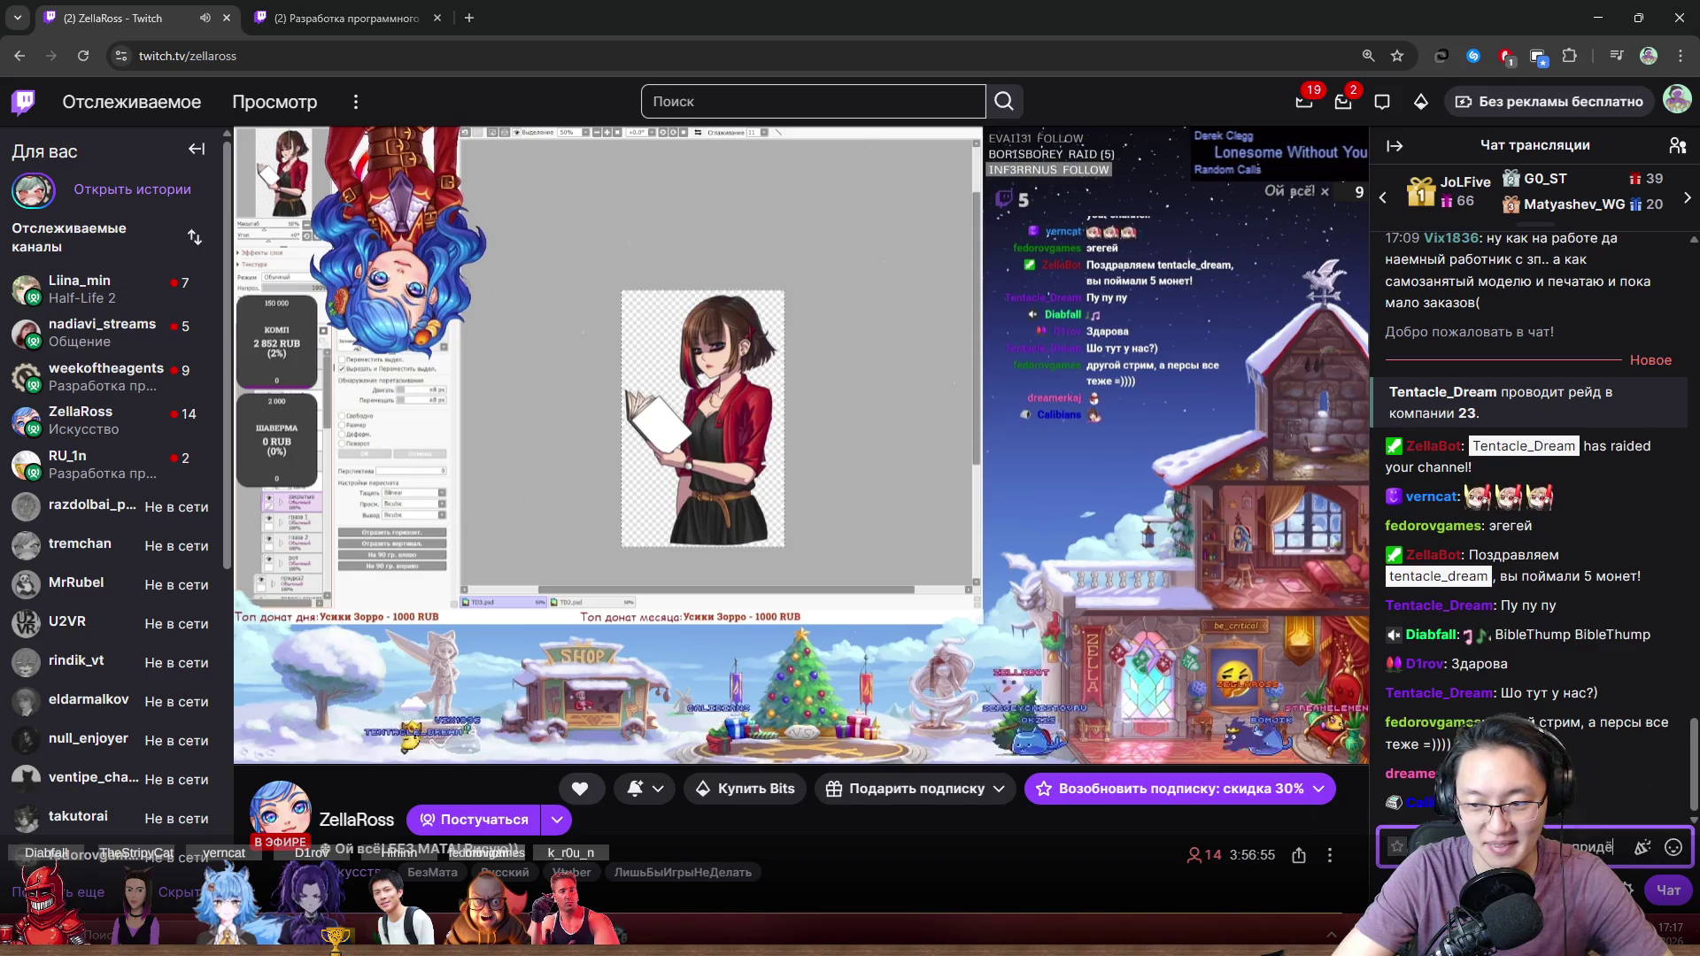
text(м)
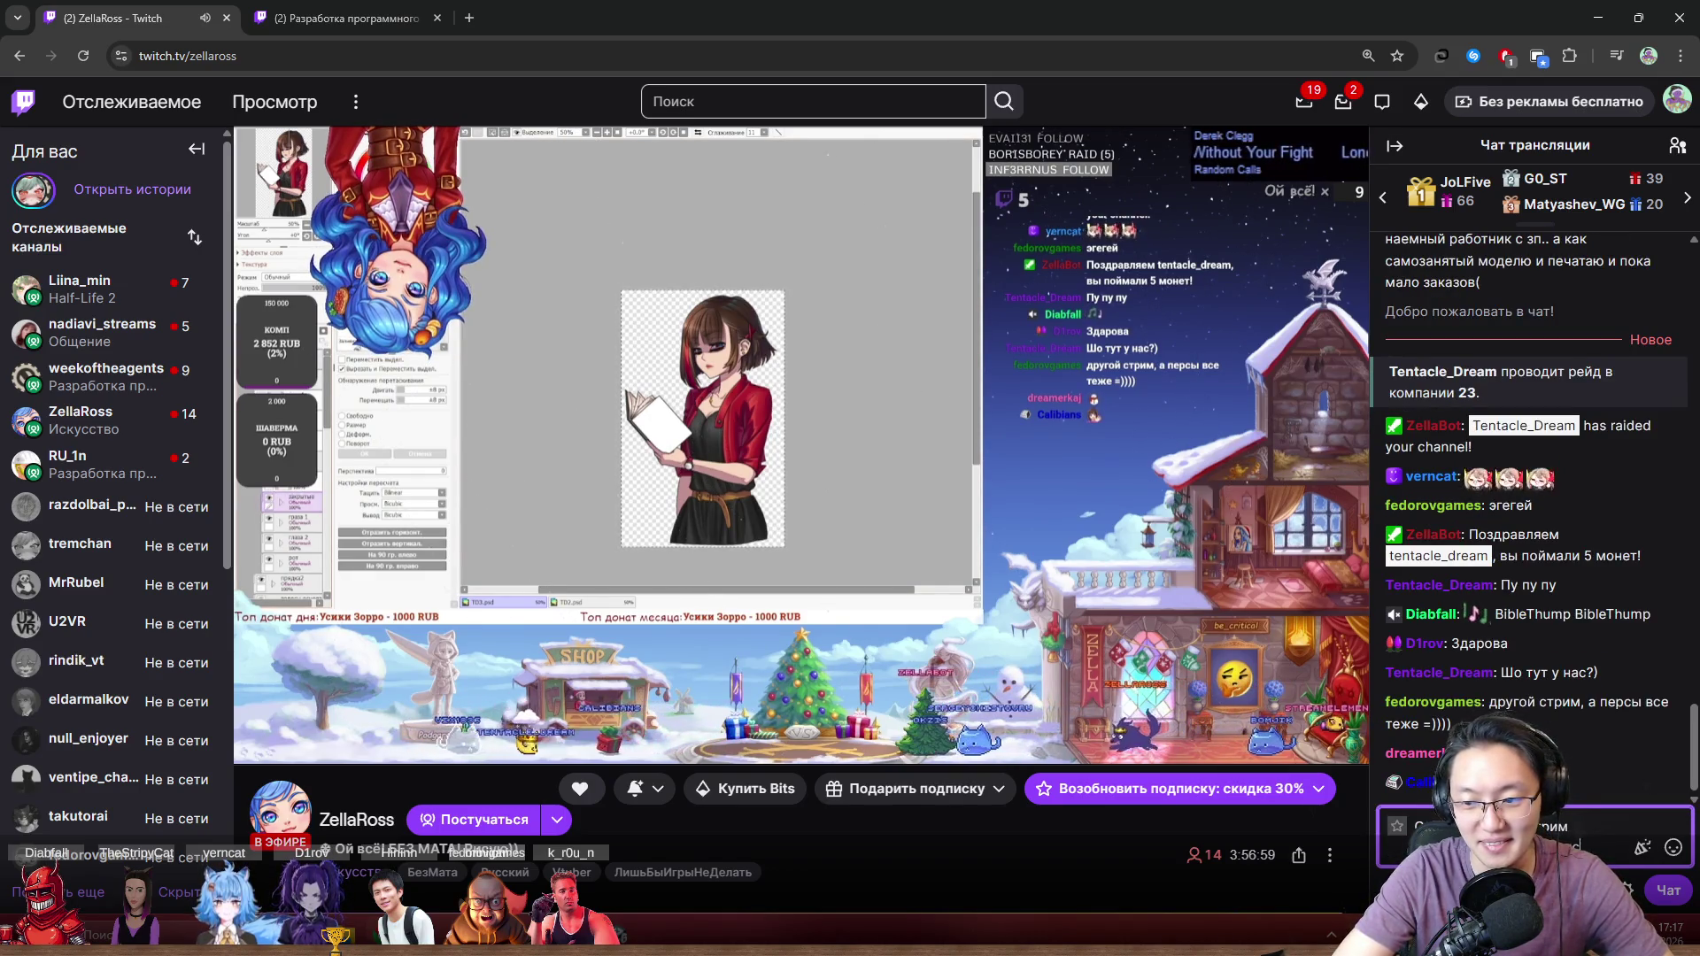
key(Return)
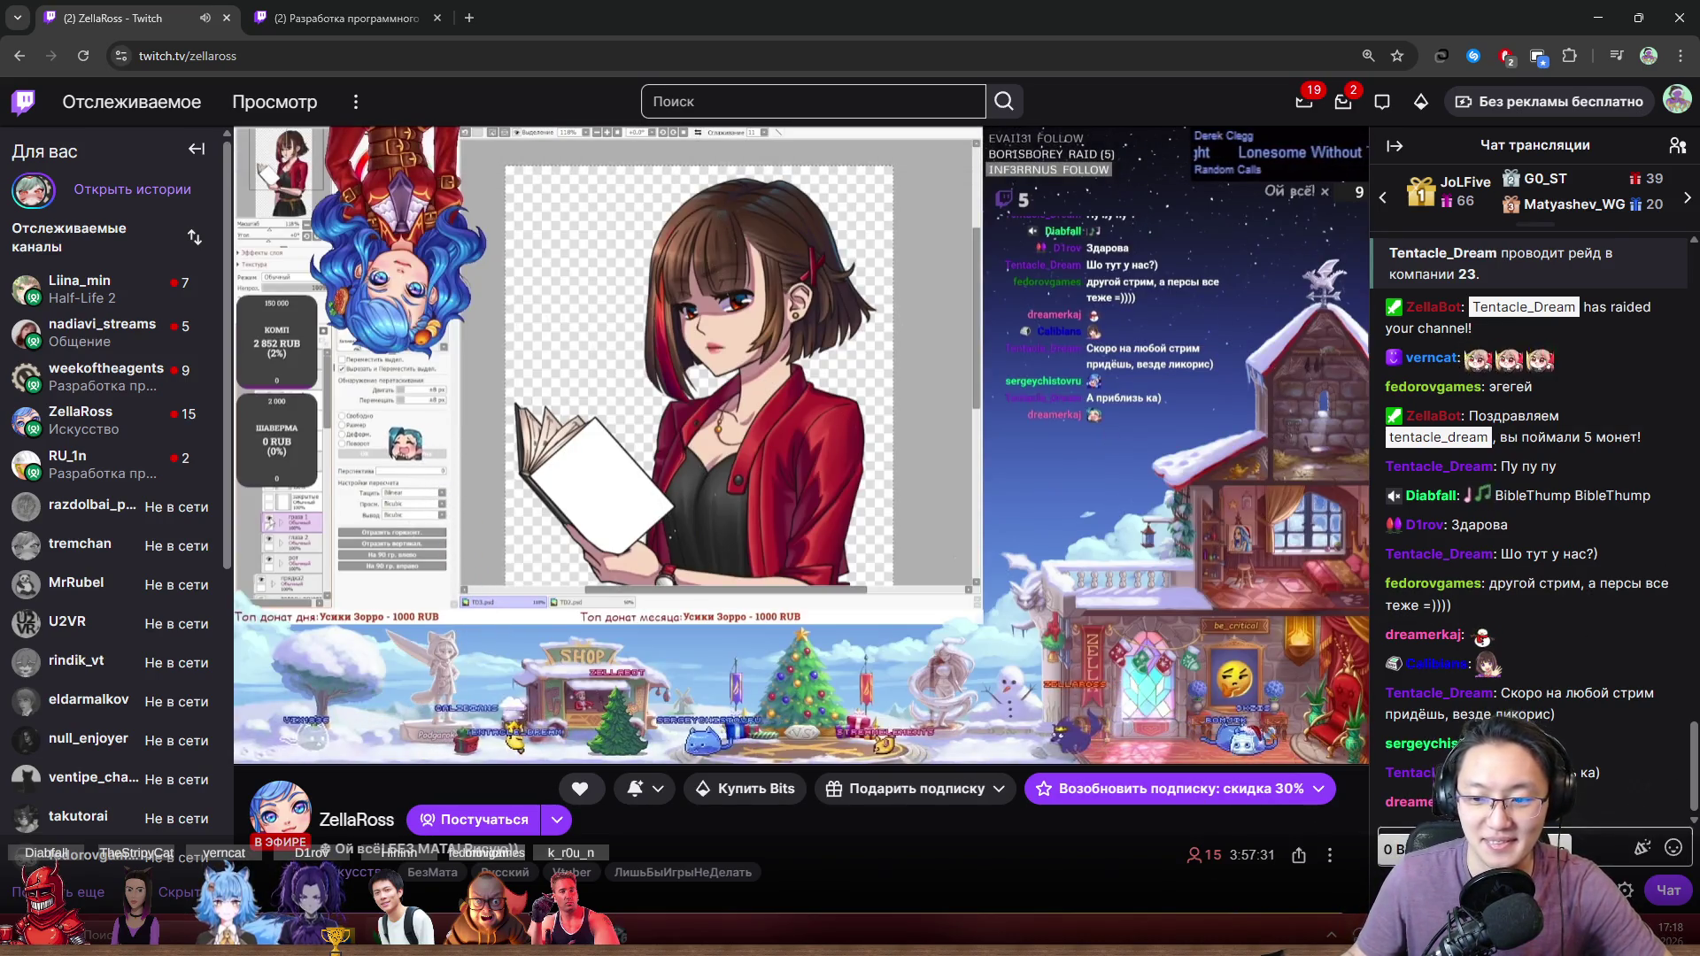
click(1643, 847)
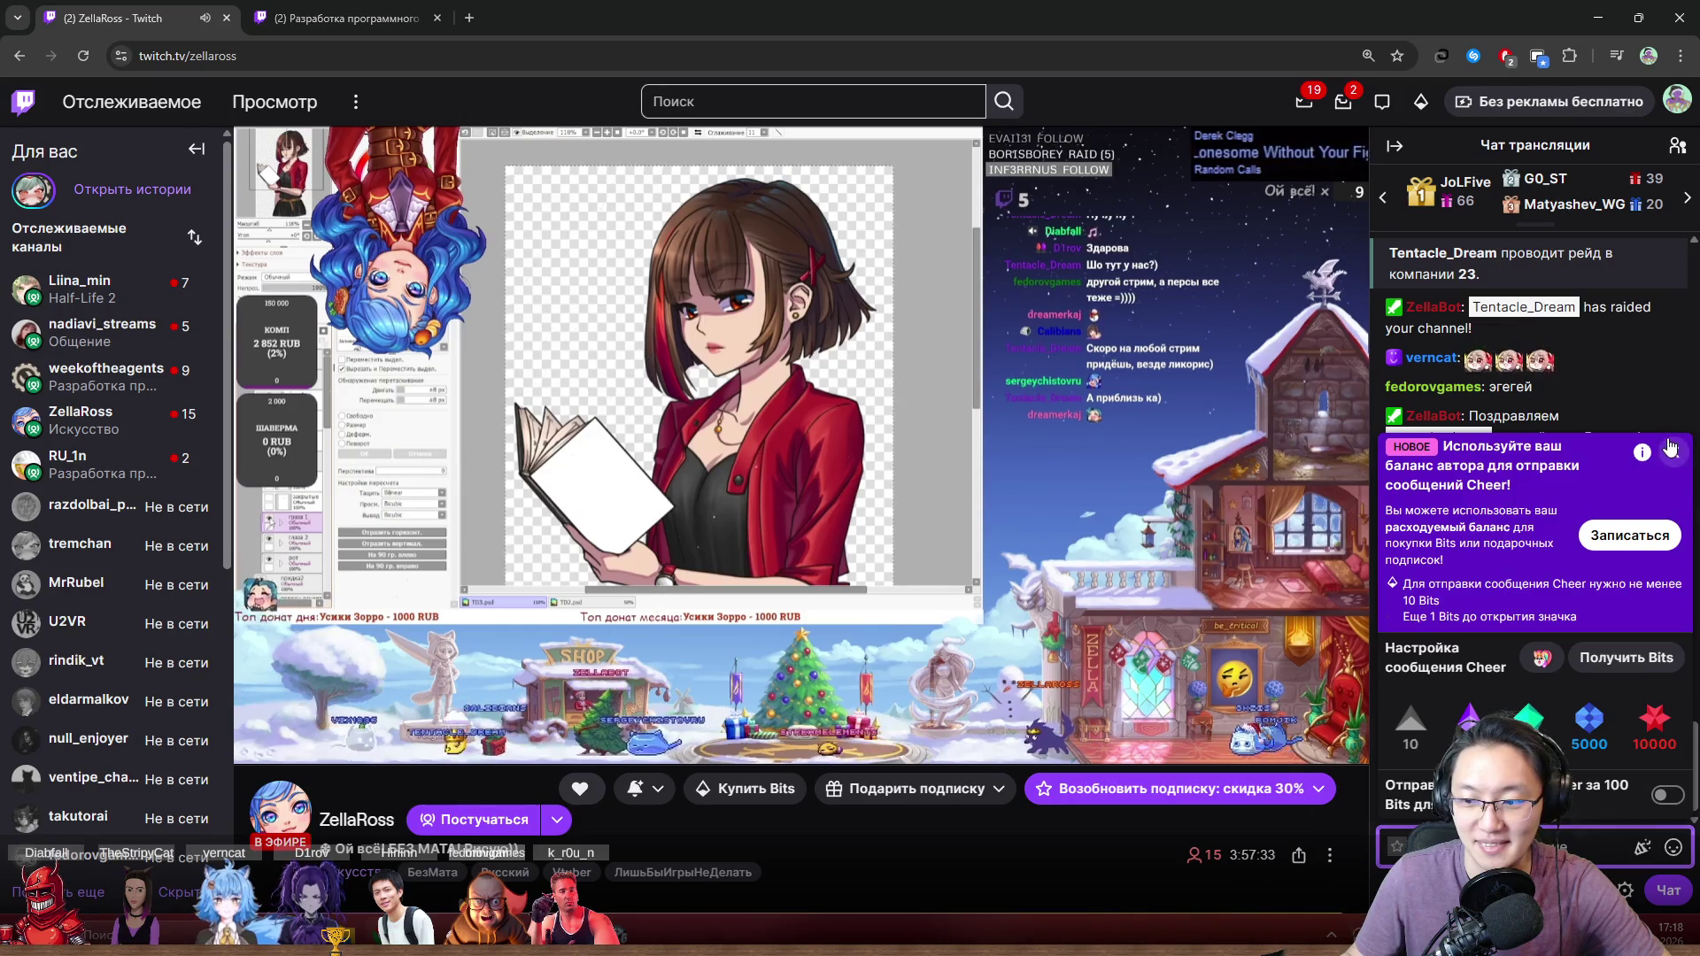
click(1671, 449)
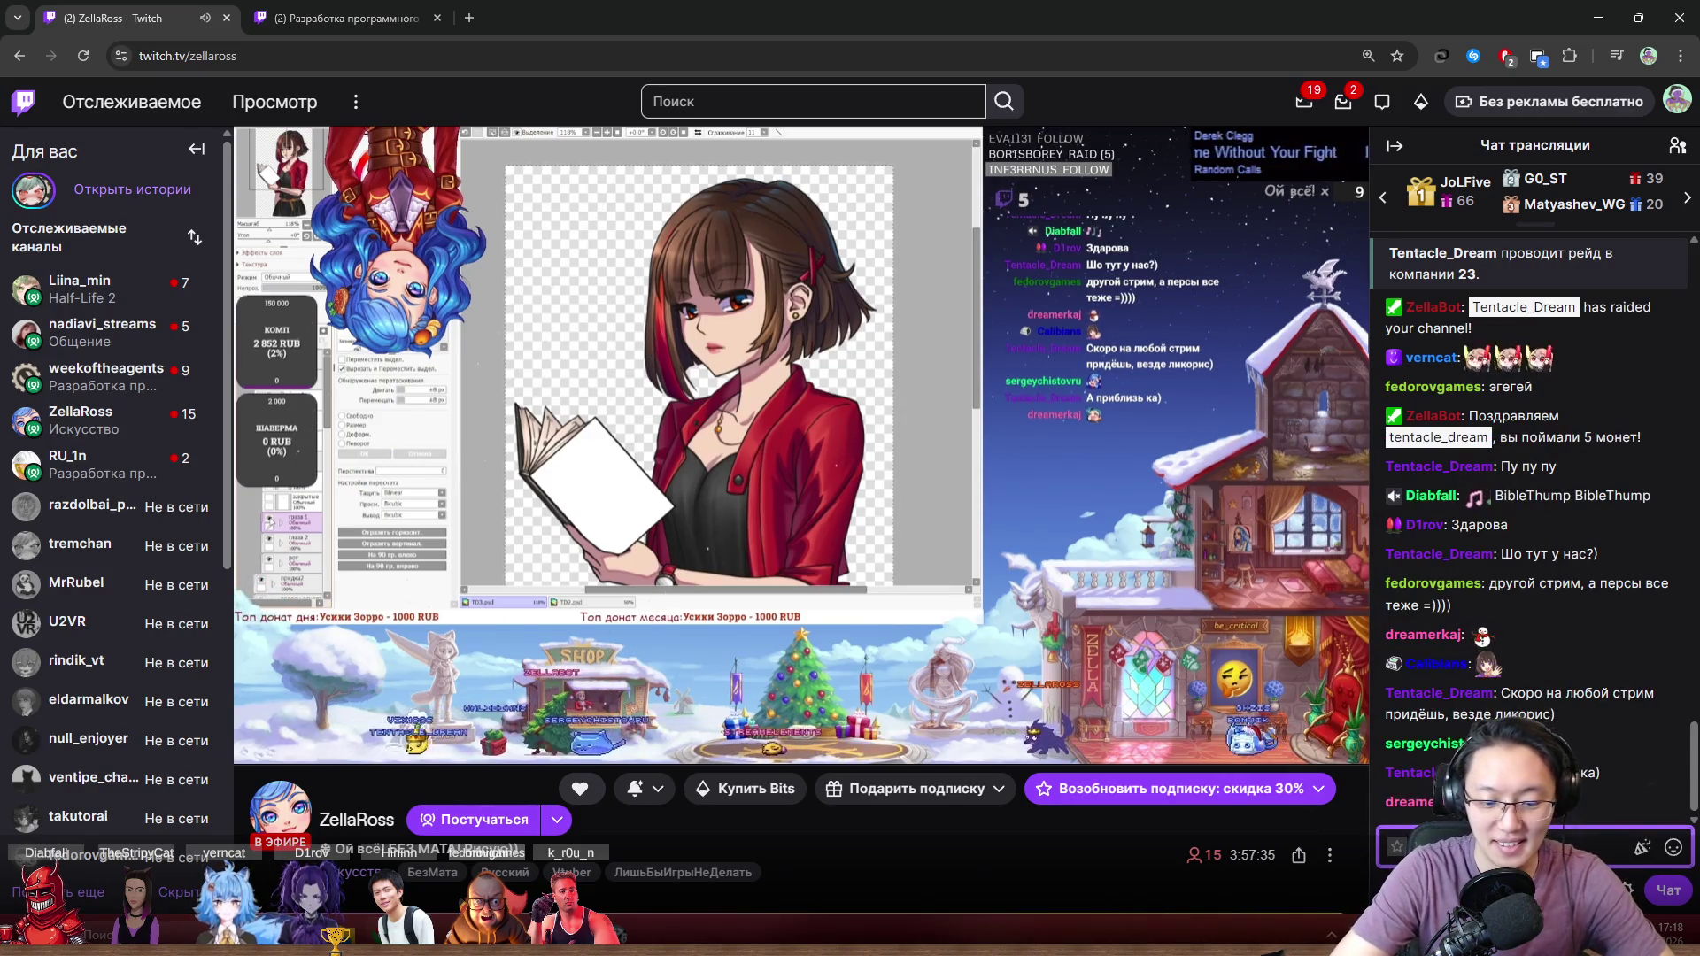